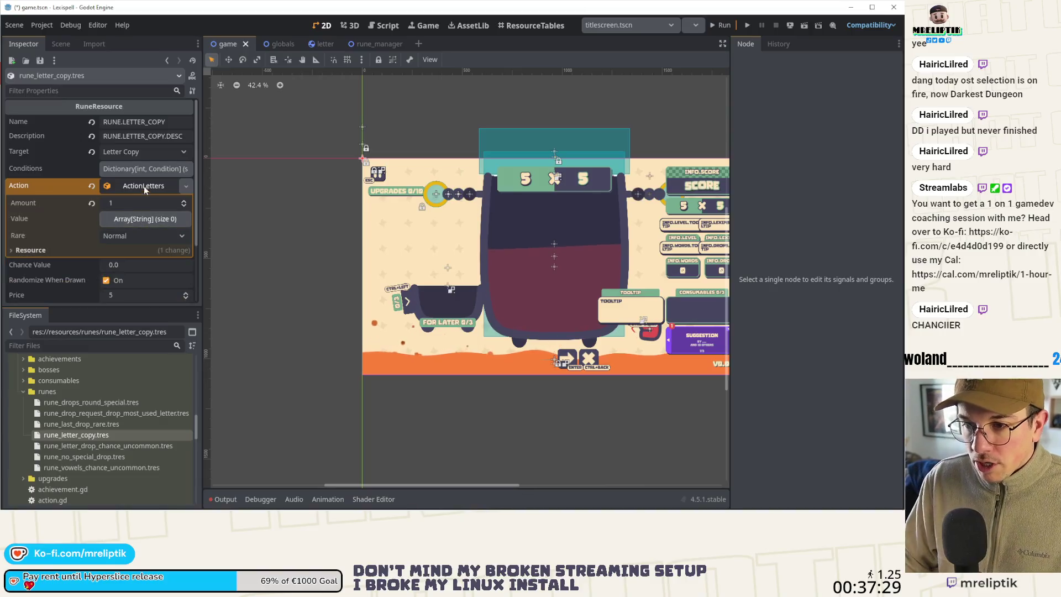
Step: Set the rune_letter_copy rune's Chance Value to 0.1
{"action": "left_click", "coordinate": [144, 186]}
{"action": "left_click", "coordinate": [156, 203]}
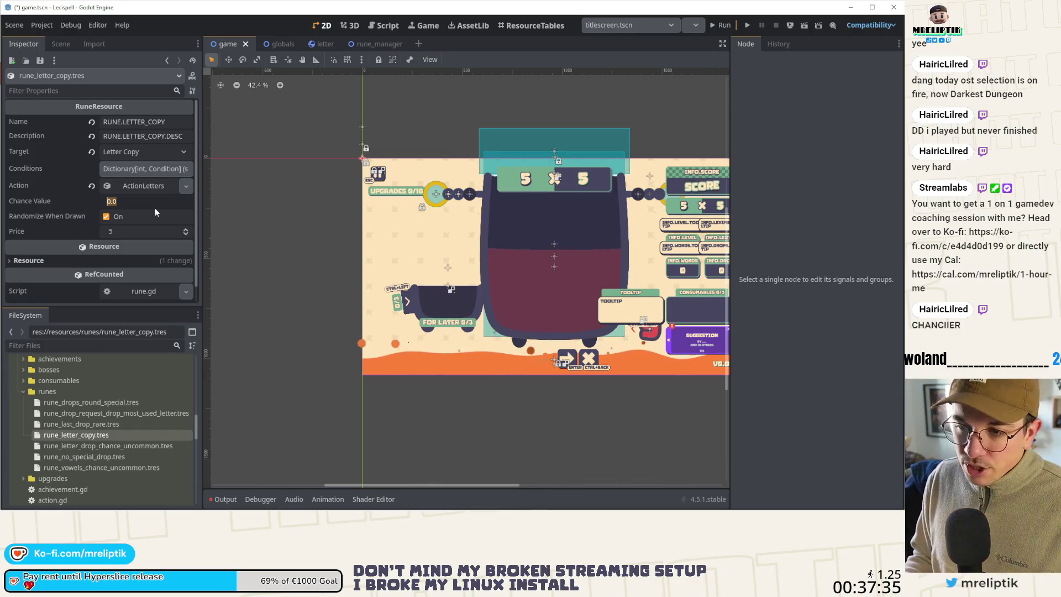
{"action": "type", "text": "0.1"}
{"action": "key", "text": "Return"}
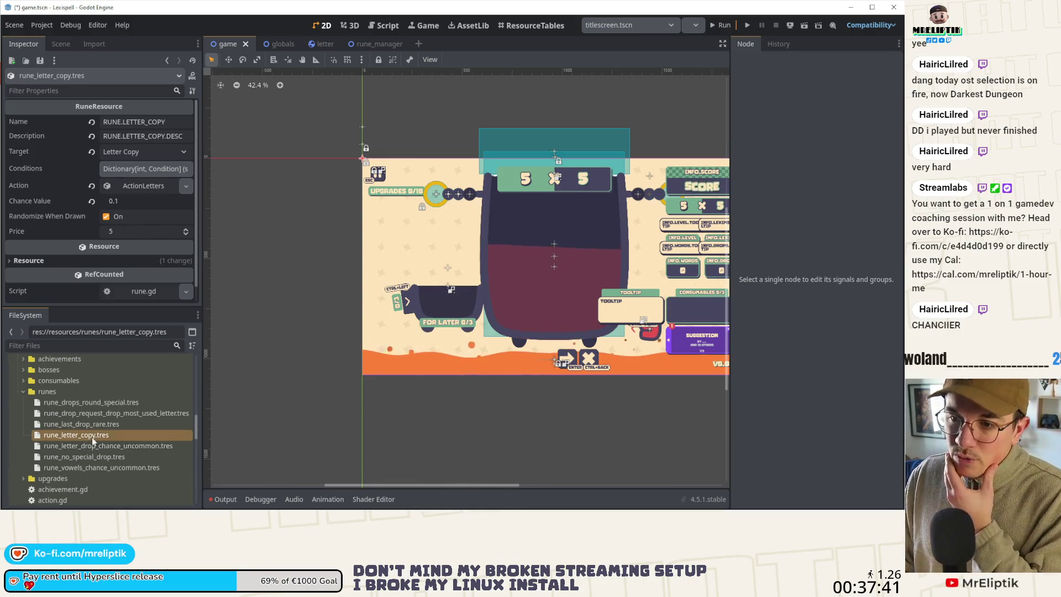
Step: Open rune_last_drop_rare.tres and start editing its 0.25 Chance Value
{"action": "left_click", "coordinate": [84, 420]}
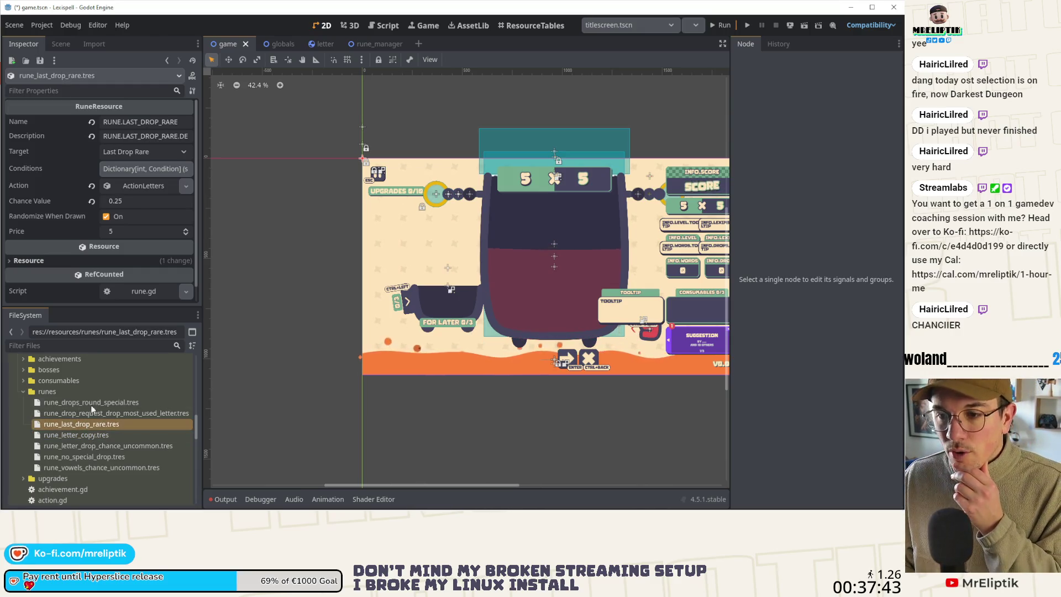
{"action": "left_click", "coordinate": [147, 199]}
{"action": "left_click", "coordinate": [150, 205]}
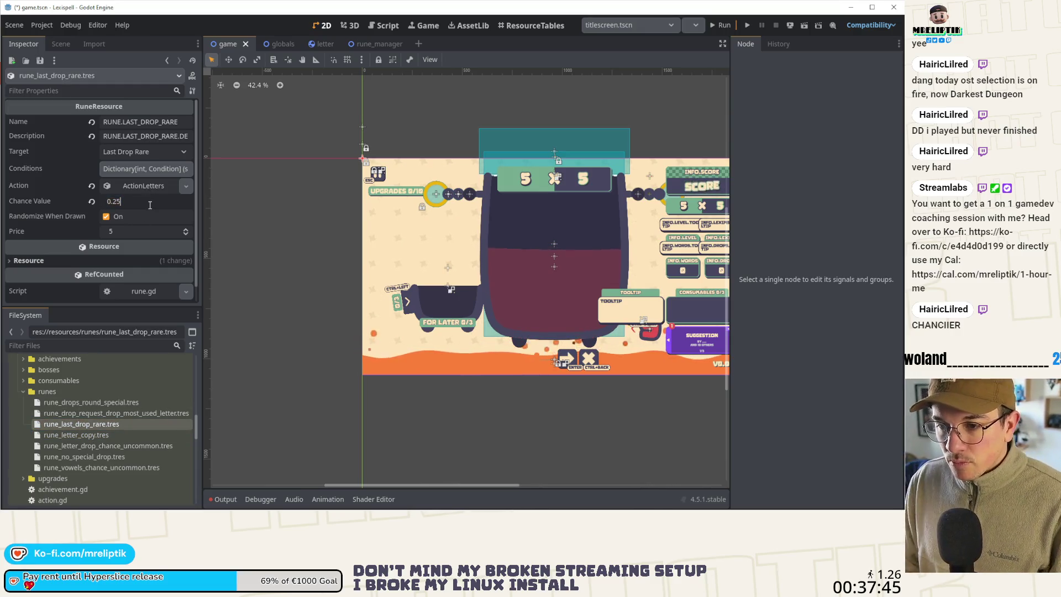
{"action": "key", "text": "super"}
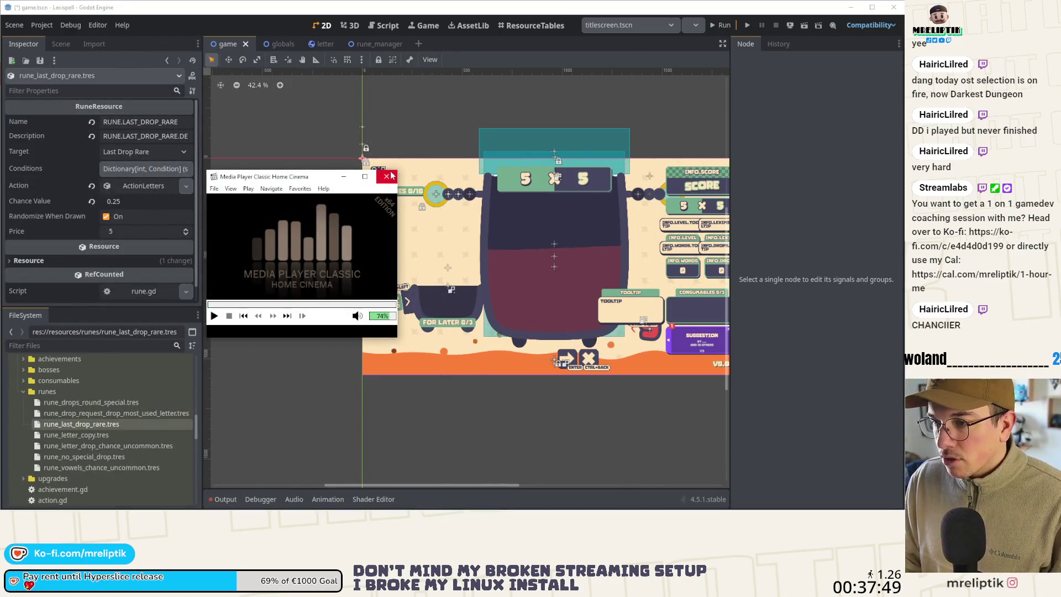
Step: Close the Media Player Classic window to return to the Godot editor
{"action": "left_click", "coordinate": [386, 177]}
{"action": "key", "text": "super"}
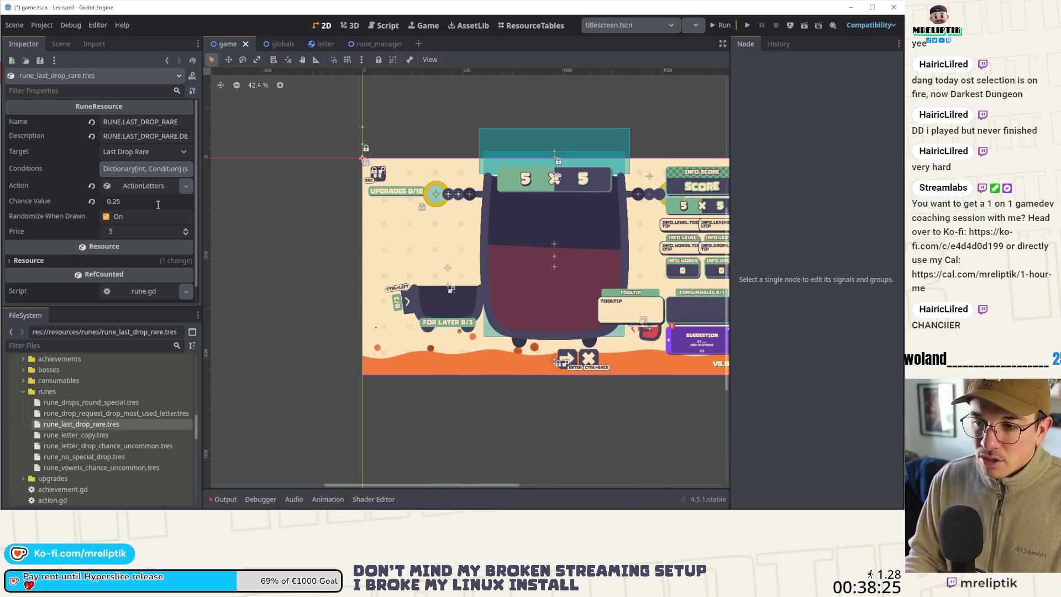
Step: Change the rare last-drop rune's Chance Value to 0.5, then load rune_letter_drop_chance_uncommon.tres
{"action": "key", "text": "BackSpace"}
{"action": "key", "text": "BackSpace"}
{"action": "type", "text": "5"}
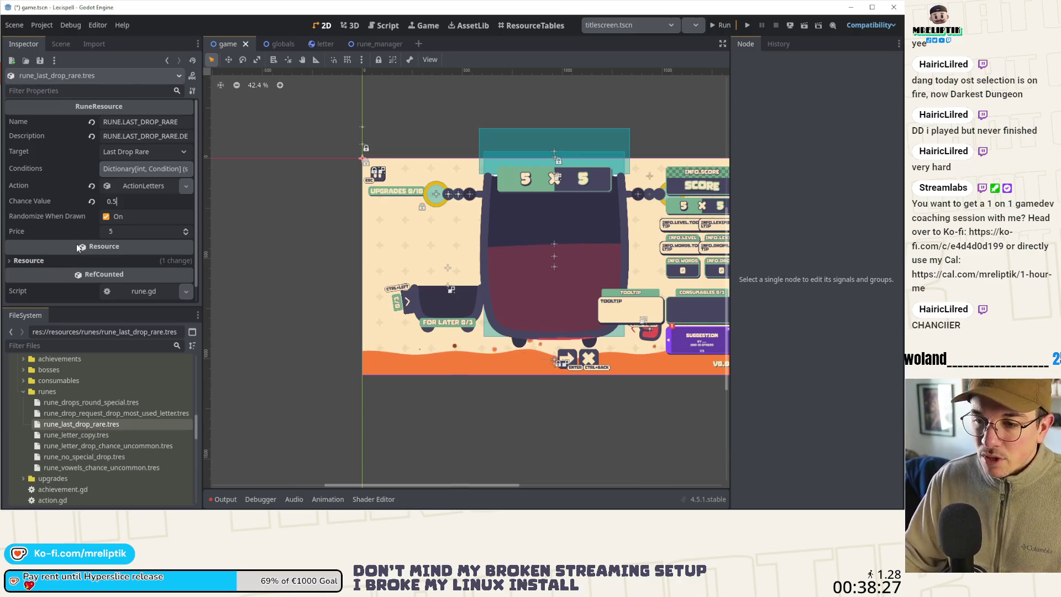
{"action": "left_click", "coordinate": [141, 188]}
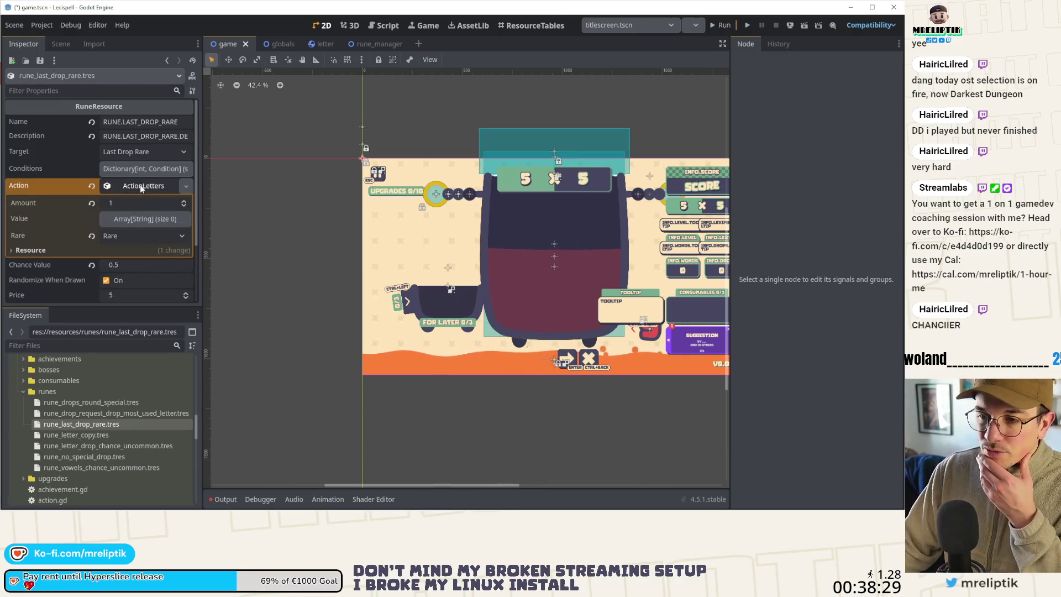
{"action": "left_click", "coordinate": [140, 185]}
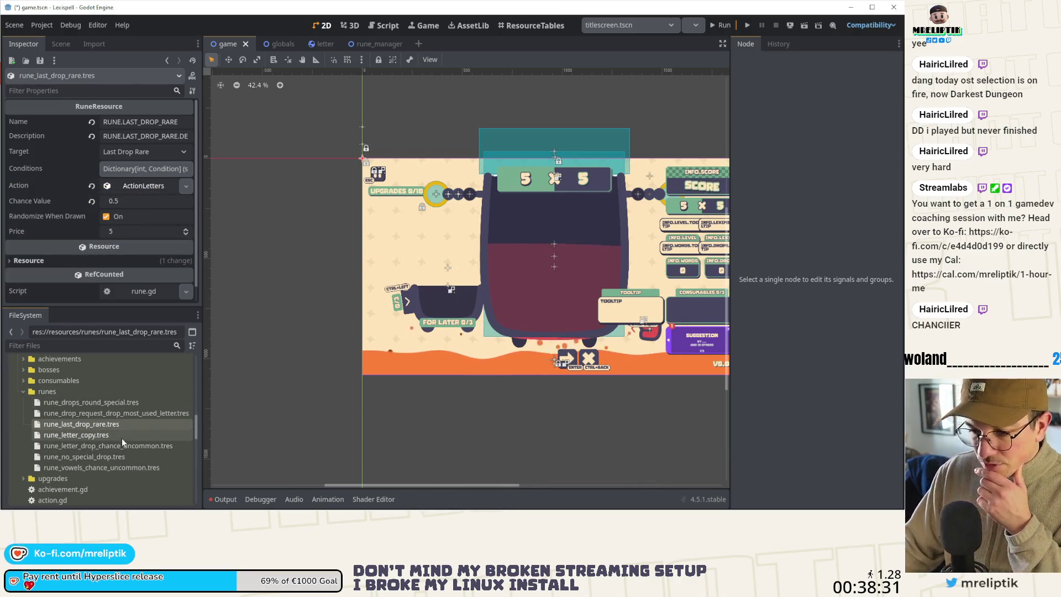
{"action": "left_click", "coordinate": [123, 454]}
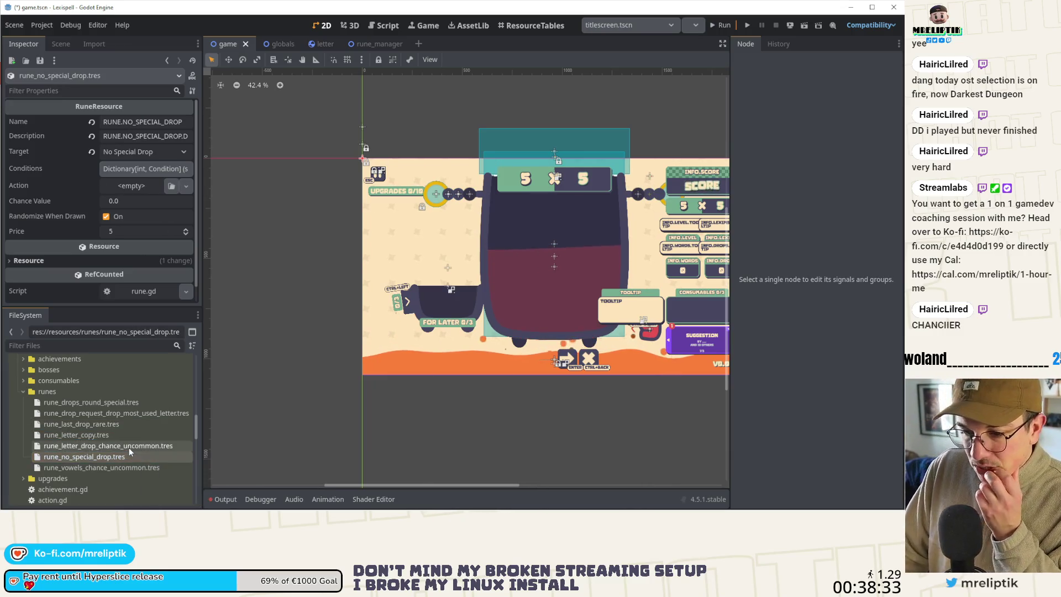
{"action": "left_click", "coordinate": [127, 447]}
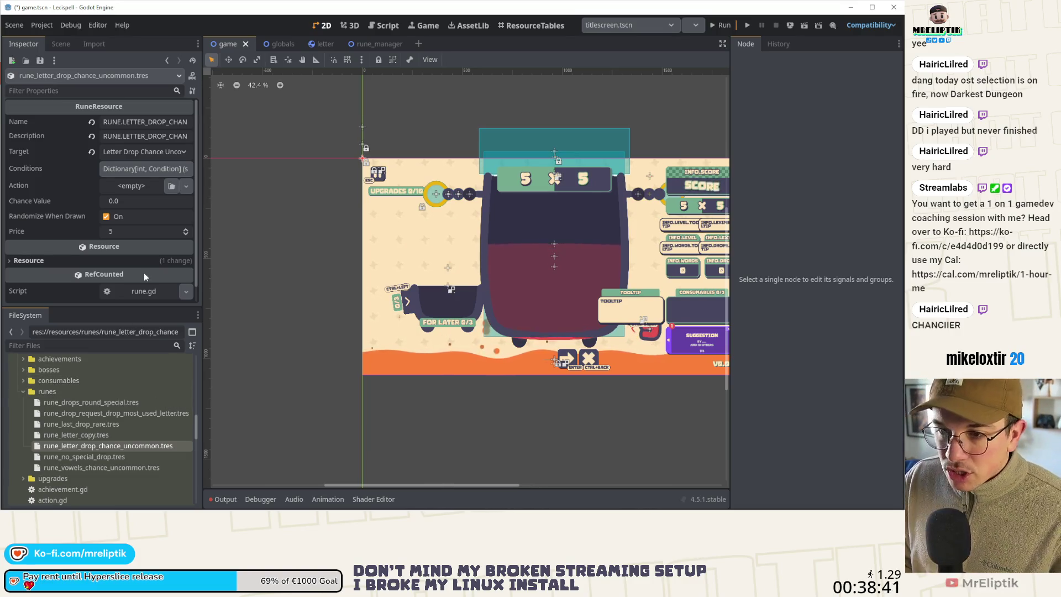
Step: Give the uncommon letter-drop rune a new ActionLetters action with Amount 1
{"action": "left_click", "coordinate": [124, 171]}
{"action": "left_click", "coordinate": [125, 170]}
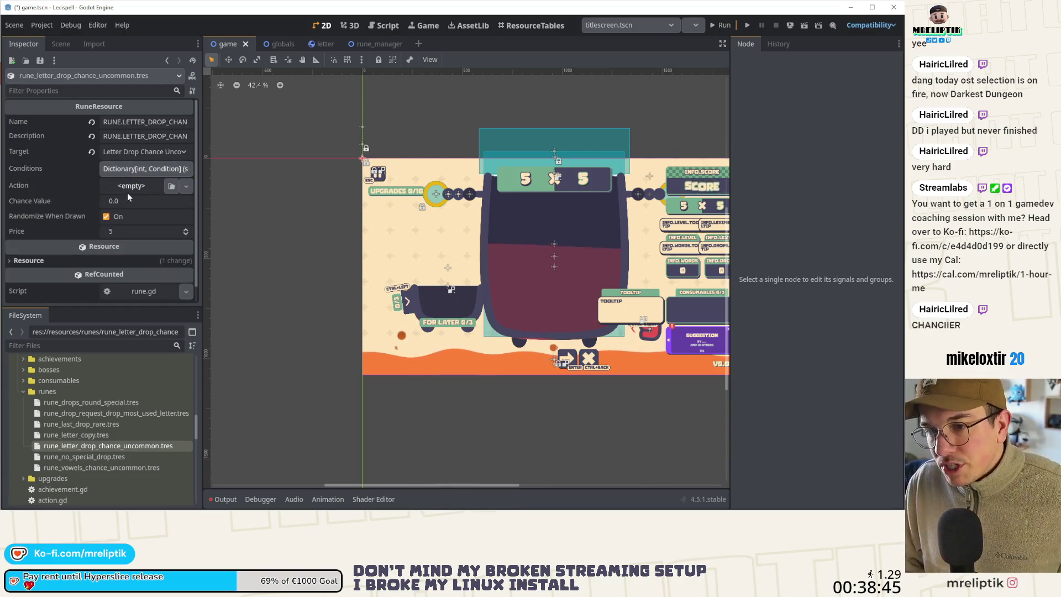
{"action": "left_click", "coordinate": [128, 187]}
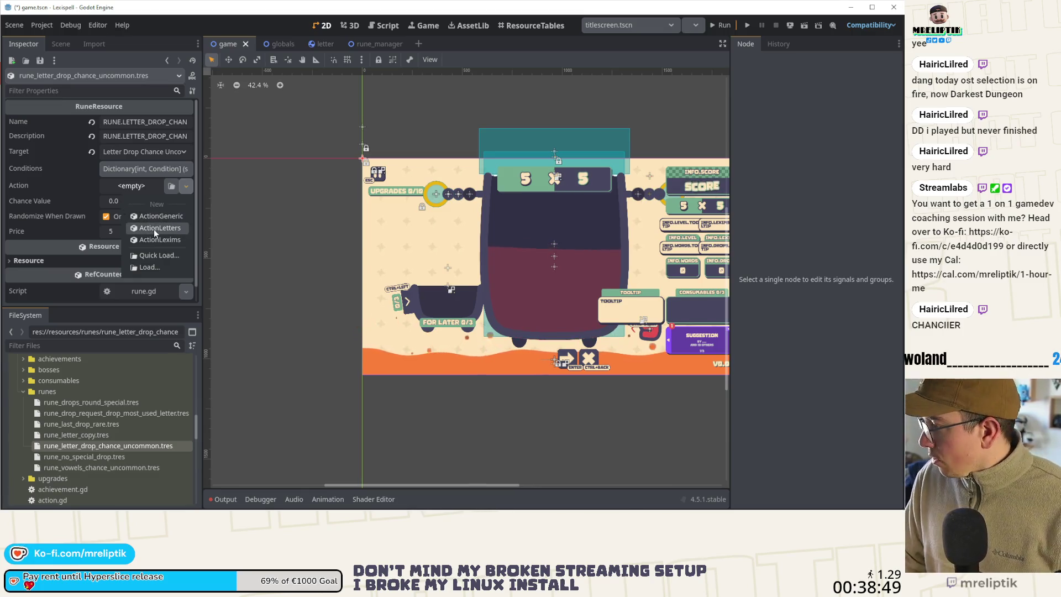
{"action": "left_click", "coordinate": [154, 229]}
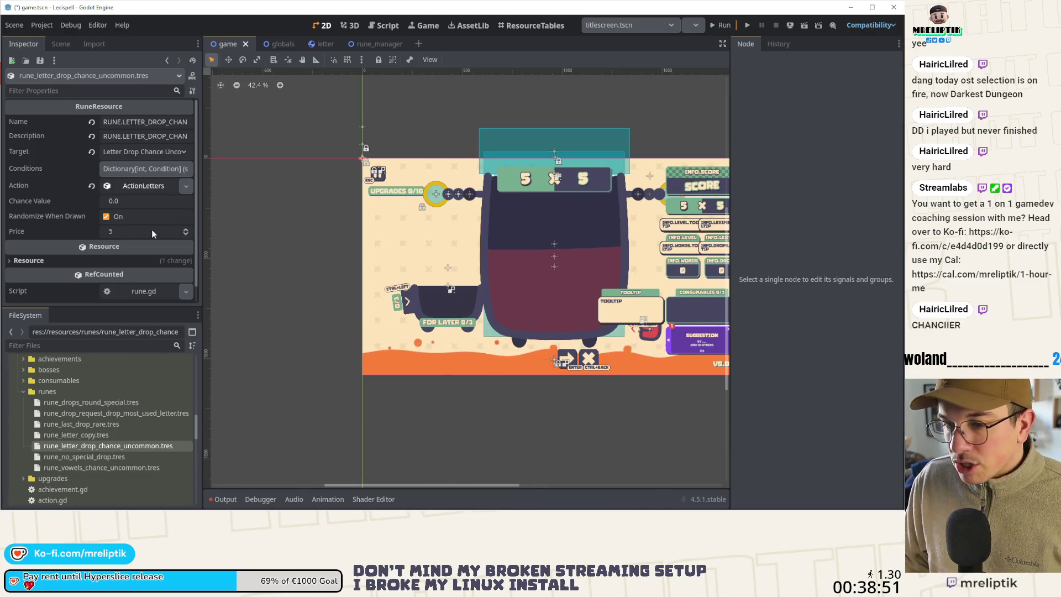
{"action": "left_click", "coordinate": [147, 187]}
{"action": "left_click", "coordinate": [183, 201]}
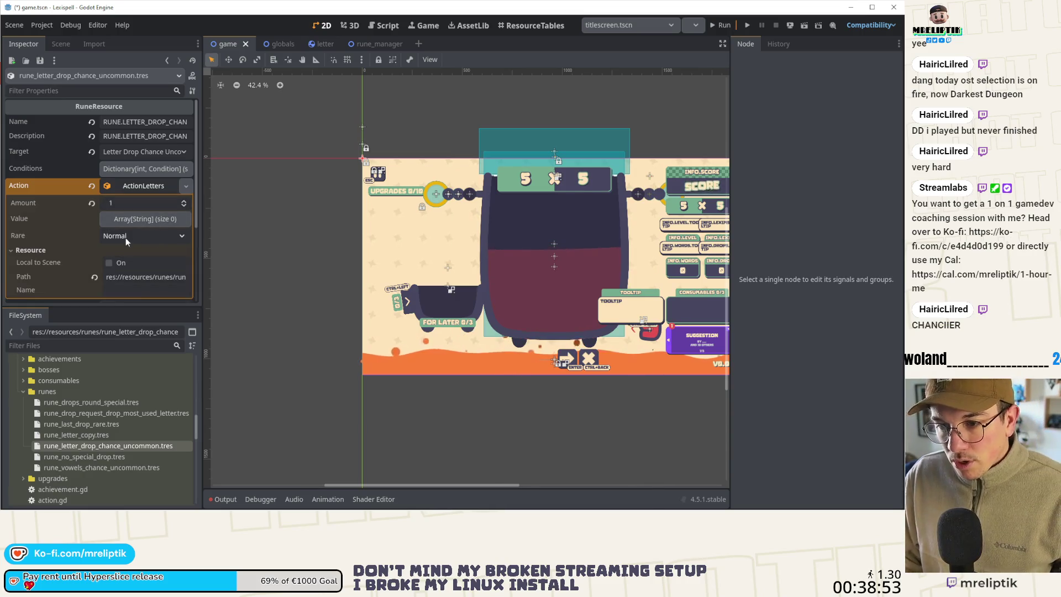
{"action": "left_click", "coordinate": [132, 184]}
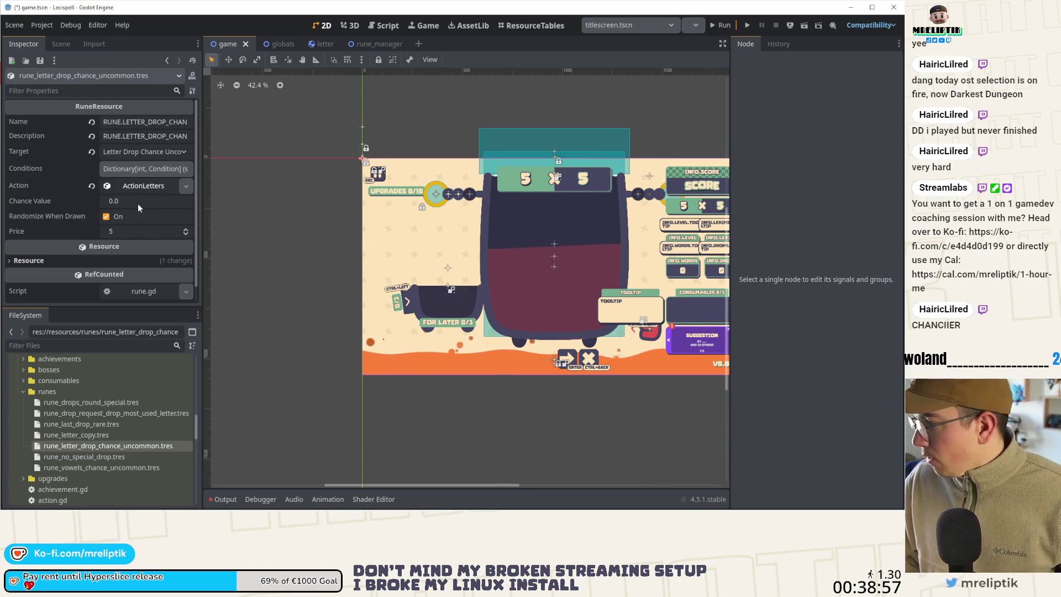
Step: Set the rune's Chance Value to 0.2
{"action": "left_click", "coordinate": [137, 203]}
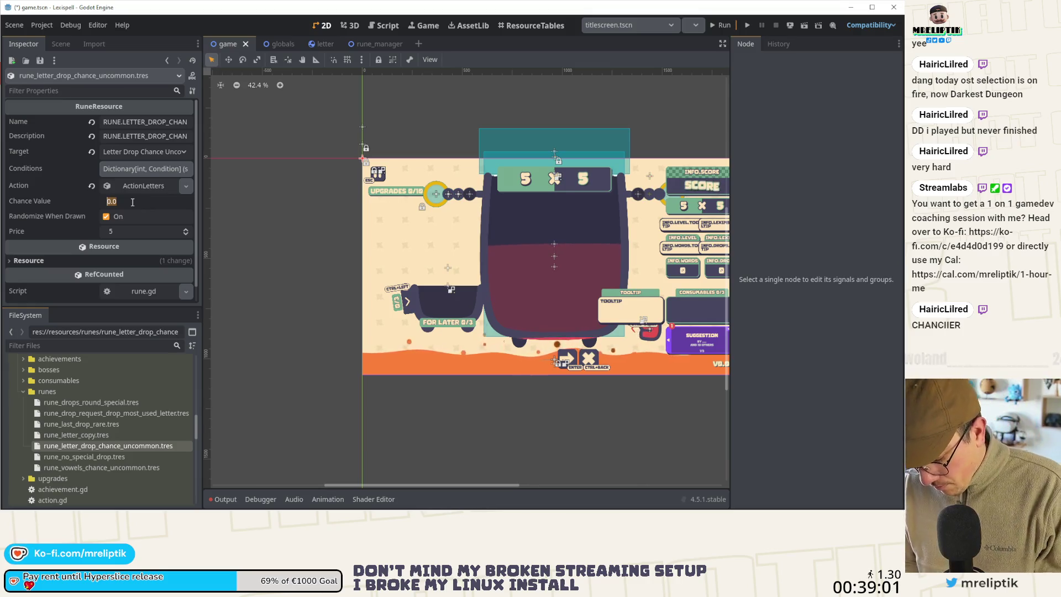
{"action": "type", "text": "0"}
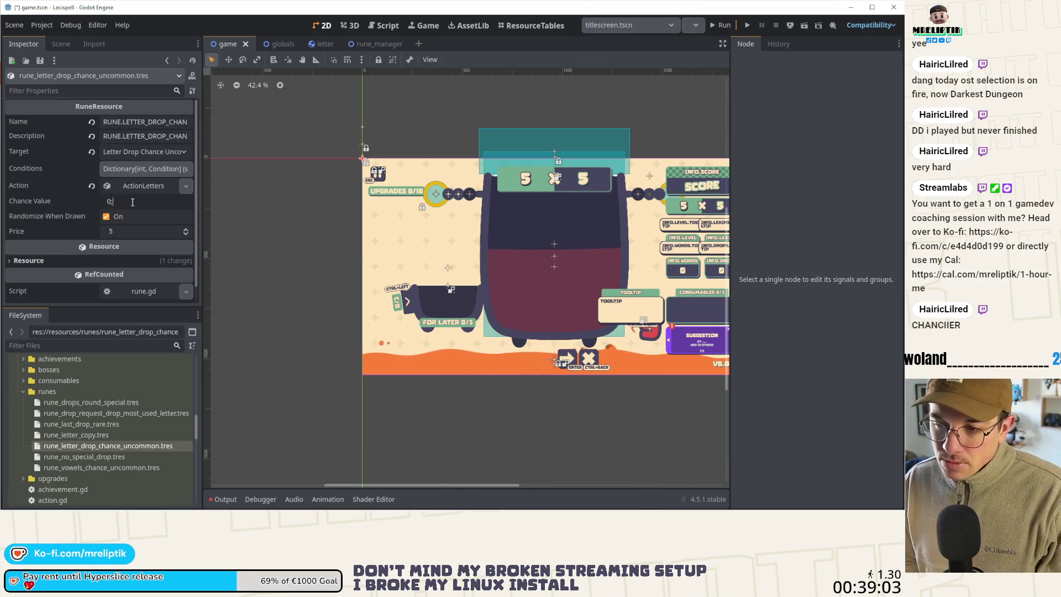
{"action": "type", "text": "2"}
{"action": "key", "text": "Return"}
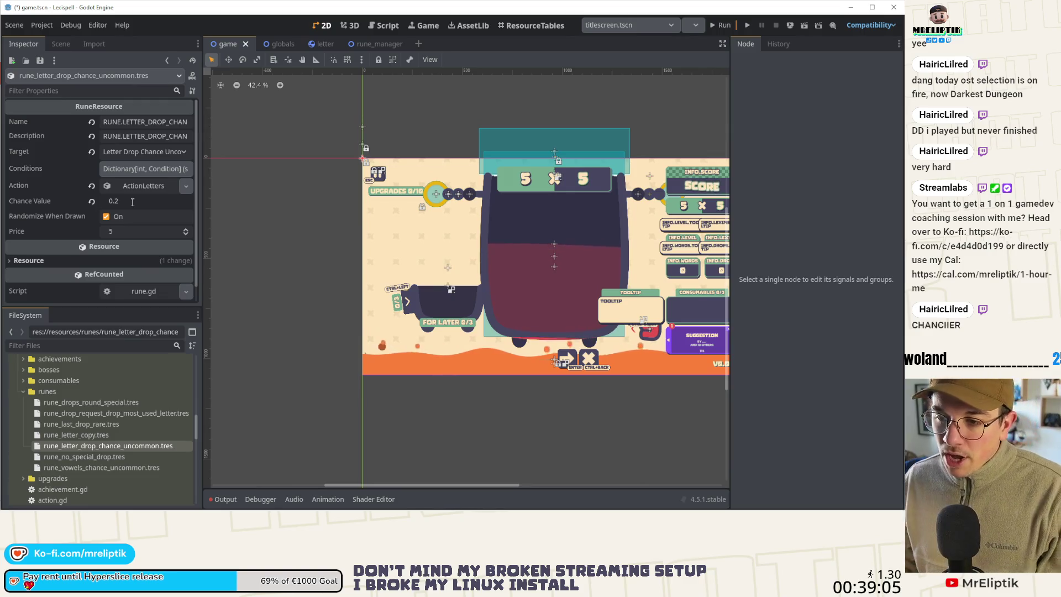
{"action": "left_click", "coordinate": [132, 168]}
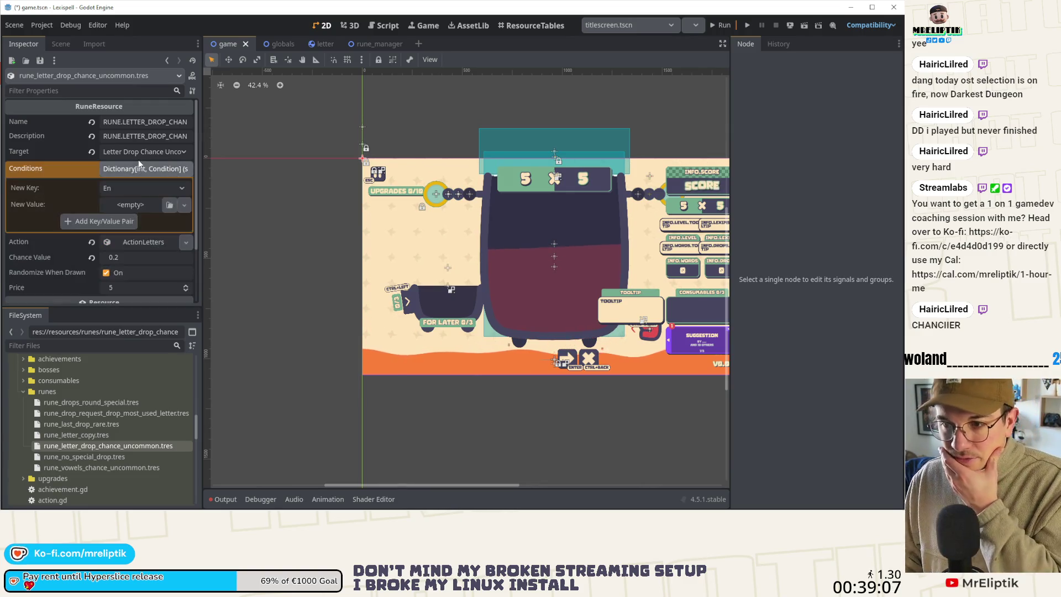
Step: Create a ConditionArray as the new Conditions value and add four elements to it
{"action": "left_click", "coordinate": [141, 169]}
{"action": "left_click", "coordinate": [142, 173]}
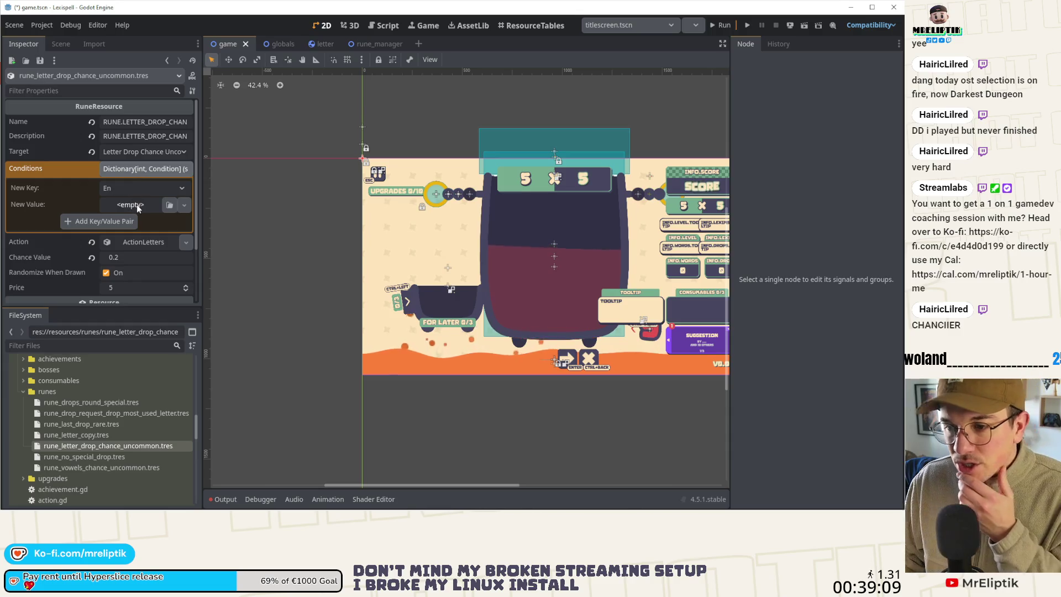
{"action": "left_click", "coordinate": [184, 205]}
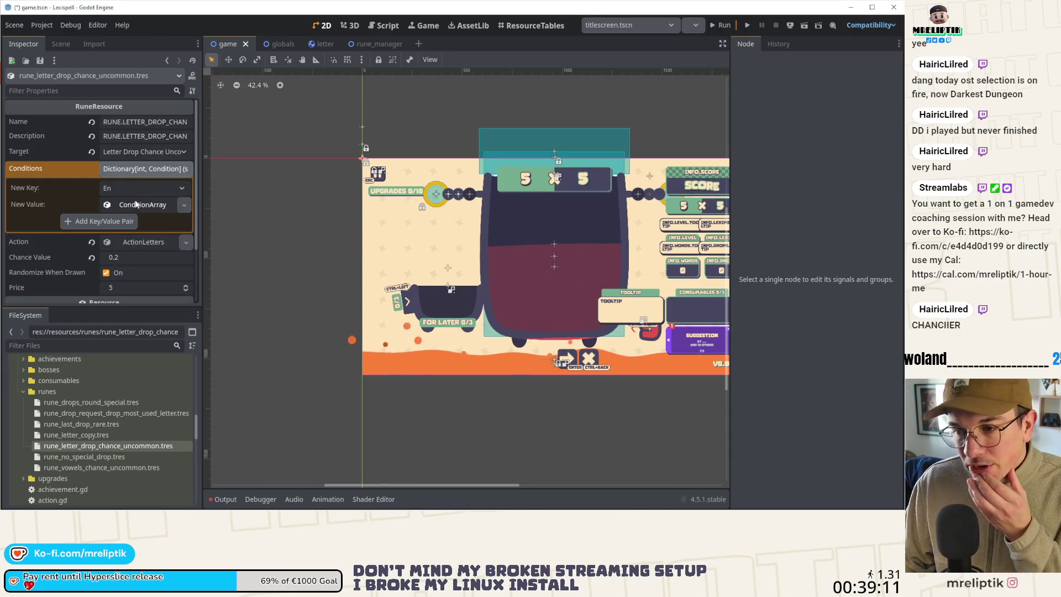
{"action": "left_click", "coordinate": [174, 247]}
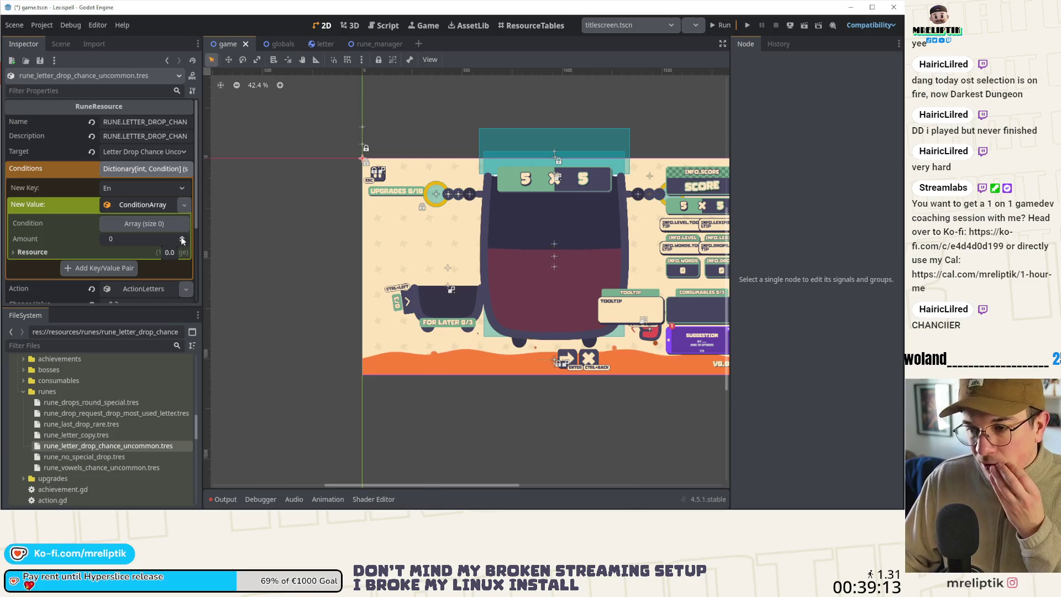
{"action": "left_click", "coordinate": [169, 226]}
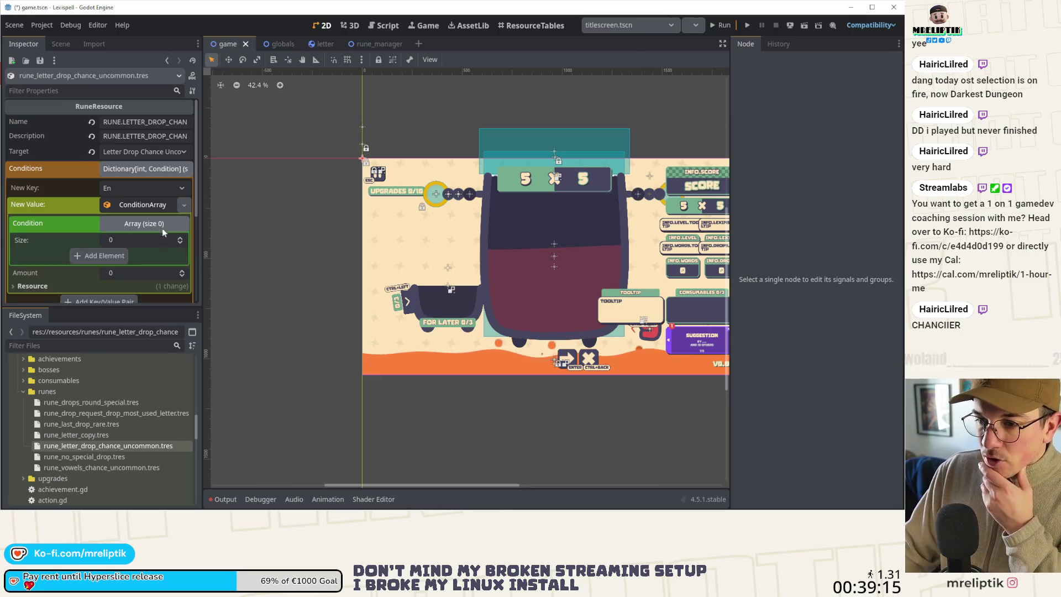
{"action": "left_click", "coordinate": [110, 254]}
{"action": "left_click", "coordinate": [106, 270]}
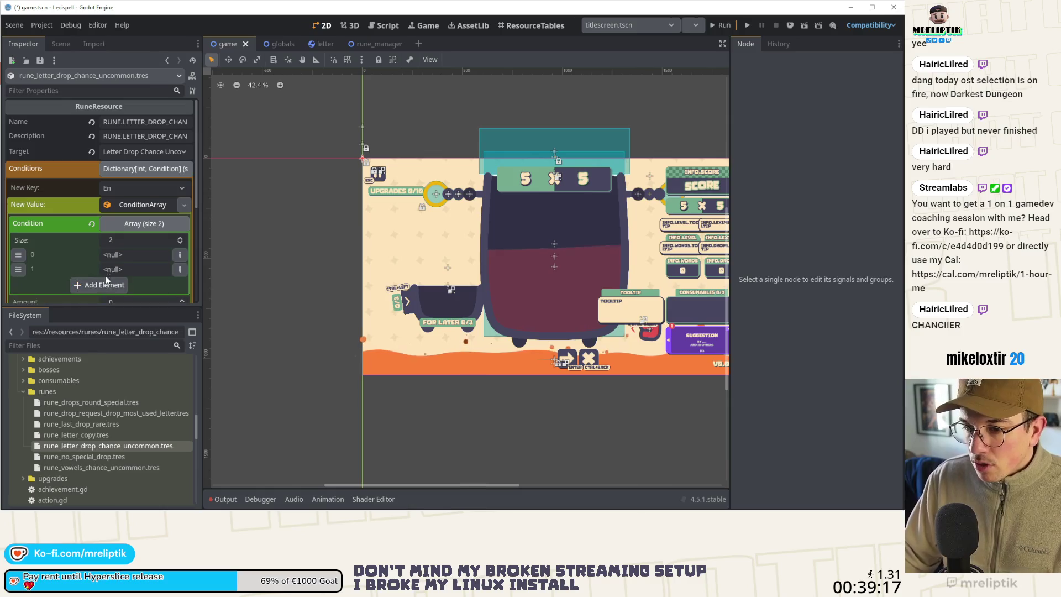
{"action": "left_click", "coordinate": [98, 285]}
{"action": "left_click", "coordinate": [115, 249]}
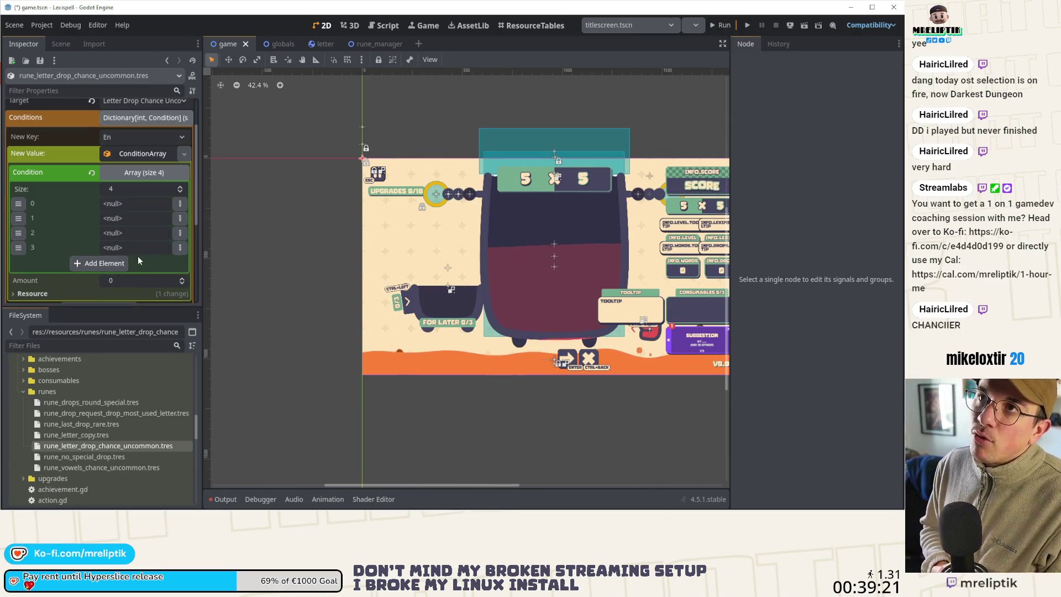
Step: Make all four condition array elements Strings
{"action": "left_click", "coordinate": [180, 203]}
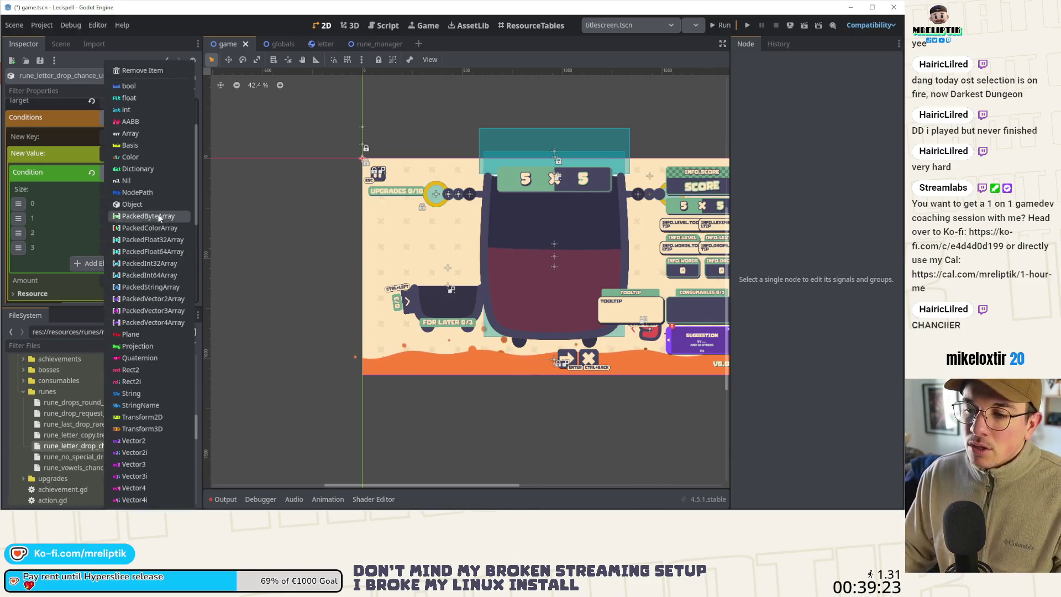
{"action": "left_click", "coordinate": [150, 393]}
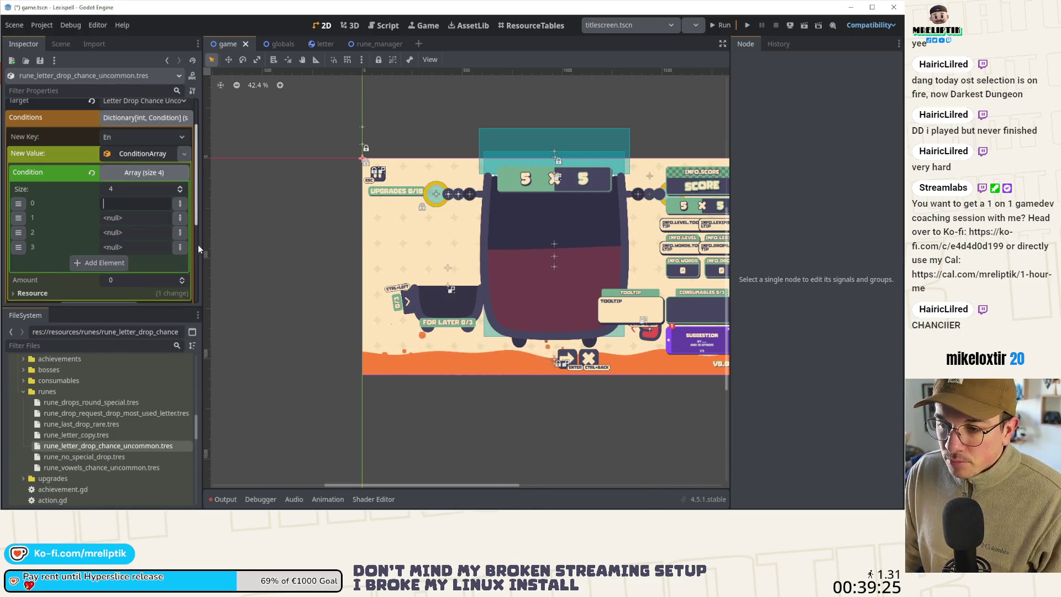
{"action": "left_click", "coordinate": [181, 218]}
{"action": "left_click", "coordinate": [139, 393]}
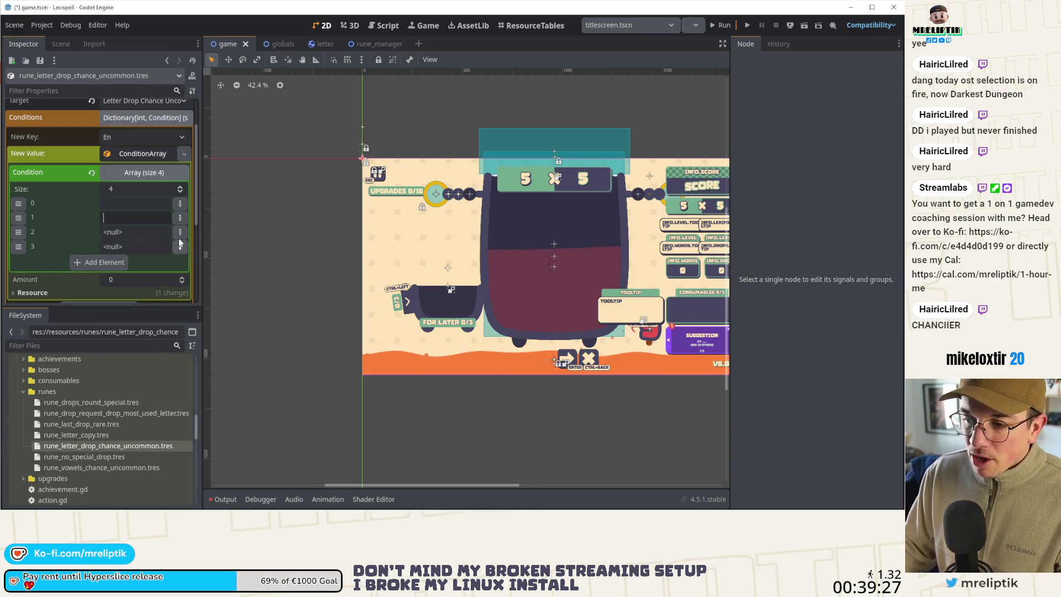
{"action": "left_click", "coordinate": [180, 232]}
{"action": "left_click", "coordinate": [131, 387]}
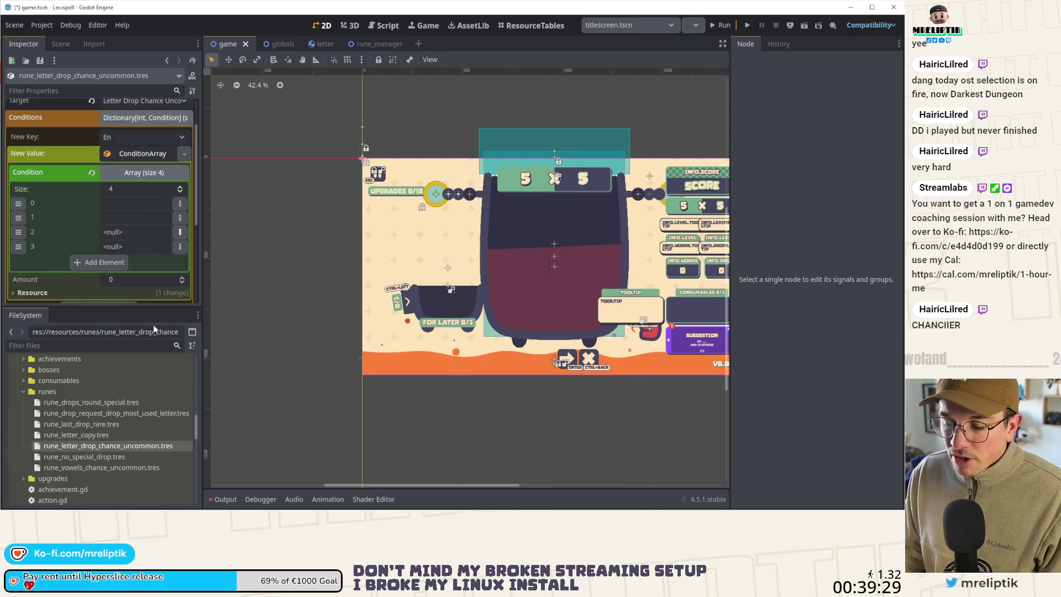
{"action": "left_click", "coordinate": [180, 246]}
{"action": "left_click", "coordinate": [144, 390]}
Step: Fill the elements with the letters a, p, h and u, then collapse the array
{"action": "left_click", "coordinate": [137, 215]}
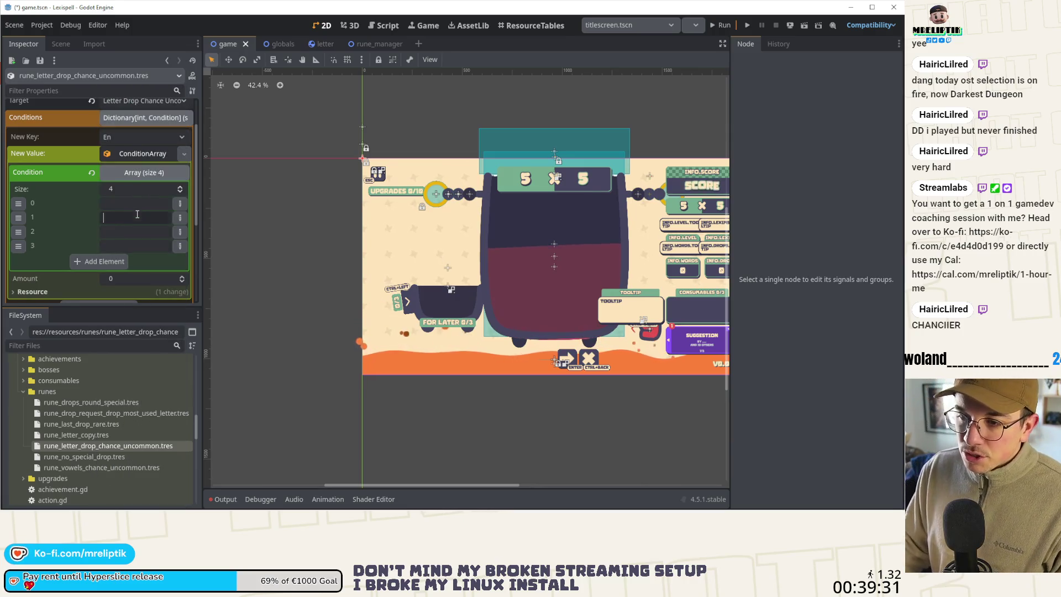
{"action": "left_click", "coordinate": [137, 204]}
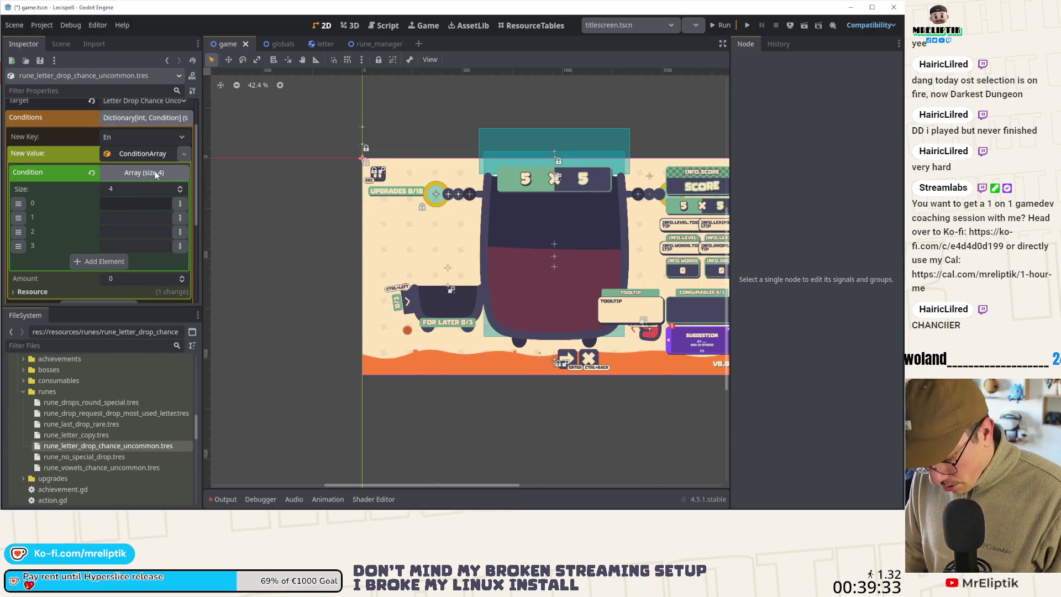
{"action": "type", "text": "a"}
{"action": "left_click", "coordinate": [139, 221]}
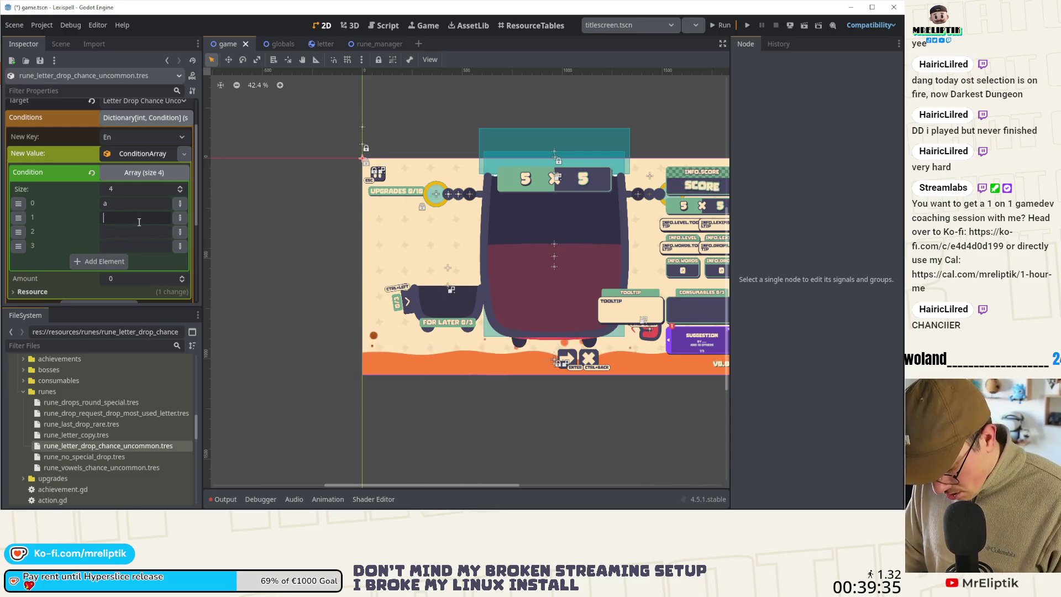
{"action": "type", "text": "re"}
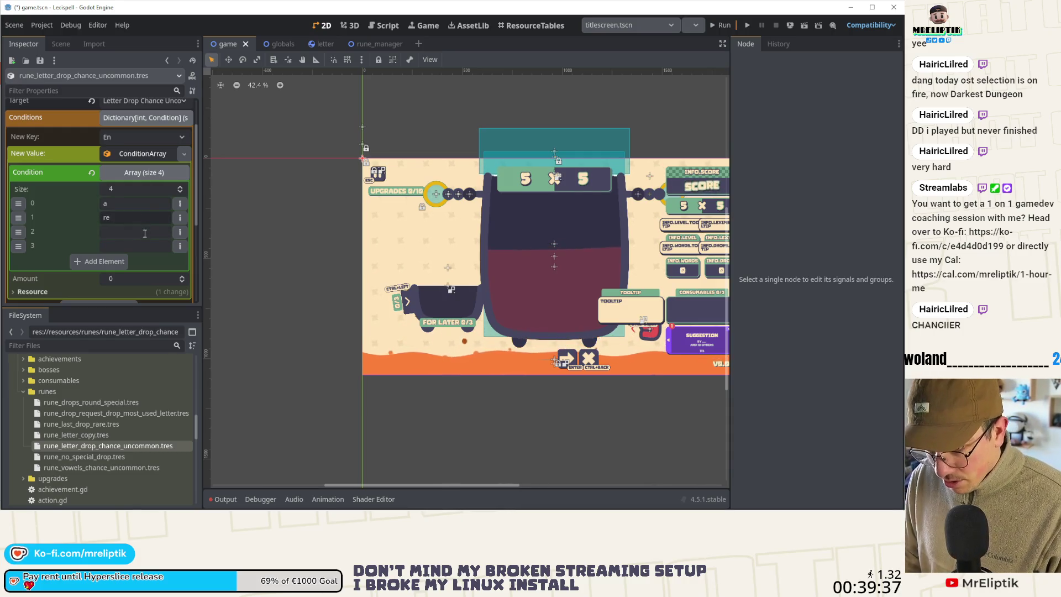
{"action": "left_click", "coordinate": [144, 232]}
{"action": "type", "text": "h"}
{"action": "left_click", "coordinate": [143, 249]}
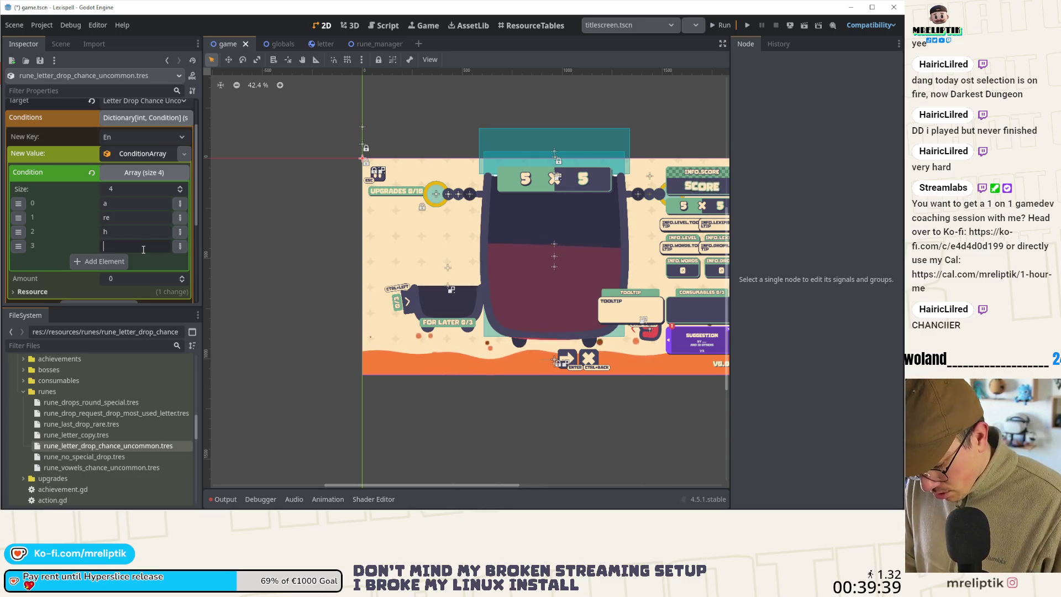
{"action": "type", "text": "u"}
{"action": "left_click", "coordinate": [138, 219]}
{"action": "key", "text": "BackSpace"}
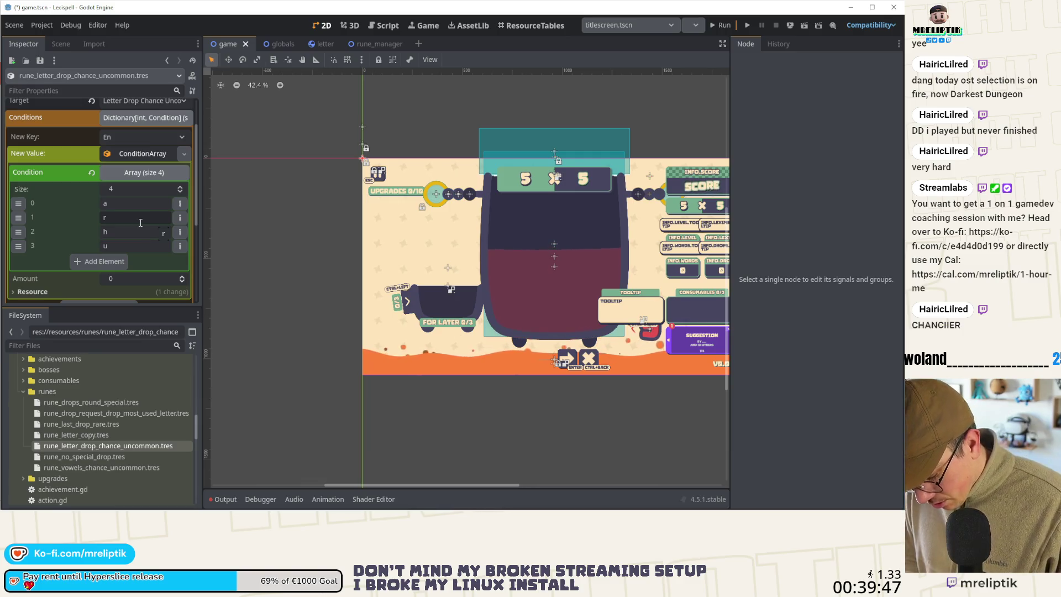
{"action": "key", "text": "BackSpace"}
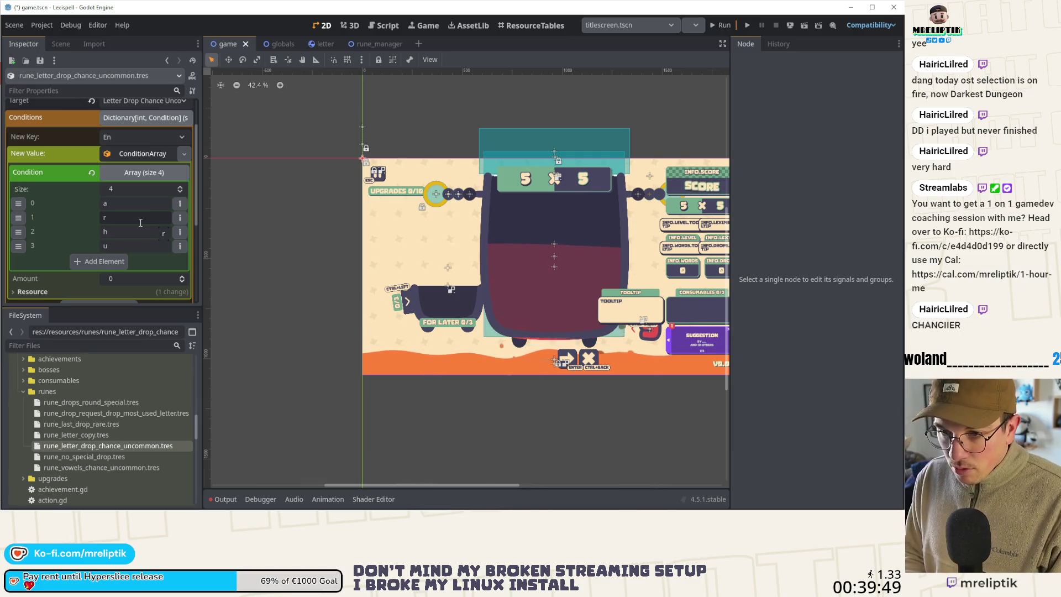
{"action": "type", "text": "p"}
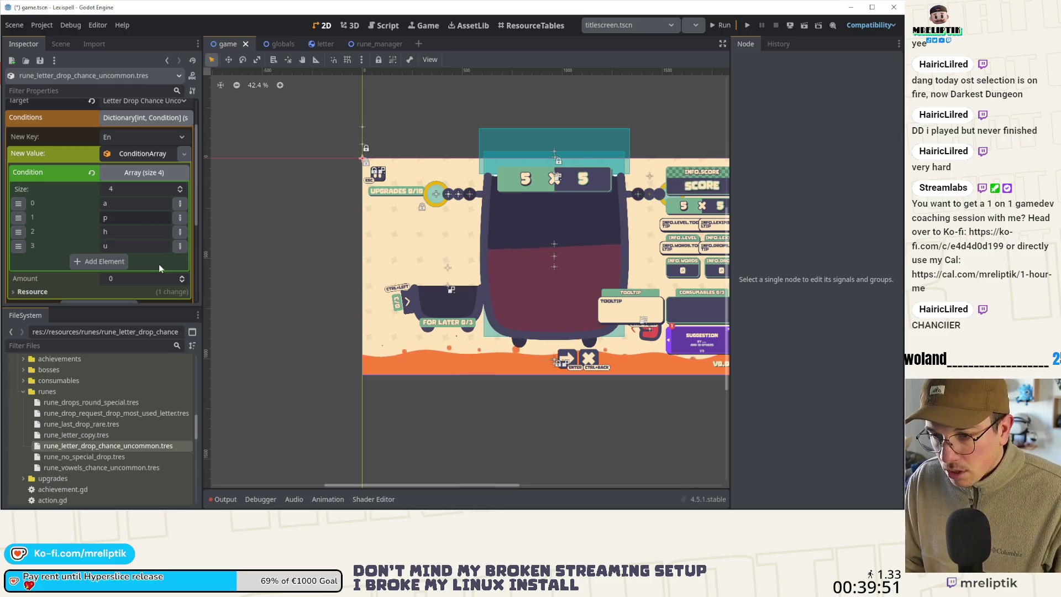
{"action": "left_click", "coordinate": [144, 172]}
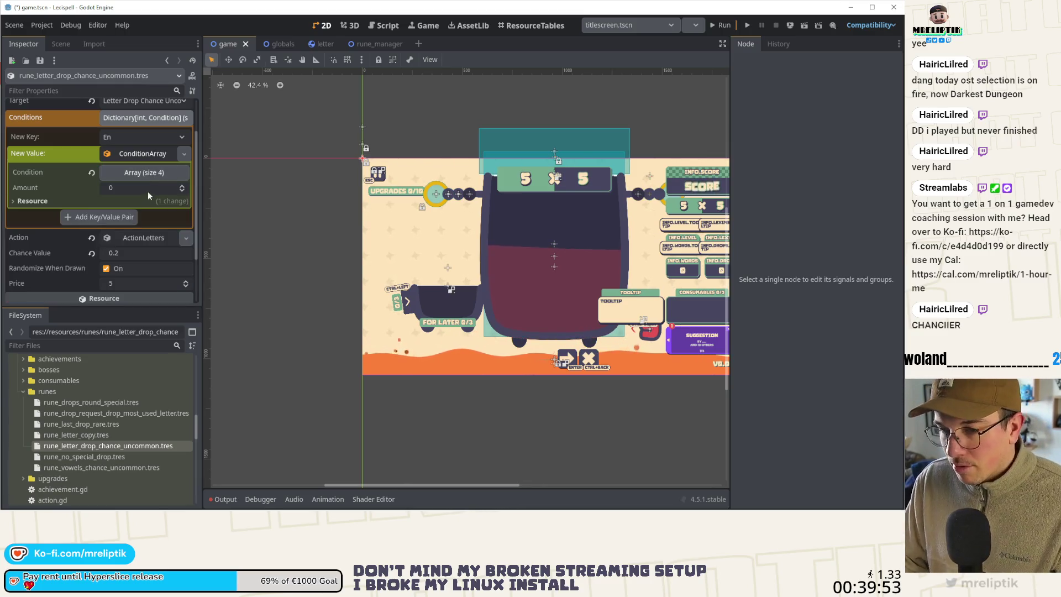
{"action": "left_click", "coordinate": [140, 167]}
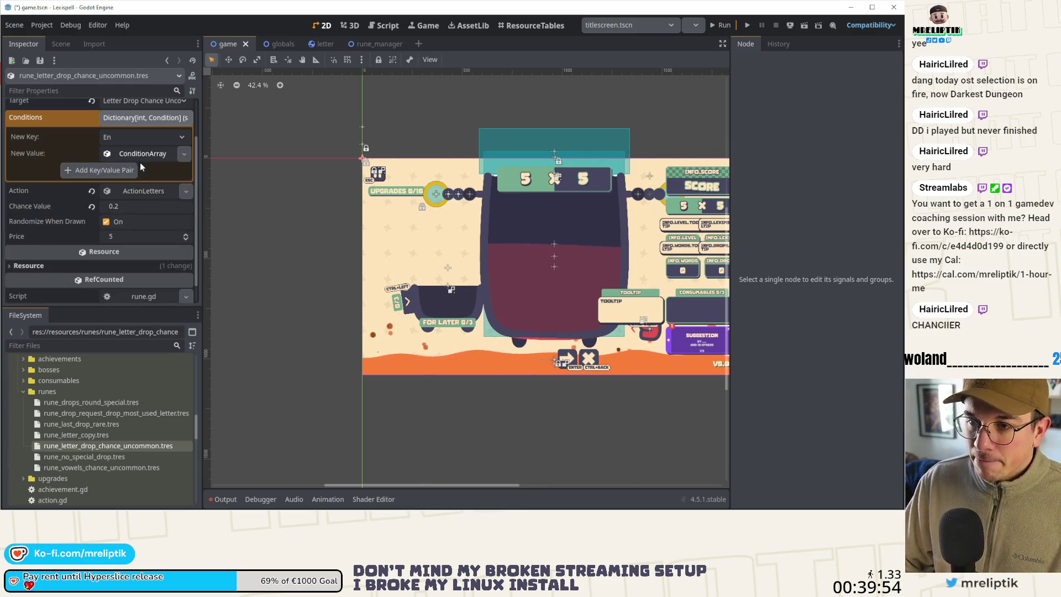
Step: Review the current ActionLetters settings, then open rune_no_special_drop.tres
{"action": "left_click", "coordinate": [150, 193]}
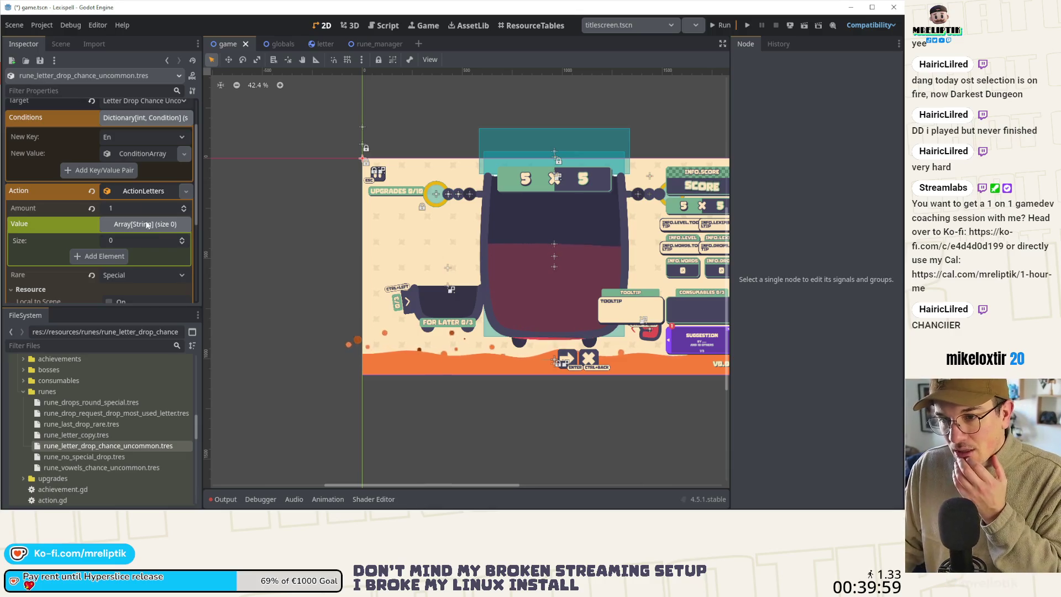
{"action": "left_click", "coordinate": [145, 191]}
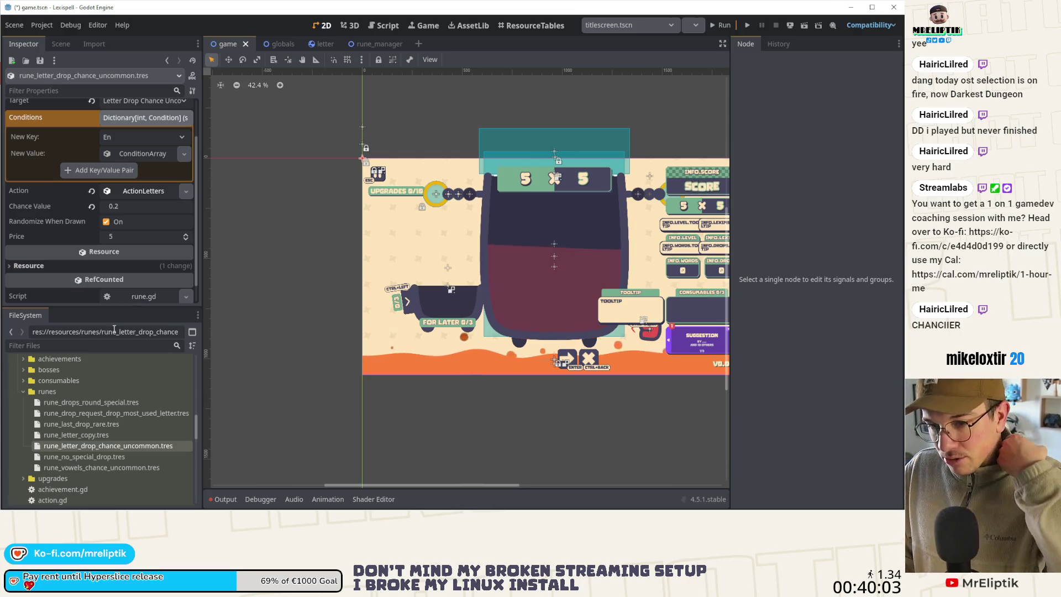
{"action": "left_click", "coordinate": [83, 455]}
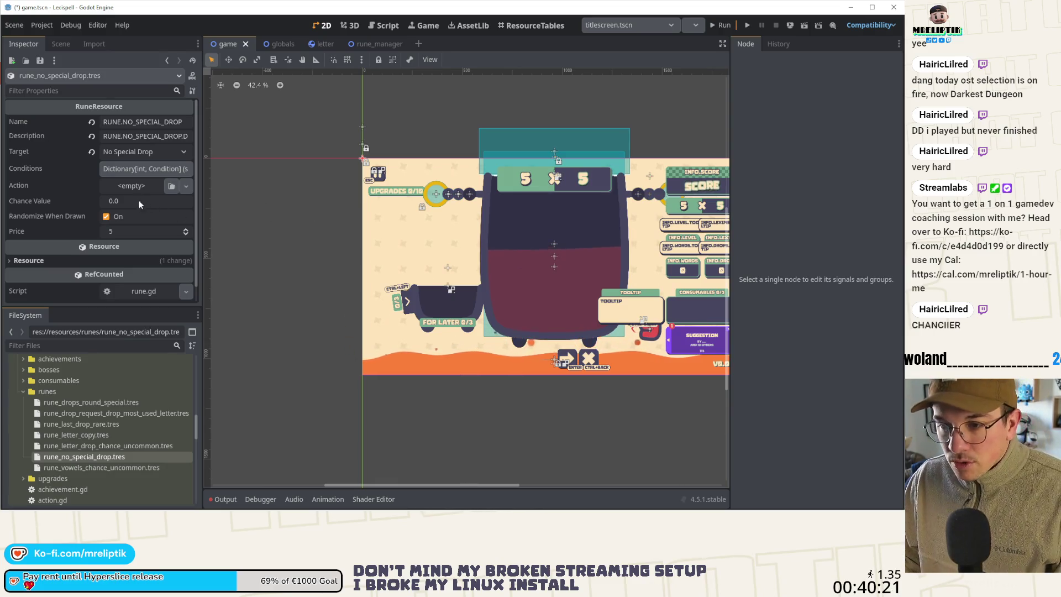
Step: Add a ConditionInt with value 2 as the new Conditions value
{"action": "left_click", "coordinate": [135, 169]}
{"action": "left_click", "coordinate": [184, 204]}
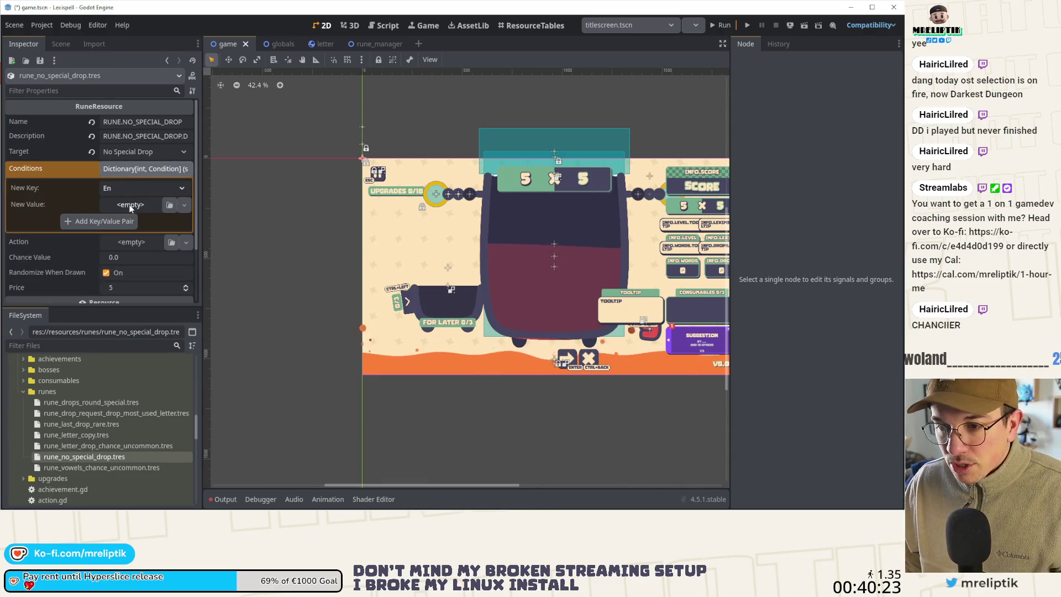
{"action": "left_click", "coordinate": [147, 272]}
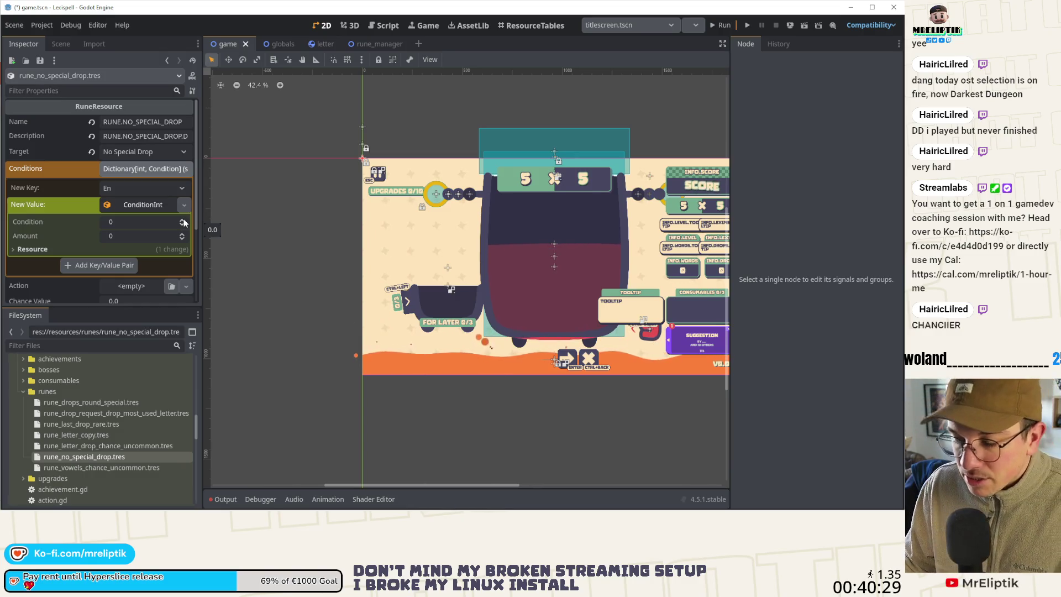
{"action": "left_click", "coordinate": [183, 220]}
{"action": "left_click", "coordinate": [183, 220]}
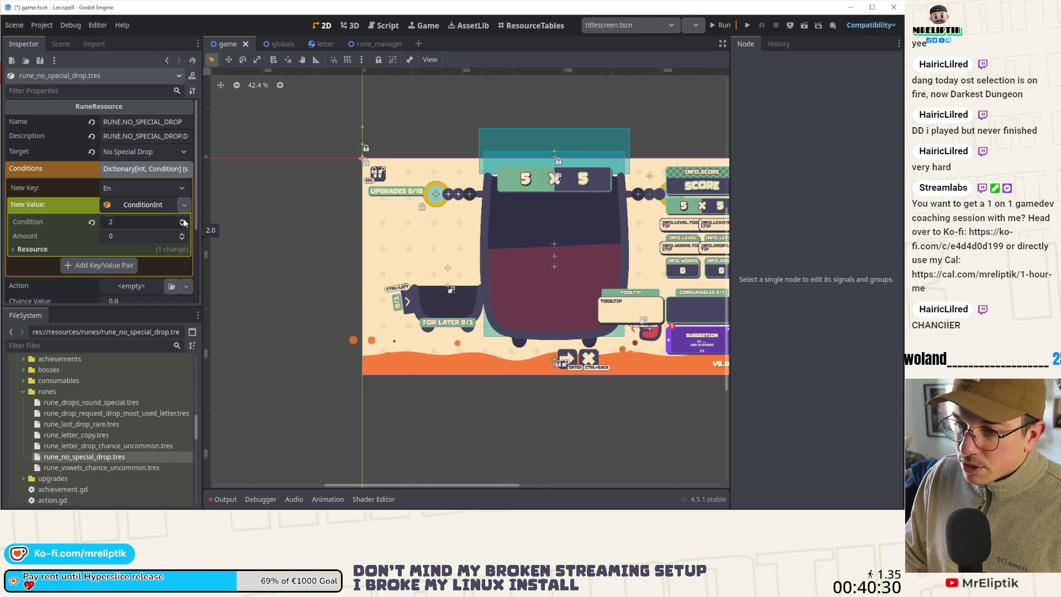
{"action": "left_click", "coordinate": [145, 204]}
{"action": "left_click", "coordinate": [145, 168]}
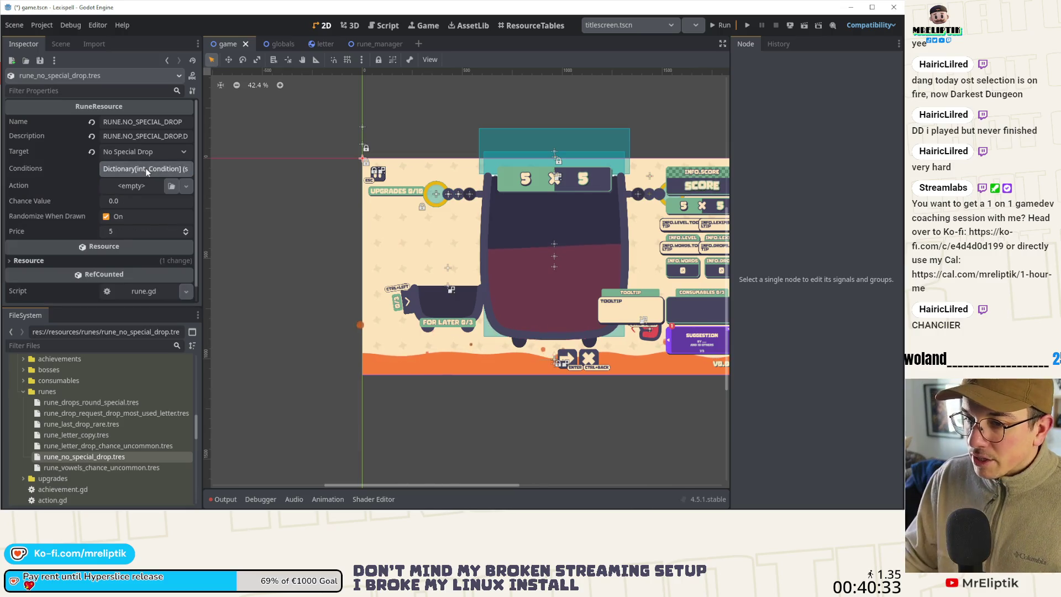
Step: Set the rune's action to a new ActionLetters with Amount 1 and Special rarity
{"action": "left_click", "coordinate": [123, 187]}
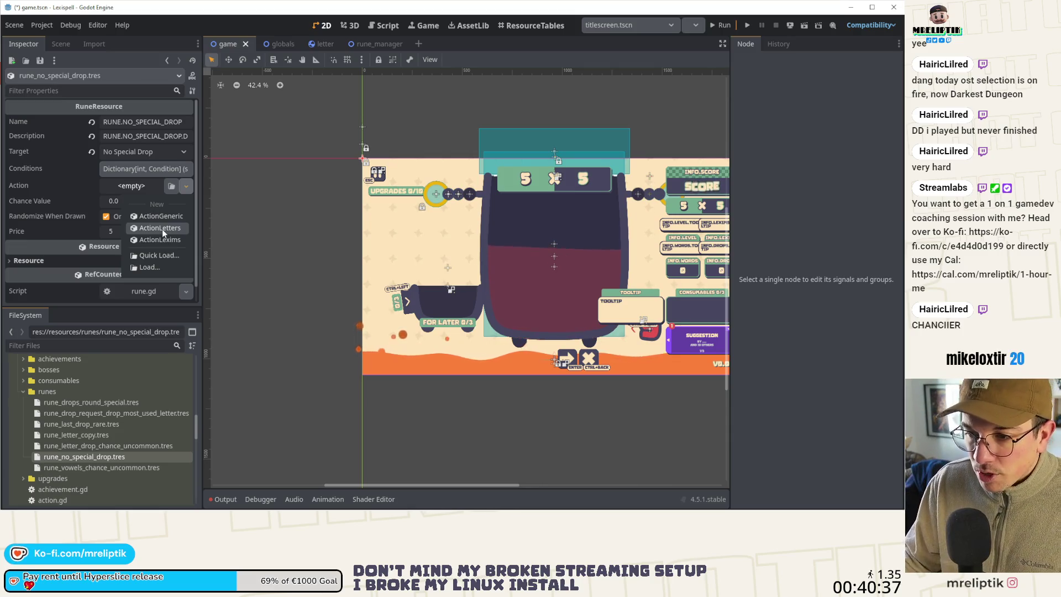
{"action": "left_click", "coordinate": [161, 228]}
{"action": "left_click", "coordinate": [147, 189]}
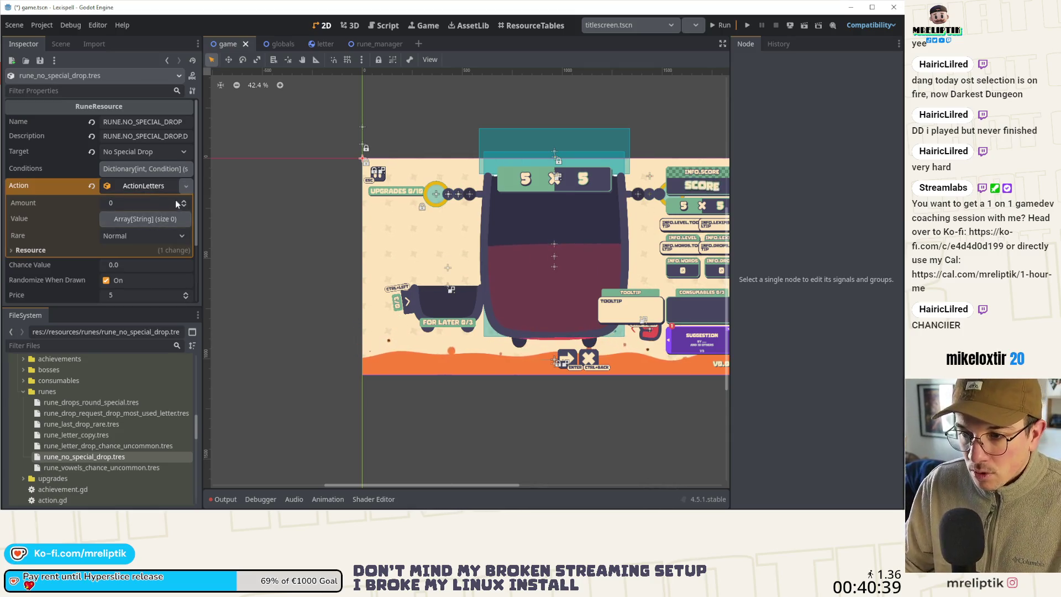
{"action": "left_click", "coordinate": [114, 206]}
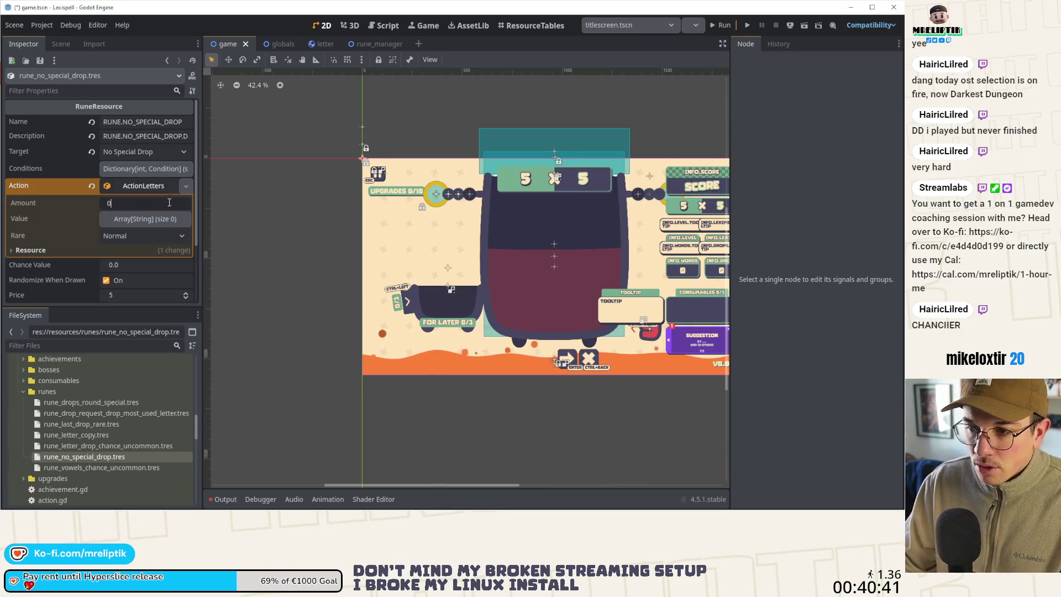
{"action": "type", "text": "1"}
{"action": "key", "text": "Return"}
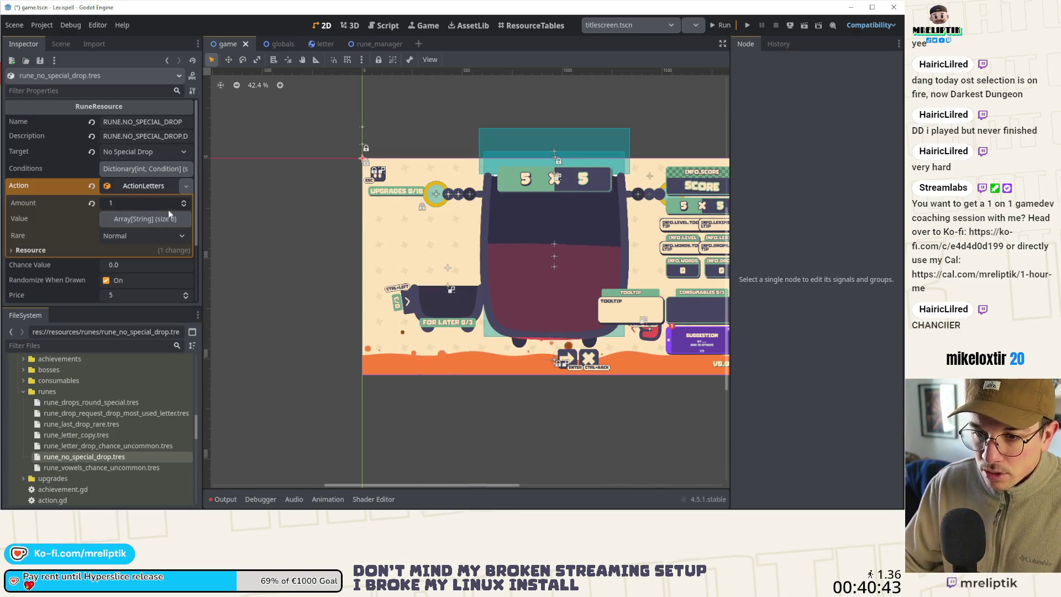
{"action": "left_click", "coordinate": [143, 235]}
{"action": "left_click", "coordinate": [148, 278]}
{"action": "left_click", "coordinate": [147, 188]}
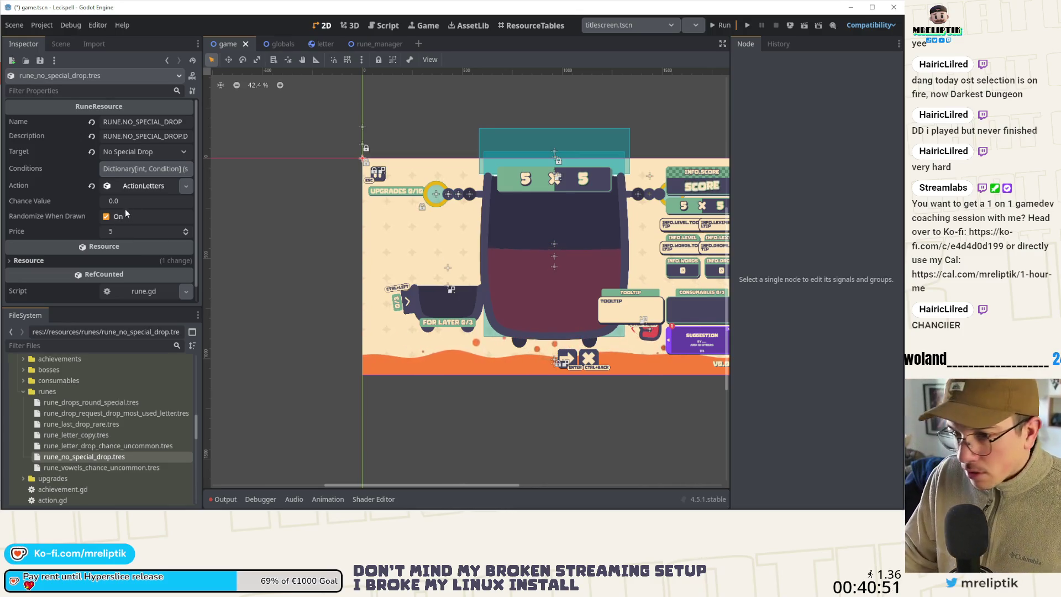
Step: Recheck the pending ConditionInt value in the Conditions dictionary
{"action": "left_click", "coordinate": [138, 170]}
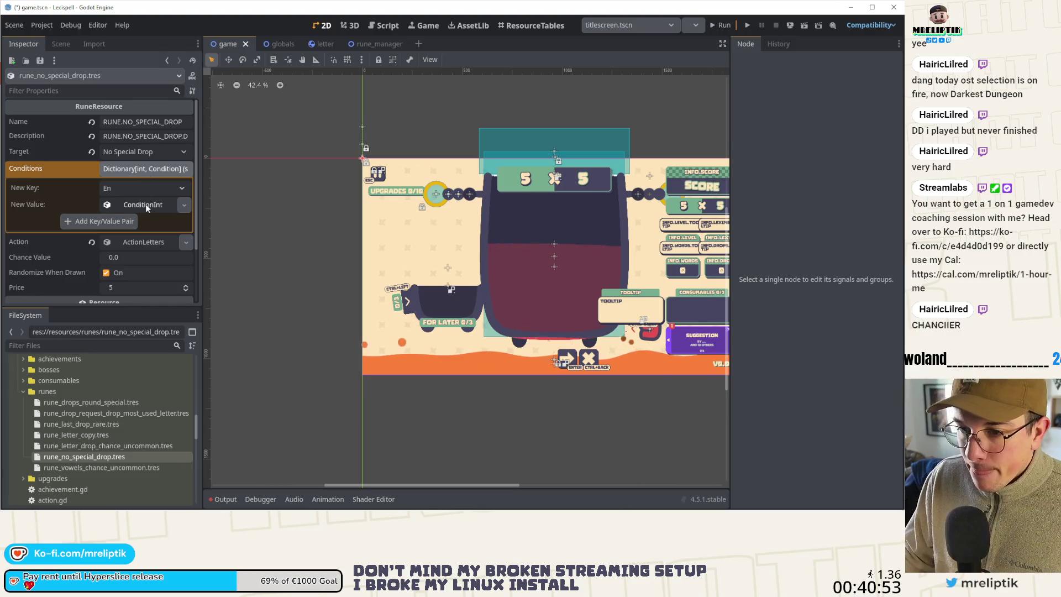
{"action": "left_click", "coordinate": [141, 205]}
{"action": "left_click", "coordinate": [145, 169]}
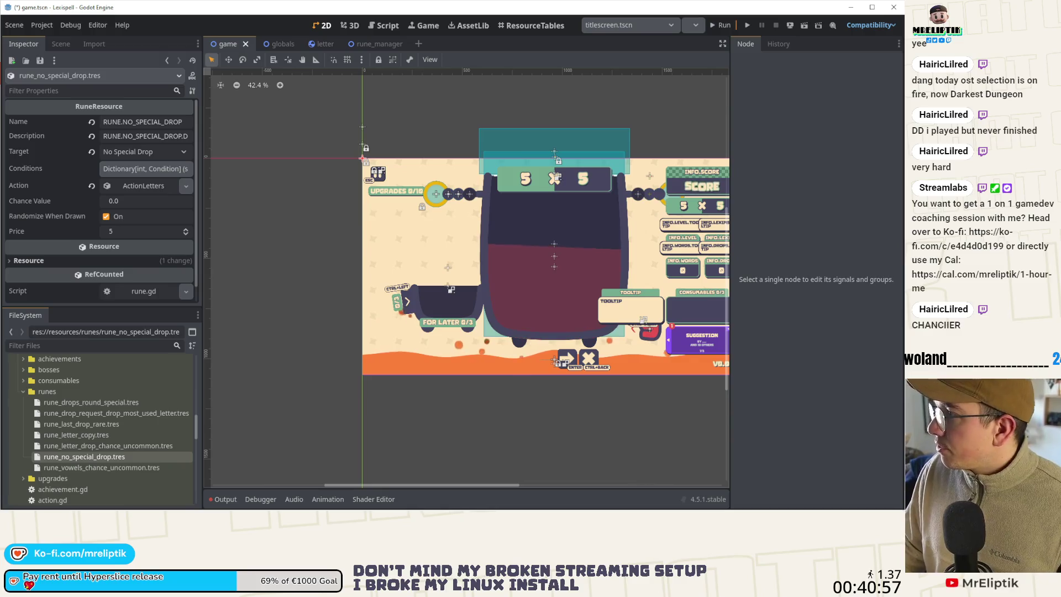
{"action": "key", "text": "alt+Tab"}
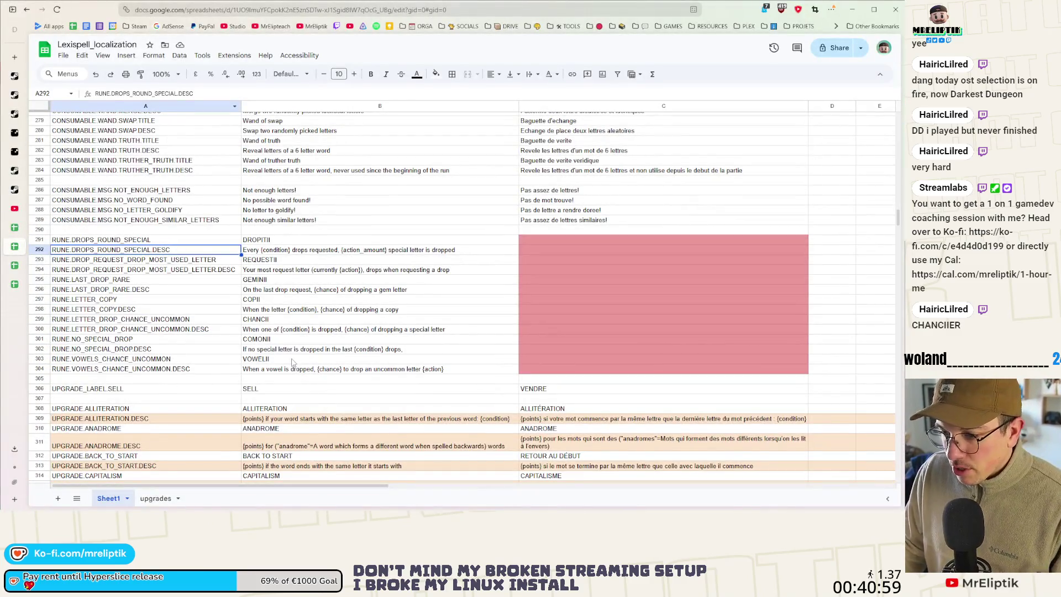
Step: Edit B302 to read '{action_amount} special letter is dropped in the next one'
{"action": "double_click", "coordinate": [410, 350]}
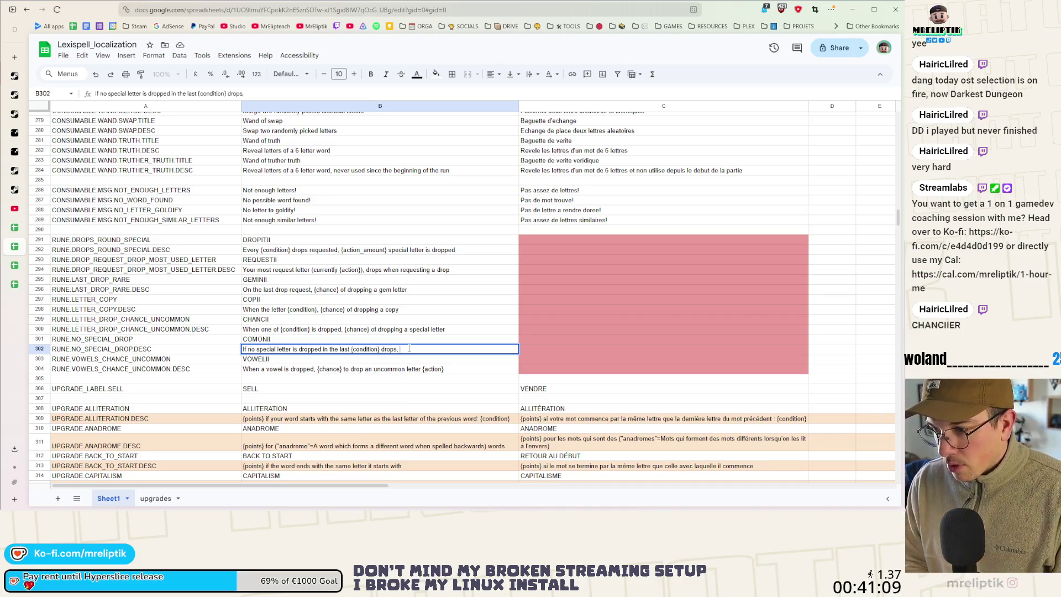
{"action": "type", "text": "asp"}
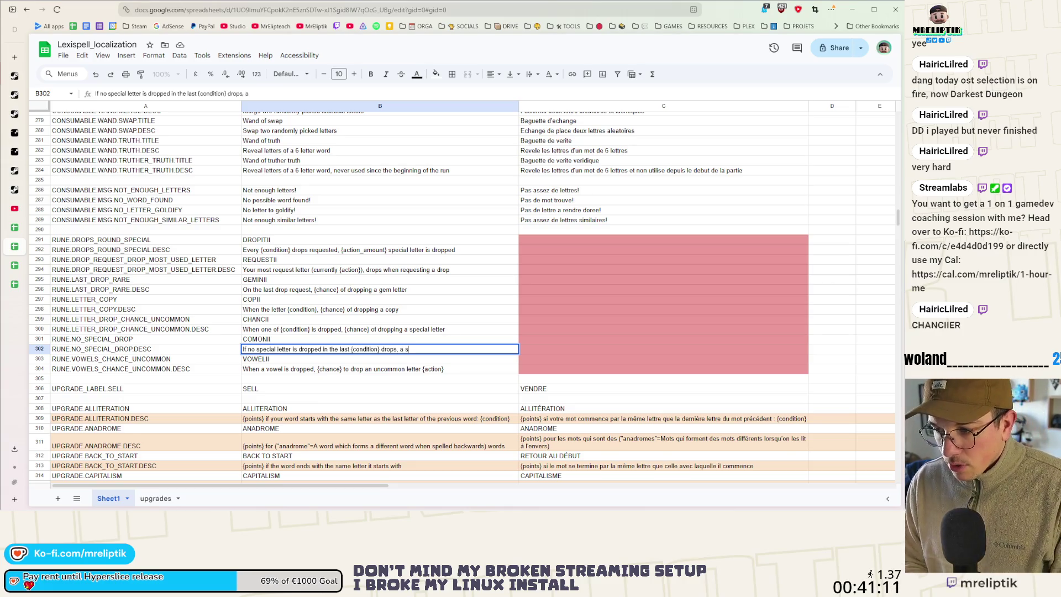
{"action": "type", "text": "ter is dropped in th"}
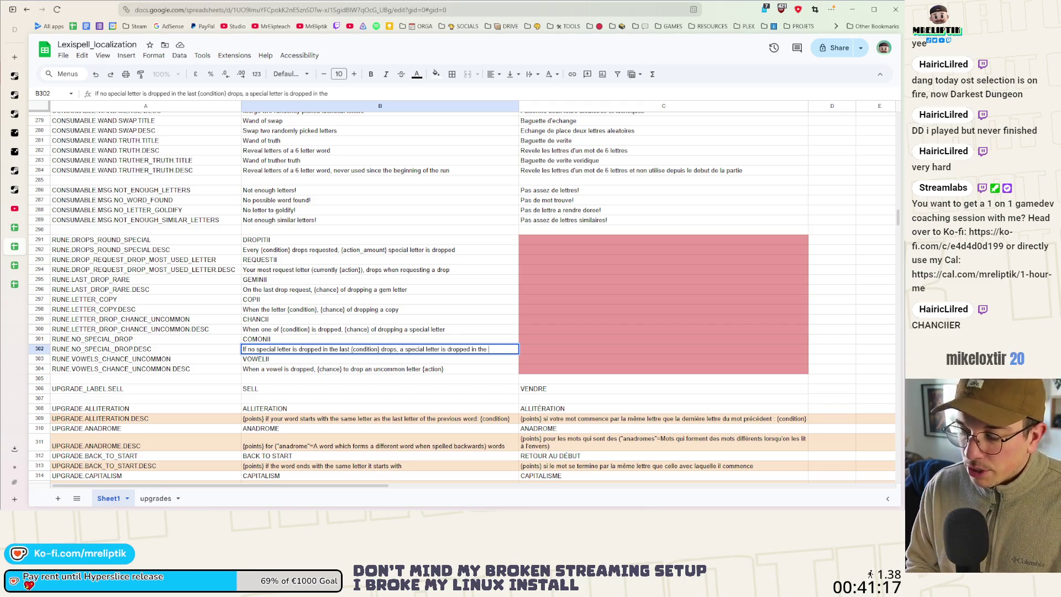
{"action": "type", "text": "ext"}
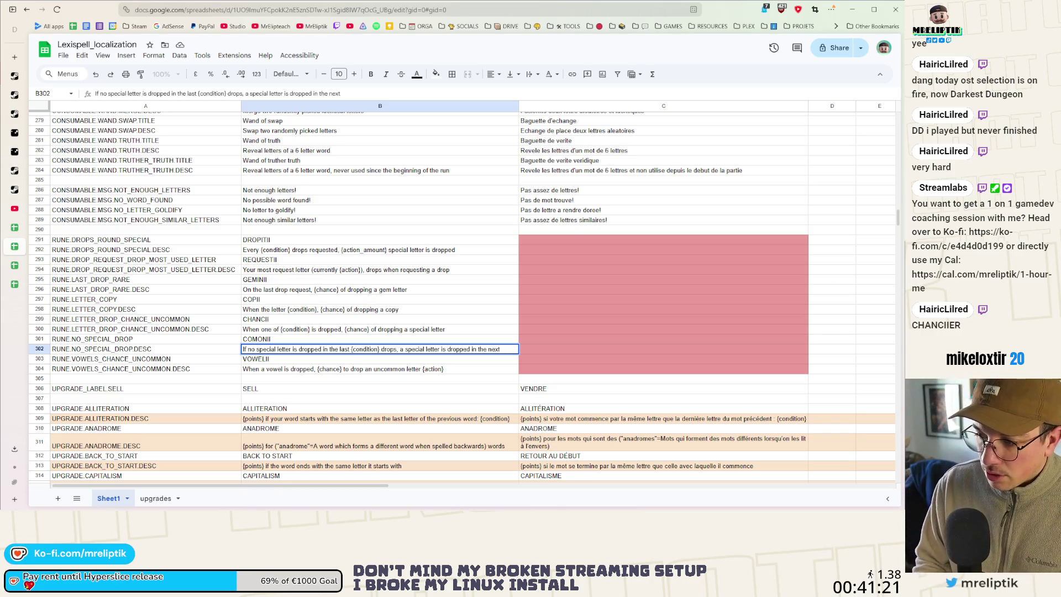
{"action": "key", "text": "BackSpace"}
{"action": "key", "text": "BackSpace"}
{"action": "key", "text": "BackSpace"}
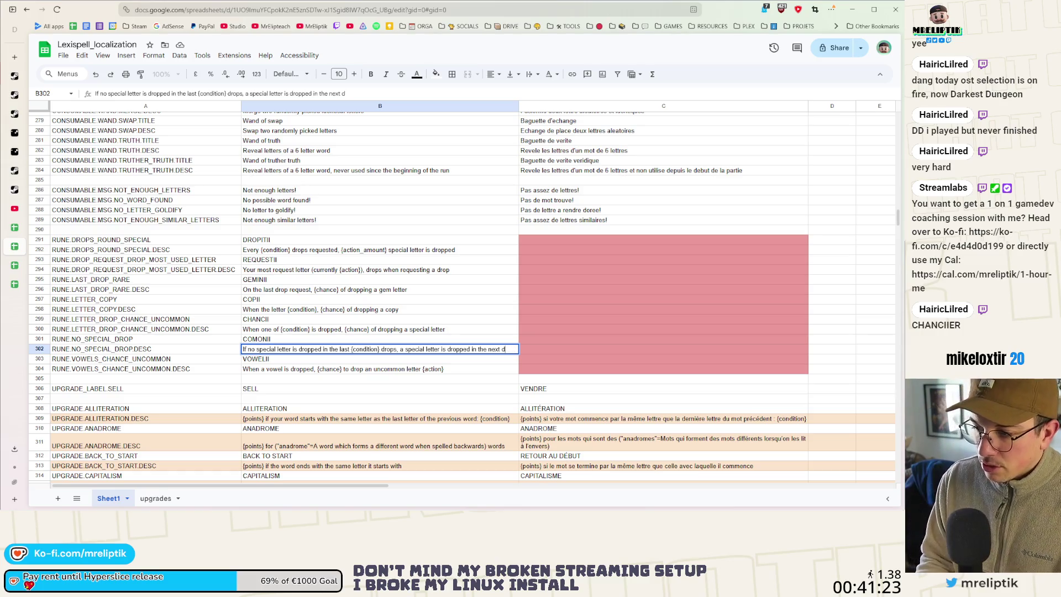
{"action": "type", "text": "one"}
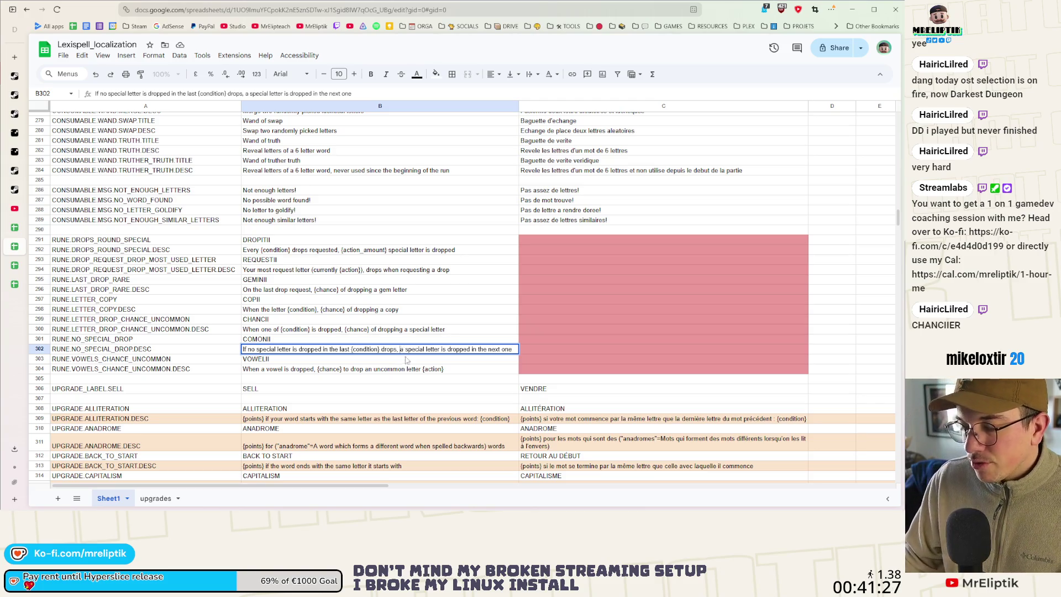
{"action": "key", "text": "BackSpace"}
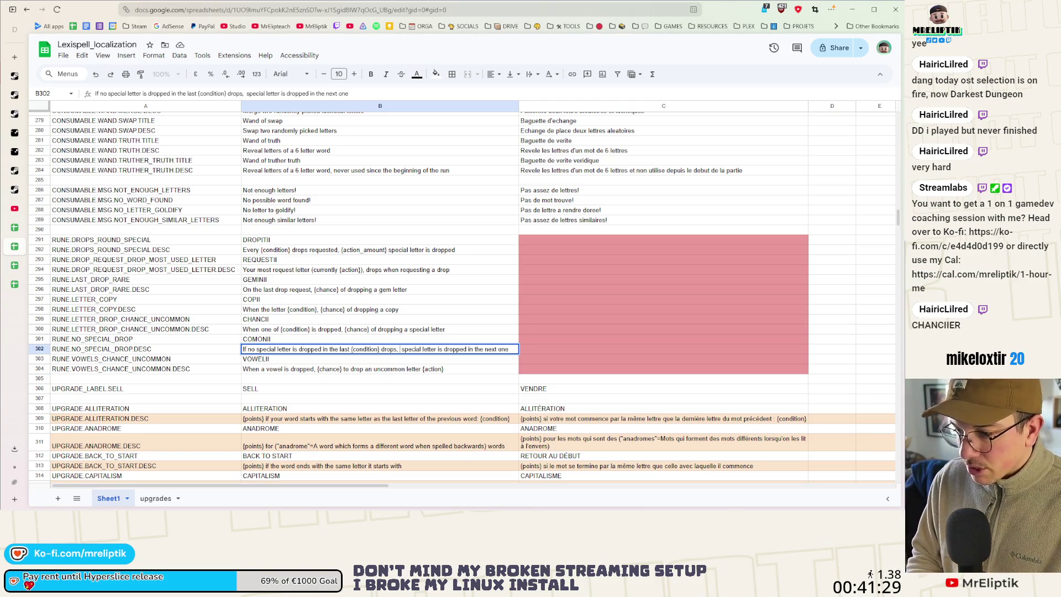
{"action": "type", "text": "{ "}
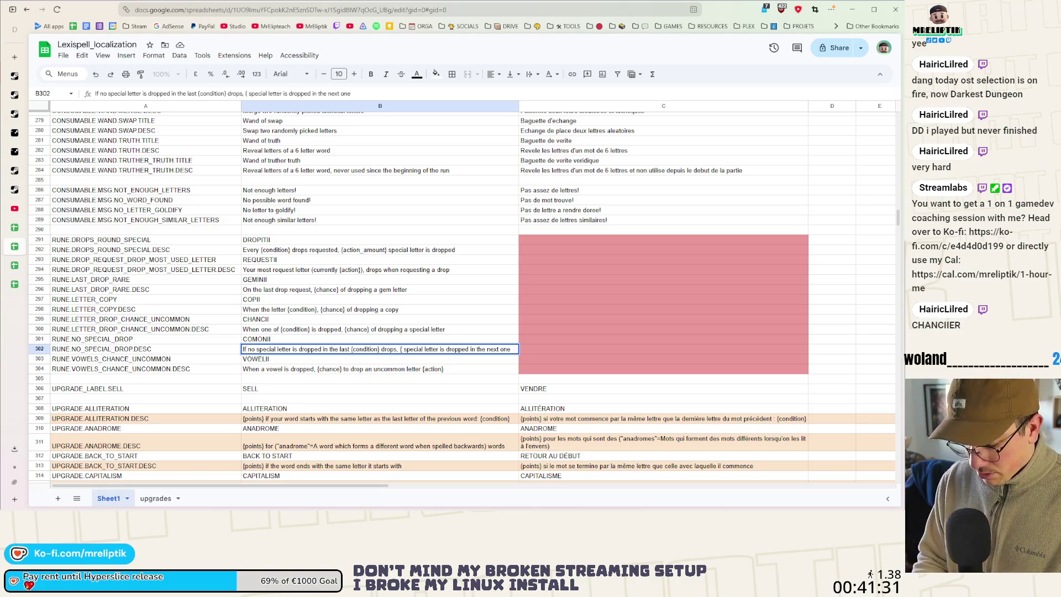
{"action": "type", "text": "action_amount"}
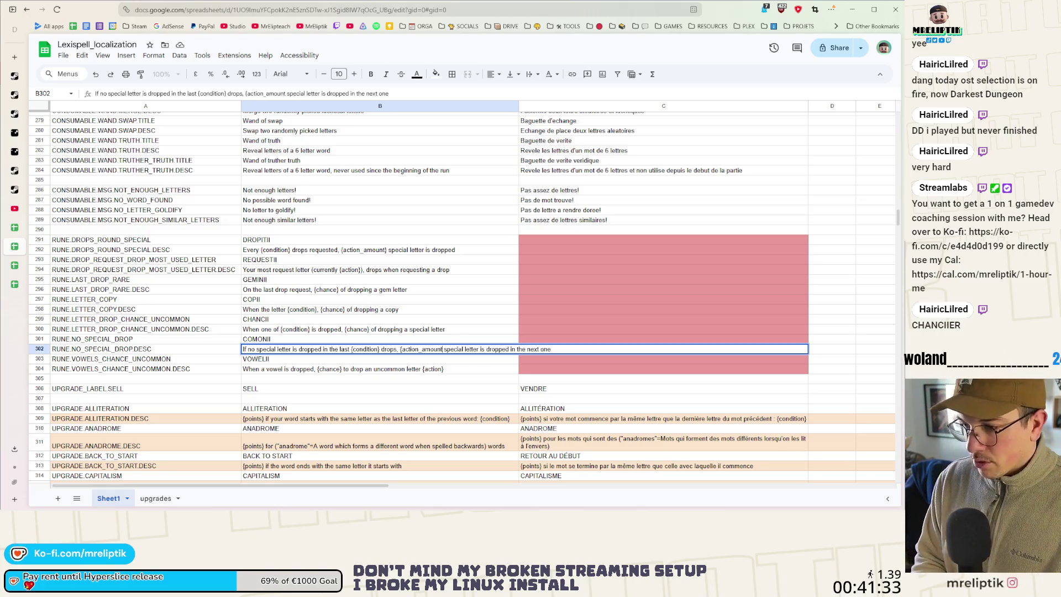
{"action": "type", "text": "}"}
{"action": "left_click", "coordinate": [349, 319]}
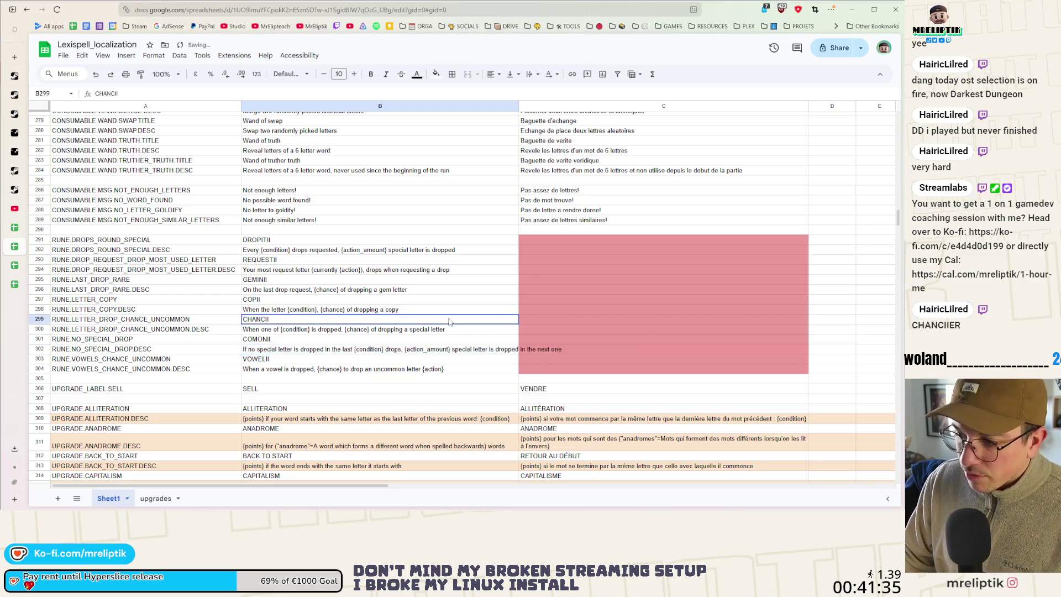
{"action": "key", "text": "alt+Tab"}
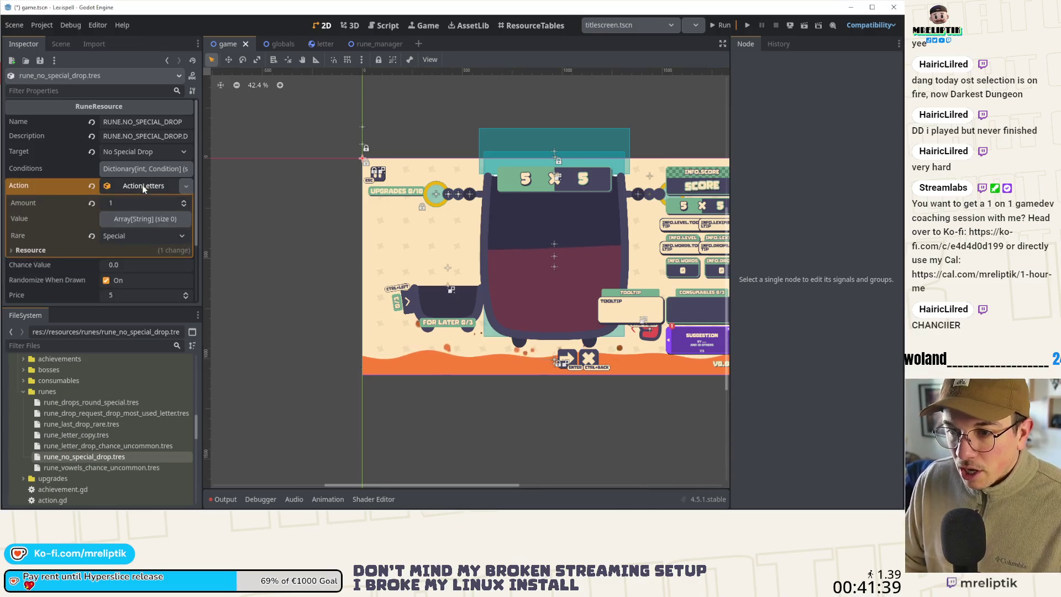
Step: Open rune_vowels_chance_uncommon.tres and expand its Conditions dictionary
{"action": "left_click", "coordinate": [88, 469]}
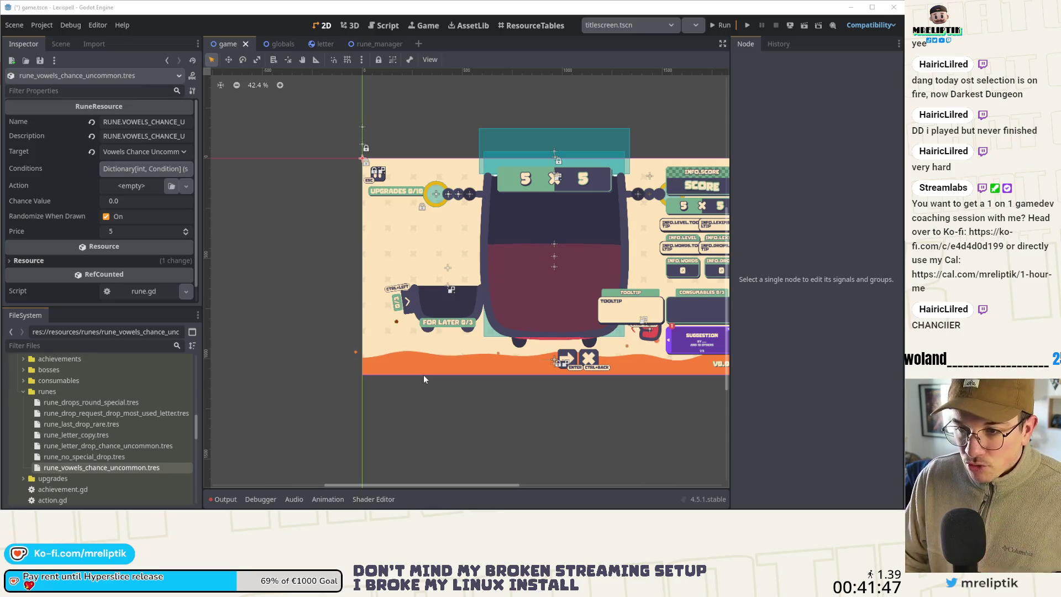
{"action": "left_click", "coordinate": [123, 170]}
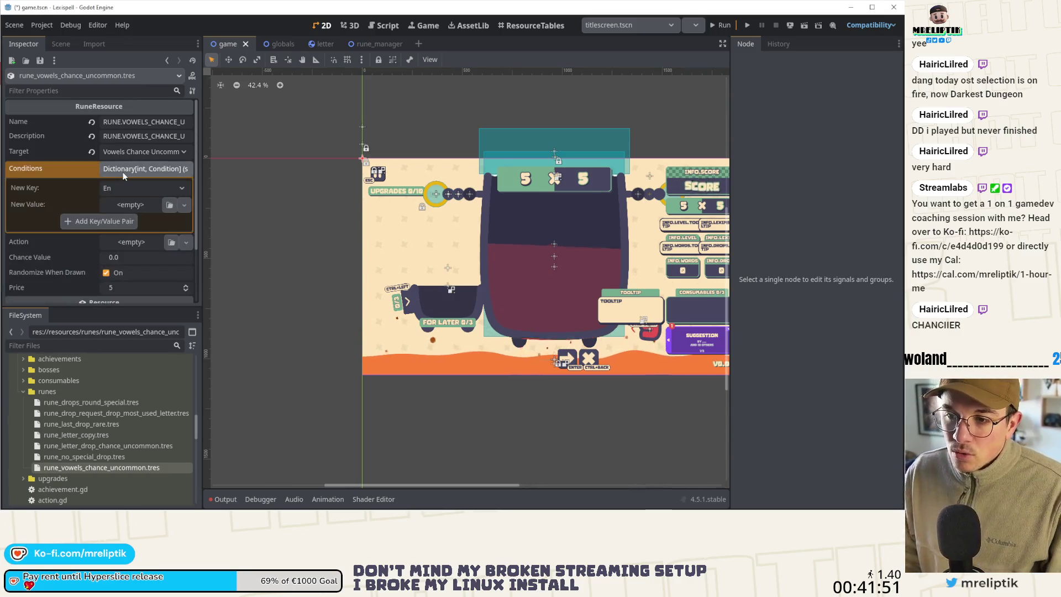
{"action": "left_click", "coordinate": [134, 172]}
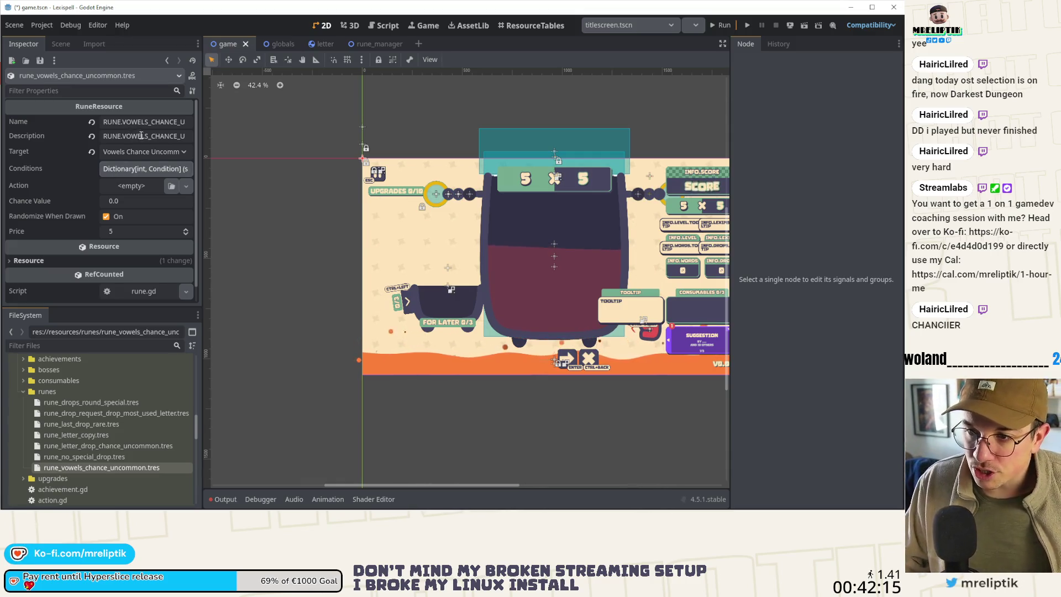
{"action": "left_click", "coordinate": [150, 174]}
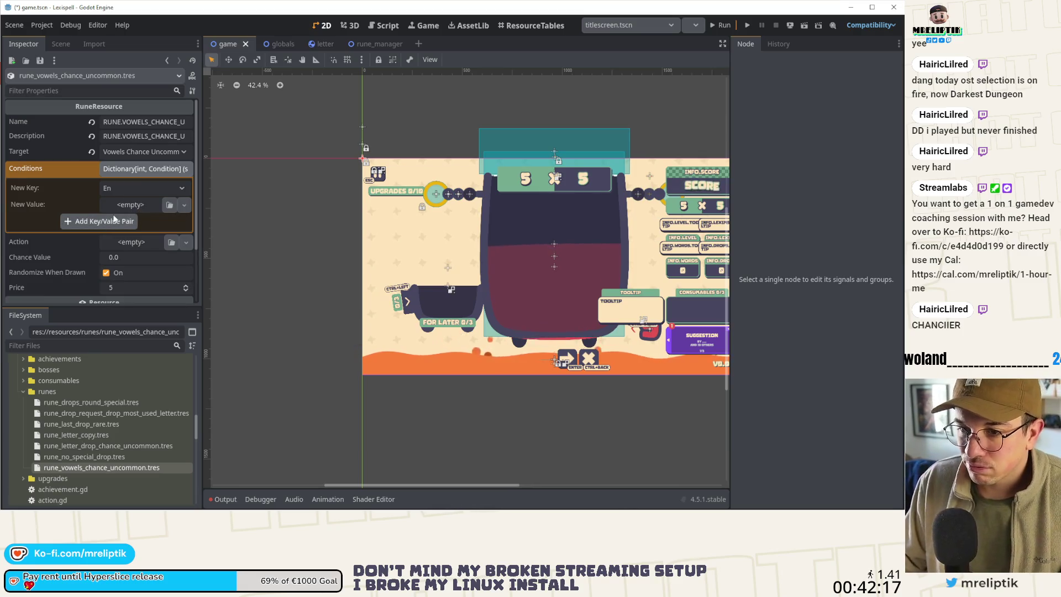
Step: Create a ConditionArray as the new Conditions value, leaving its Amount at the default
{"action": "left_click", "coordinate": [131, 205]}
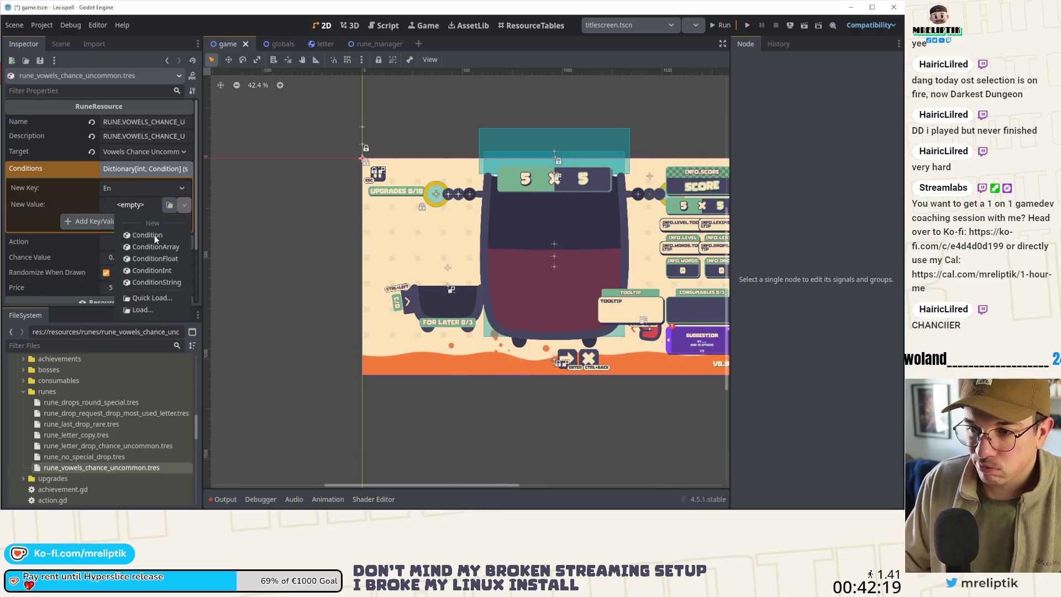
{"action": "left_click", "coordinate": [159, 247]}
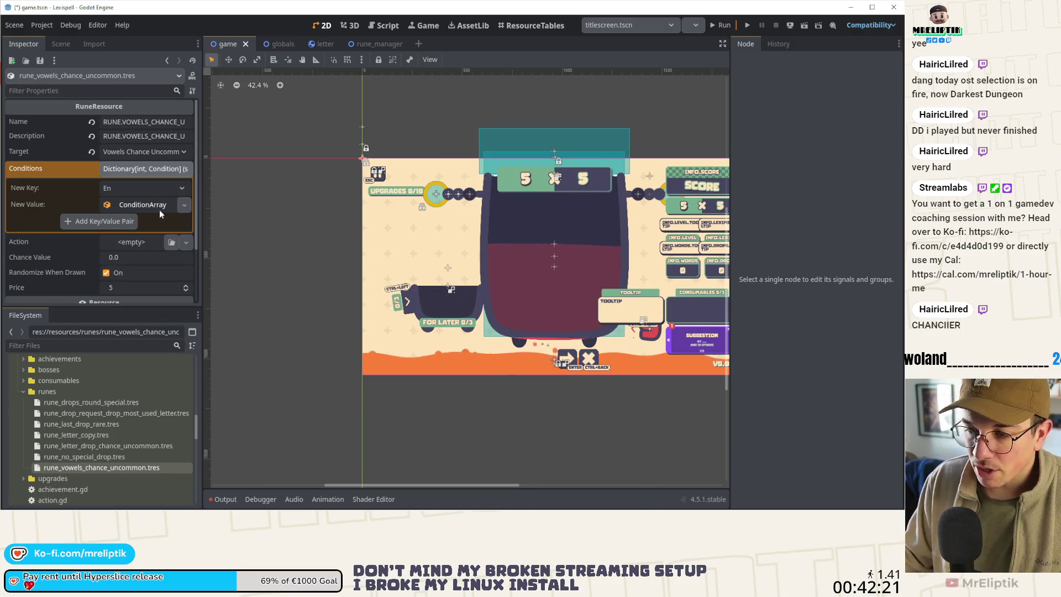
{"action": "left_click", "coordinate": [159, 207]}
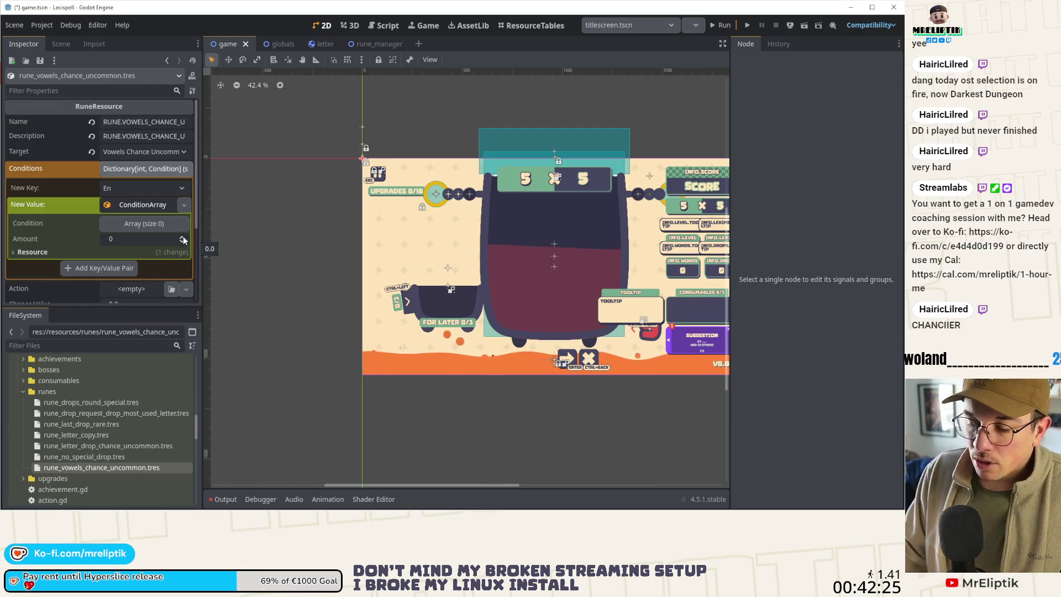
{"action": "double_click", "coordinate": [182, 238]}
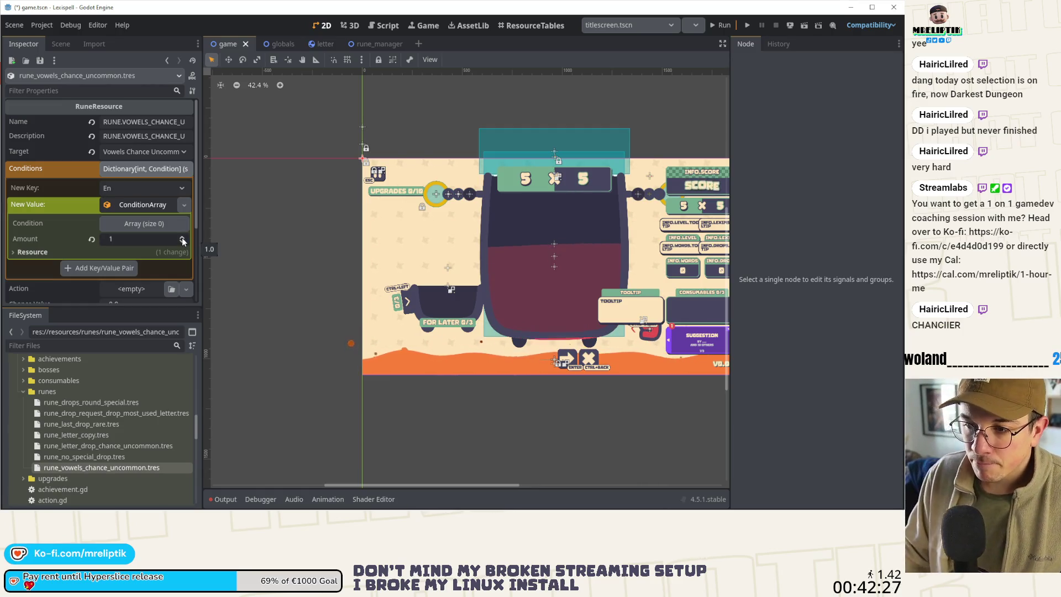
{"action": "left_click", "coordinate": [183, 240]}
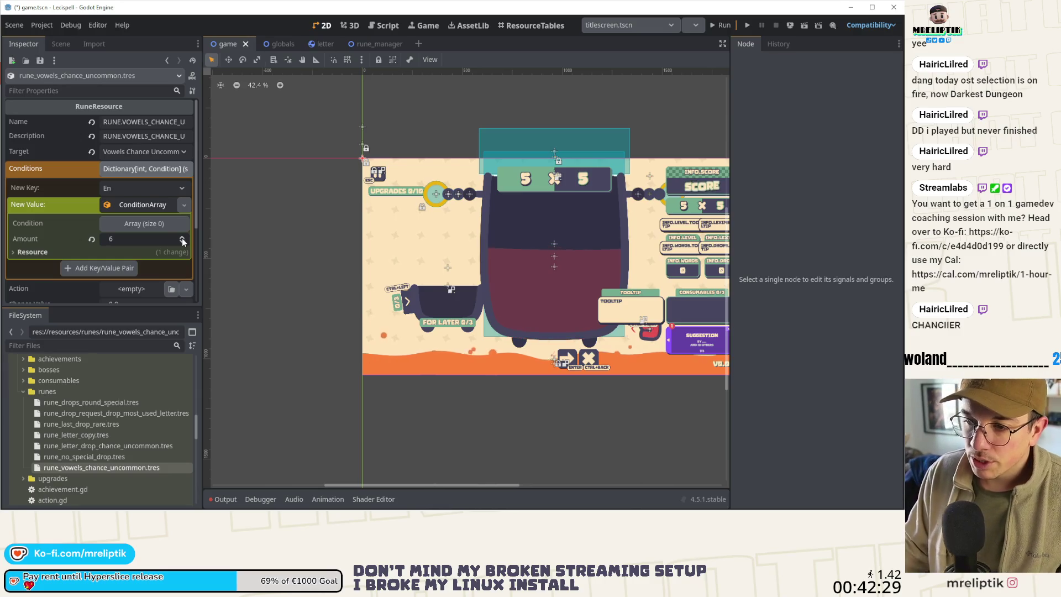
{"action": "left_click", "coordinate": [182, 242]}
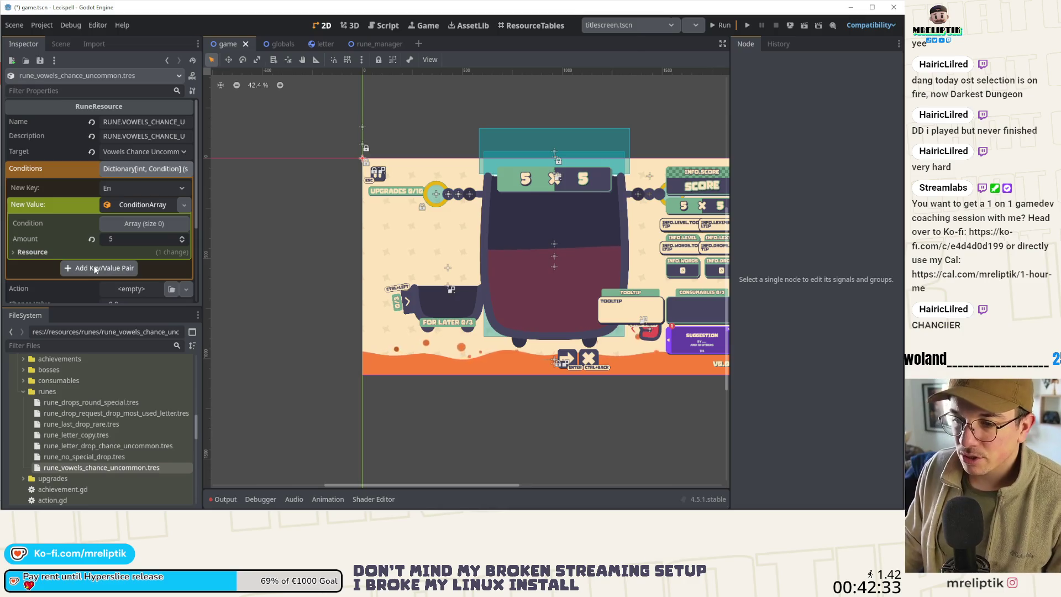
{"action": "left_click", "coordinate": [91, 239]}
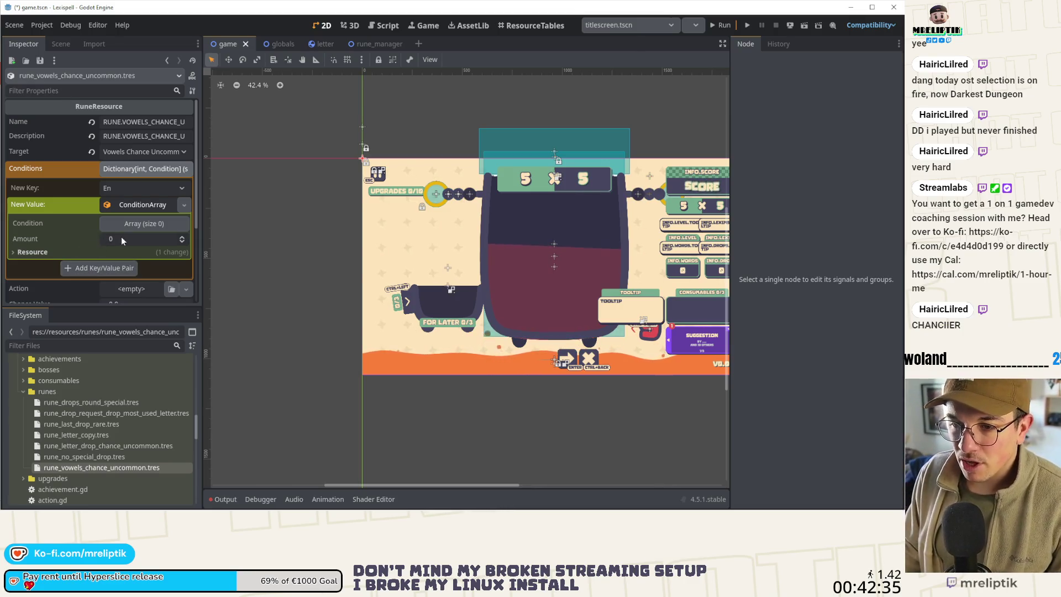
Step: Add five elements to the Condition list and make each one a String
{"action": "left_click", "coordinate": [135, 224]}
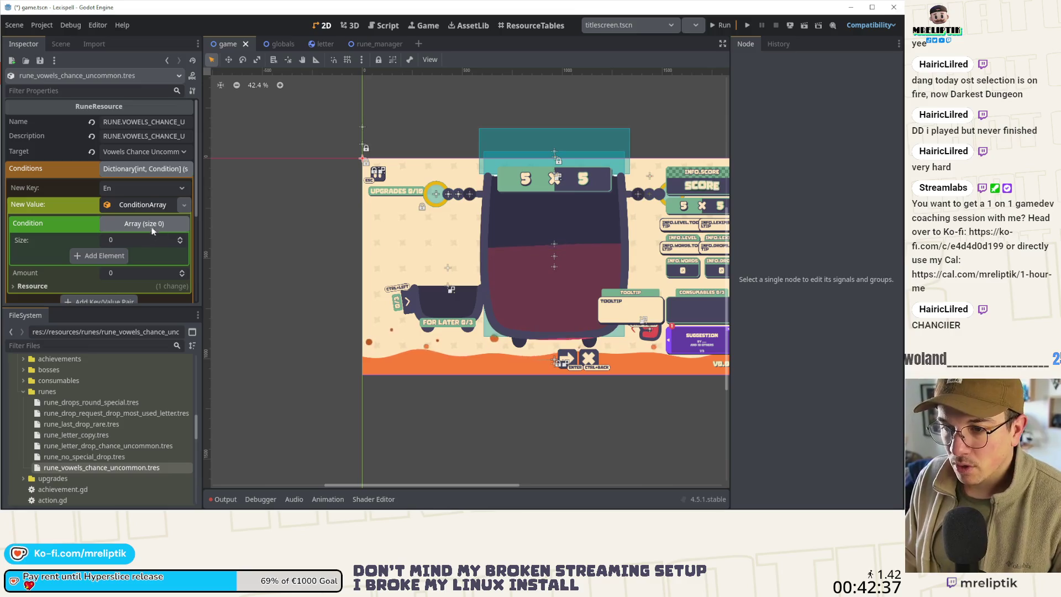
{"action": "left_click", "coordinate": [179, 239]}
{"action": "left_click", "coordinate": [179, 238]}
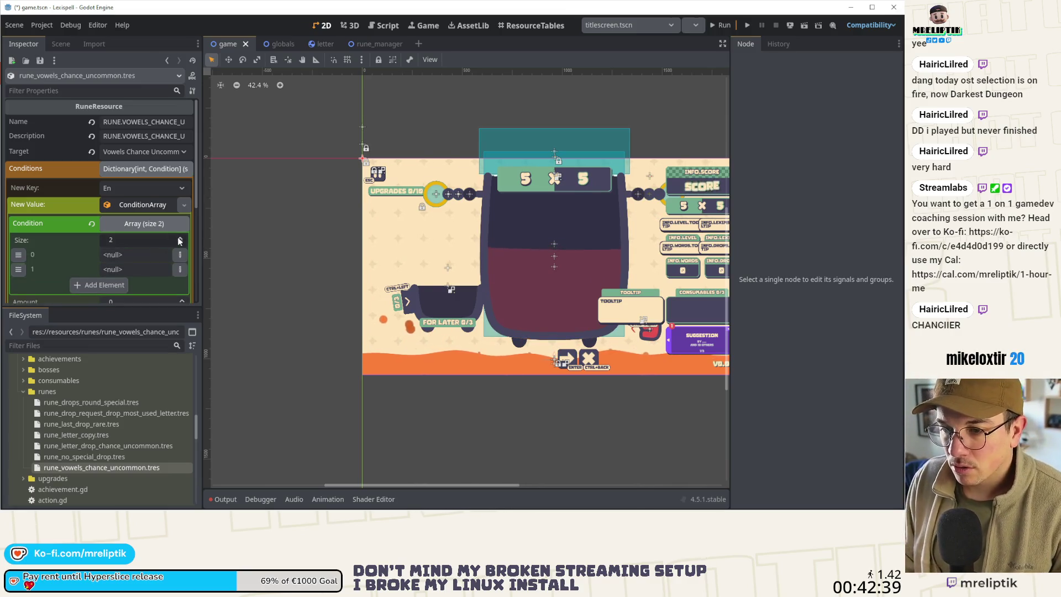
{"action": "left_click", "coordinate": [179, 239]}
{"action": "left_click", "coordinate": [179, 239]}
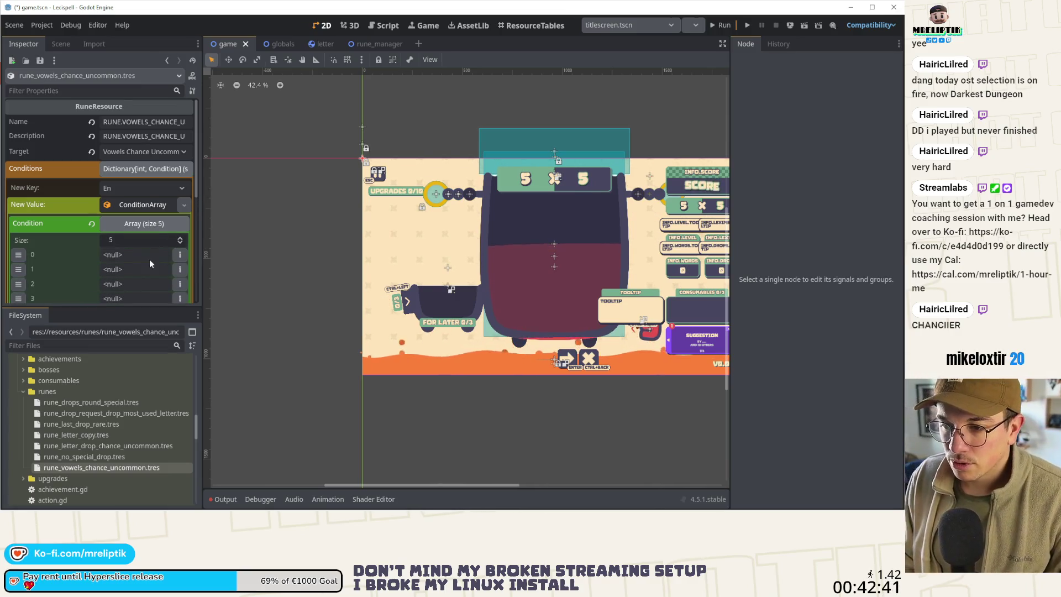
{"action": "scroll", "coordinate": [149, 259], "scroll_direction": "down", "scroll_amount": 2}
{"action": "left_click", "coordinate": [180, 204]}
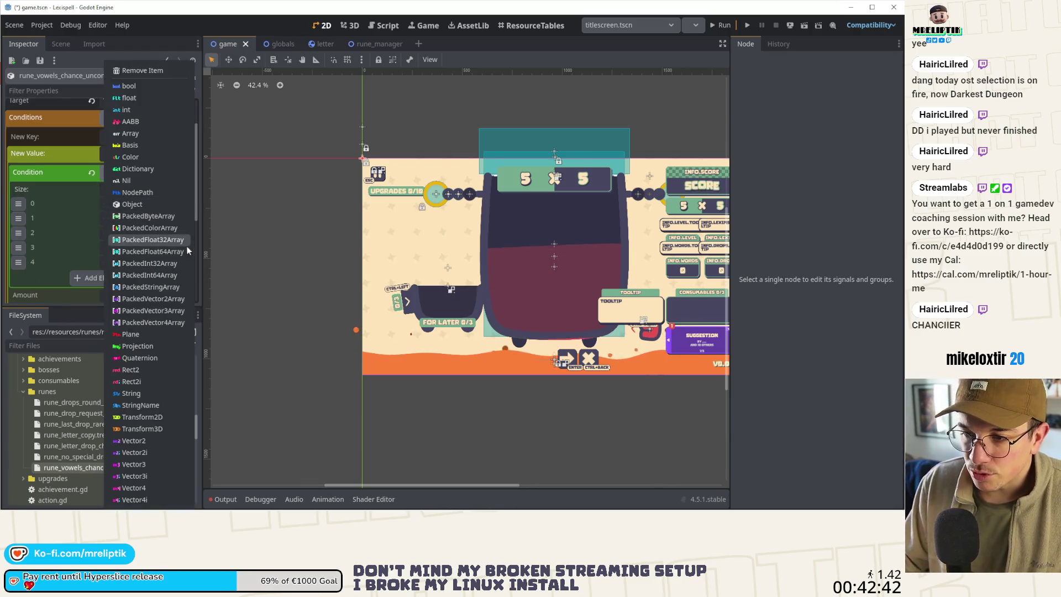
{"action": "left_click", "coordinate": [132, 393]}
{"action": "left_click", "coordinate": [179, 218]}
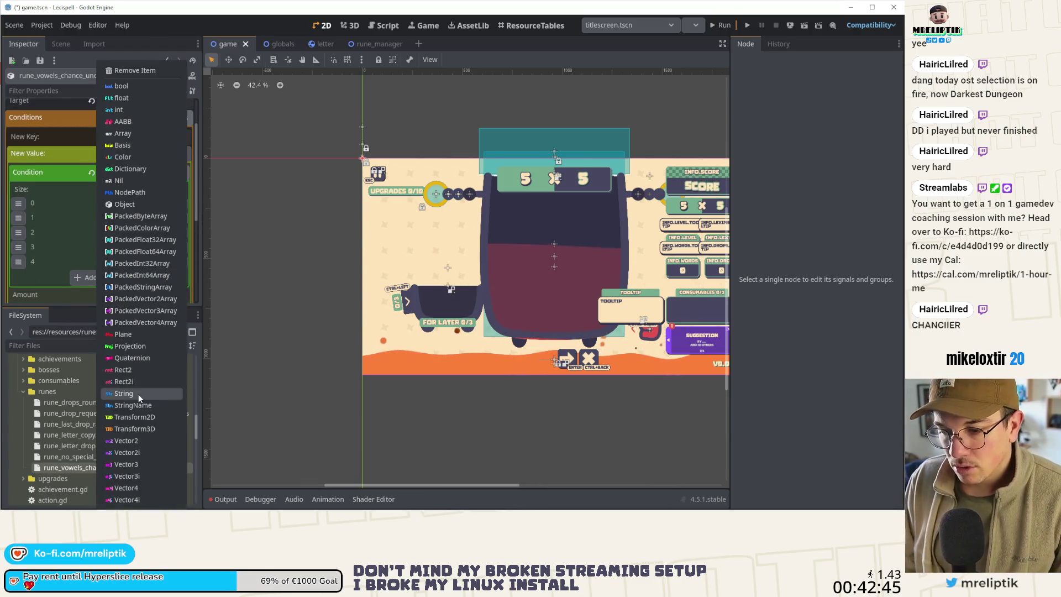
{"action": "left_click", "coordinate": [139, 393]}
{"action": "left_click", "coordinate": [179, 232]}
{"action": "left_click", "coordinate": [149, 393]}
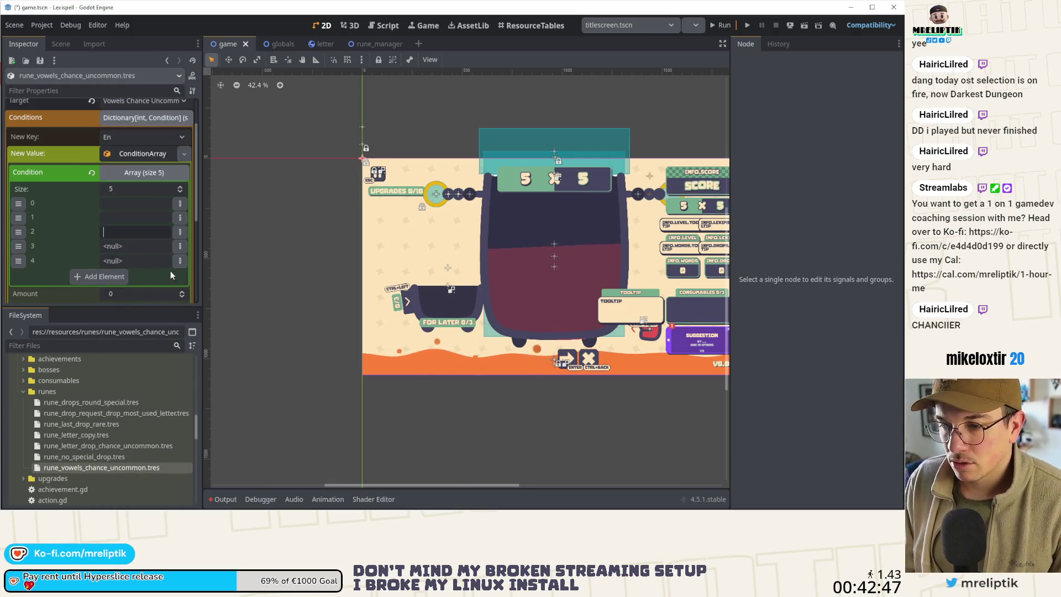
{"action": "left_click", "coordinate": [179, 246]}
{"action": "left_click", "coordinate": [149, 393]}
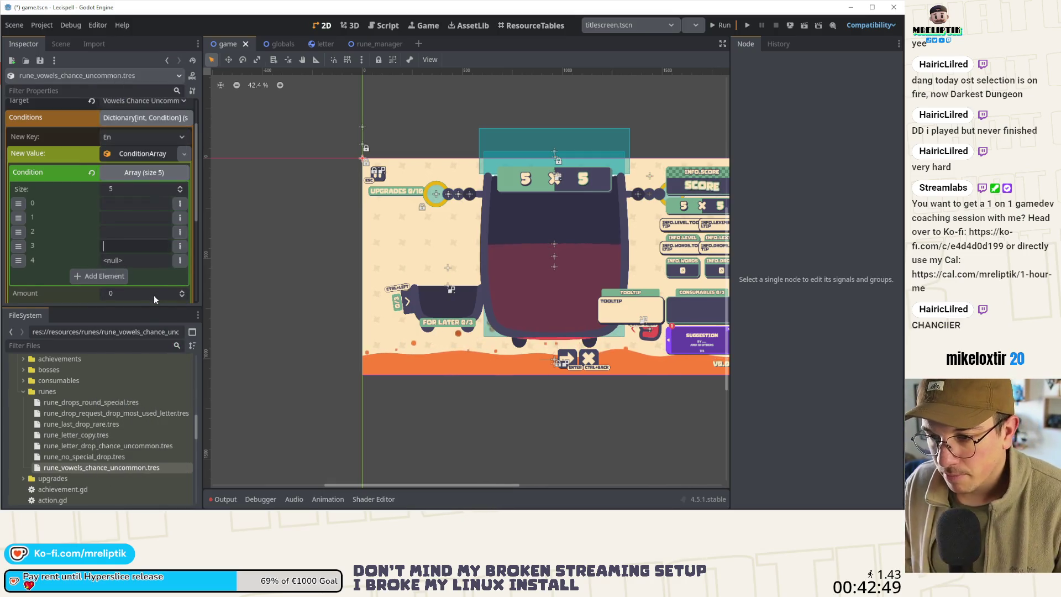
{"action": "left_click", "coordinate": [180, 261]}
{"action": "left_click", "coordinate": [121, 395]}
Step: Enter the vowels a, e, i, o, u, then set the rune's action to ActionLetters
{"action": "left_click", "coordinate": [135, 205]}
{"action": "type", "text": "a"}
{"action": "left_click", "coordinate": [135, 216]}
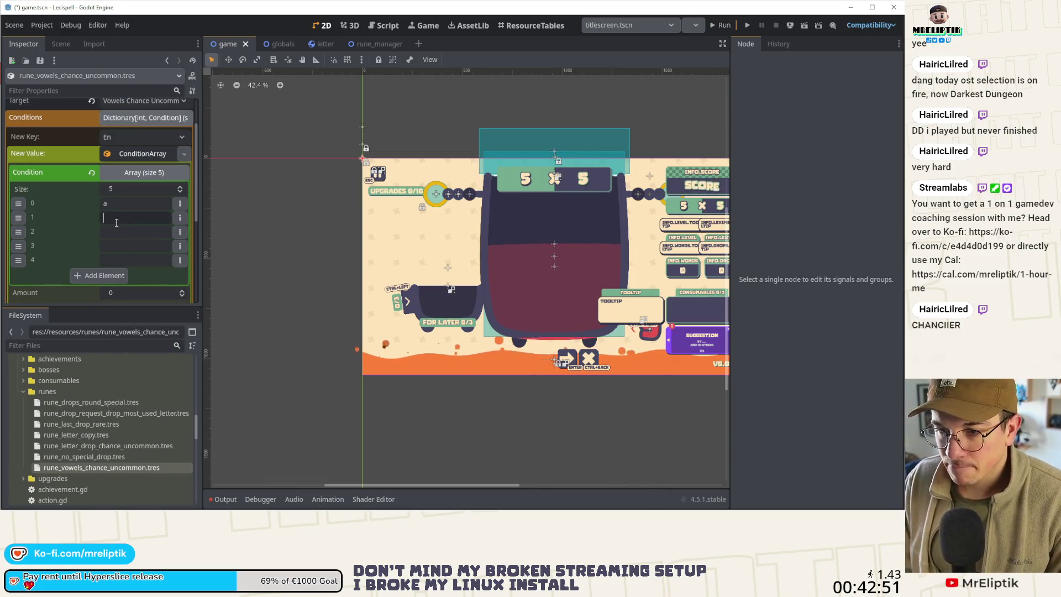
{"action": "type", "text": "e"}
{"action": "left_click", "coordinate": [111, 235]}
{"action": "type", "text": "i"}
{"action": "left_click", "coordinate": [116, 245]}
{"action": "type", "text": "o"}
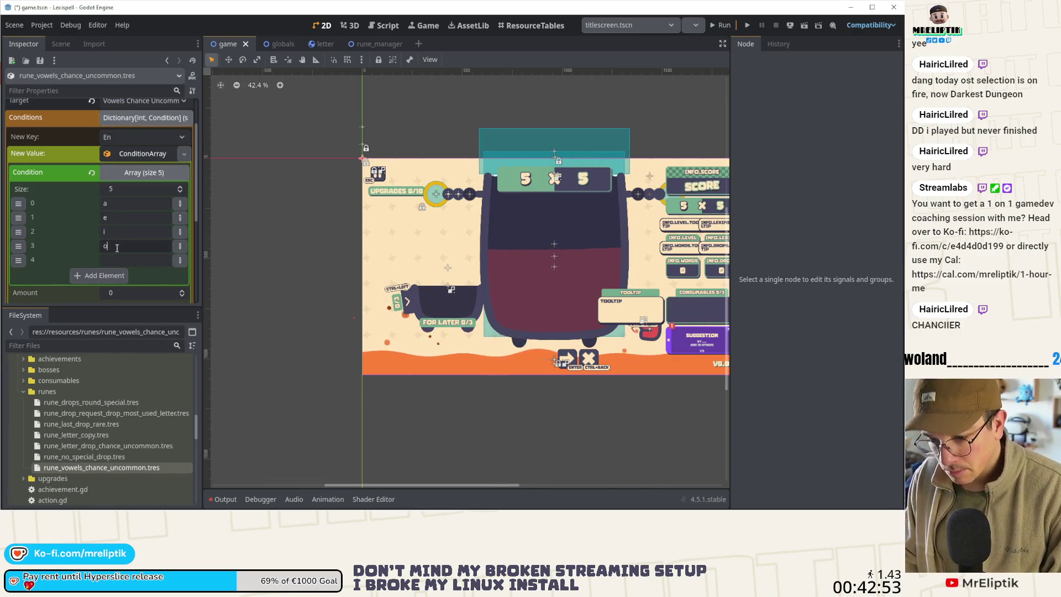
{"action": "left_click", "coordinate": [128, 255]}
{"action": "type", "text": "u"}
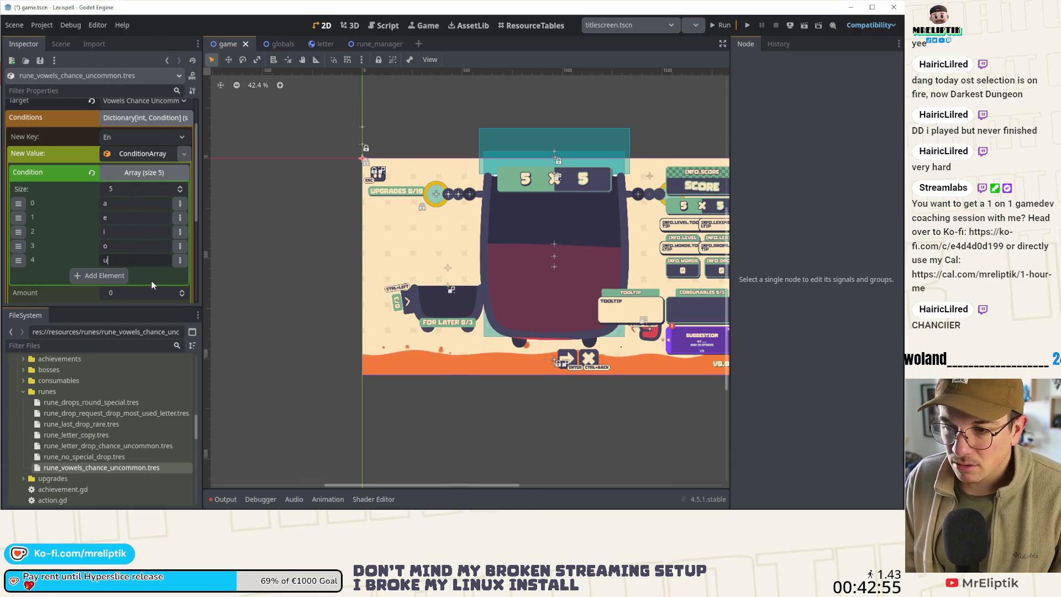
{"action": "left_click", "coordinate": [167, 176]}
{"action": "left_click", "coordinate": [138, 154]}
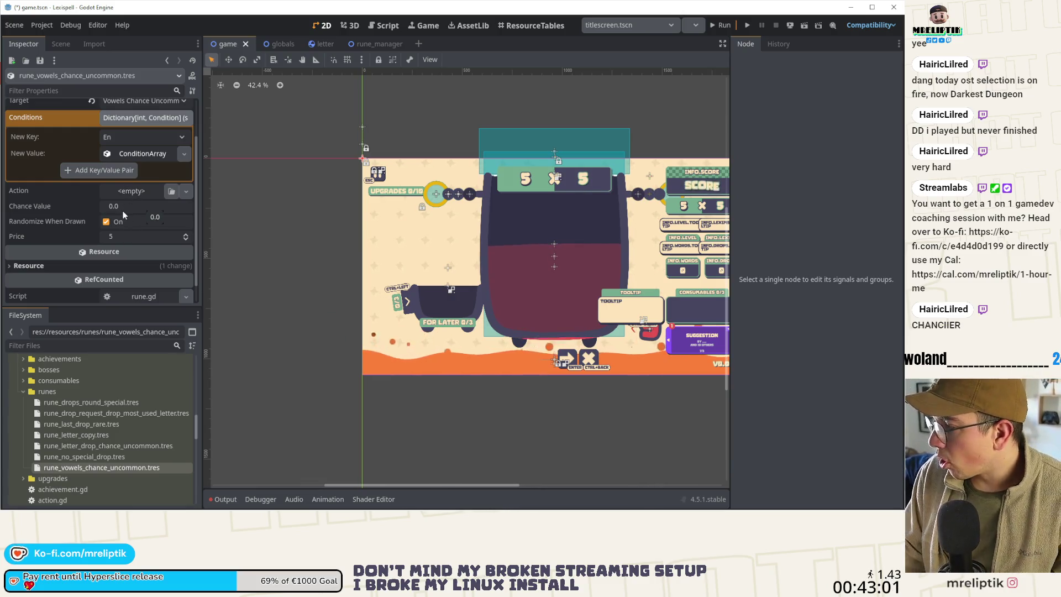
{"action": "left_click", "coordinate": [124, 193]}
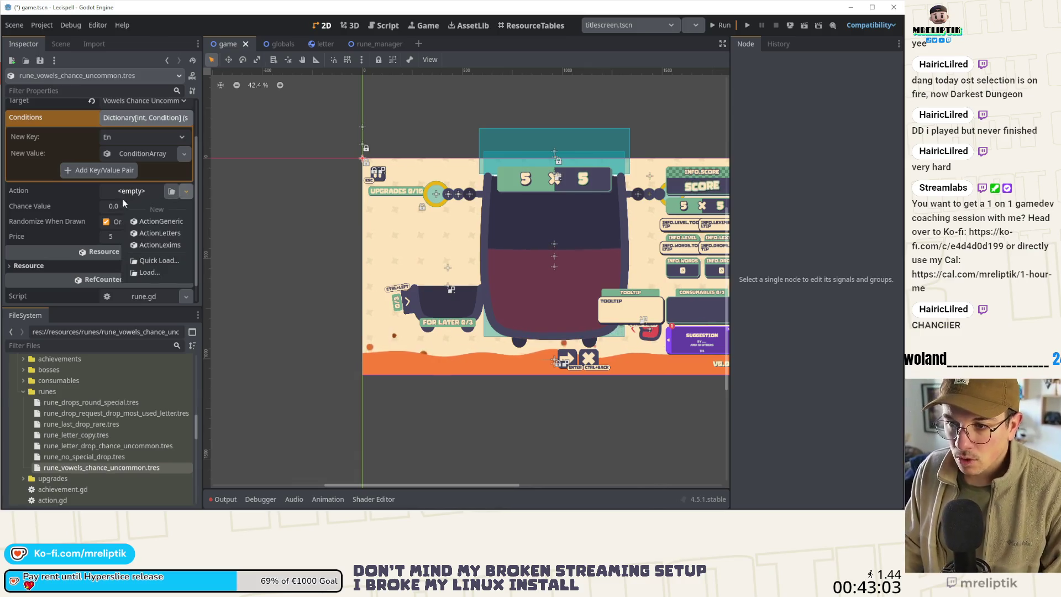
{"action": "left_click", "coordinate": [149, 234]}
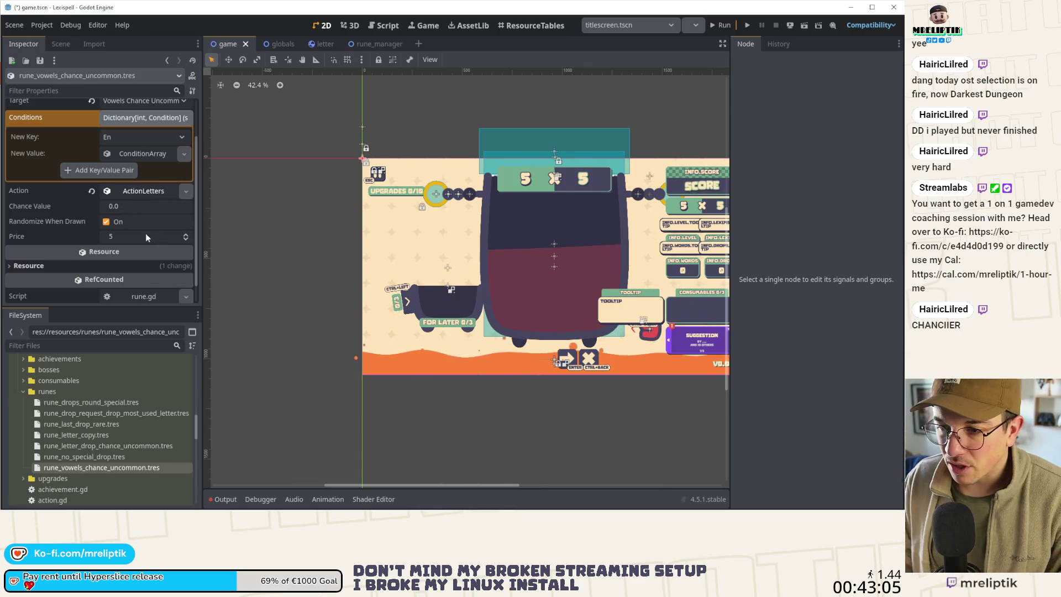
Step: Set the rune's Action to ActionLetters with Amount 1 and add four Value elements
{"action": "left_click", "coordinate": [134, 194]}
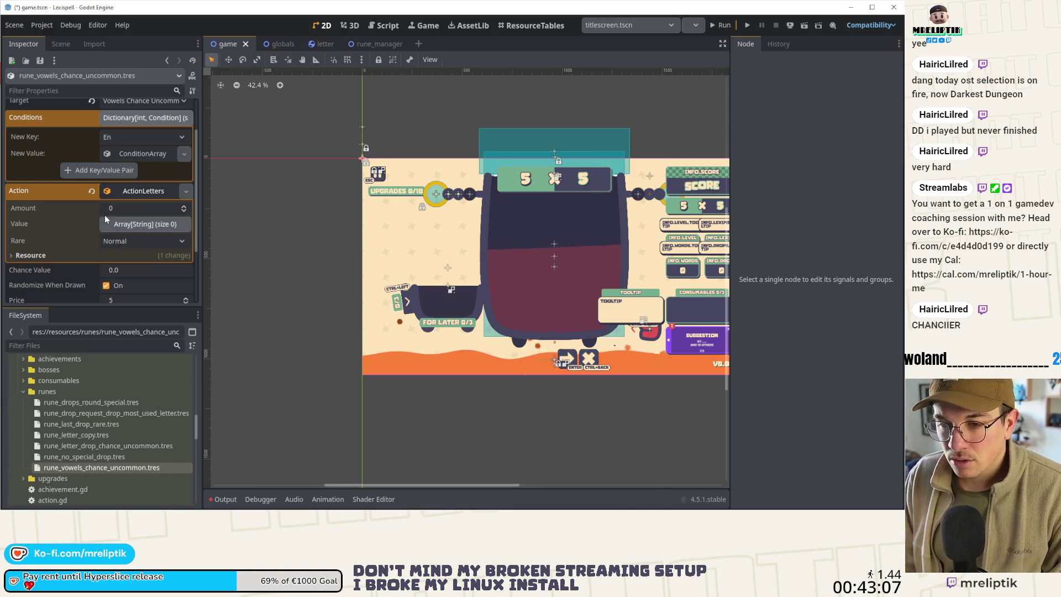
{"action": "left_click", "coordinate": [184, 206]}
{"action": "left_click", "coordinate": [132, 224]}
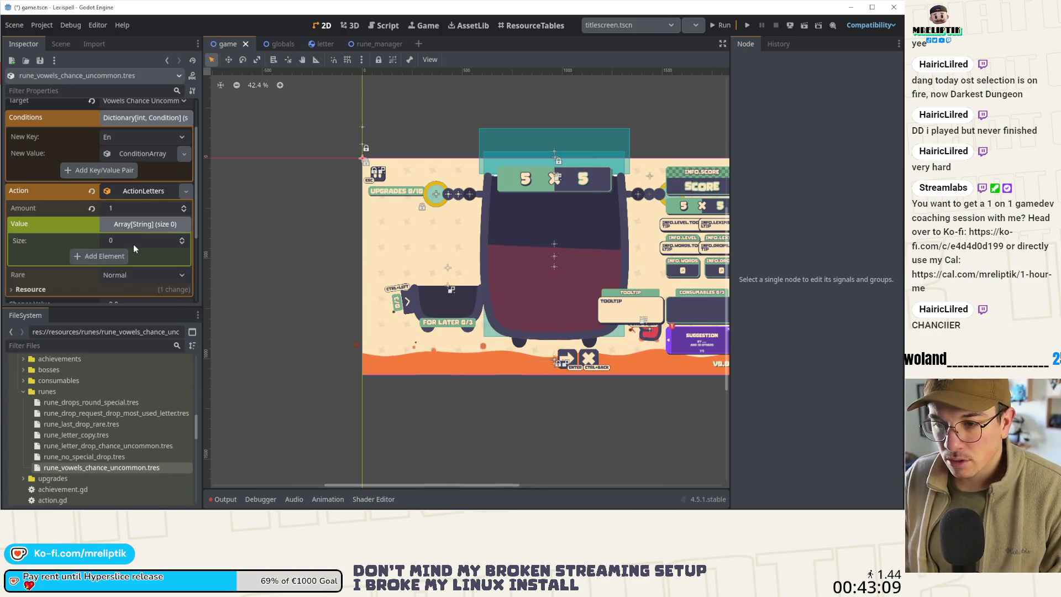
{"action": "left_click", "coordinate": [103, 256]}
{"action": "left_click", "coordinate": [102, 270]}
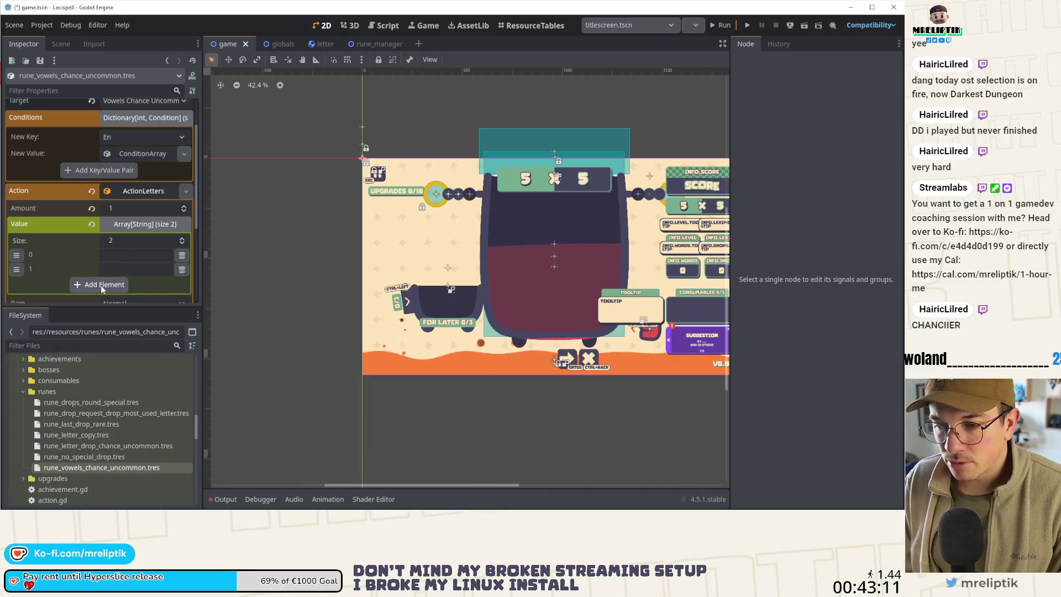
{"action": "left_click", "coordinate": [101, 285]}
{"action": "left_click", "coordinate": [110, 281]}
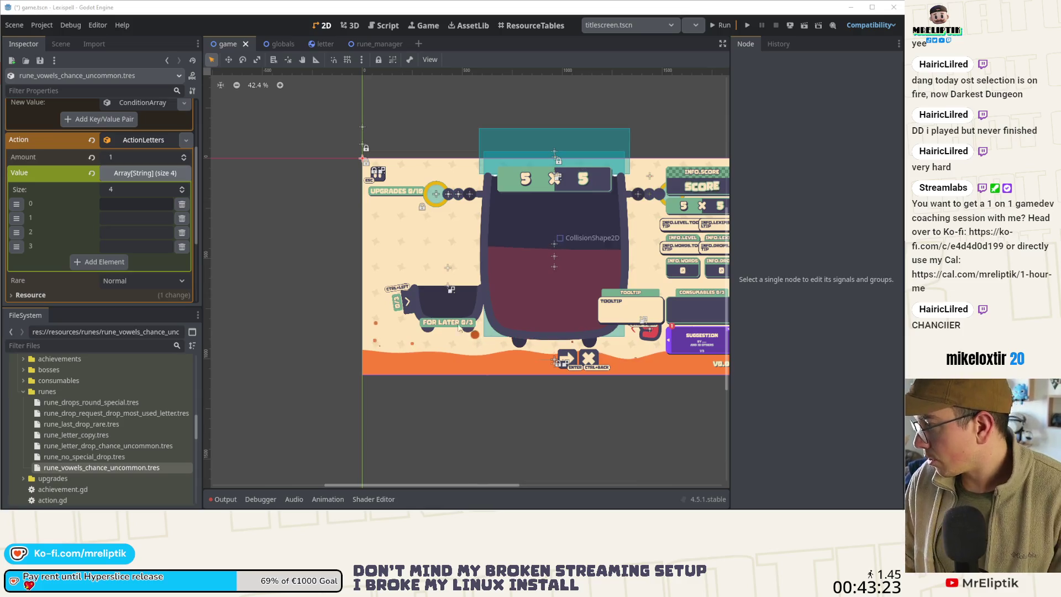
Step: Enter the letters q, z and x into the first three Value slots
{"action": "left_click", "coordinate": [130, 204]}
{"action": "type", "text": "q"}
{"action": "left_click", "coordinate": [124, 219]}
{"action": "type", "text": "z"}
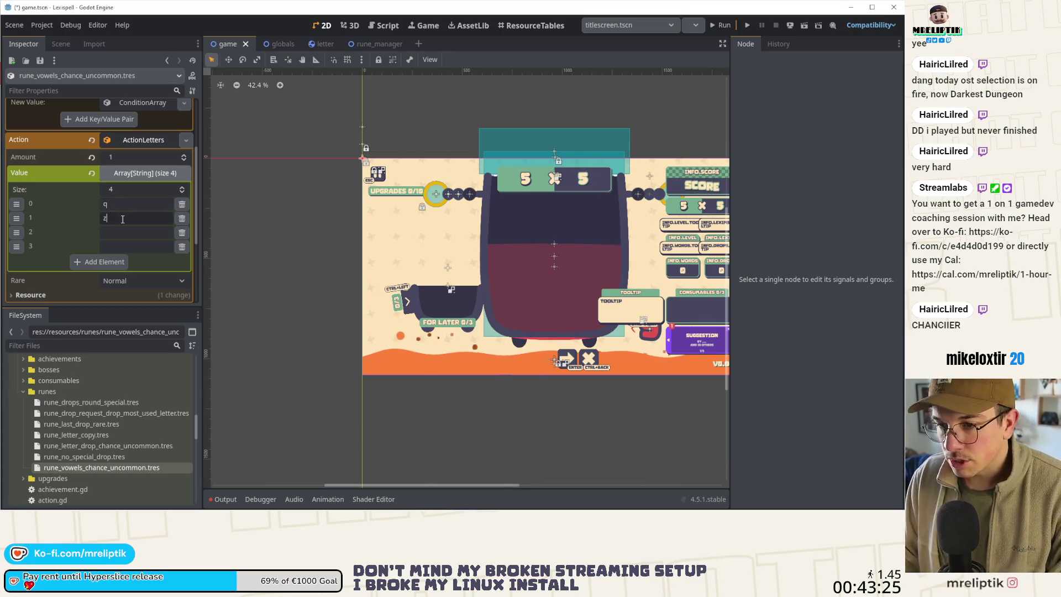
{"action": "left_click", "coordinate": [126, 232]}
{"action": "type", "text": "x"}
{"action": "left_click", "coordinate": [117, 247]}
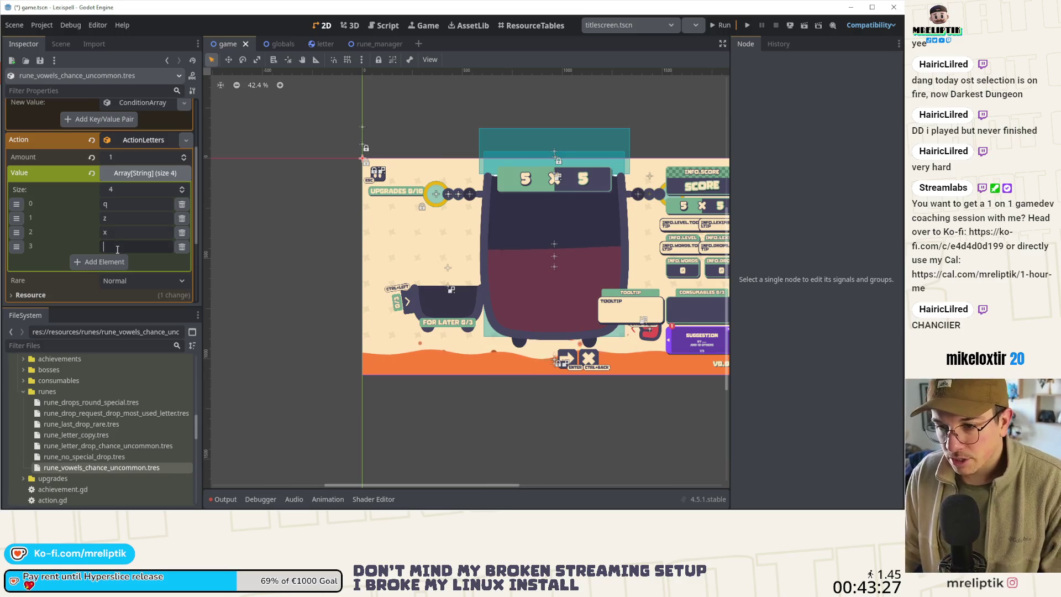
{"action": "type", "text": "j"}
{"action": "scroll", "coordinate": [80, 416], "scroll_direction": "down", "scroll_amount": 10}
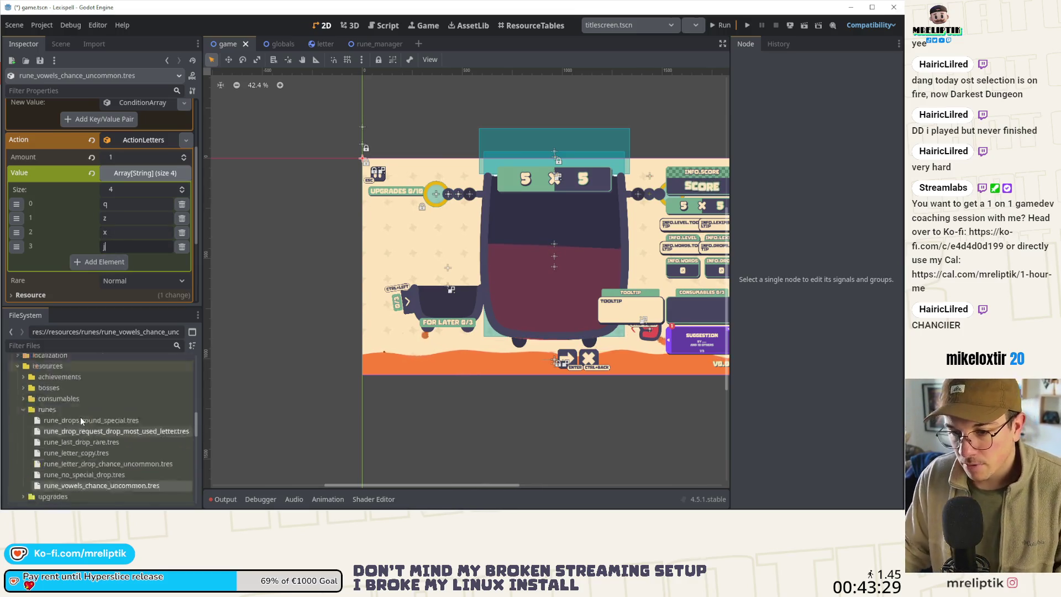
Step: Collapse the runes folder, expand upgrades and select upgrade_length_spawn_rare.tres
{"action": "scroll", "coordinate": [56, 410], "scroll_direction": "down", "scroll_amount": 5}
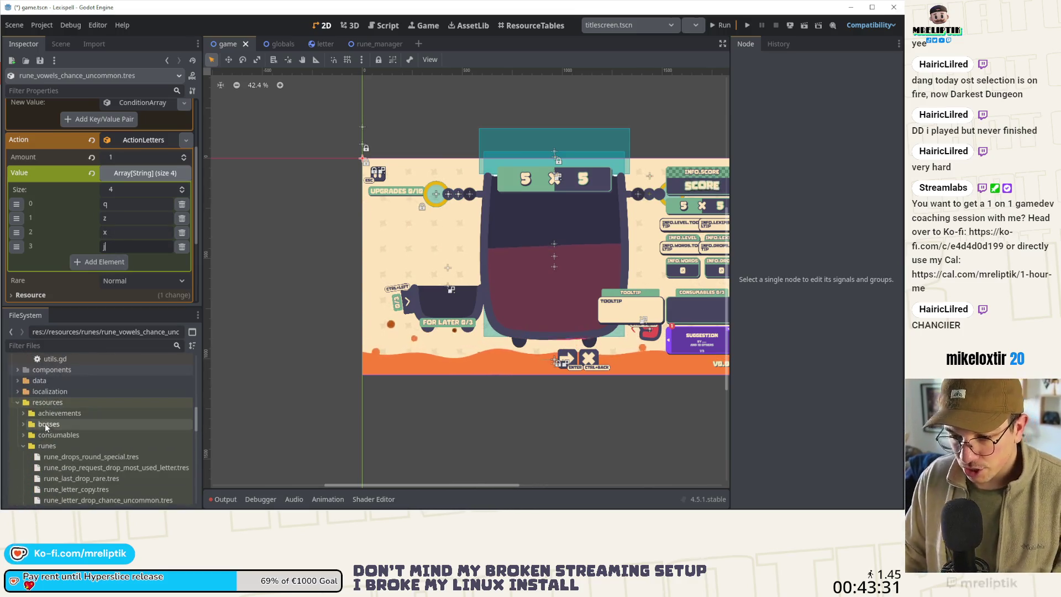
{"action": "left_click", "coordinate": [22, 445]}
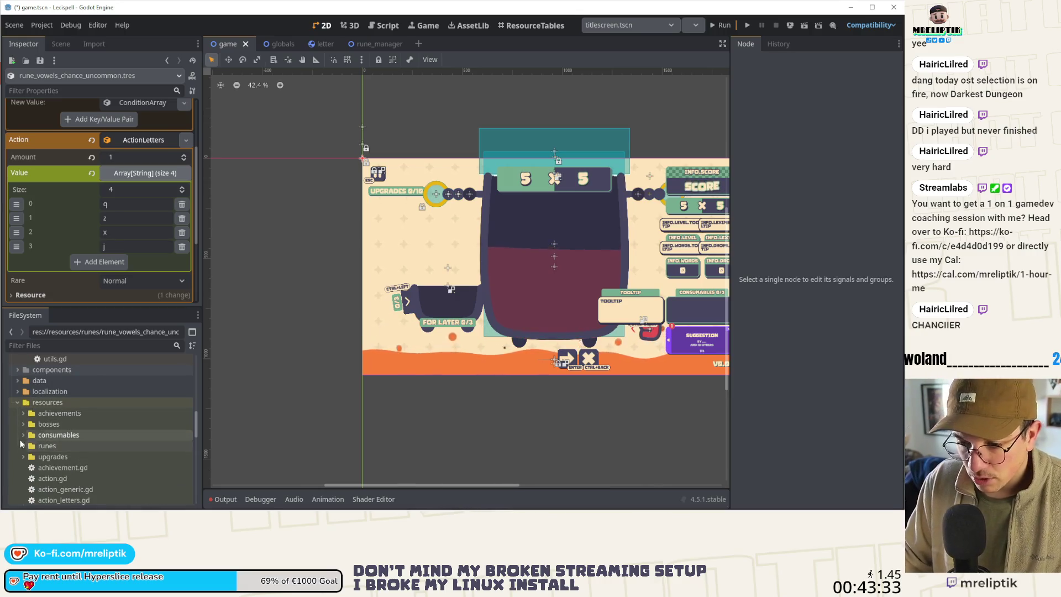
{"action": "scroll", "coordinate": [22, 437], "scroll_direction": "down", "scroll_amount": 3}
{"action": "left_click", "coordinate": [23, 385]}
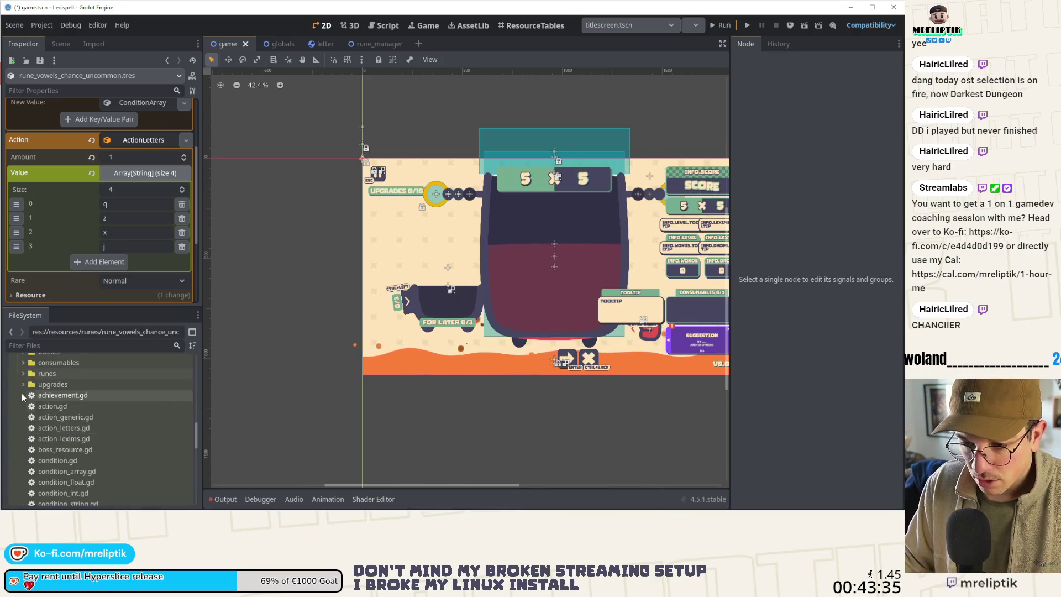
{"action": "scroll", "coordinate": [125, 448], "scroll_direction": "down", "scroll_amount": 10}
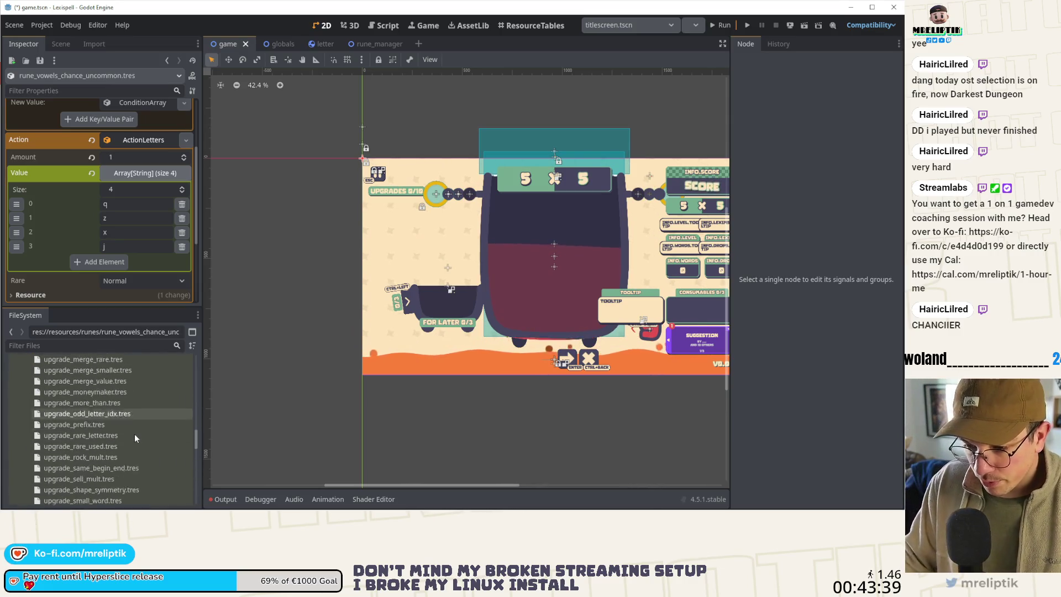
{"action": "scroll", "coordinate": [134, 437], "scroll_direction": "down", "scroll_amount": 5}
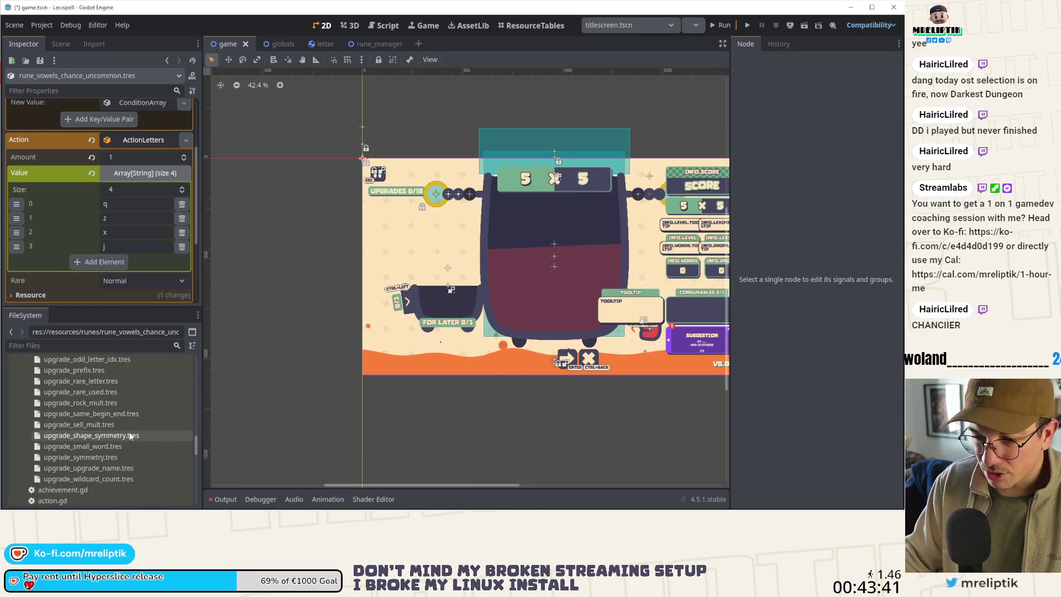
{"action": "scroll", "coordinate": [128, 429], "scroll_direction": "up", "scroll_amount": 3}
{"action": "scroll", "coordinate": [115, 410], "scroll_direction": "up", "scroll_amount": 2}
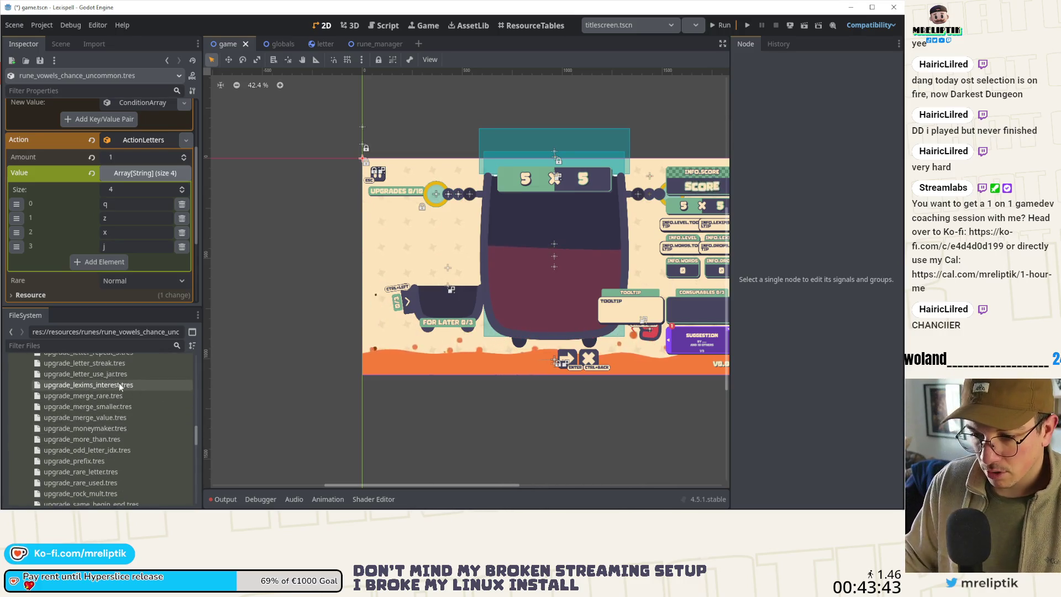
{"action": "scroll", "coordinate": [118, 393], "scroll_direction": "up", "scroll_amount": 2}
{"action": "scroll", "coordinate": [118, 392], "scroll_direction": "up", "scroll_amount": 3}
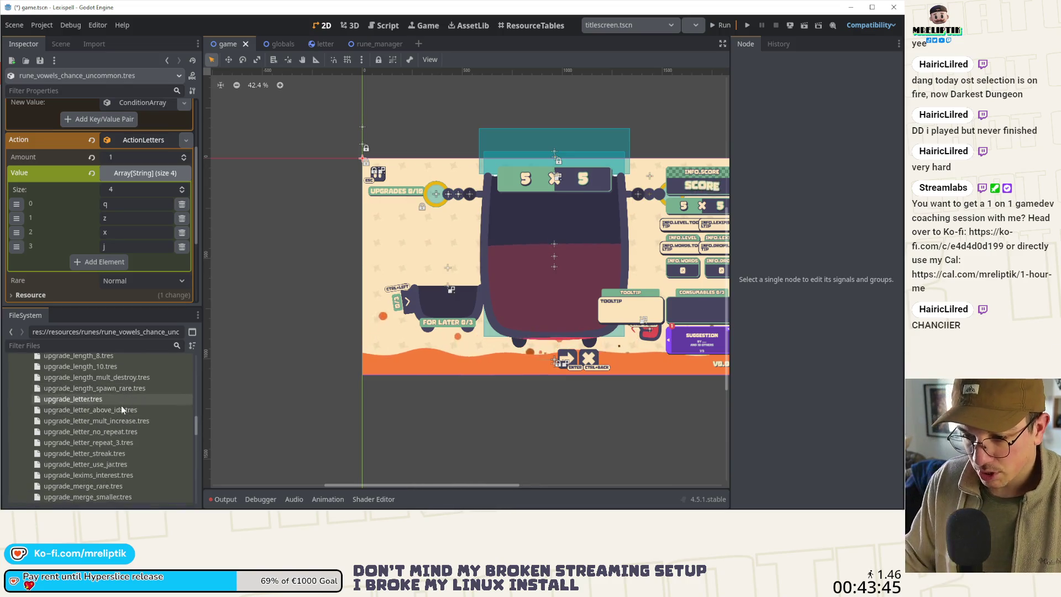
{"action": "left_click", "coordinate": [128, 387]}
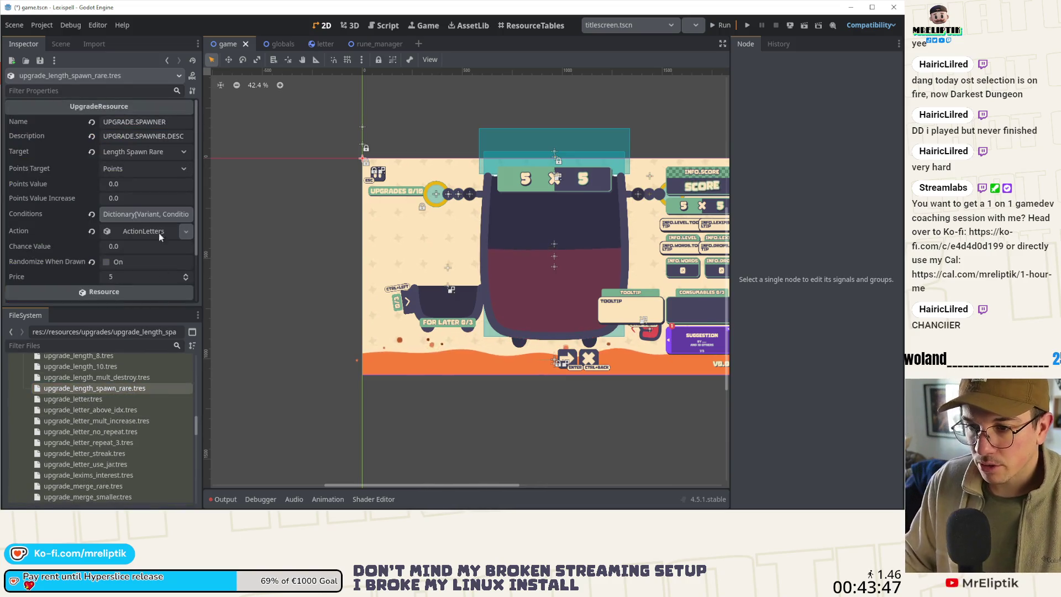
Step: Inspect upgrade_length_spawn_rare's ConditionInt condition and its ActionLetters four-letter Value array, then collapse them
{"action": "left_click", "coordinate": [132, 216]}
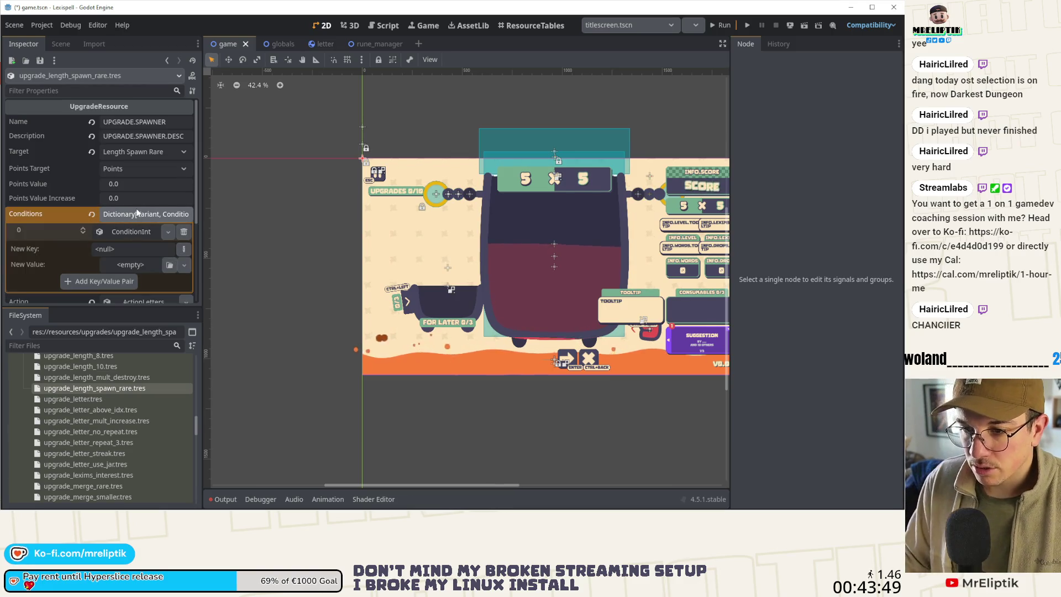
{"action": "left_click", "coordinate": [133, 213]}
{"action": "left_click", "coordinate": [130, 230]}
{"action": "left_click", "coordinate": [153, 263]}
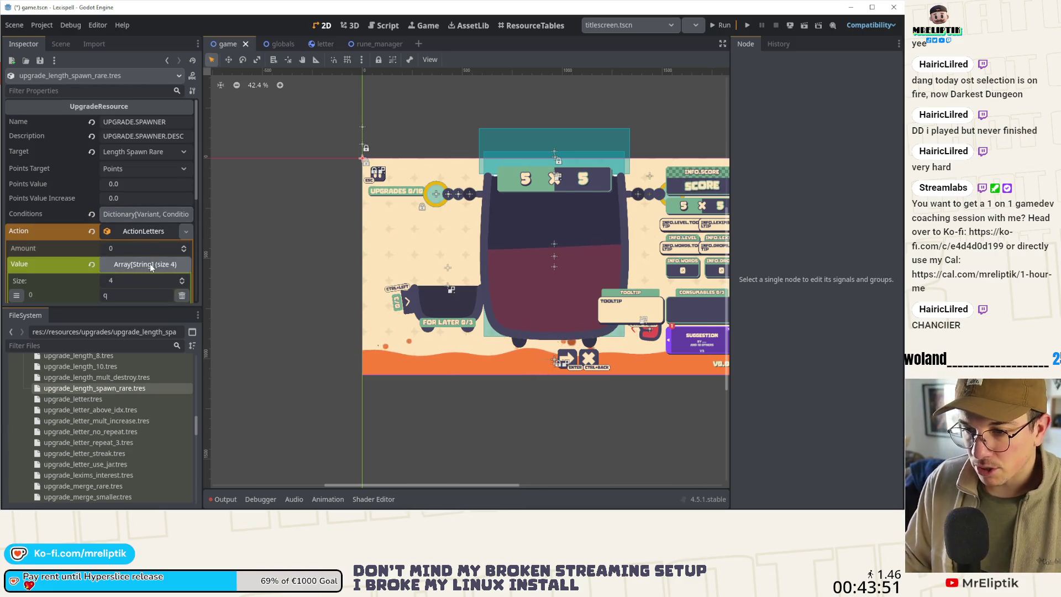
{"action": "left_click", "coordinate": [142, 188]}
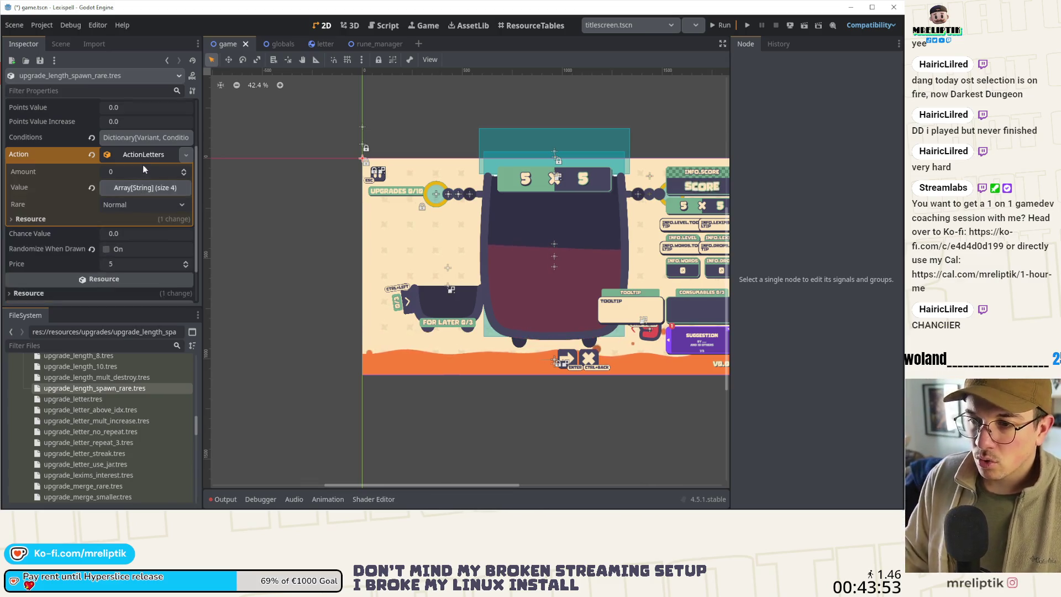
{"action": "left_click", "coordinate": [143, 171]}
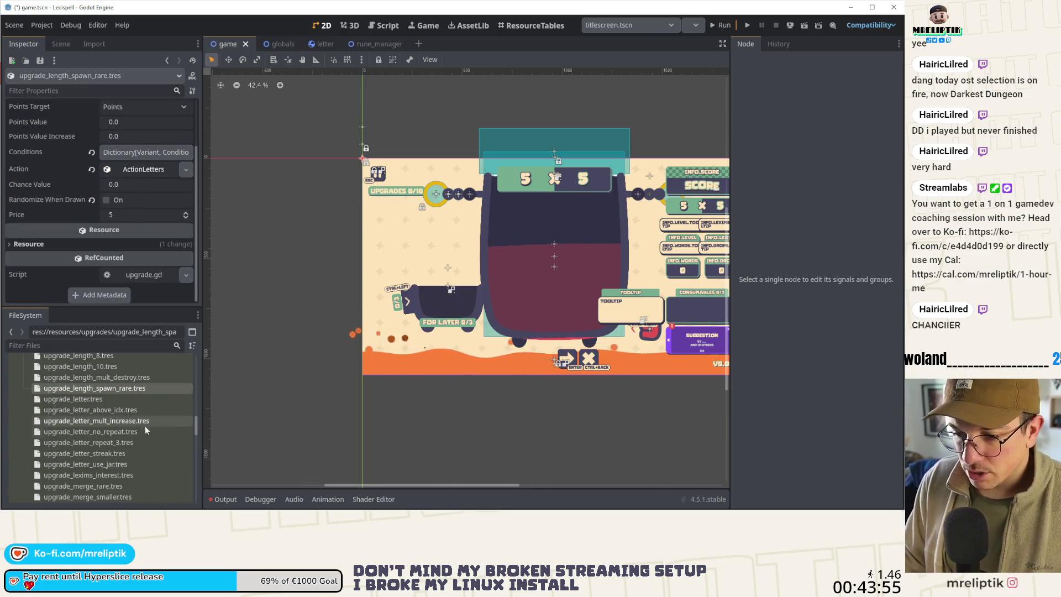
{"action": "scroll", "coordinate": [116, 440], "scroll_direction": "up", "scroll_amount": 3}
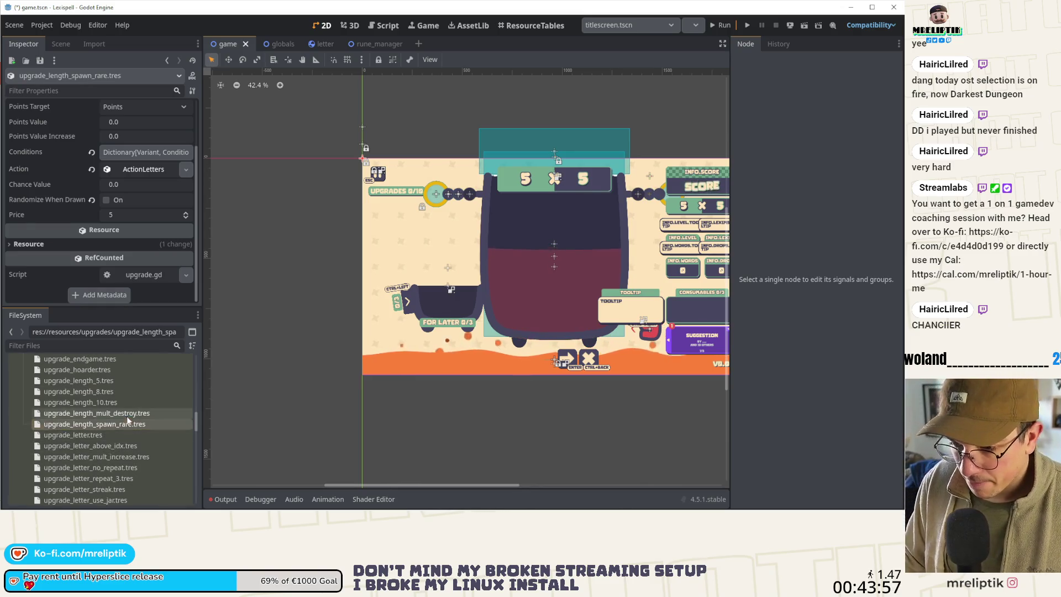
Step: Scroll the FileSystem dock down to upgrade_rare_letter.tres and open it in the Inspector
{"action": "scroll", "coordinate": [126, 414], "scroll_direction": "down", "scroll_amount": 1}
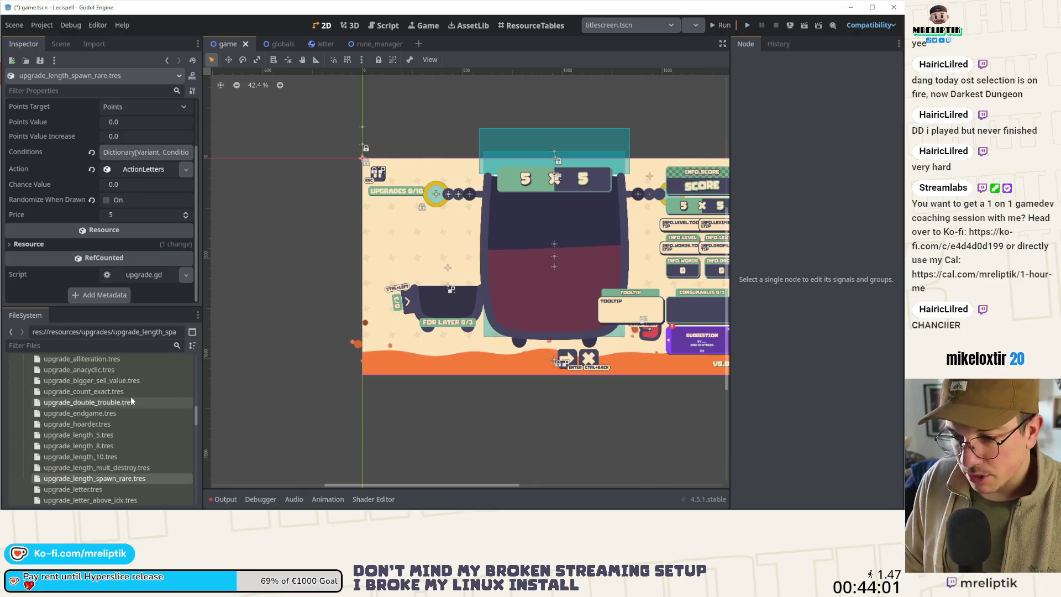
{"action": "scroll", "coordinate": [132, 425], "scroll_direction": "down", "scroll_amount": 1}
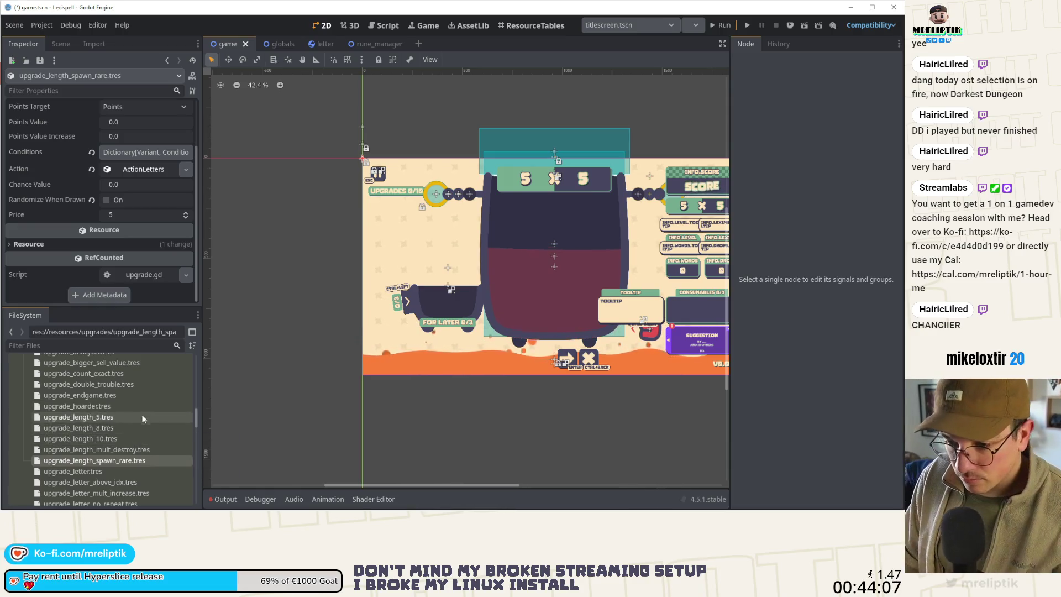
{"action": "scroll", "coordinate": [131, 447], "scroll_direction": "down", "scroll_amount": 5}
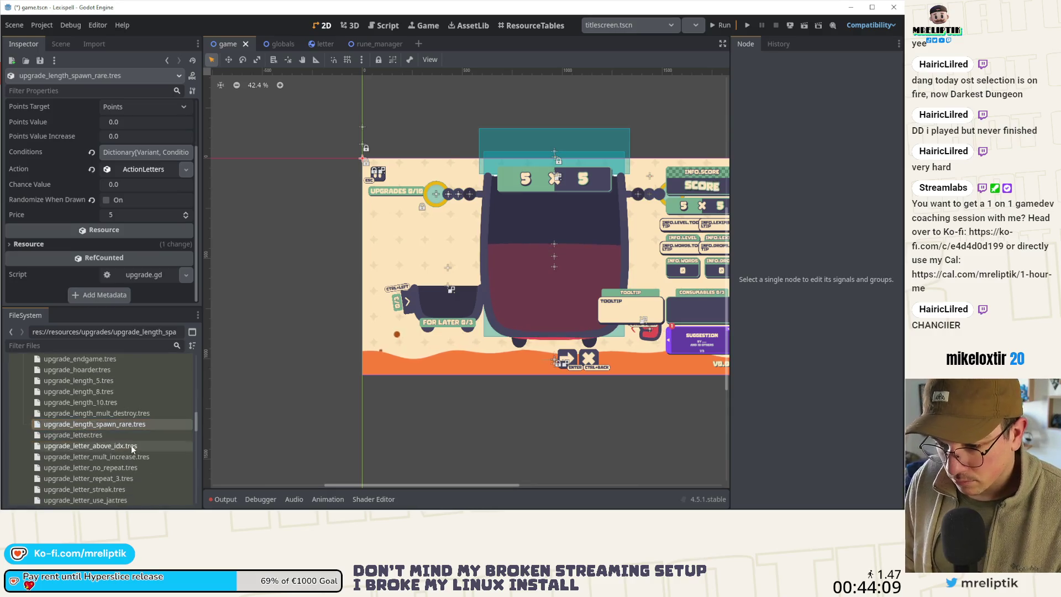
{"action": "scroll", "coordinate": [142, 458], "scroll_direction": "down", "scroll_amount": 3}
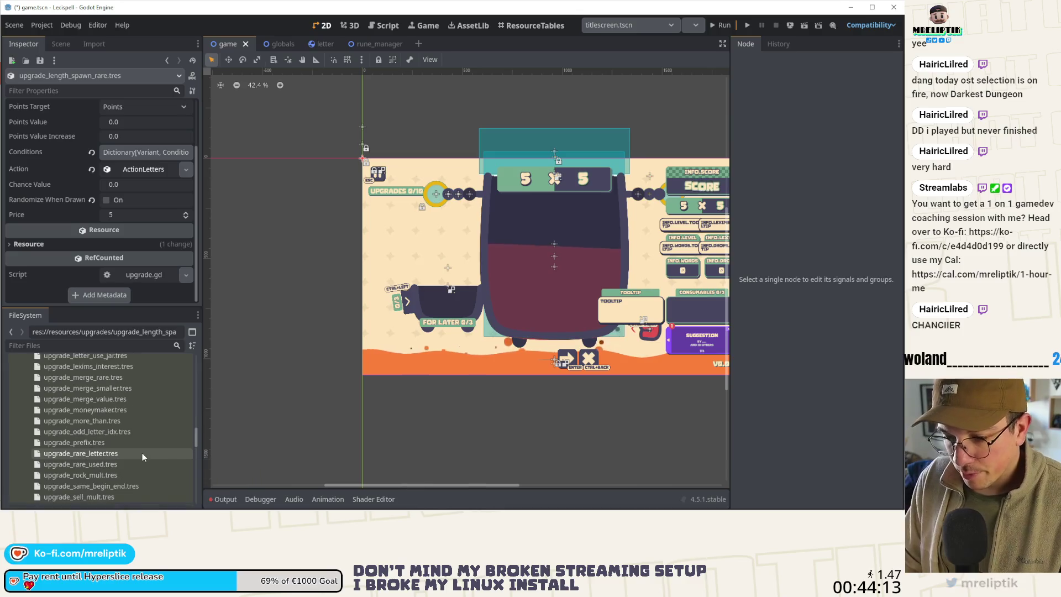
{"action": "scroll", "coordinate": [131, 456], "scroll_direction": "down", "scroll_amount": 2}
{"action": "scroll", "coordinate": [131, 456], "scroll_direction": "down", "scroll_amount": 2}
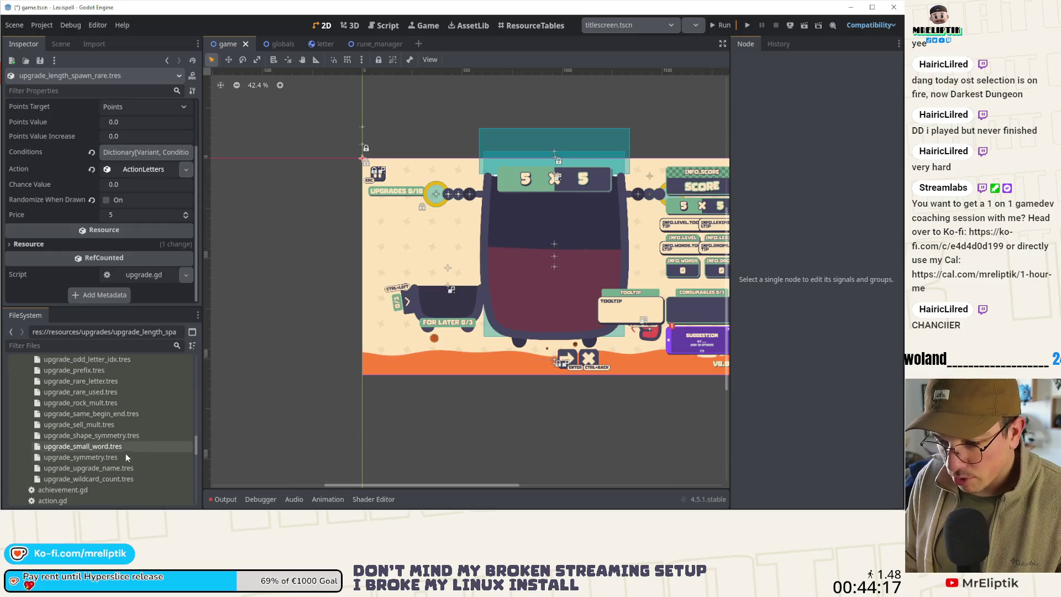
{"action": "scroll", "coordinate": [127, 455], "scroll_direction": "up", "scroll_amount": 10}
{"action": "scroll", "coordinate": [126, 457], "scroll_direction": "up", "scroll_amount": 2}
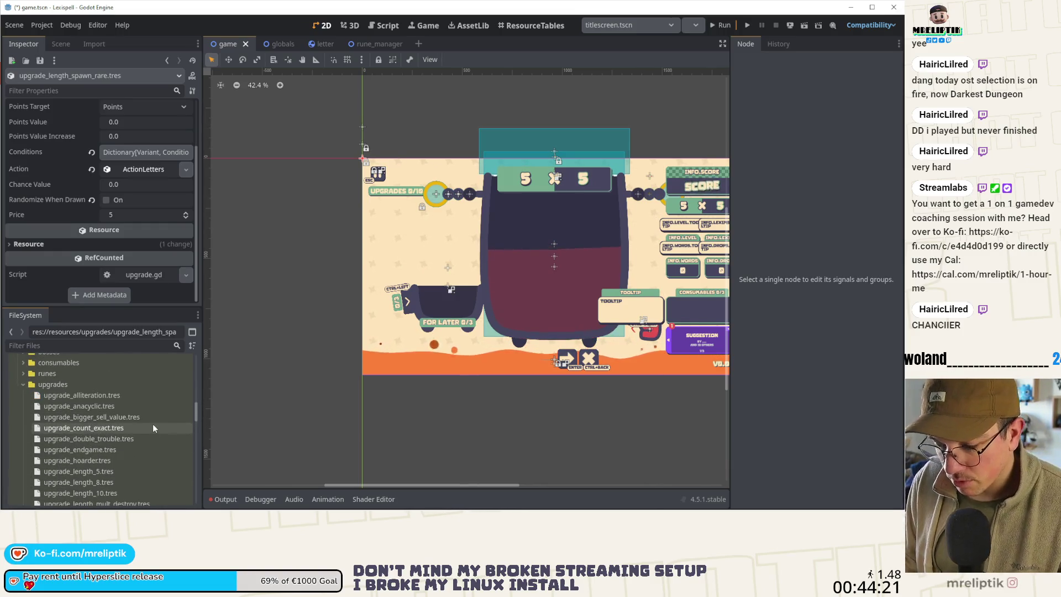
{"action": "scroll", "coordinate": [145, 443], "scroll_direction": "down", "scroll_amount": 1}
{"action": "scroll", "coordinate": [146, 436], "scroll_direction": "down", "scroll_amount": 2}
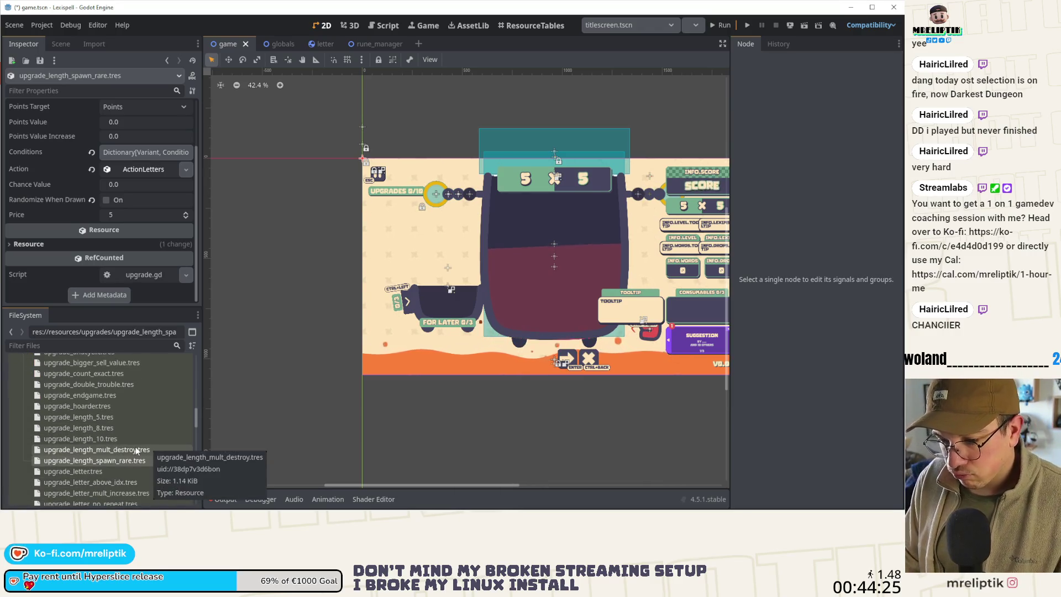
{"action": "scroll", "coordinate": [148, 387], "scroll_direction": "down", "scroll_amount": 3}
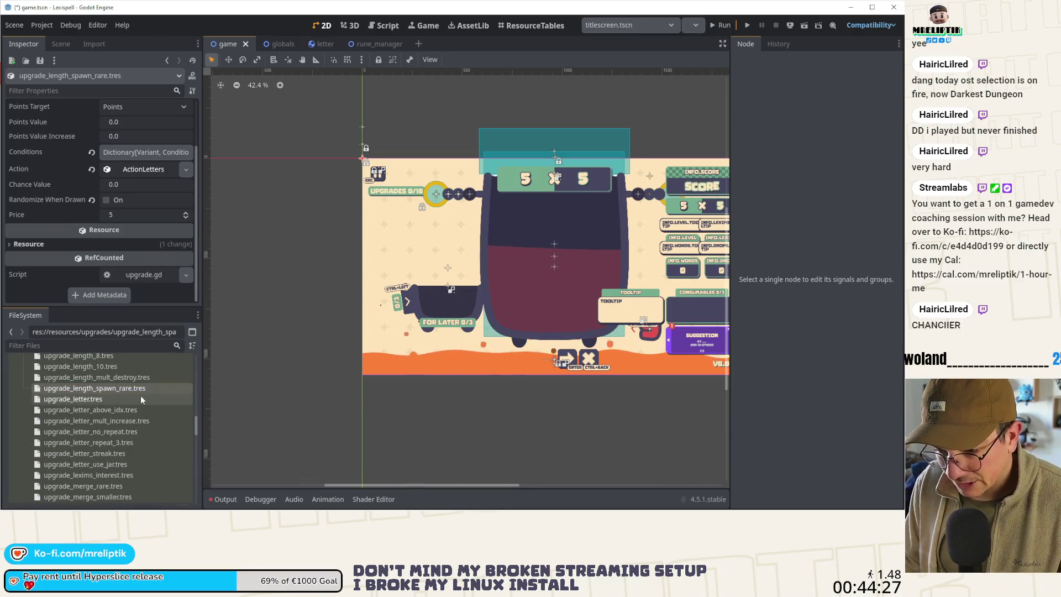
{"action": "scroll", "coordinate": [163, 423], "scroll_direction": "down", "scroll_amount": 2}
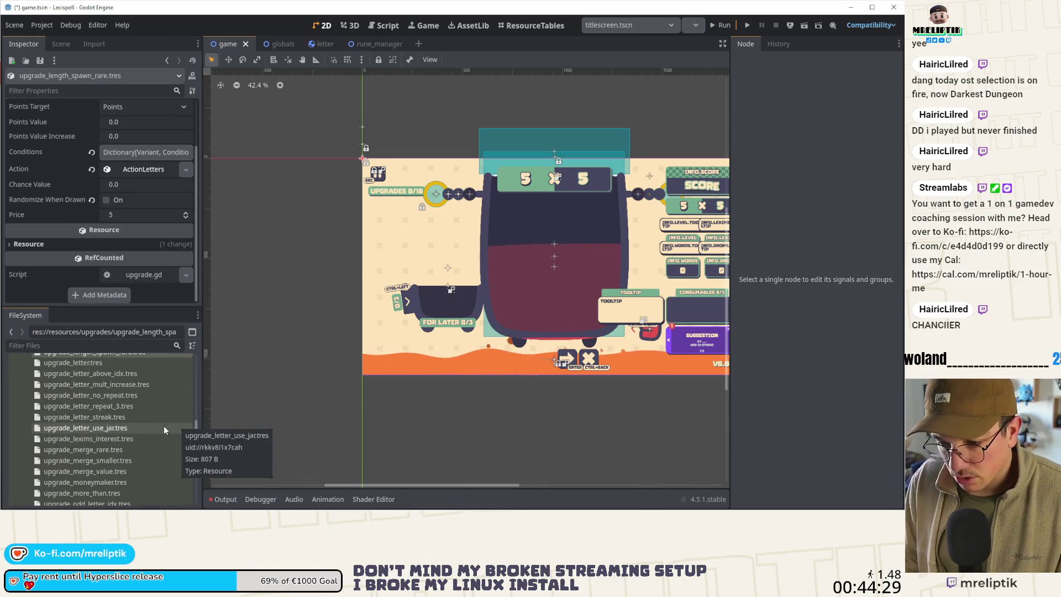
{"action": "scroll", "coordinate": [128, 452], "scroll_direction": "down", "scroll_amount": 2}
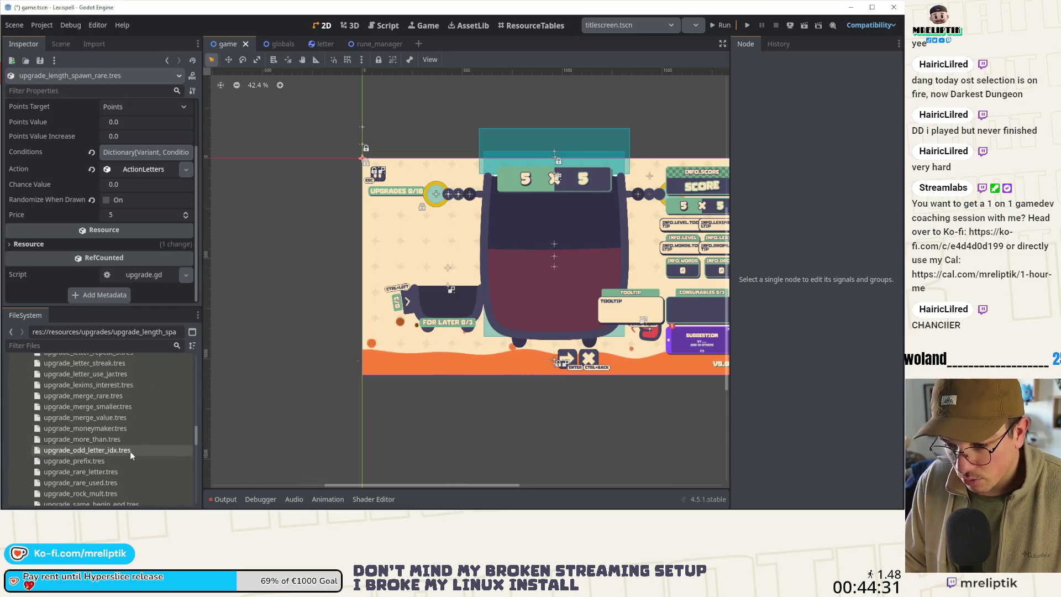
{"action": "scroll", "coordinate": [135, 462], "scroll_direction": "down", "scroll_amount": 2}
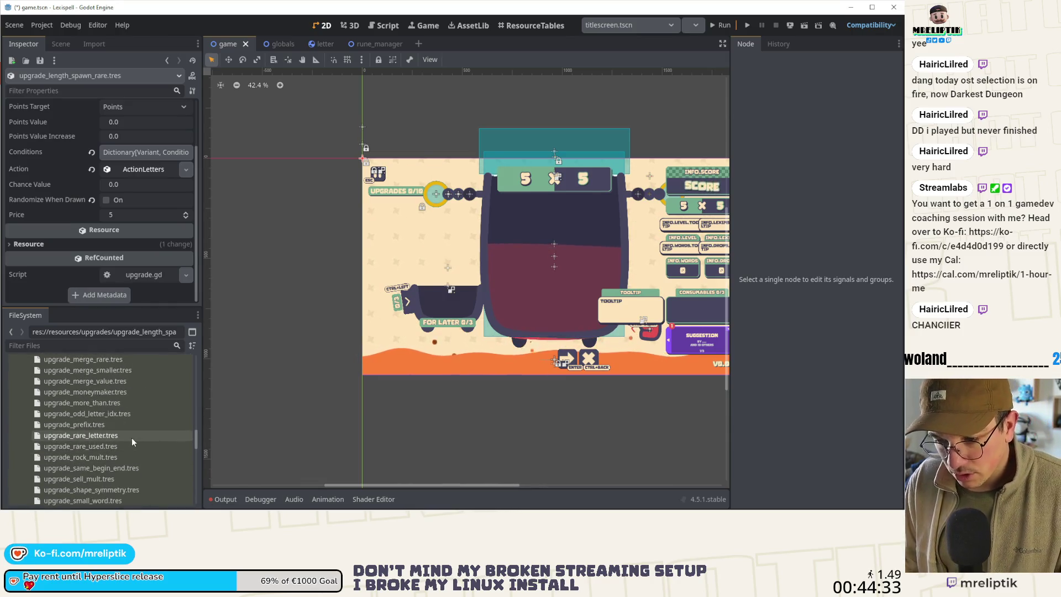
{"action": "left_click", "coordinate": [132, 438]}
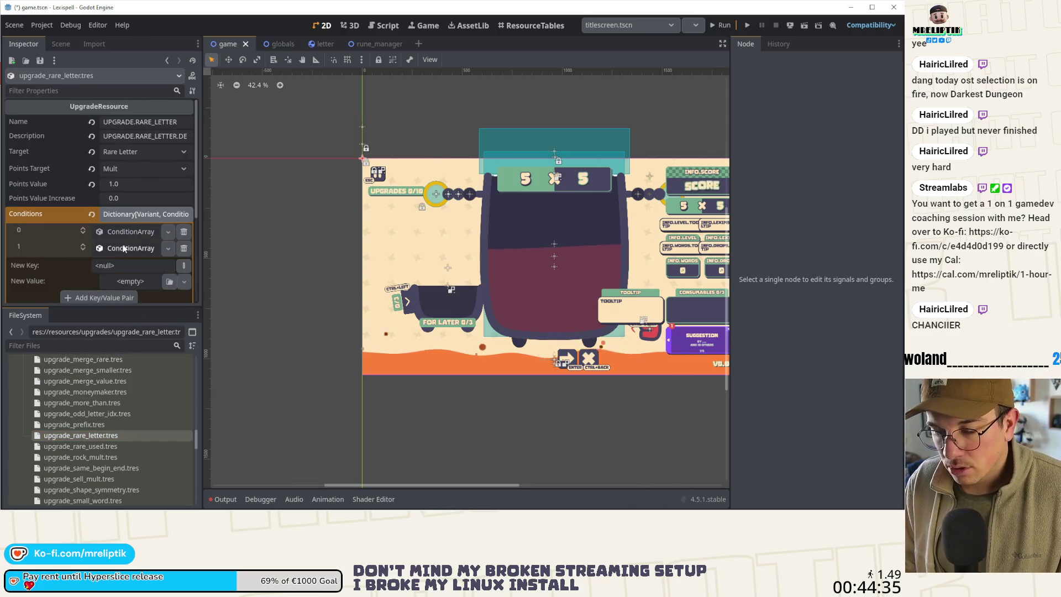
Step: Expand Conditions to reveal key 1's ConditionArray letter list
{"action": "left_click", "coordinate": [130, 248]}
{"action": "scroll", "coordinate": [121, 247], "scroll_direction": "down", "scroll_amount": 2}
{"action": "left_click", "coordinate": [140, 191]}
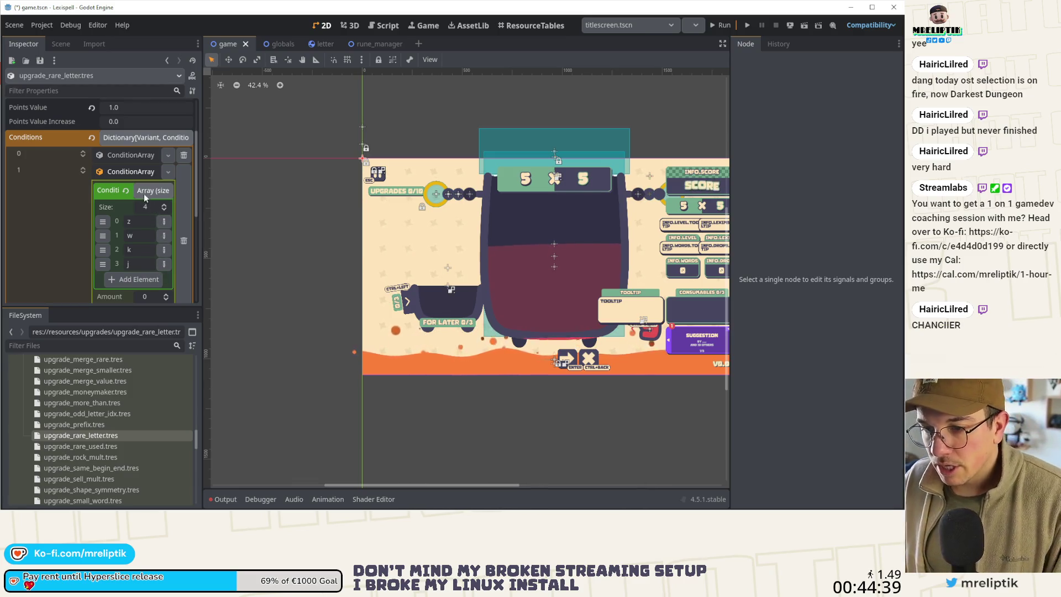
{"action": "left_click", "coordinate": [148, 137]}
{"action": "scroll", "coordinate": [139, 144], "scroll_direction": "up", "scroll_amount": 4}
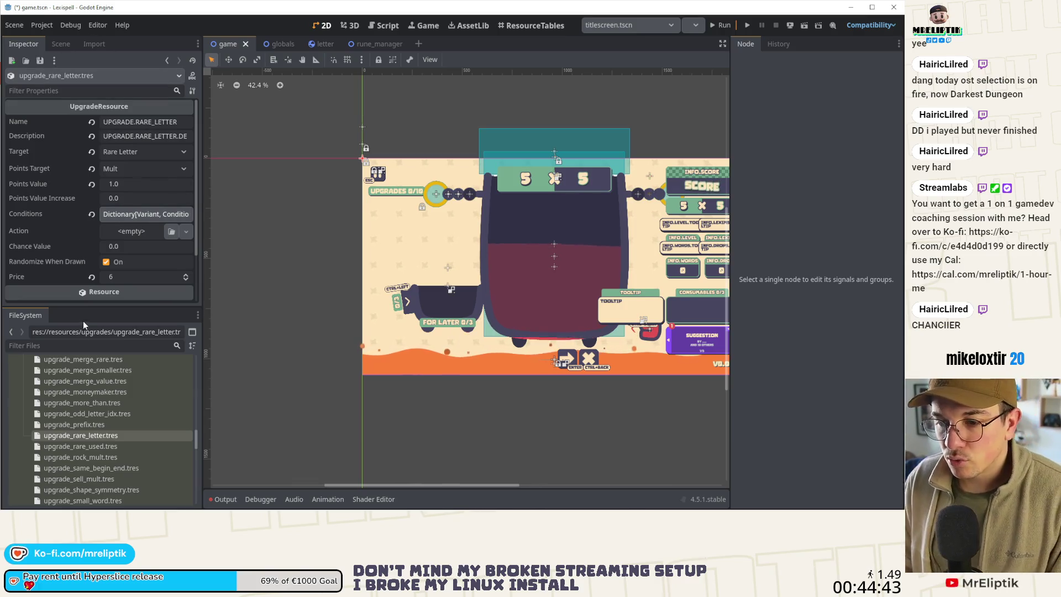
{"action": "scroll", "coordinate": [111, 404], "scroll_direction": "down", "scroll_amount": 5}
{"action": "scroll", "coordinate": [87, 455], "scroll_direction": "up", "scroll_amount": 3}
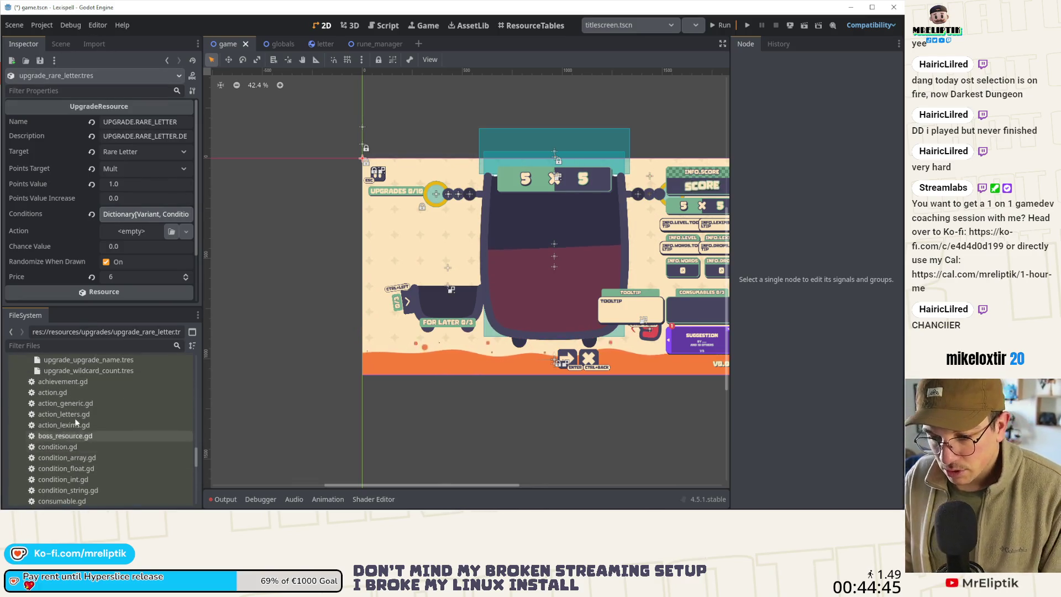
{"action": "left_click", "coordinate": [142, 215]}
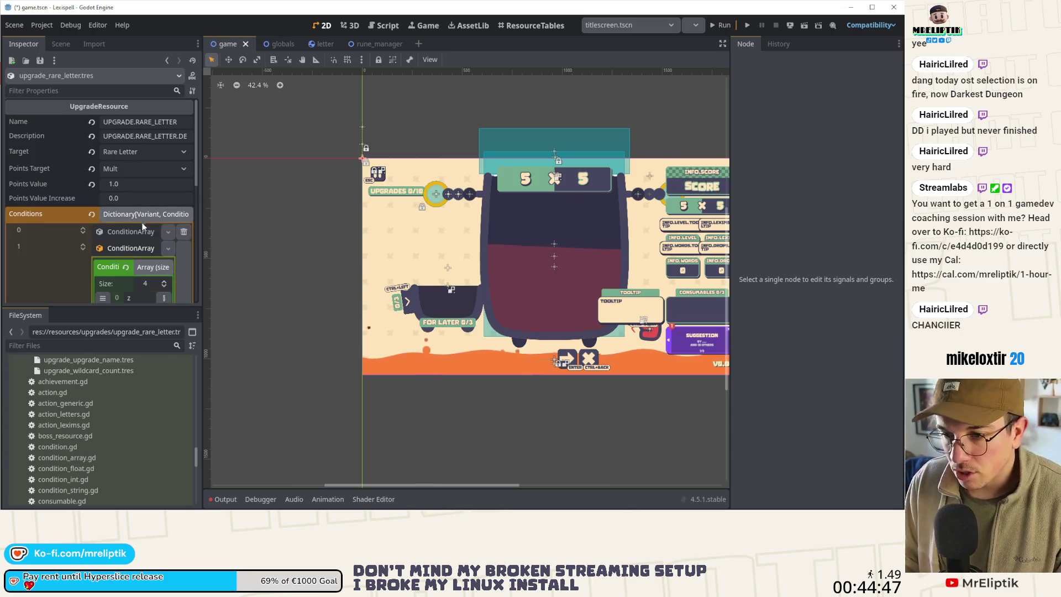
{"action": "scroll", "coordinate": [125, 251], "scroll_direction": "down", "scroll_amount": 2}
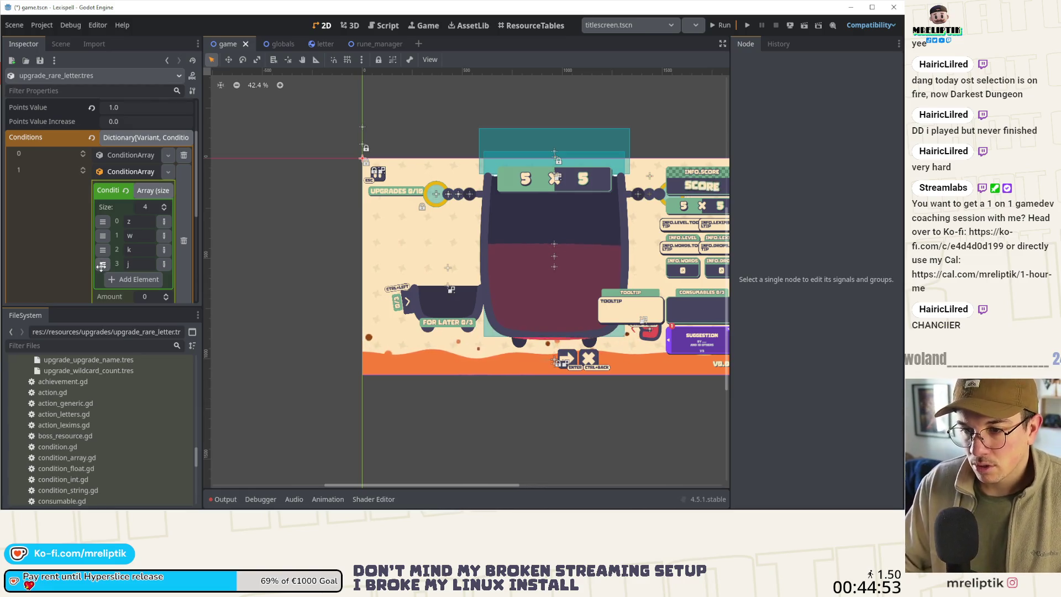
Step: Drag the array letters into the order j, k, w, z, then collapse Conditions and the upgrades folder
{"action": "left_click_drag", "start_coordinate": [101, 267], "coordinate": [102, 222]}
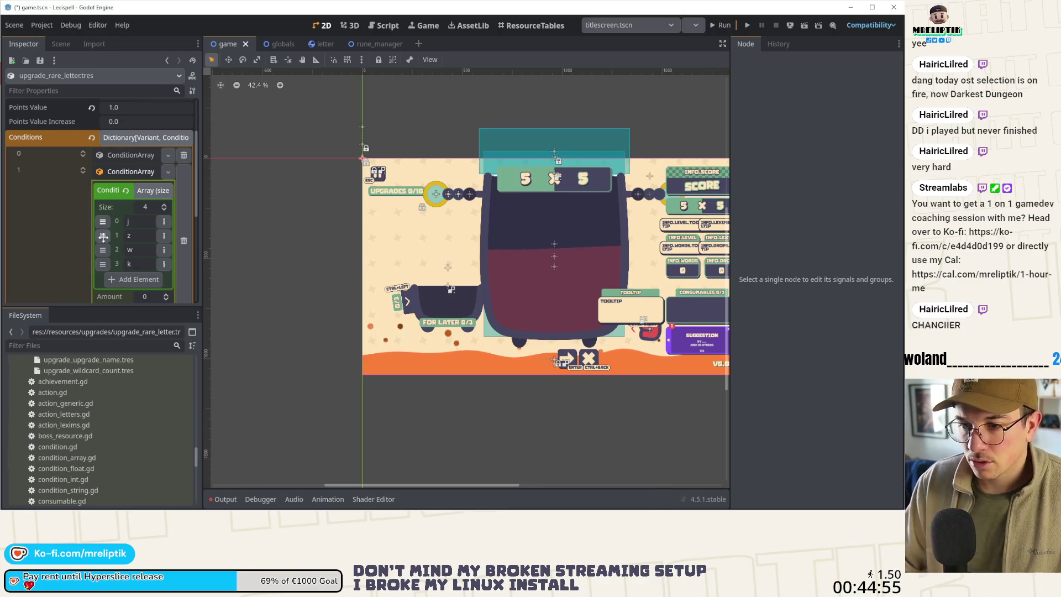
{"action": "left_click_drag", "start_coordinate": [102, 263], "coordinate": [102, 250]}
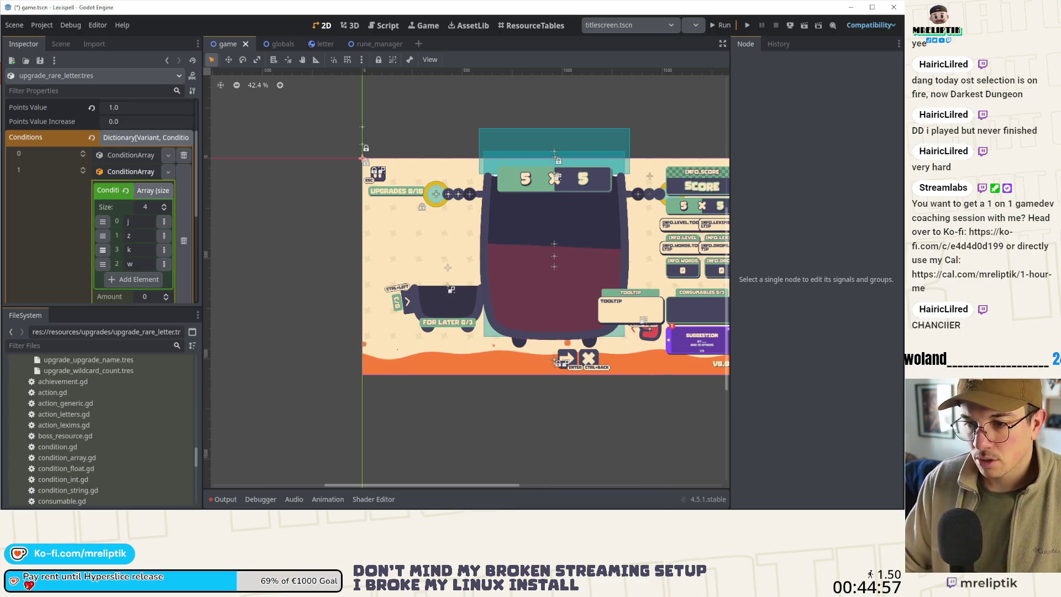
{"action": "left_click_drag", "start_coordinate": [102, 250], "coordinate": [102, 263]}
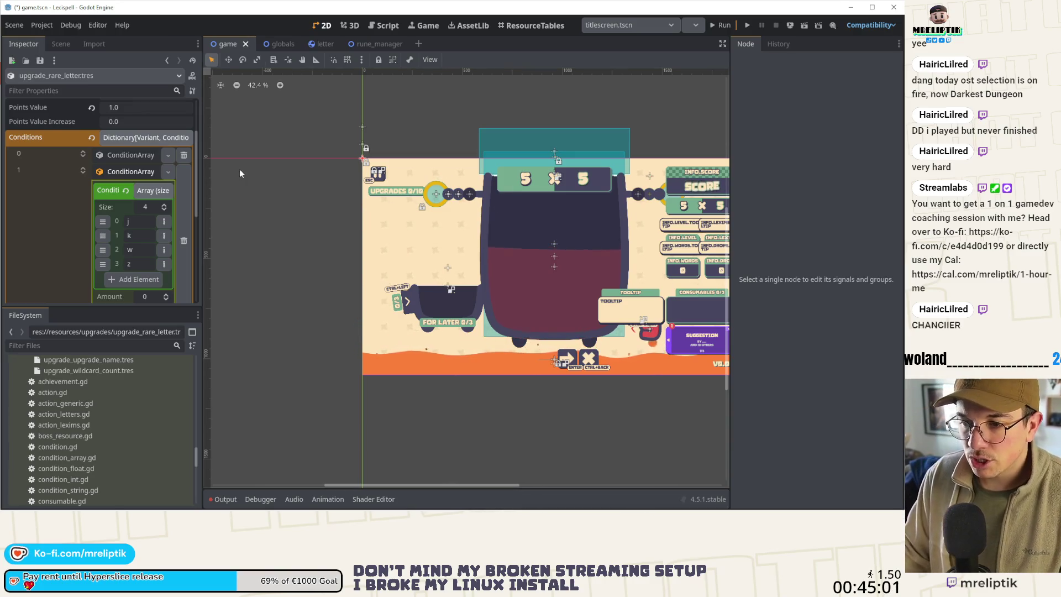
{"action": "left_click", "coordinate": [132, 137]}
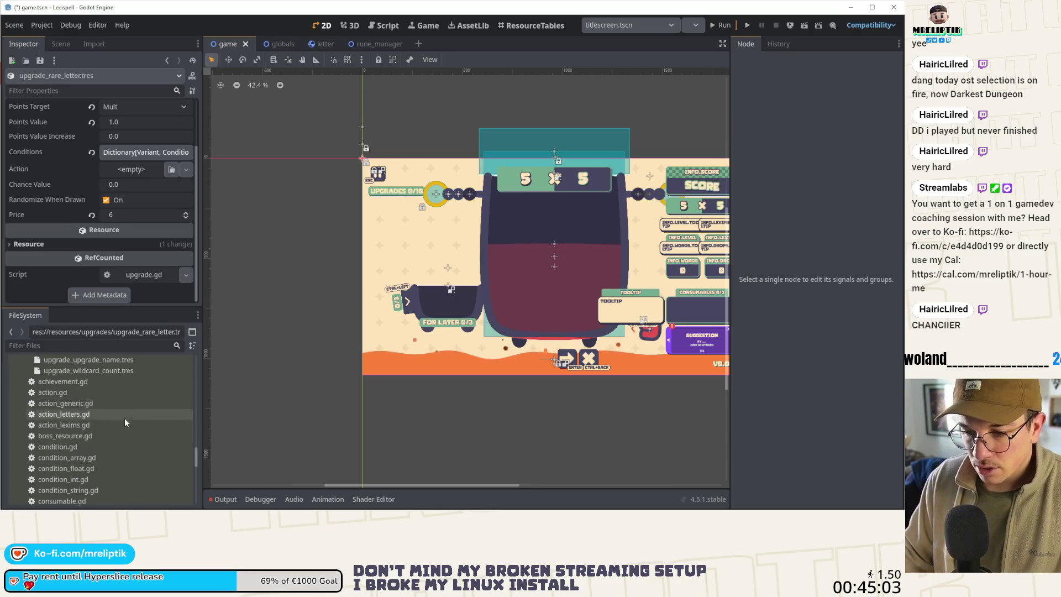
{"action": "scroll", "coordinate": [119, 424], "scroll_direction": "down", "scroll_amount": 2}
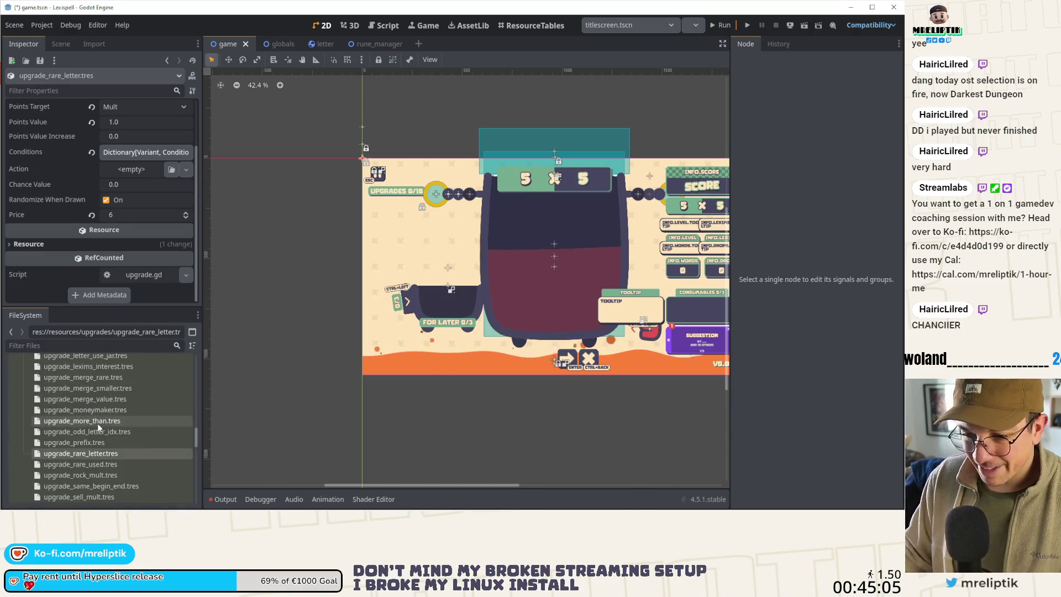
{"action": "scroll", "coordinate": [82, 437], "scroll_direction": "up", "scroll_amount": 10}
{"action": "left_click", "coordinate": [24, 474]}
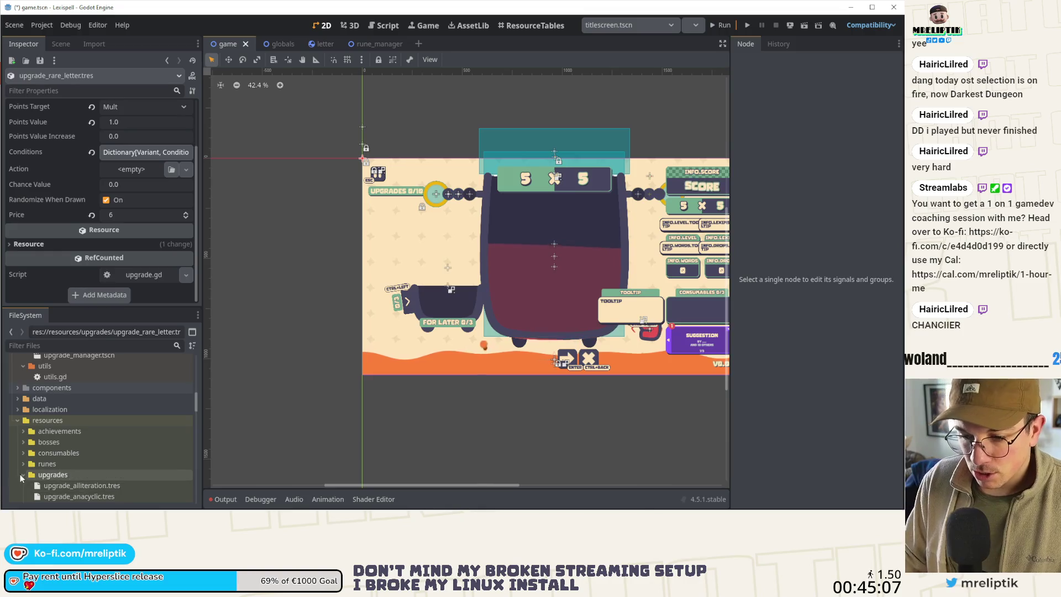
Step: Open rune_vowels_chance_uncommon.tres, check its four-letter Value array, and save with Ctrl+S
{"action": "left_click", "coordinate": [23, 463]}
{"action": "scroll", "coordinate": [102, 445], "scroll_direction": "down", "scroll_amount": 5}
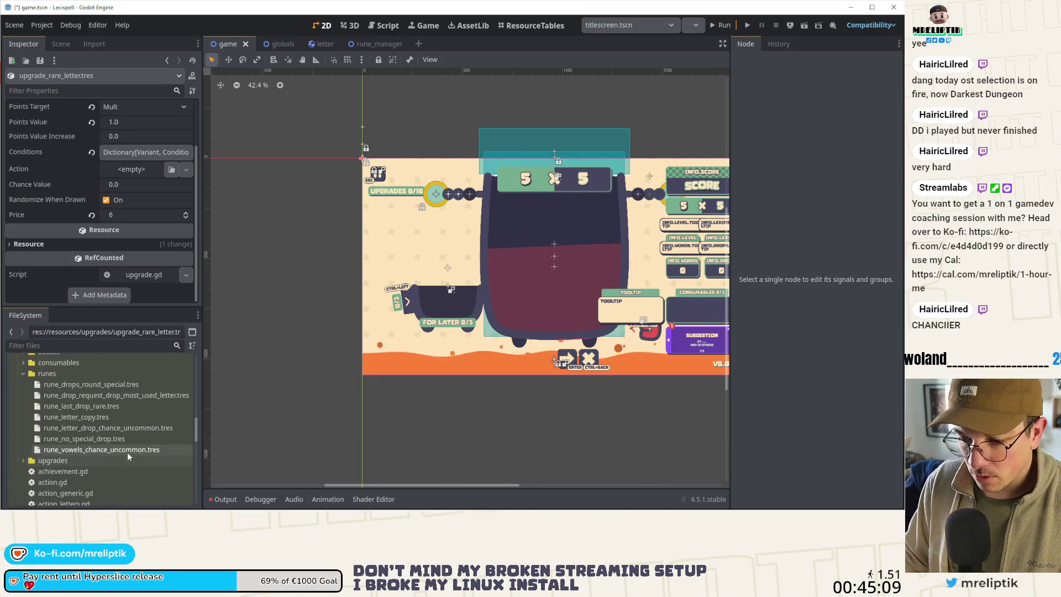
{"action": "left_click", "coordinate": [128, 450]}
{"action": "left_click", "coordinate": [140, 175]}
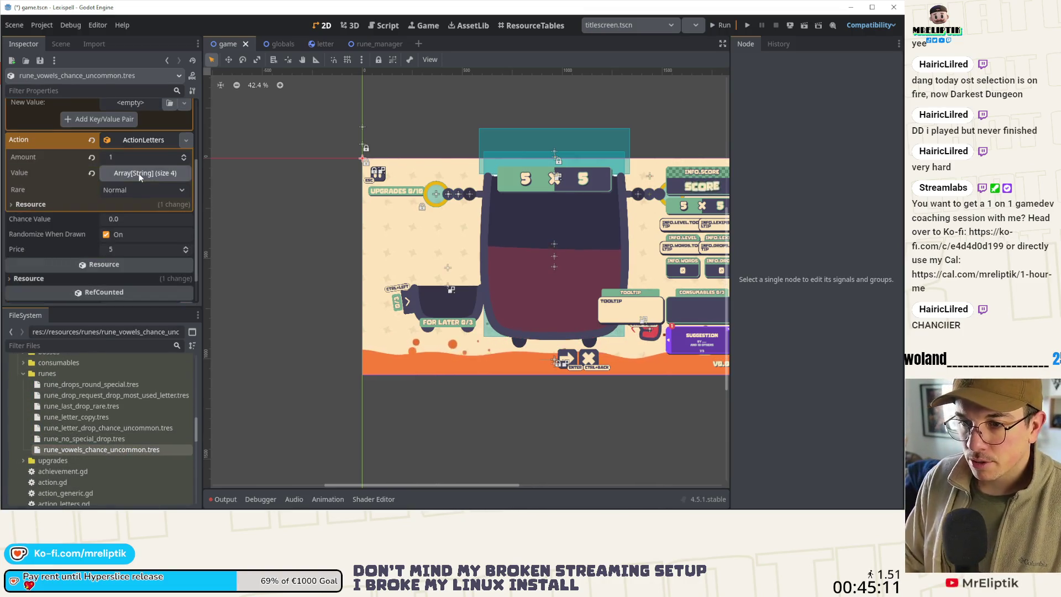
{"action": "left_click", "coordinate": [138, 173]}
{"action": "left_click", "coordinate": [134, 174]}
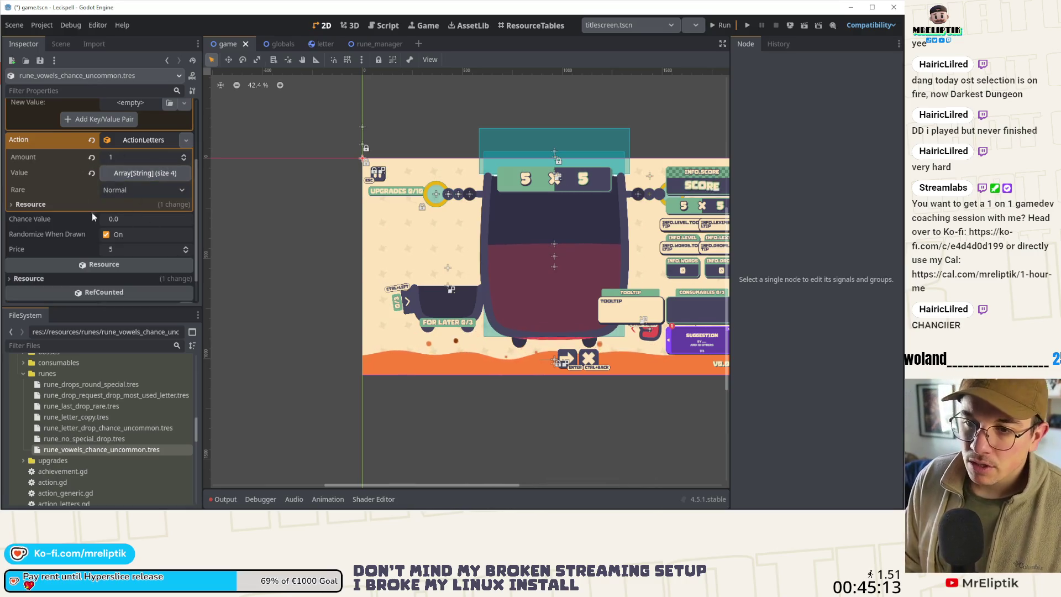
{"action": "left_click", "coordinate": [138, 173]}
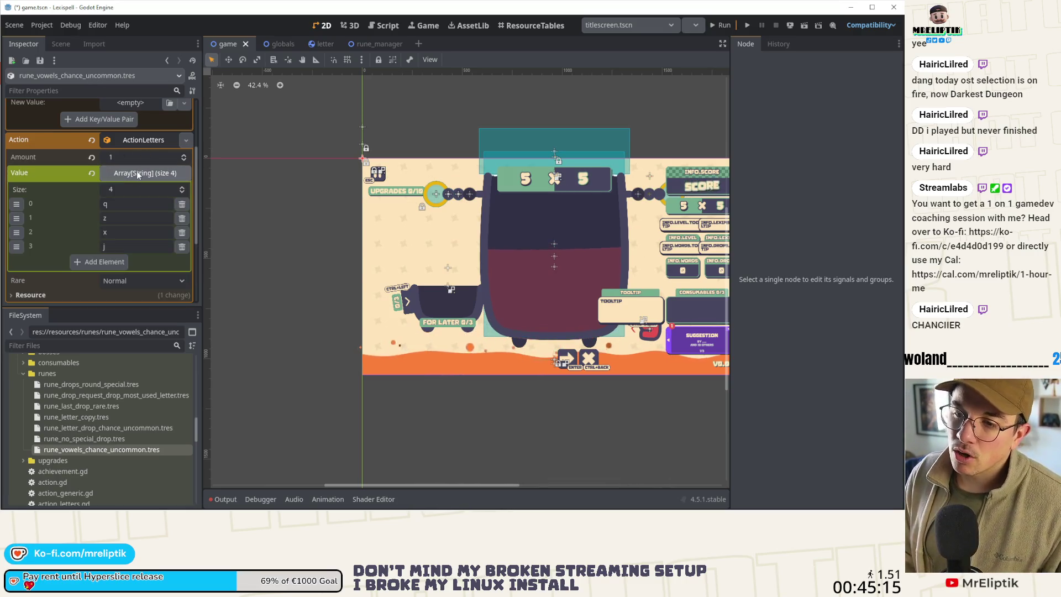
{"action": "left_click", "coordinate": [137, 175]}
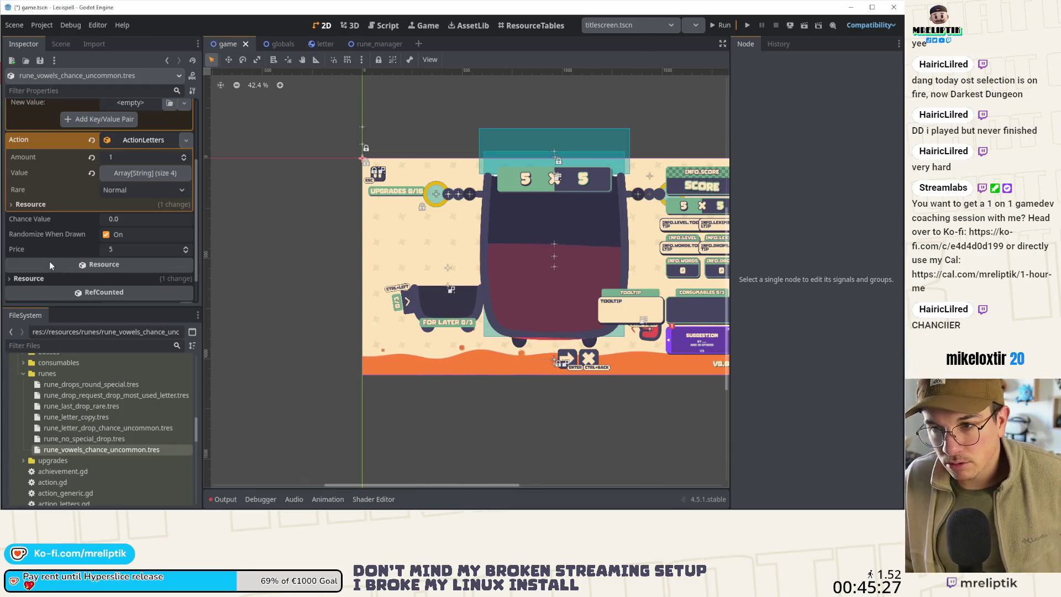
{"action": "mouse_move", "coordinate": [51, 259]}
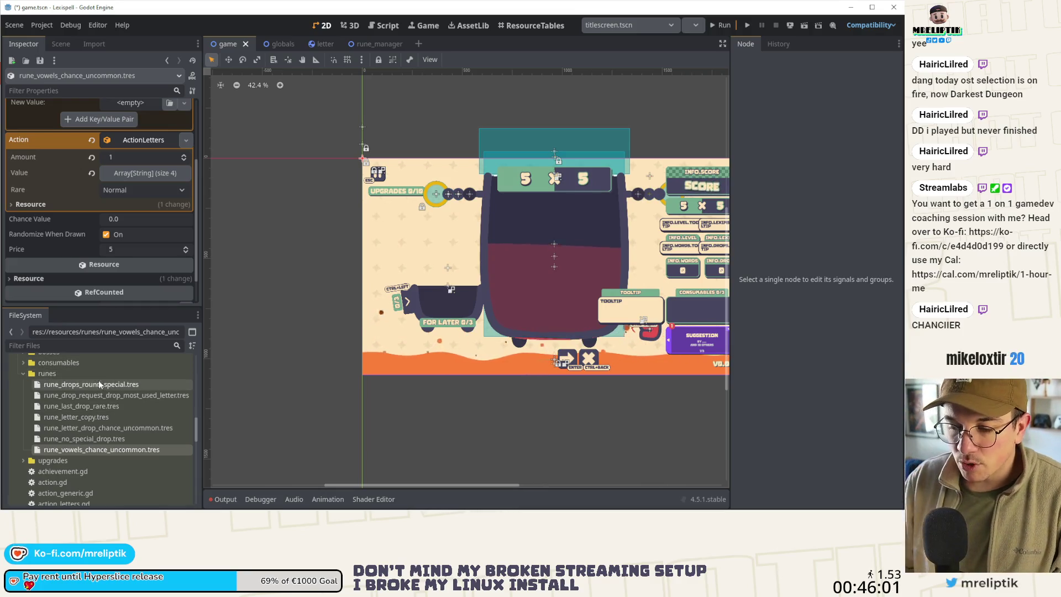
{"action": "scroll", "coordinate": [134, 174], "scroll_direction": "up", "scroll_amount": 2}
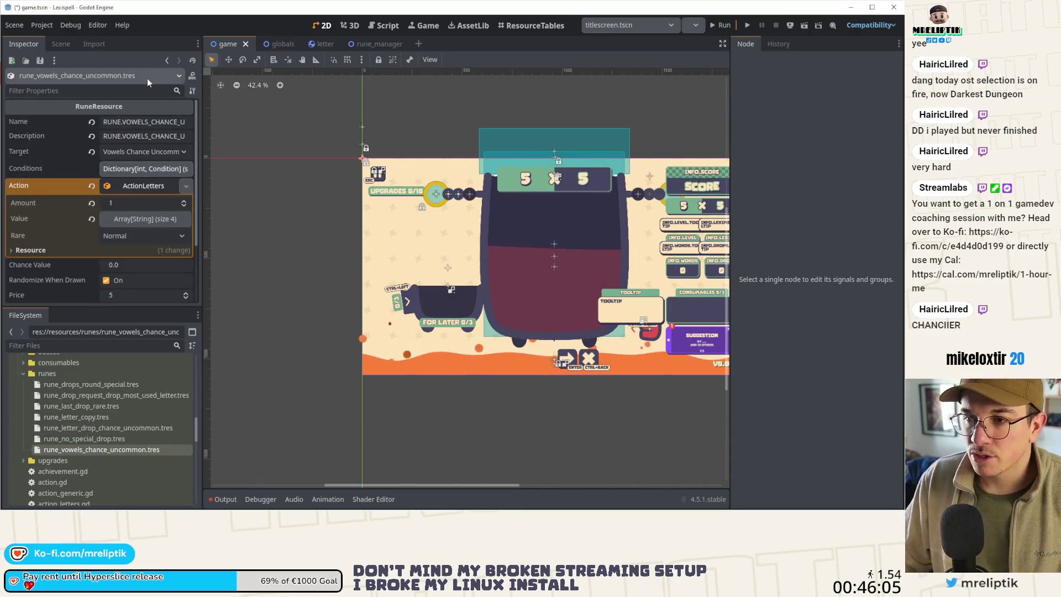
{"action": "key", "text": "ctrl+s"}
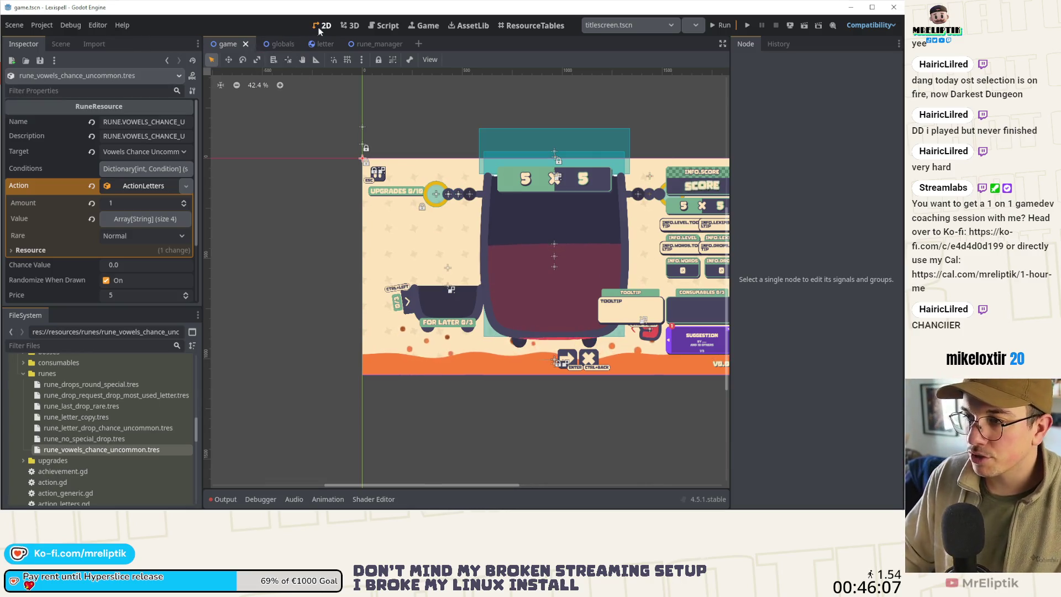
Step: Switch to the rune_manager scene tab
{"action": "scroll", "coordinate": [351, 169], "scroll_direction": "down", "scroll_amount": 5}
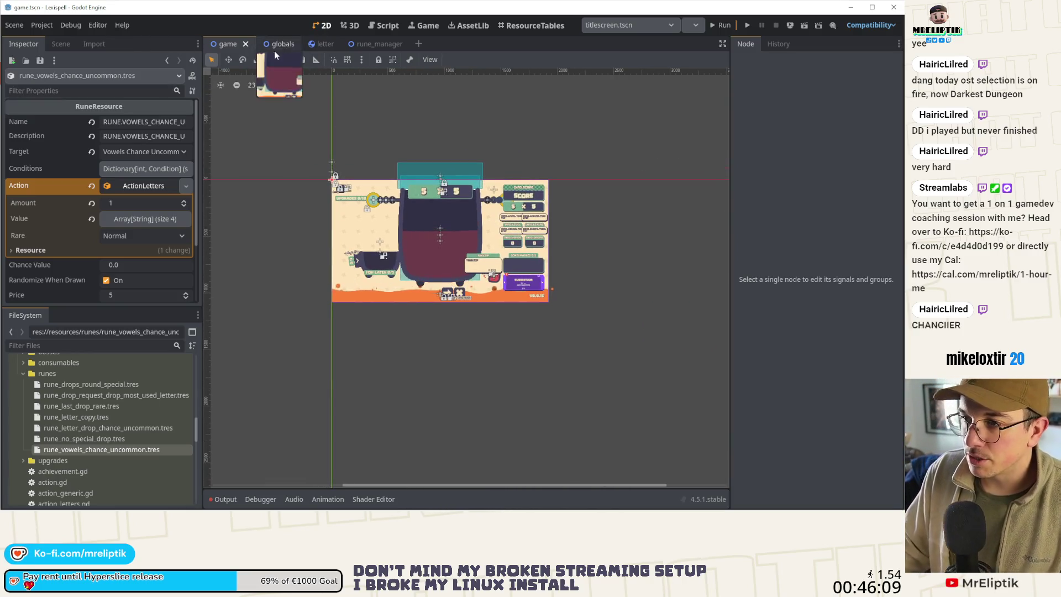
{"action": "left_click", "coordinate": [364, 43]}
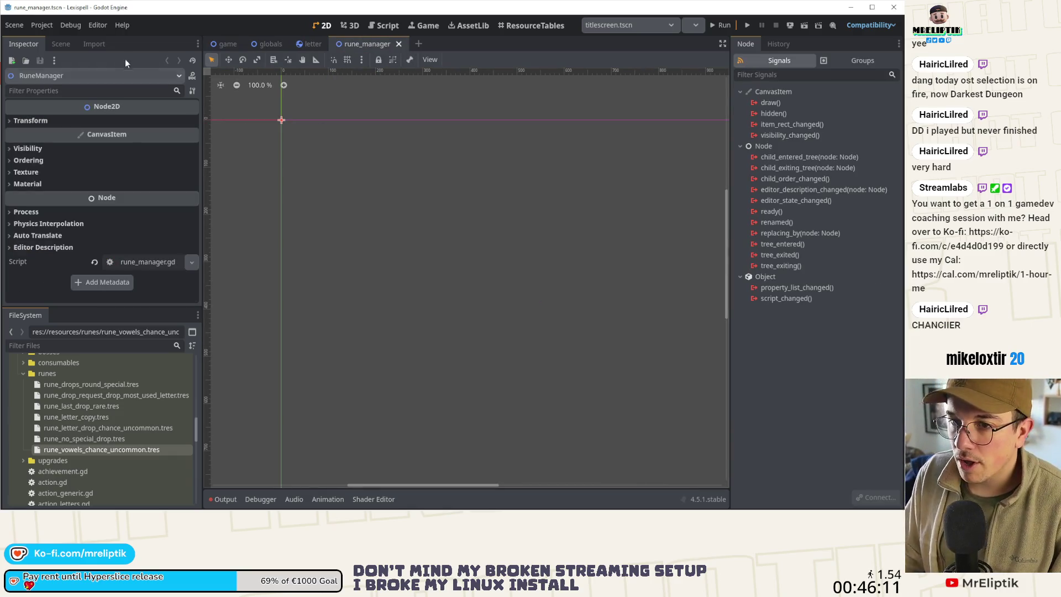
{"action": "left_click", "coordinate": [61, 44]}
{"action": "left_click", "coordinate": [19, 44]}
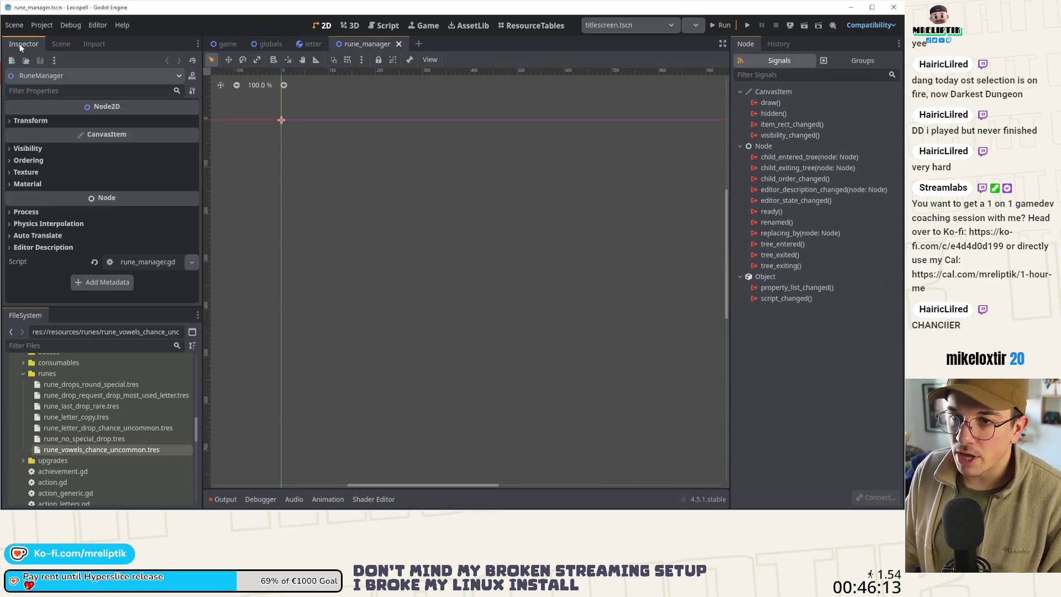
Step: Quick Open upgrade_manager.tscn with Ctrl+Shift+O and move the dock to the right
{"action": "key", "text": "ctrl+shift+o"}
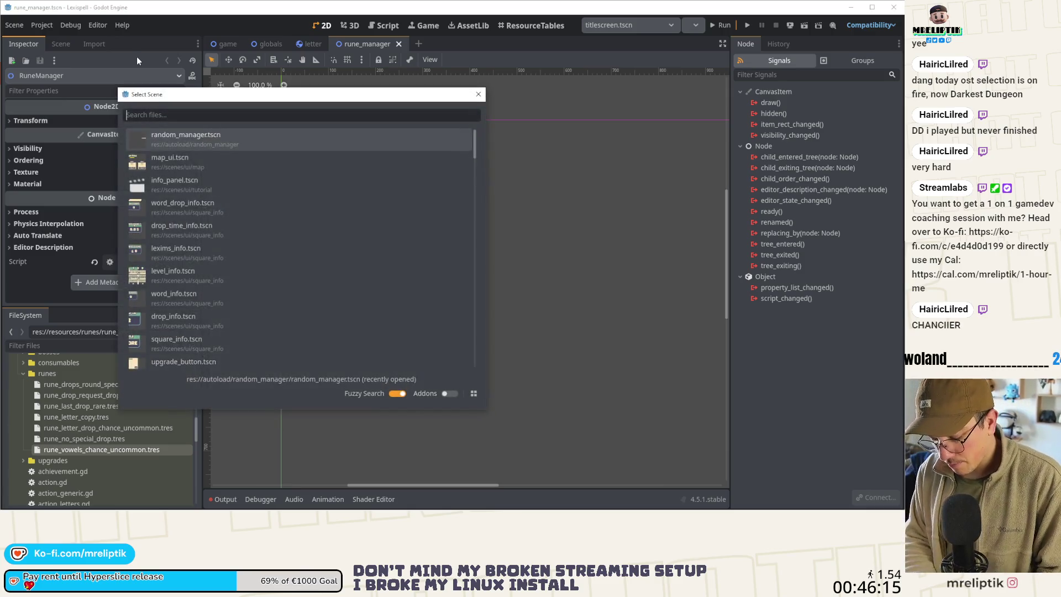
{"action": "type", "text": "random"}
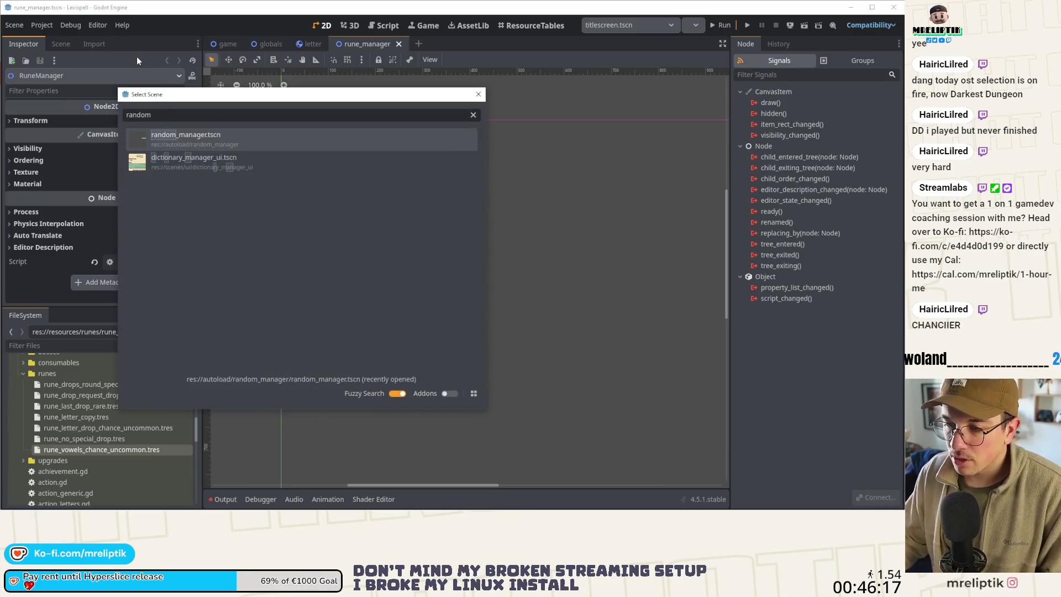
{"action": "key", "text": "Return"}
{"action": "key", "text": "ctrl+shift+o"}
{"action": "type", "text": "upgrade"}
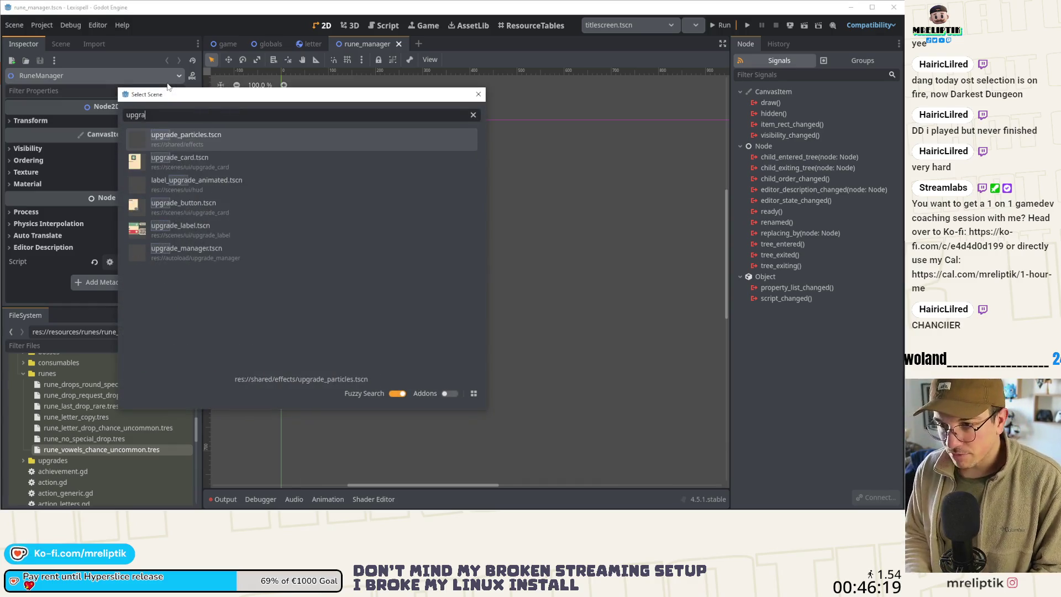
{"action": "key", "text": "Down"}
{"action": "key", "text": "Down"}
{"action": "key", "text": "Down"}
{"action": "key", "text": "Return"}
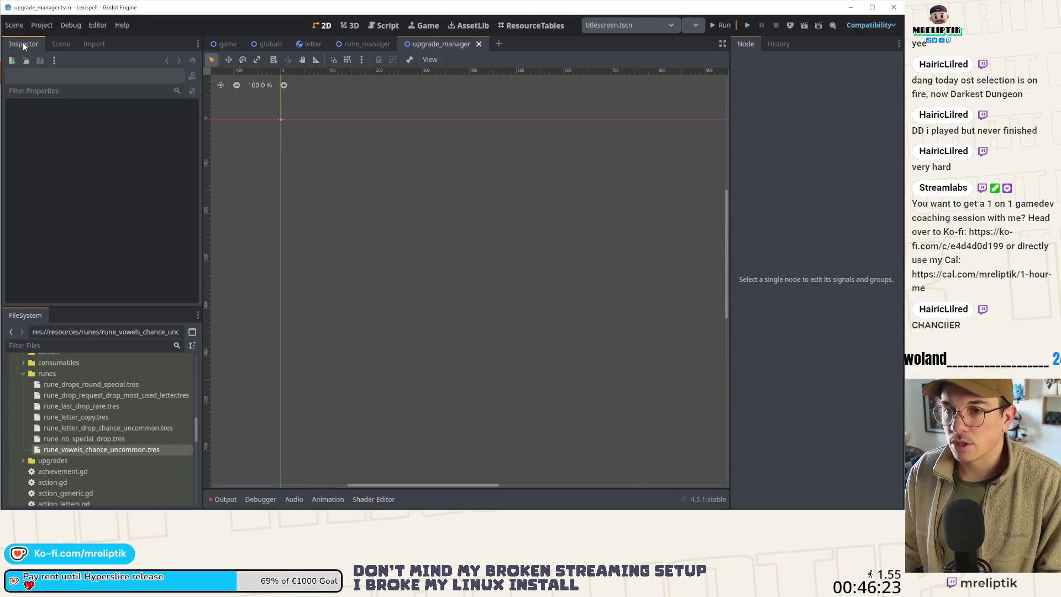
{"action": "mouse_move", "coordinate": [22, 42]}
{"action": "left_mouse_down"}
{"action": "mouse_move", "coordinate": [776, 48]}
{"action": "mouse_move", "coordinate": [739, 46]}
{"action": "left_mouse_up"}
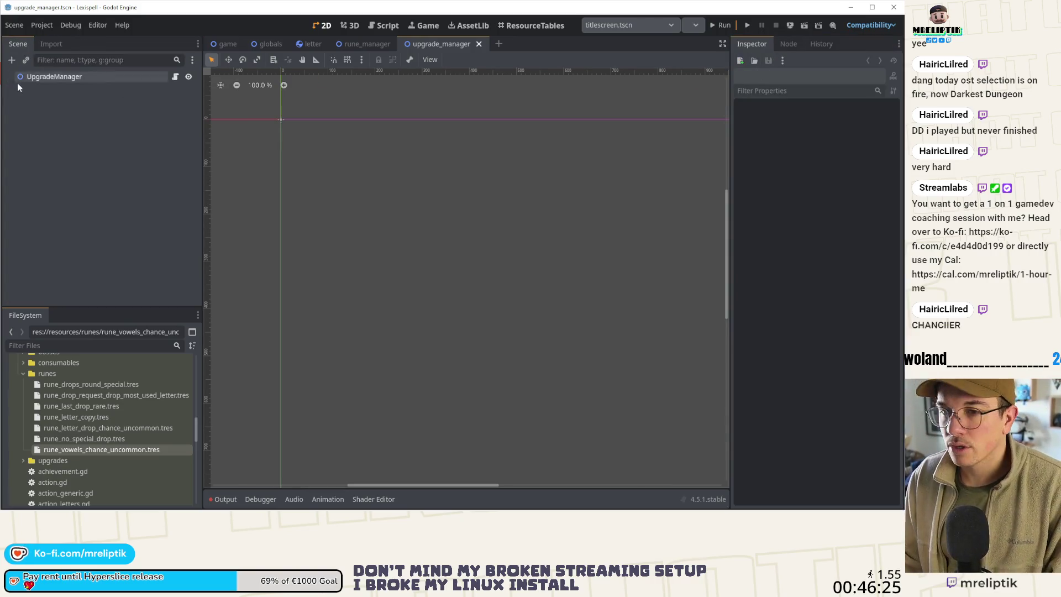
Step: Paste the copied upgrade manager code at the end of rune_manager.gd
{"action": "left_click", "coordinate": [175, 76]}
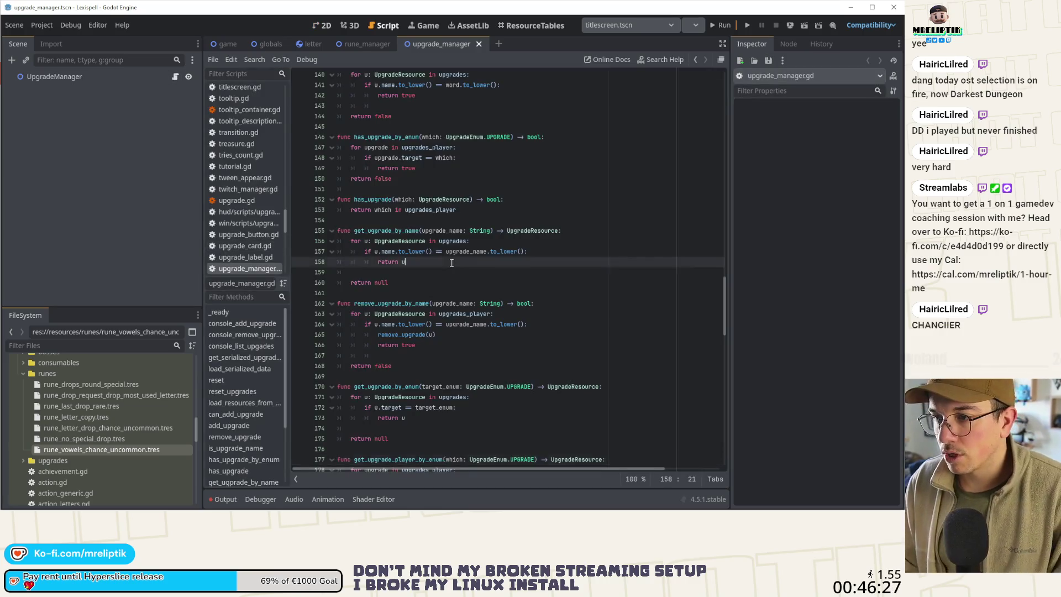
{"action": "left_click", "coordinate": [357, 44]}
{"action": "left_click", "coordinate": [392, 231]}
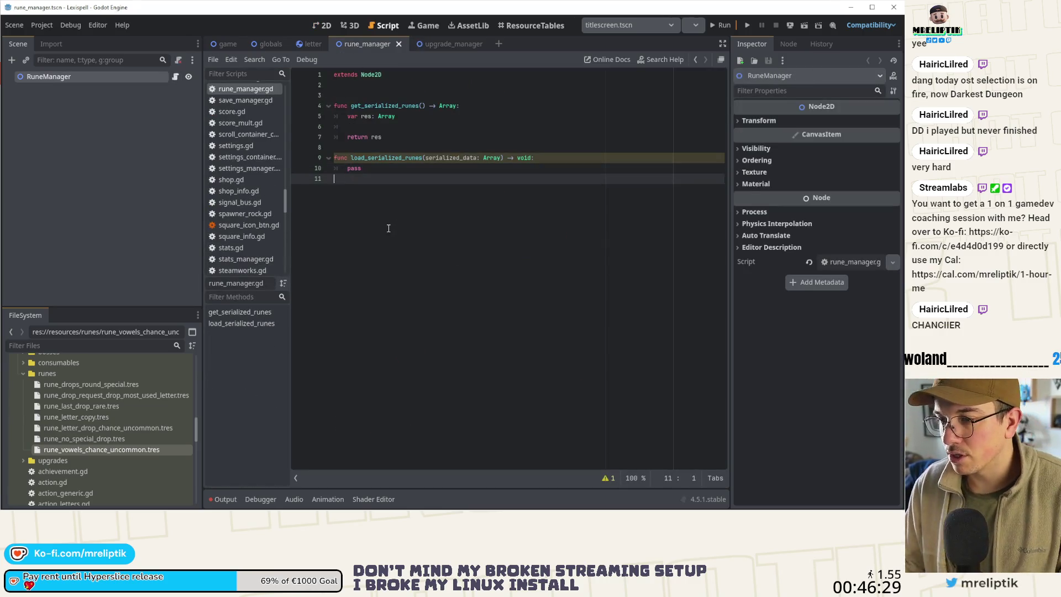
{"action": "key", "text": "Return"}
{"action": "key", "text": "ctrl+v"}
{"action": "scroll", "coordinate": [451, 260], "scroll_direction": "up", "scroll_amount": 10}
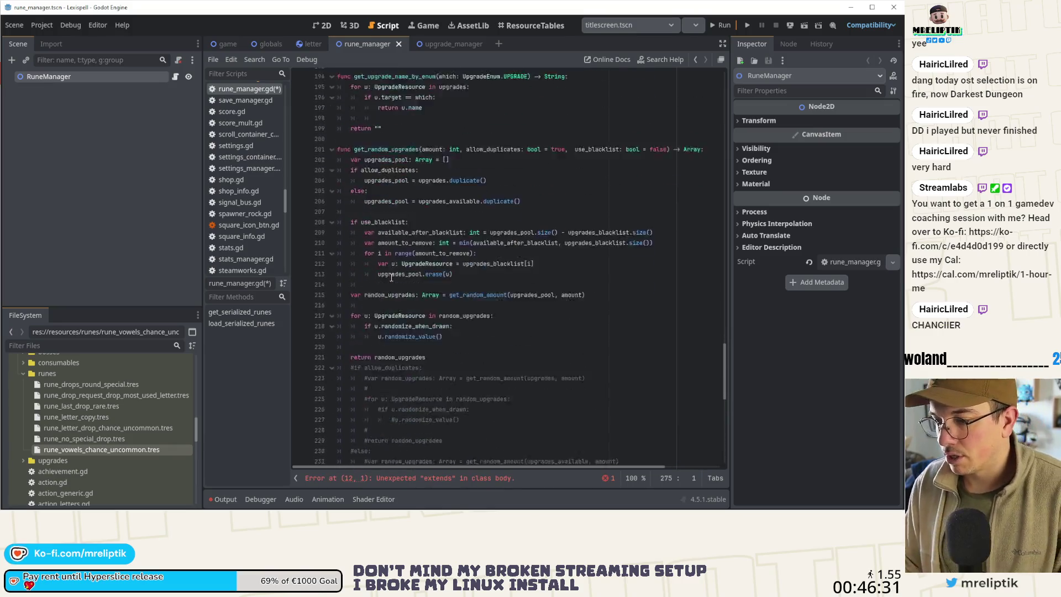
Step: Delete the commented-out allow_duplicates block from the pasted code
{"action": "mouse_move", "coordinate": [461, 376]}
{"action": "left_mouse_down"}
{"action": "mouse_move", "coordinate": [386, 368]}
{"action": "mouse_move", "coordinate": [311, 234]}
{"action": "left_mouse_up"}
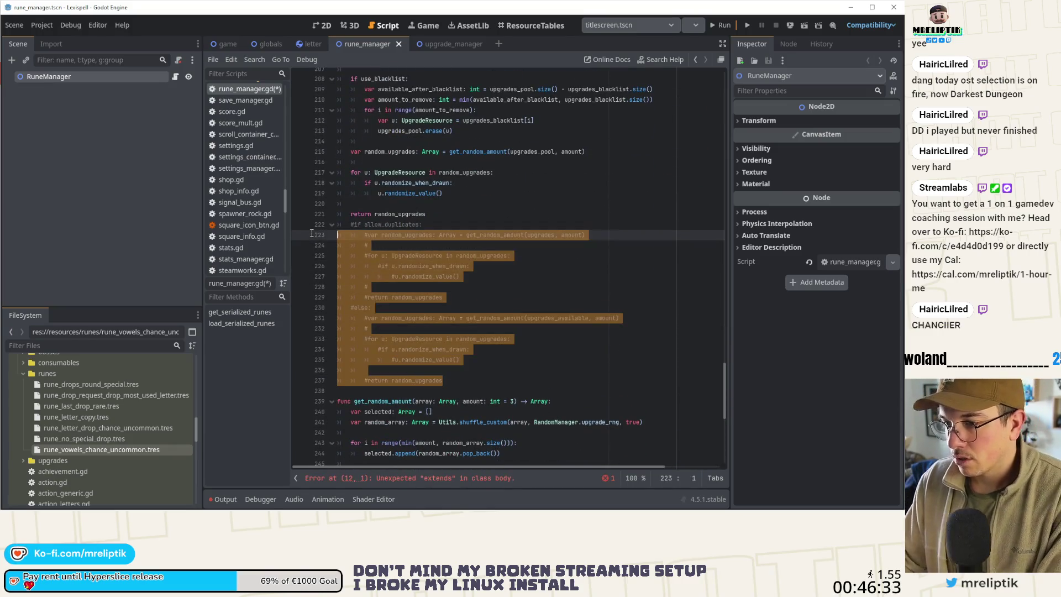
{"action": "key", "text": "shift+Up"}
{"action": "key", "text": "BackSpace"}
{"action": "key", "text": "BackSpace"}
{"action": "scroll", "coordinate": [381, 274], "scroll_direction": "down", "scroll_amount": 5}
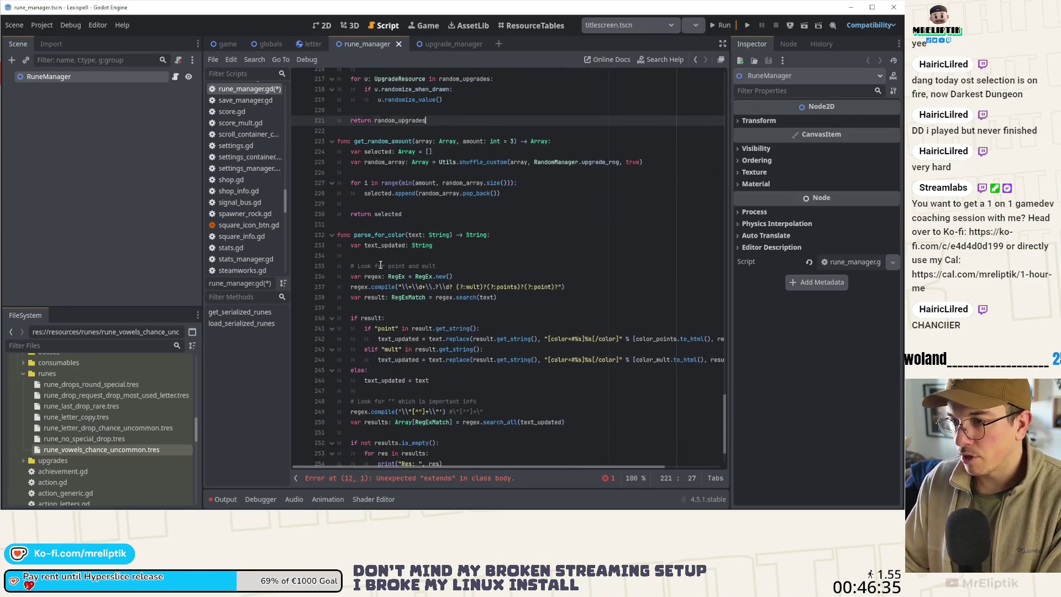
Step: Delete the trailing parse_for_color functions and save the script
{"action": "mouse_move", "coordinate": [428, 442]}
{"action": "left_mouse_down"}
{"action": "mouse_move", "coordinate": [297, 243]}
{"action": "mouse_move", "coordinate": [286, 169]}
{"action": "left_mouse_up"}
{"action": "key", "text": "BackSpace"}
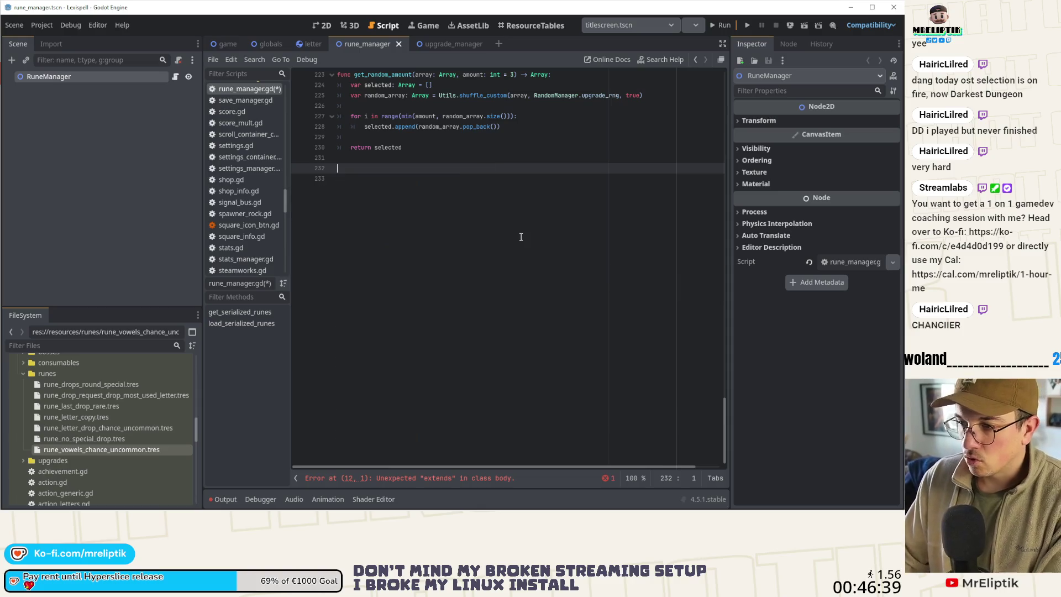
{"action": "key", "text": "BackSpace"}
{"action": "scroll", "coordinate": [509, 333], "scroll_direction": "up", "scroll_amount": 20}
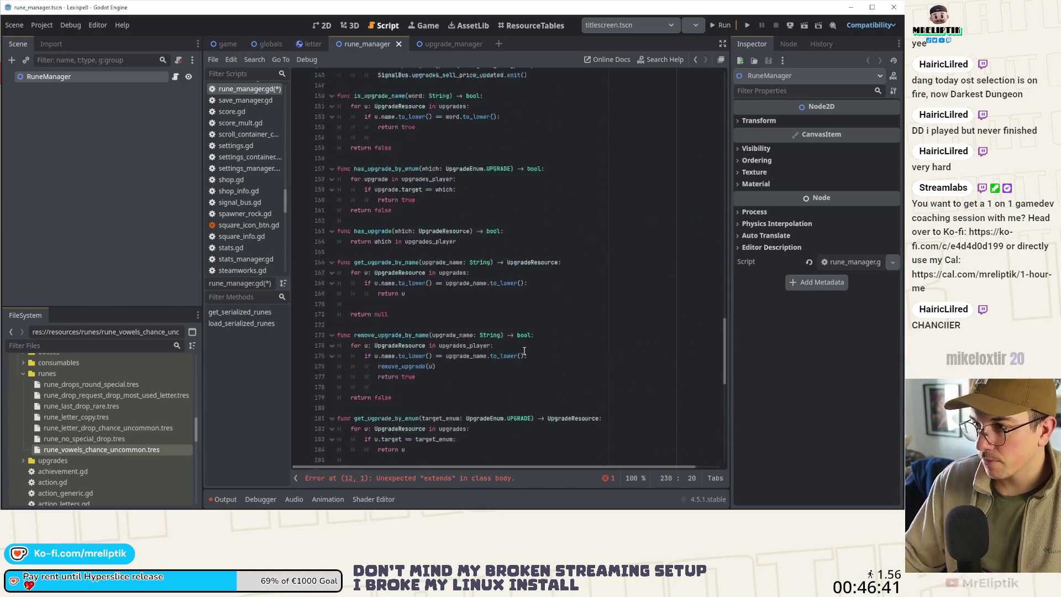
{"action": "scroll", "coordinate": [509, 334], "scroll_direction": "up", "scroll_amount": 12}
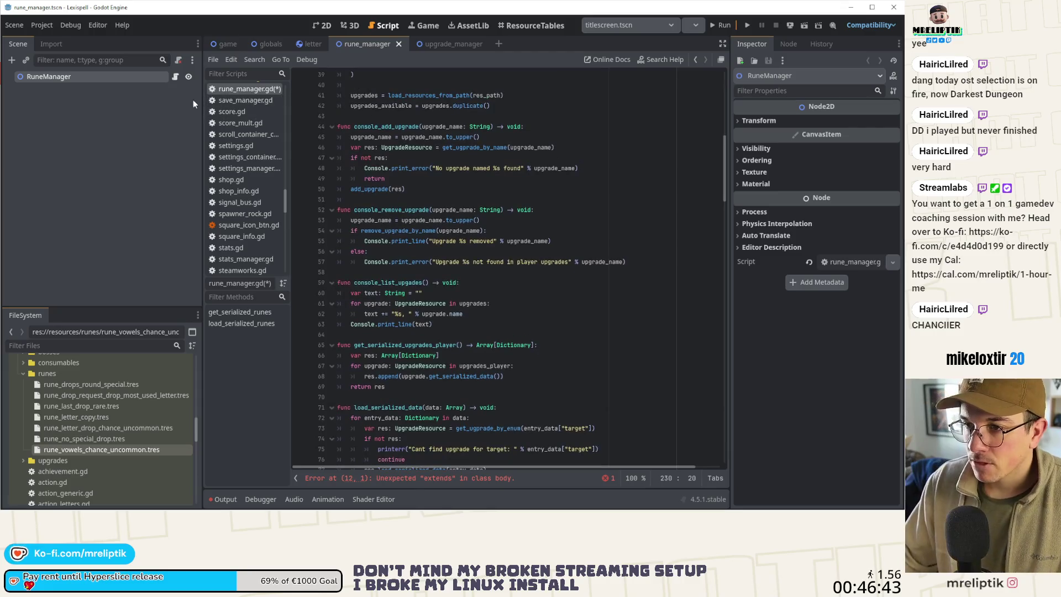
{"action": "left_click_drag", "start_coordinate": [201, 101], "coordinate": [133, 109]}
{"action": "key", "text": "ctrl+s"}
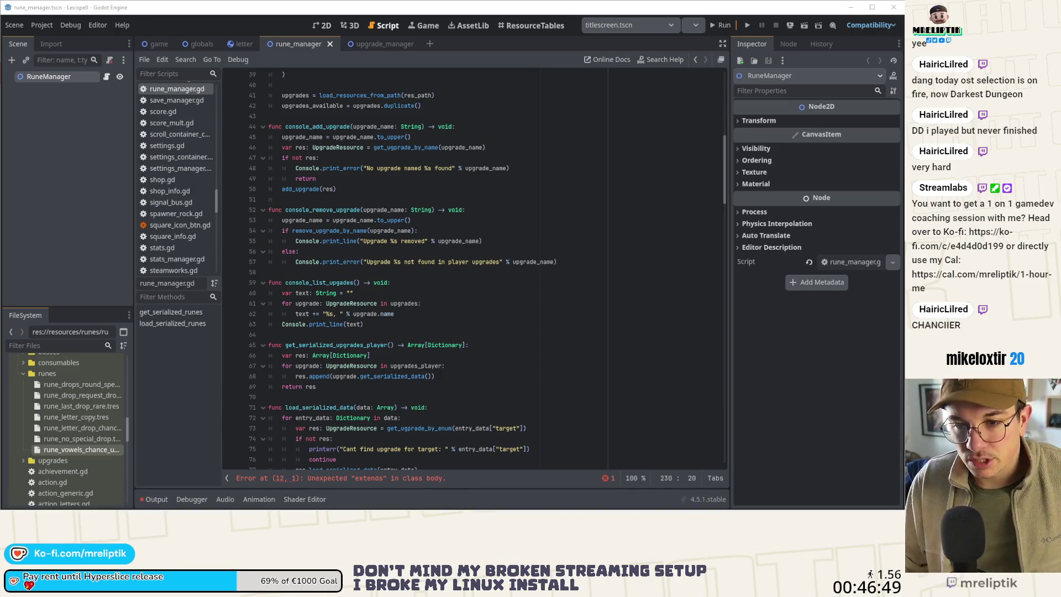
{"action": "key", "text": "super+shift+e"}
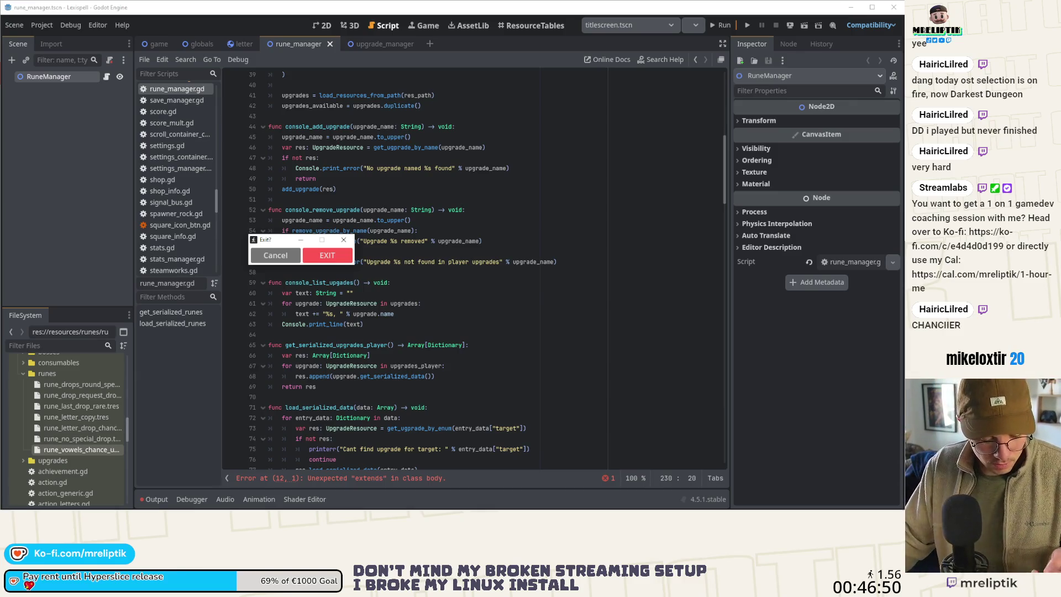
Step: Cancel the 'Exit?' dialog to stay in the rune_manager script
{"action": "left_click", "coordinate": [346, 260]}
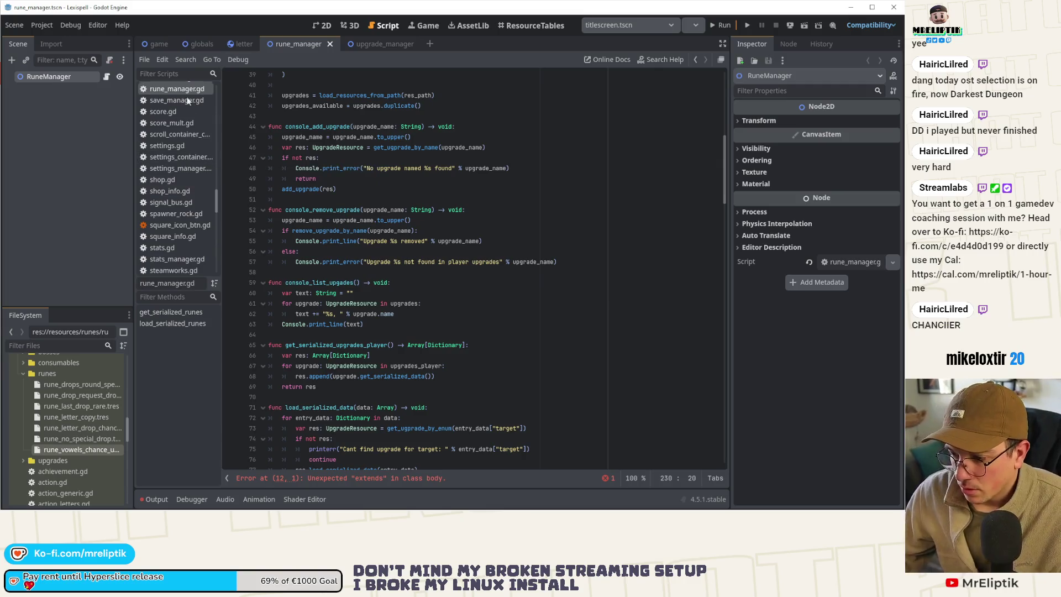
{"action": "scroll", "coordinate": [280, 303], "scroll_direction": "up", "scroll_amount": 2}
Step: Remove the duplicate 'extends Node2D' line at line 12
{"action": "scroll", "coordinate": [280, 303], "scroll_direction": "up", "scroll_amount": 10}
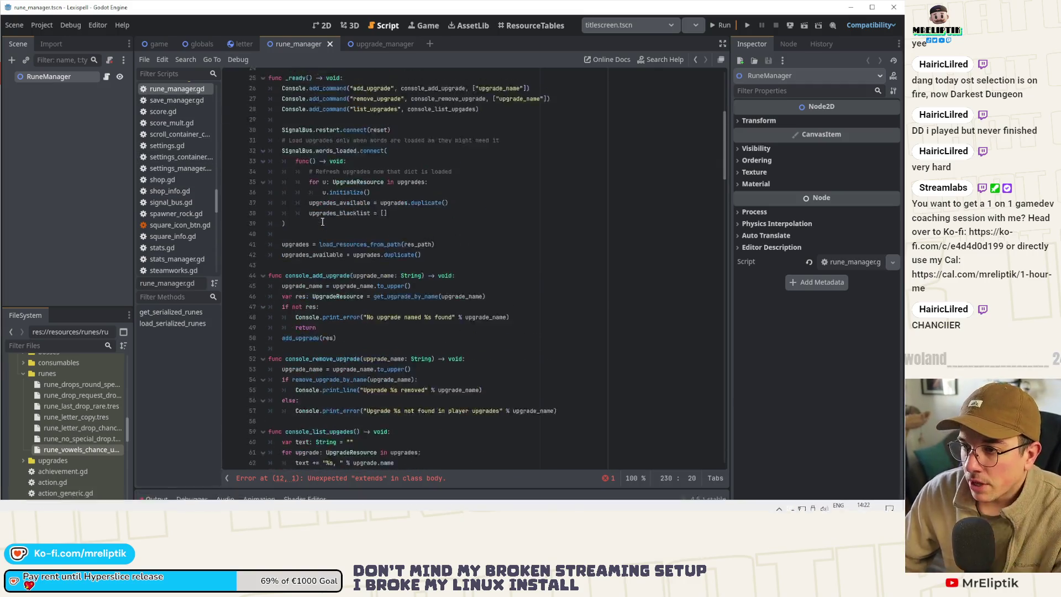
{"action": "left_click", "coordinate": [331, 188]}
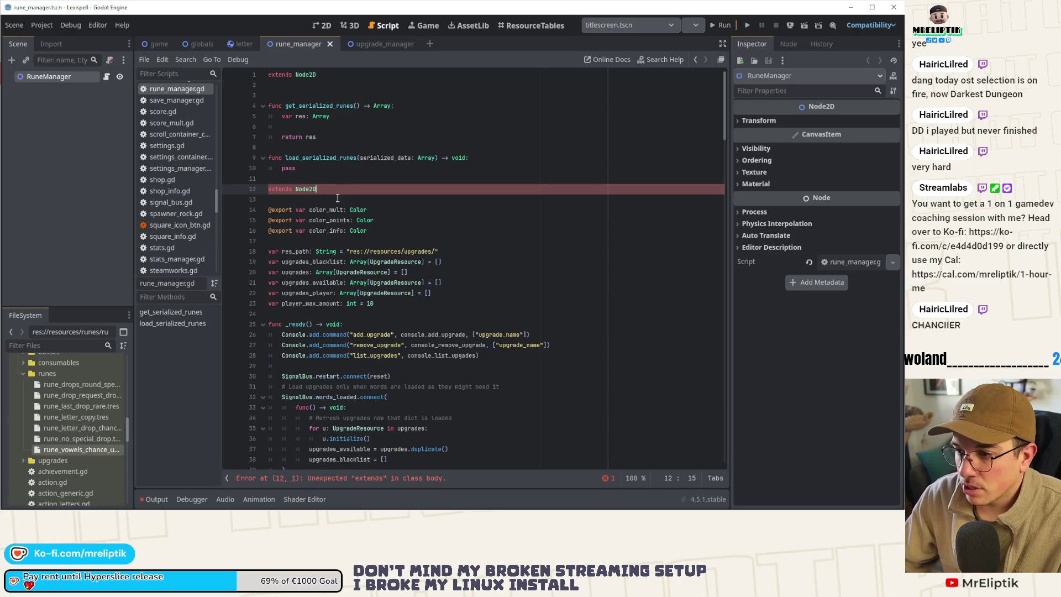
{"action": "key", "text": "ctrl+x"}
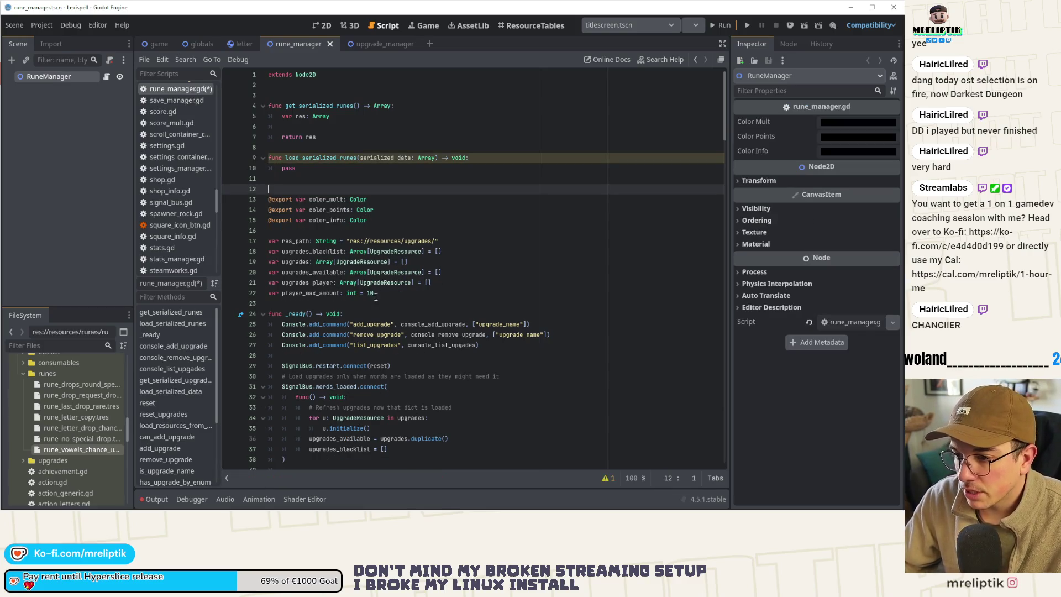
Step: Move the exported colours and variable declarations under line 1 and save
{"action": "mouse_move", "coordinate": [376, 297]}
{"action": "left_mouse_down"}
{"action": "mouse_move", "coordinate": [309, 273]}
{"action": "mouse_move", "coordinate": [238, 201]}
{"action": "left_mouse_up"}
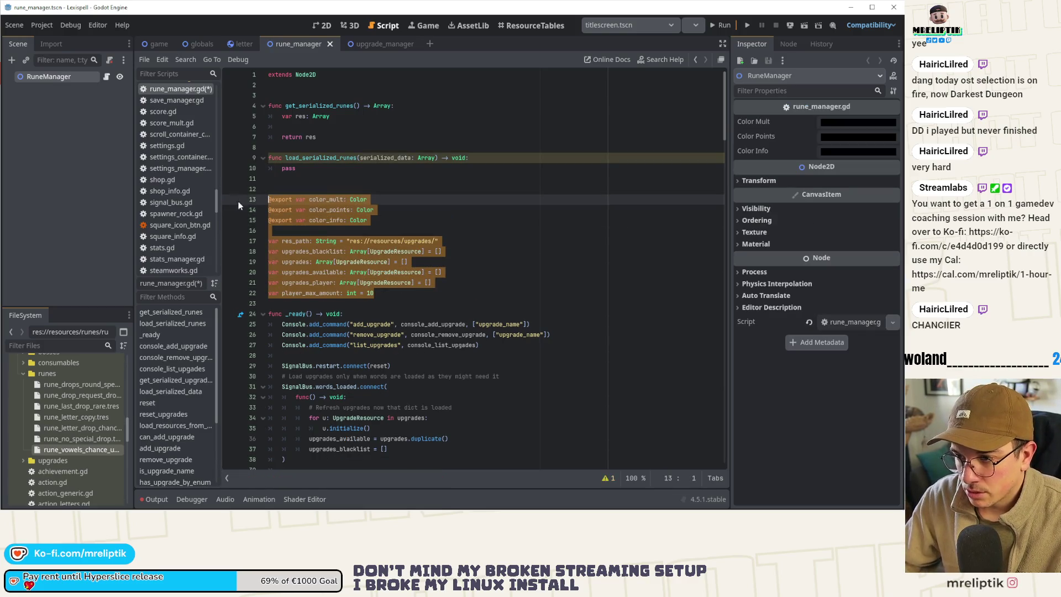
{"action": "key", "text": "ctrl+x"}
{"action": "key", "text": "BackSpace"}
{"action": "key", "text": "BackSpace"}
{"action": "key", "text": "BackSpace"}
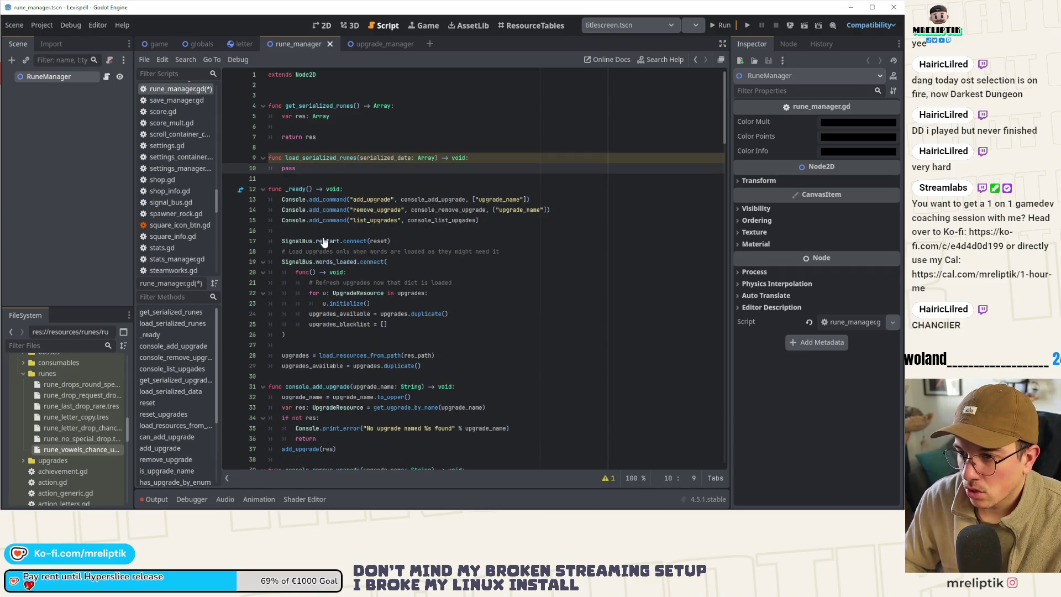
{"action": "left_click", "coordinate": [299, 86]}
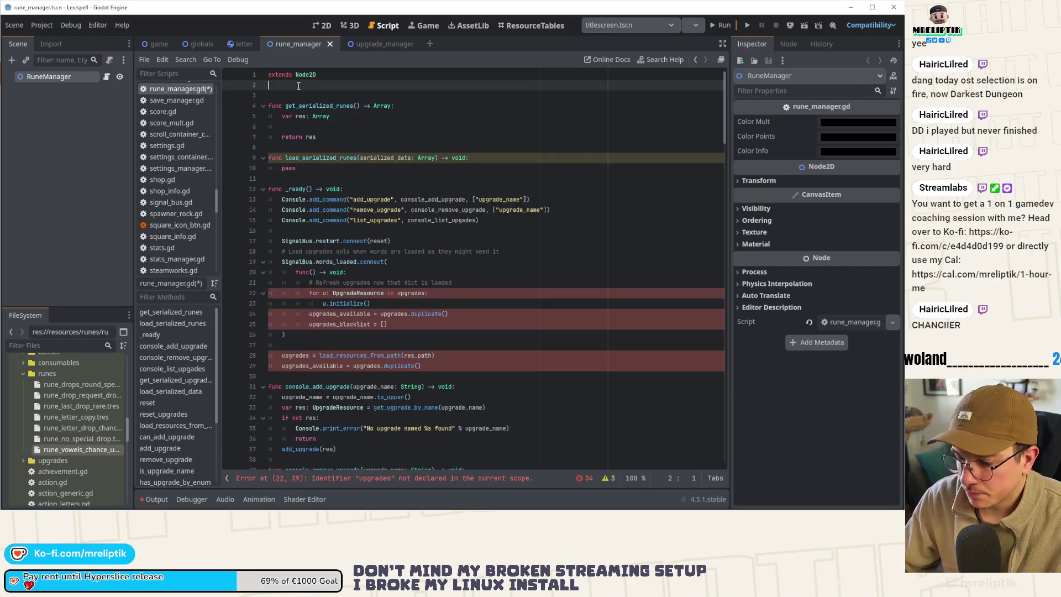
{"action": "key", "text": "ctrl+v"}
{"action": "left_click", "coordinate": [362, 200]}
{"action": "key", "text": "ctrl+s"}
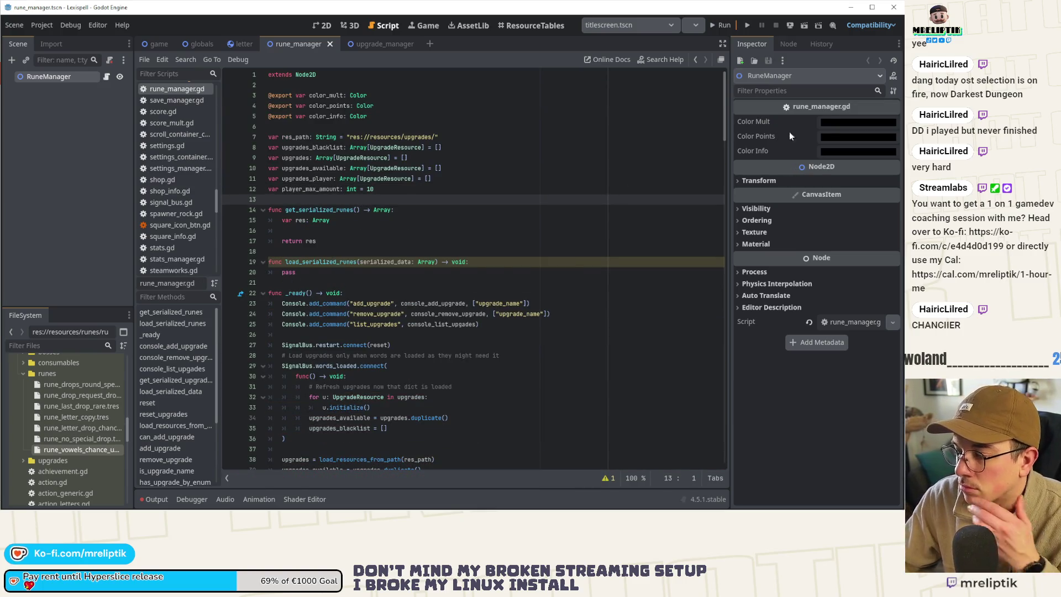
{"action": "left_click", "coordinate": [827, 122]}
Step: Set Color Mult to red, Color Points to blue and Color Info to green from the preset swatches
{"action": "left_click", "coordinate": [794, 391]}
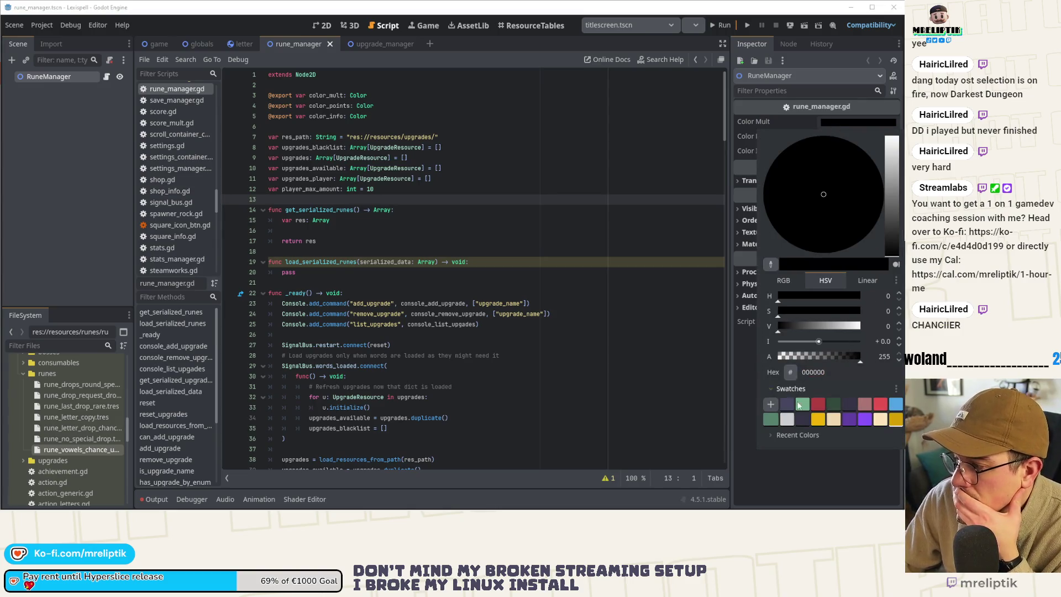
{"action": "left_click", "coordinate": [879, 405]}
{"action": "left_click", "coordinate": [752, 165]}
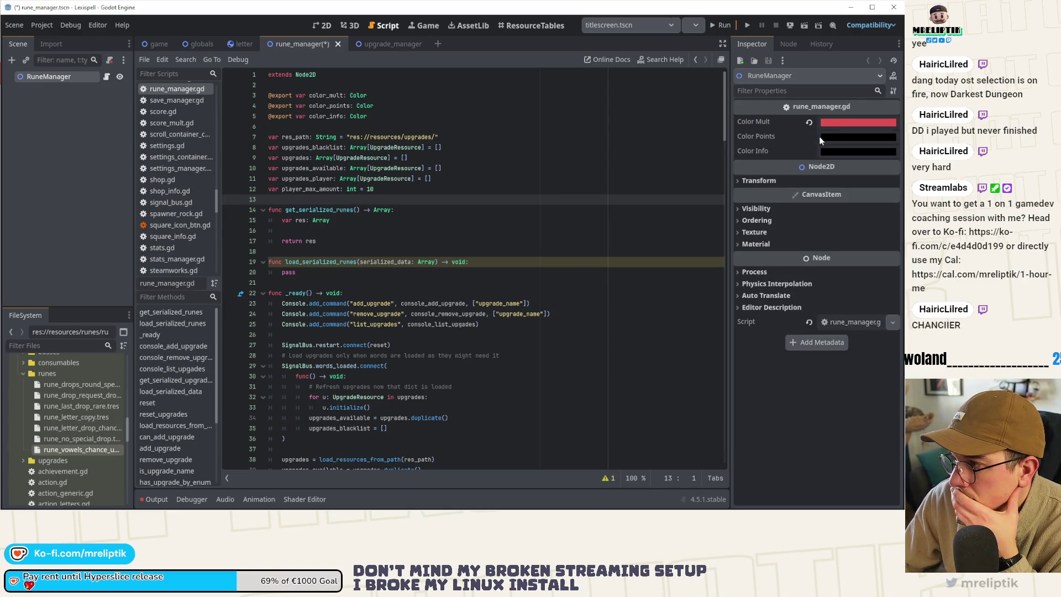
{"action": "left_click", "coordinate": [858, 136]}
{"action": "left_click", "coordinate": [794, 403]}
{"action": "left_click", "coordinate": [891, 419]}
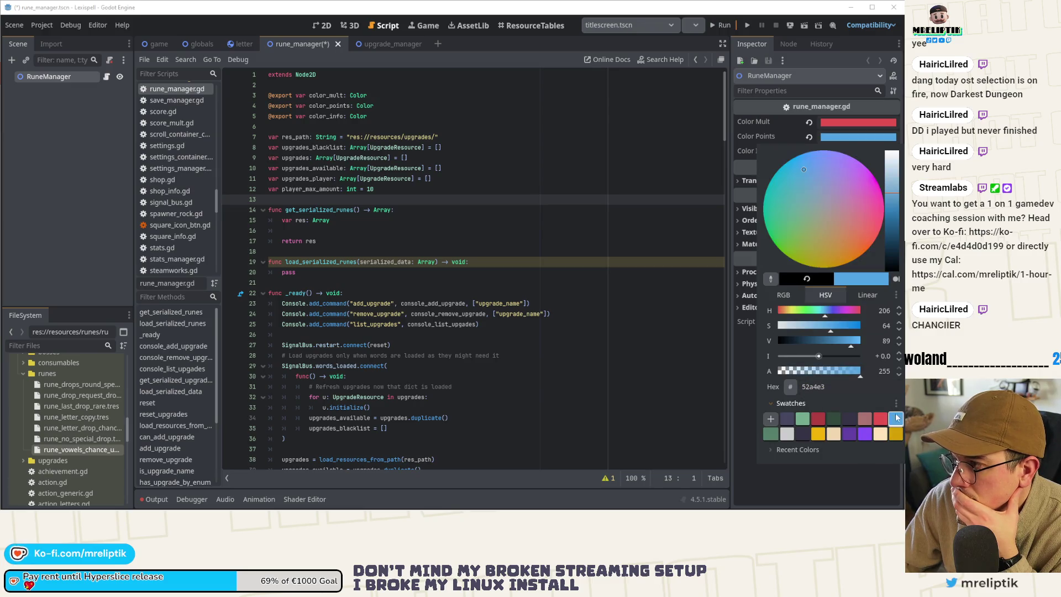
{"action": "left_click", "coordinate": [734, 141]}
{"action": "left_click", "coordinate": [825, 152]}
{"action": "left_click", "coordinate": [790, 418]}
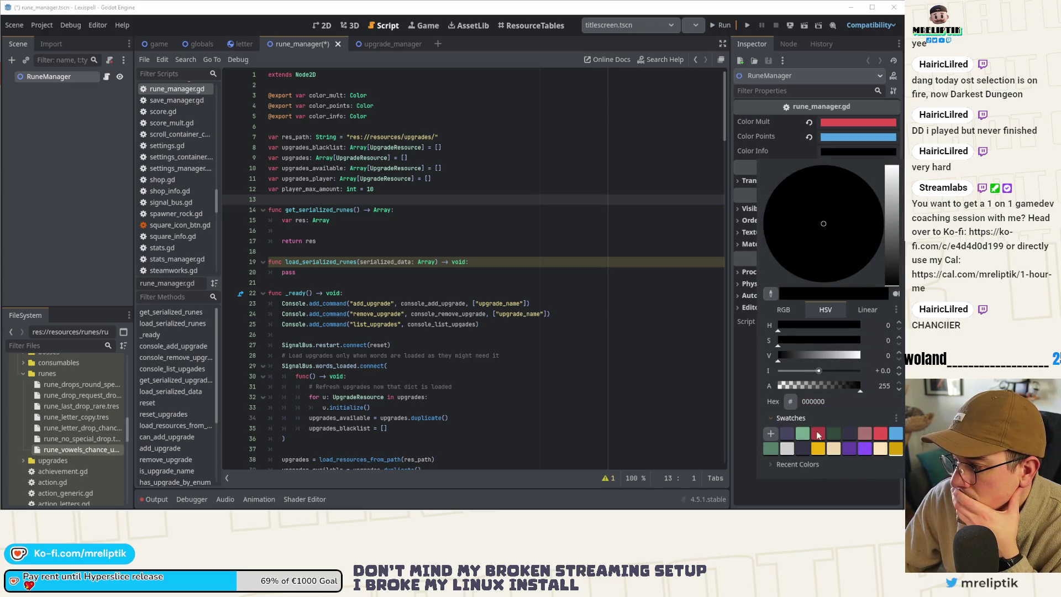
{"action": "left_click", "coordinate": [803, 436]}
Step: Select the upgrade variable declarations on lines 8–12 and save the scene
{"action": "left_click_drag", "start_coordinate": [382, 189], "coordinate": [686, 148]}
{"action": "scroll", "coordinate": [442, 166], "scroll_direction": "down", "scroll_amount": 2}
{"action": "key", "text": "ctrl+s"}
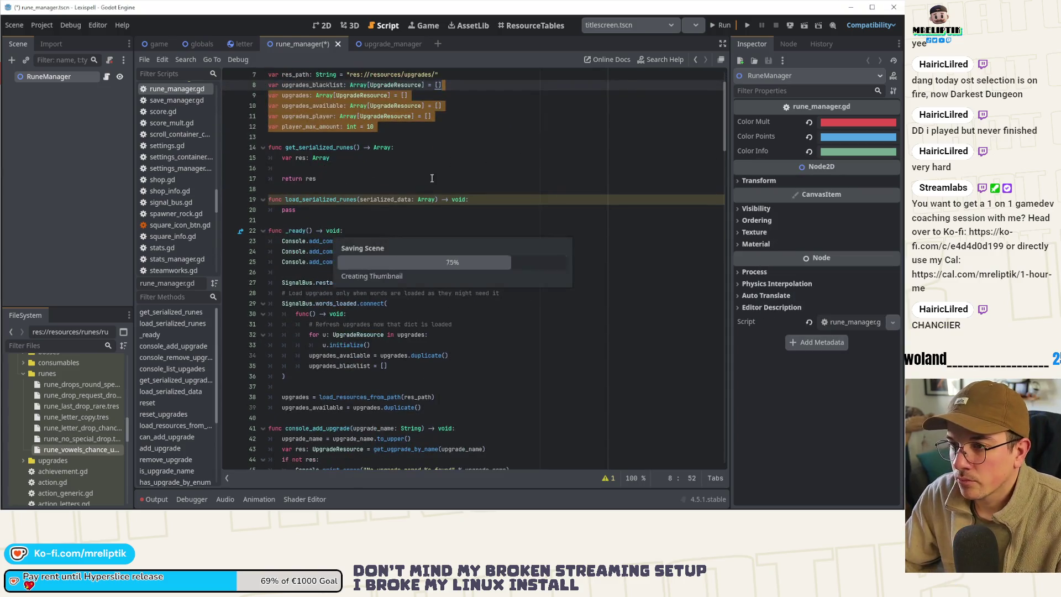
{"action": "left_click", "coordinate": [439, 148]}
{"action": "scroll", "coordinate": [412, 173], "scroll_direction": "up", "scroll_amount": 2}
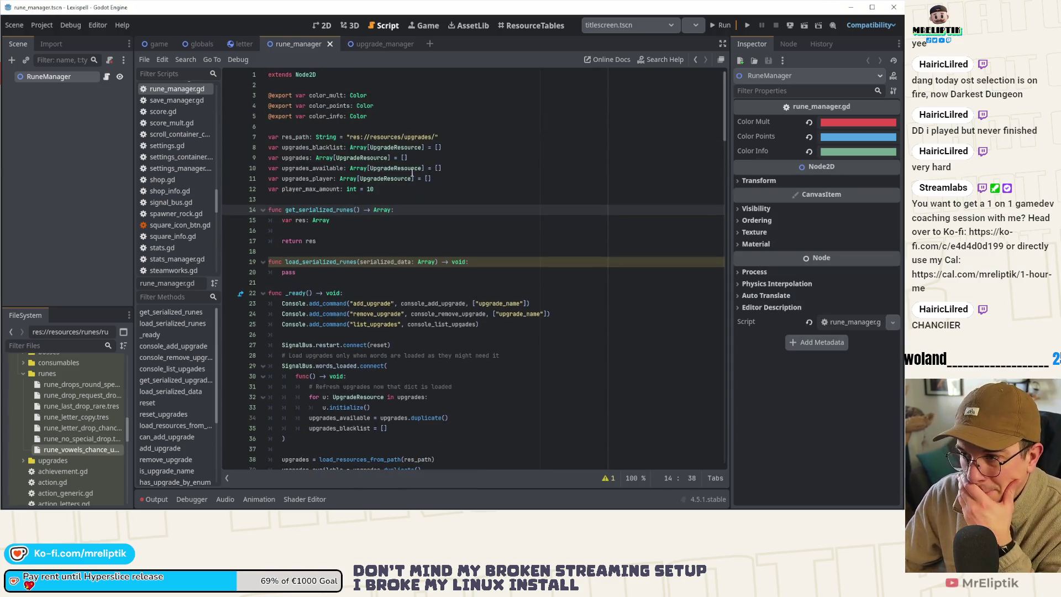
Step: Rename upgrades to runes on lines 8–11 at once, giving runes_blacklist, runes, runes_available, runes_player
{"action": "double_click", "coordinate": [310, 148]}
{"action": "left_click", "coordinate": [309, 148]}
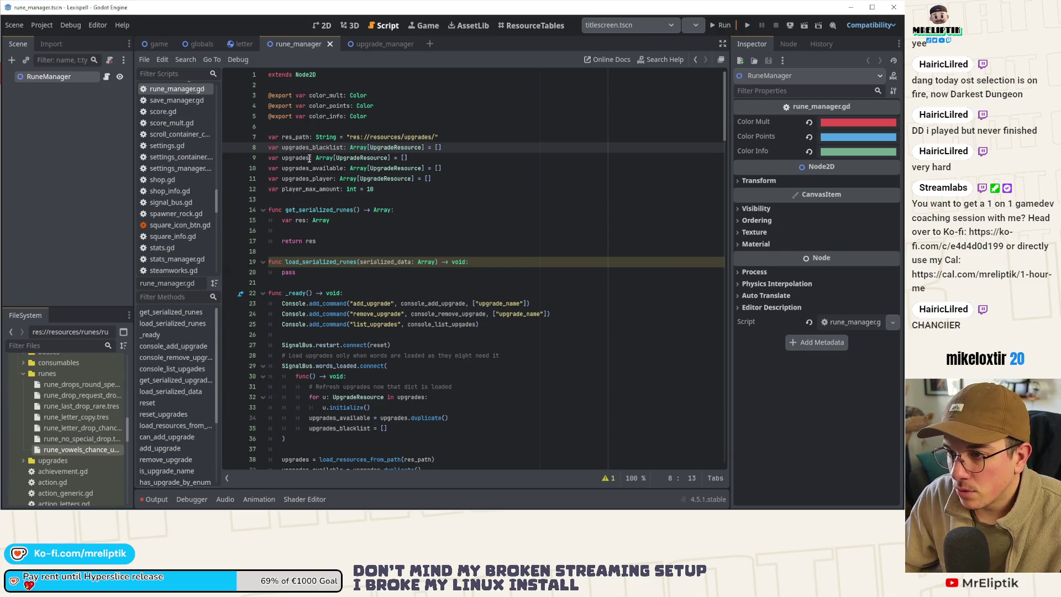
{"action": "left_click", "coordinate": [309, 158], "text": "alt"}
{"action": "left_click", "coordinate": [309, 169], "text": "alt"}
{"action": "left_click", "coordinate": [308, 179], "text": "alt"}
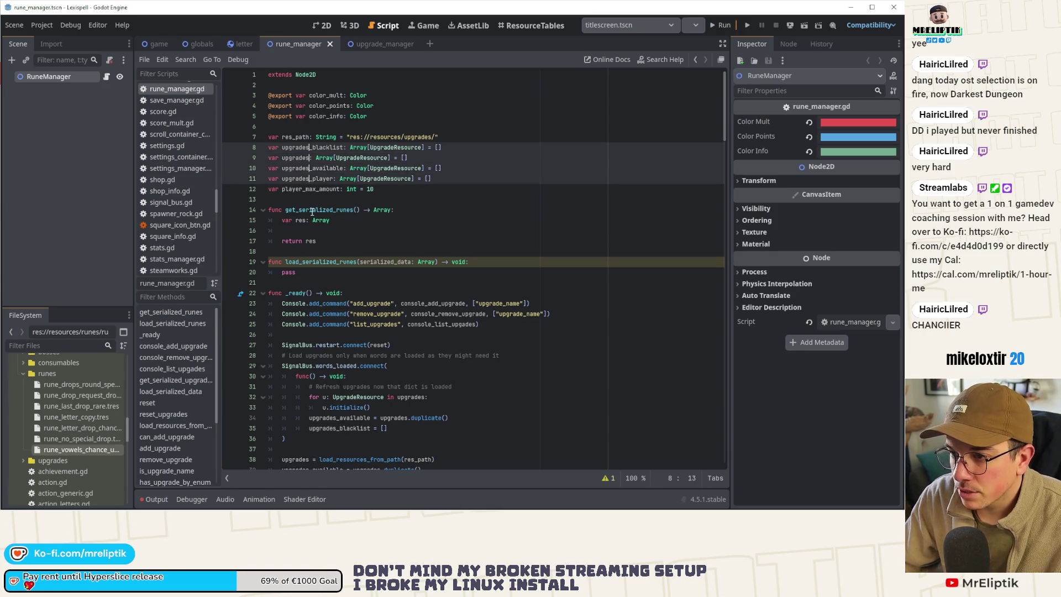
{"action": "key", "text": "ctrl+shift+Left"}
{"action": "type", "text": "runse"}
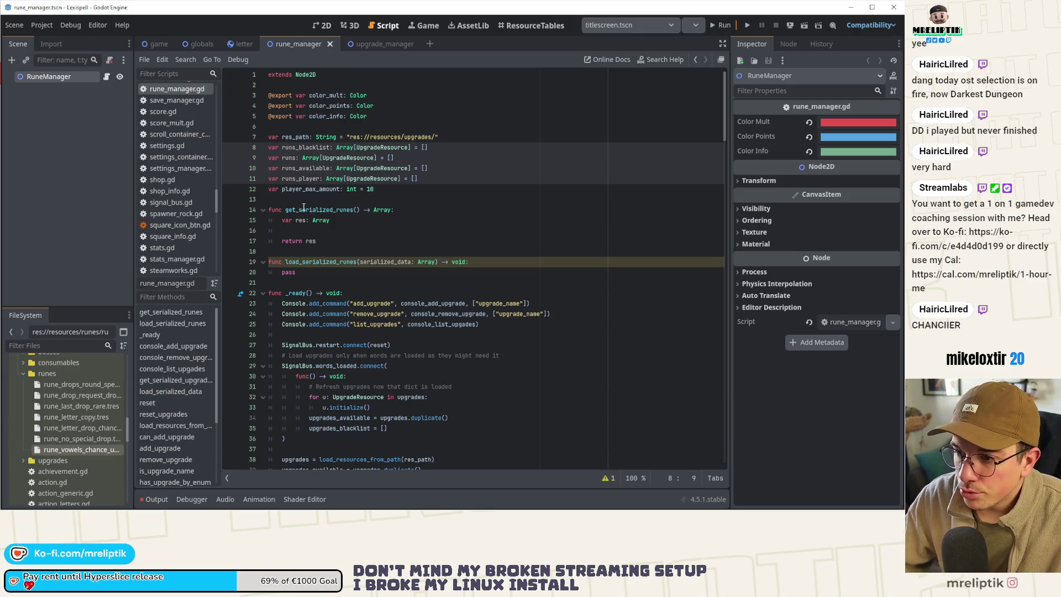
{"action": "key", "text": "BackSpace"}
{"action": "key", "text": "BackSpace"}
{"action": "type", "text": "es"}
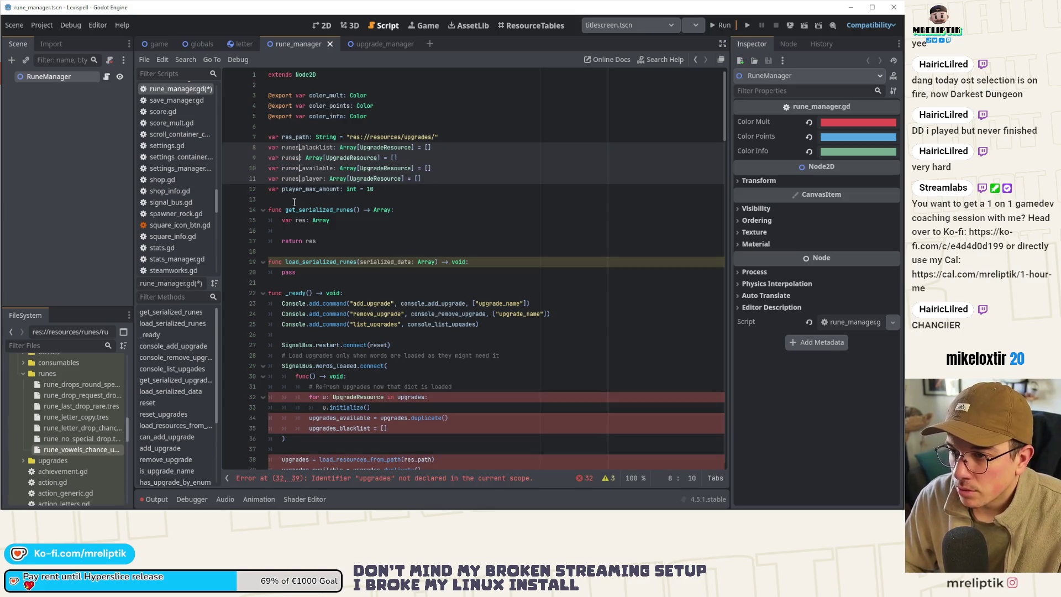
{"action": "key", "text": "Escape"}
Step: Point the resource path on line 7 to runes instead of upgrades and save
{"action": "double_click", "coordinate": [417, 136]}
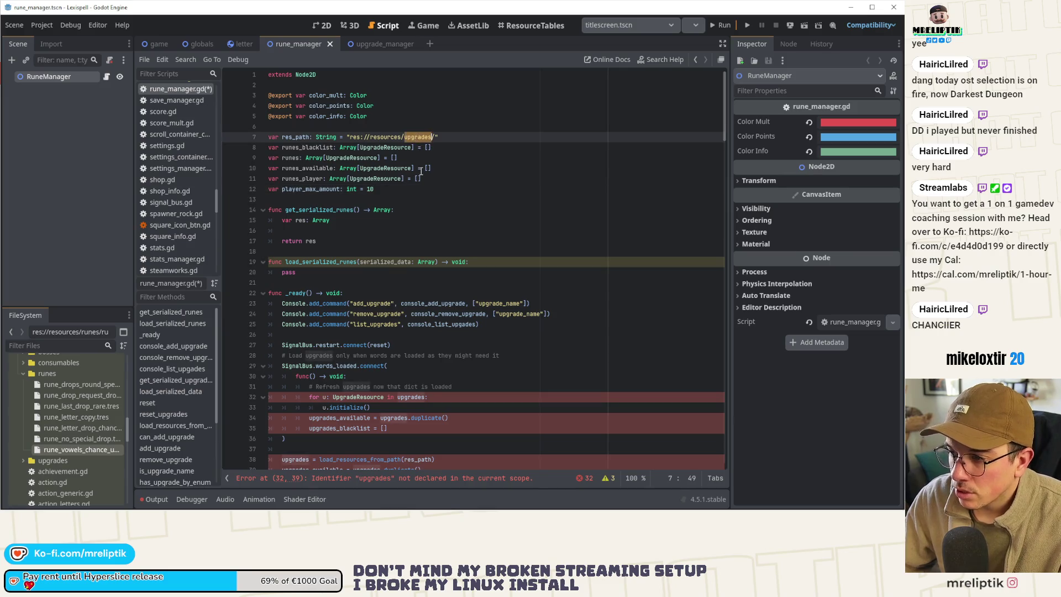
{"action": "type", "text": "runes"}
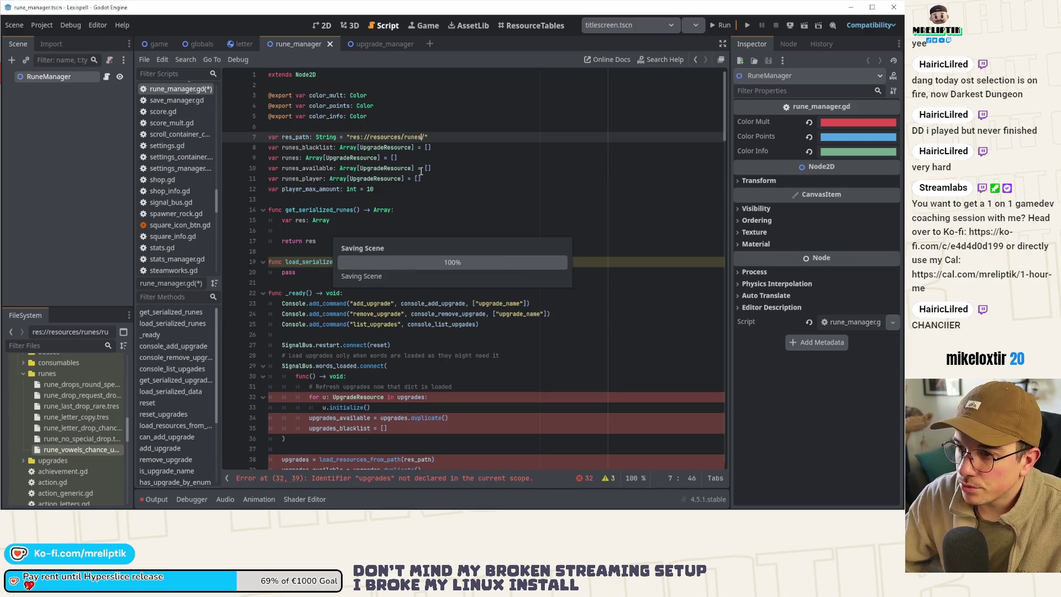
{"action": "key", "text": "ctrl+s"}
Step: Change player_max_amount from 10 to 8, save, and select the UpgradeResource type name
{"action": "left_click", "coordinate": [324, 189]}
{"action": "double_click", "coordinate": [321, 189]}
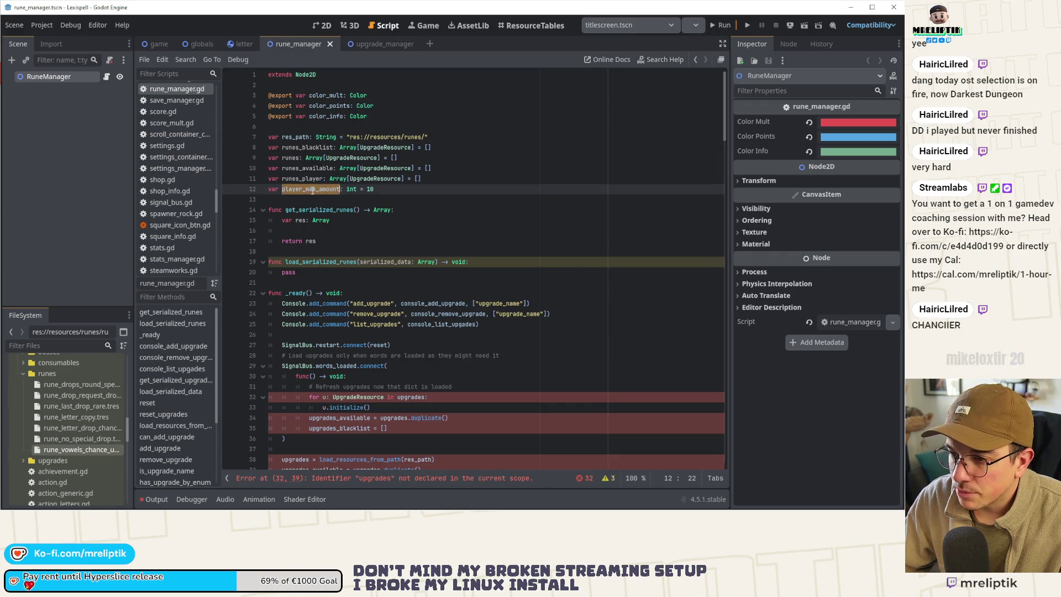
{"action": "left_click", "coordinate": [382, 189]}
{"action": "key", "text": "BackSpace"}
{"action": "key", "text": "BackSpace"}
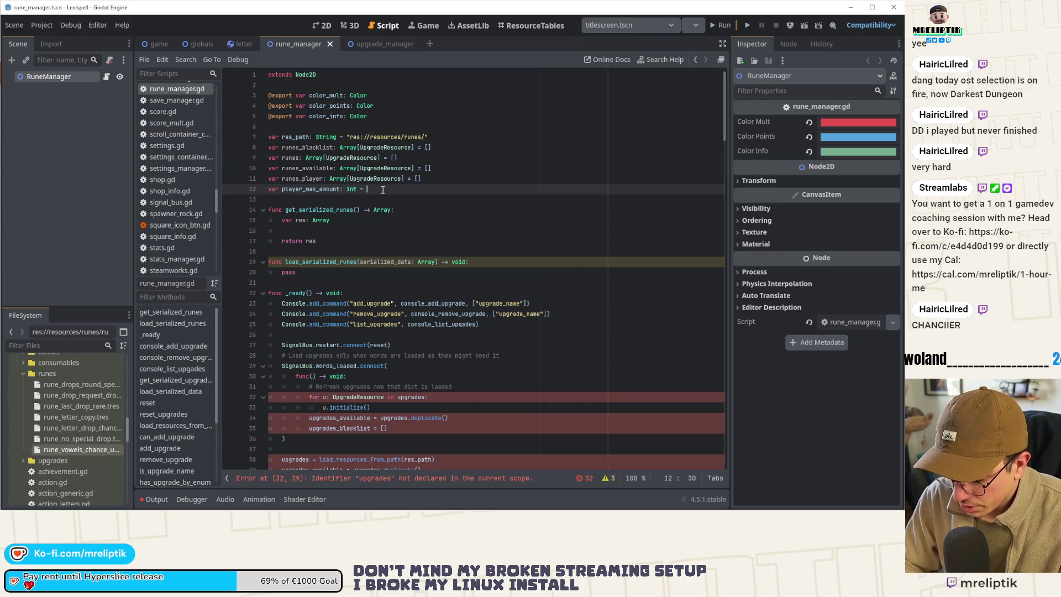
{"action": "type", "text": "8"}
{"action": "key", "text": "ctrl+s"}
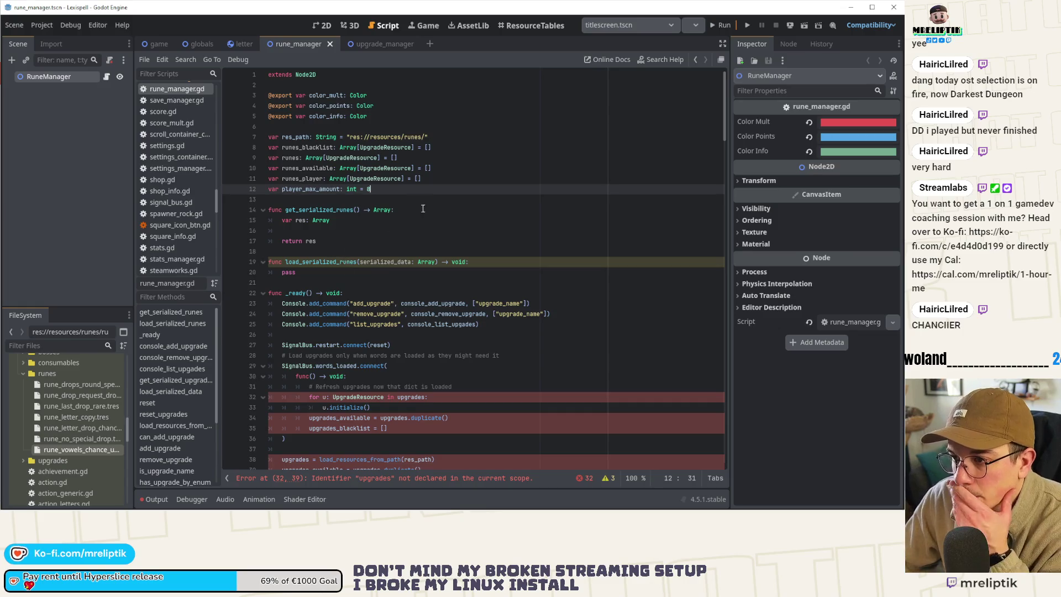
{"action": "double_click", "coordinate": [385, 148]}
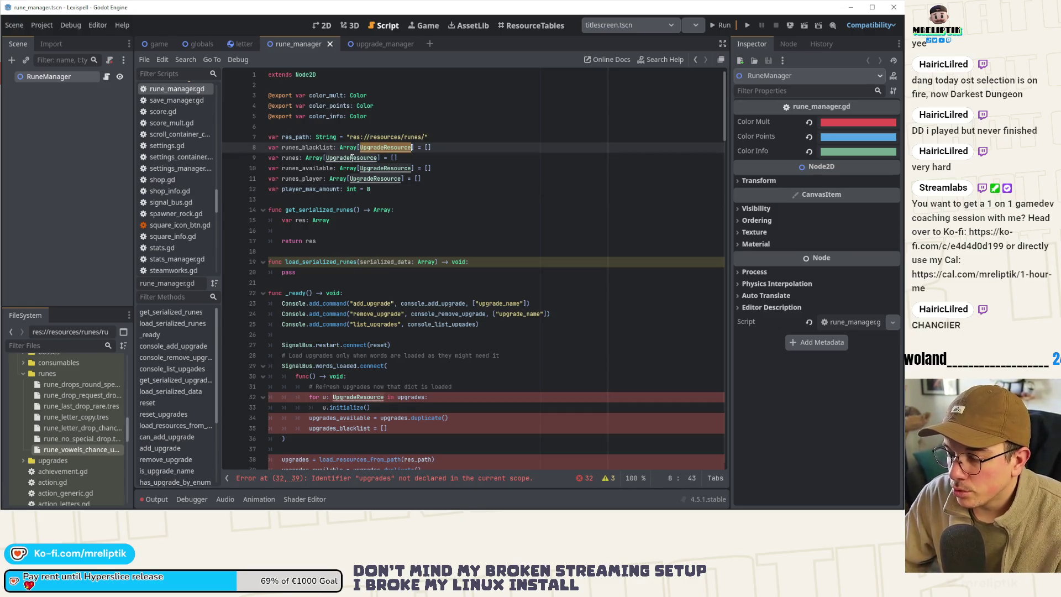
Step: Replace all 27 UpgradeResource occurrences with RuneResource via Ctrl+R, then reopen the replace bar
{"action": "key", "text": "ctrl+r"}
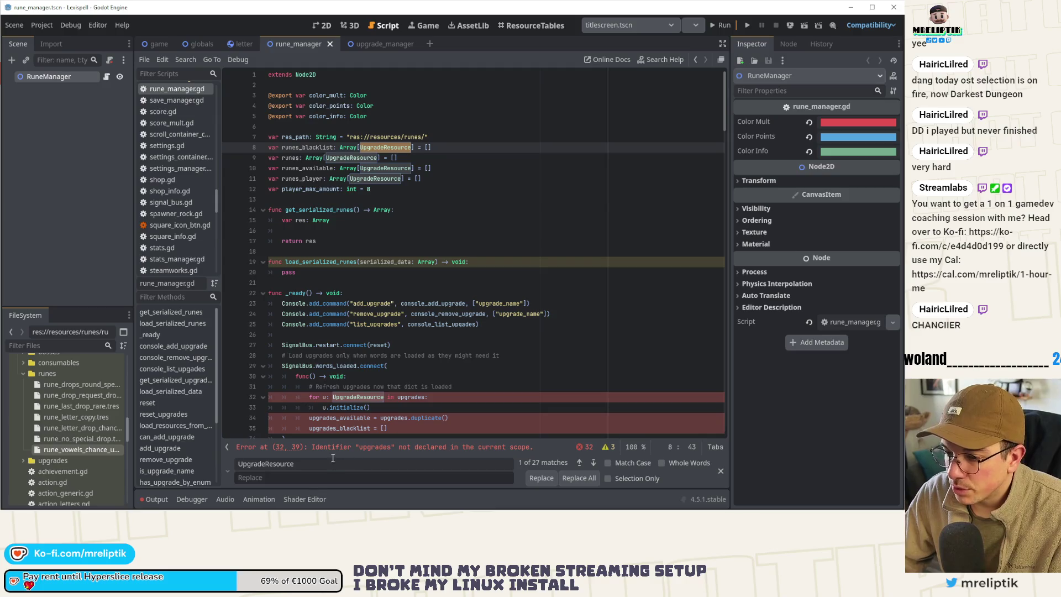
{"action": "type", "text": "RuneRo"}
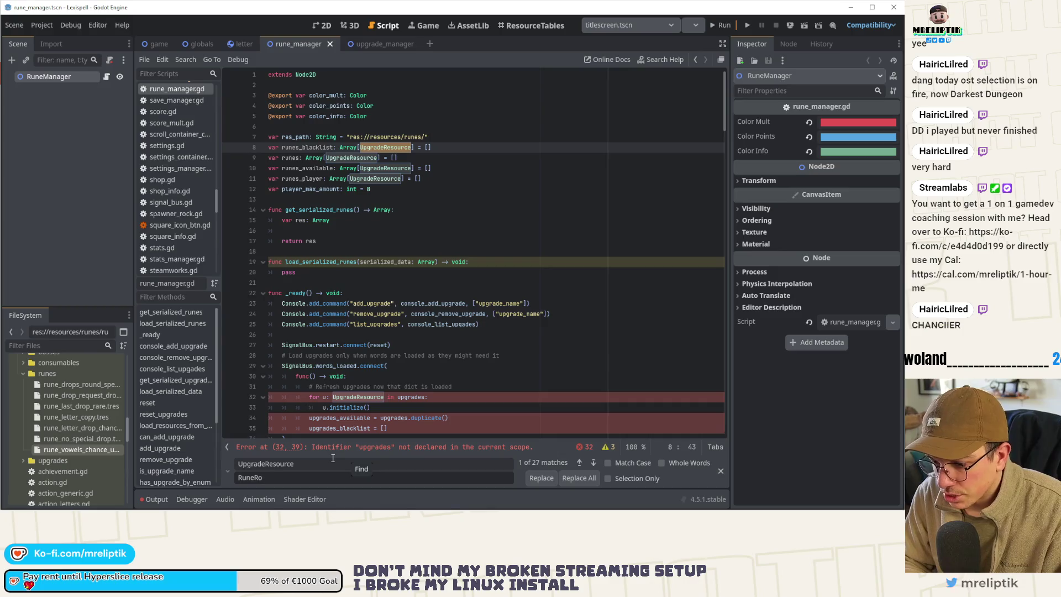
{"action": "key", "text": "BackSpace"}
{"action": "type", "text": "esource"}
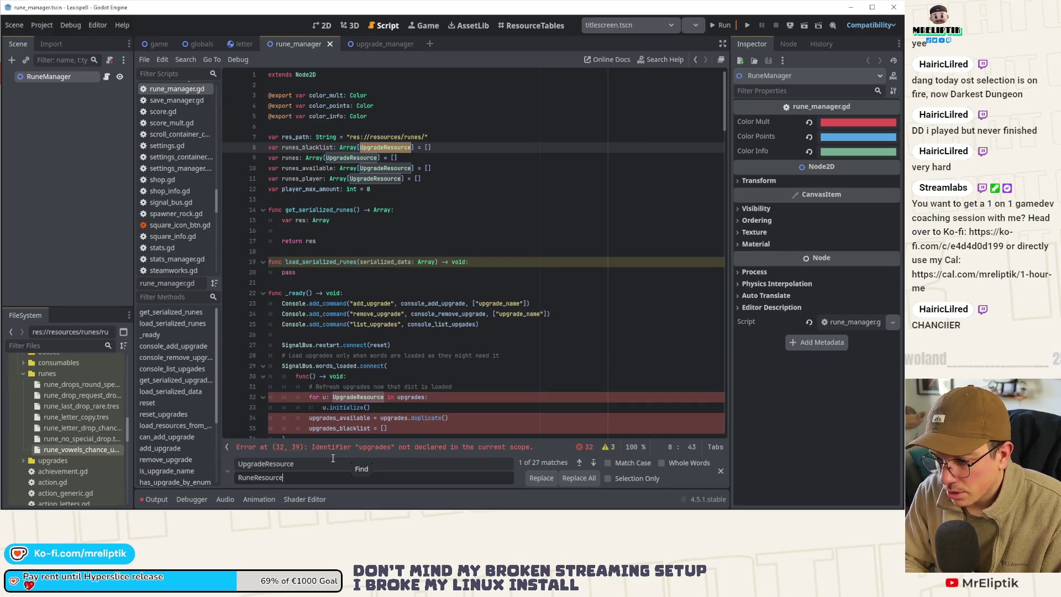
{"action": "left_click", "coordinate": [578, 478]}
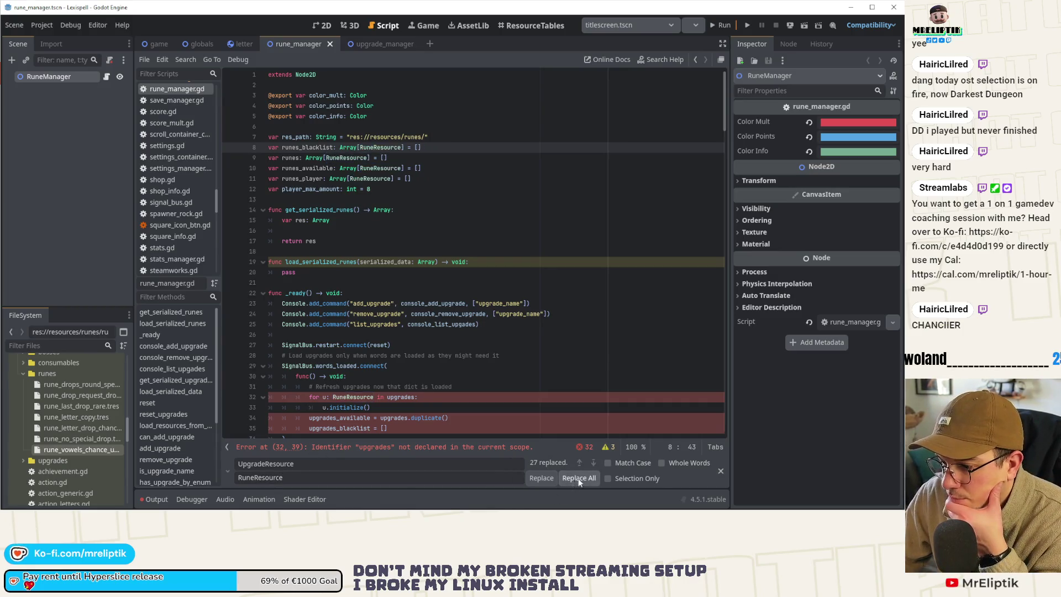
{"action": "left_click", "coordinate": [721, 470]}
{"action": "left_click", "coordinate": [495, 362]}
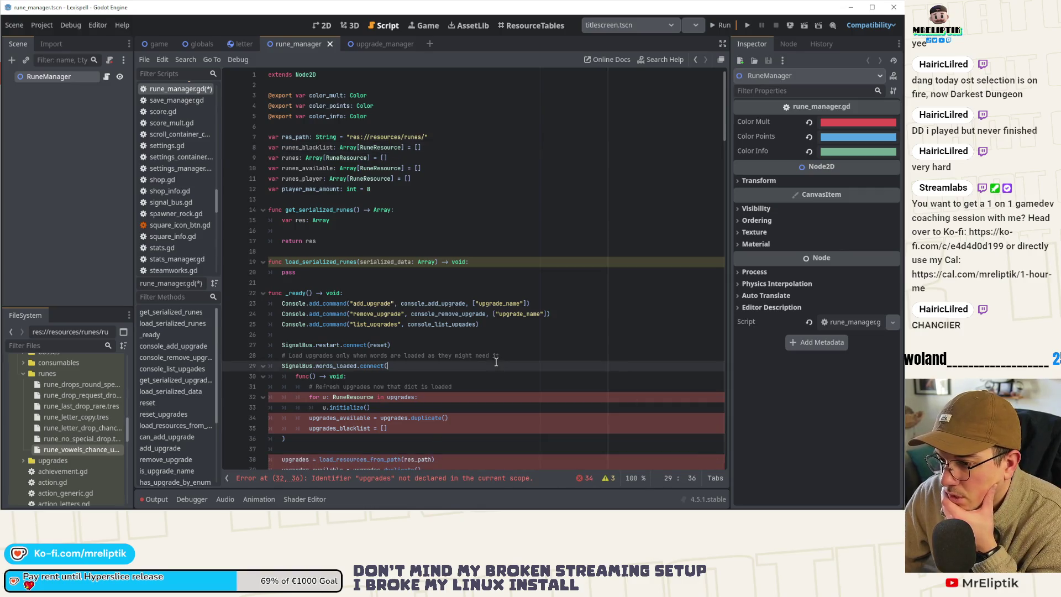
{"action": "scroll", "coordinate": [427, 338], "scroll_direction": "down", "scroll_amount": 7}
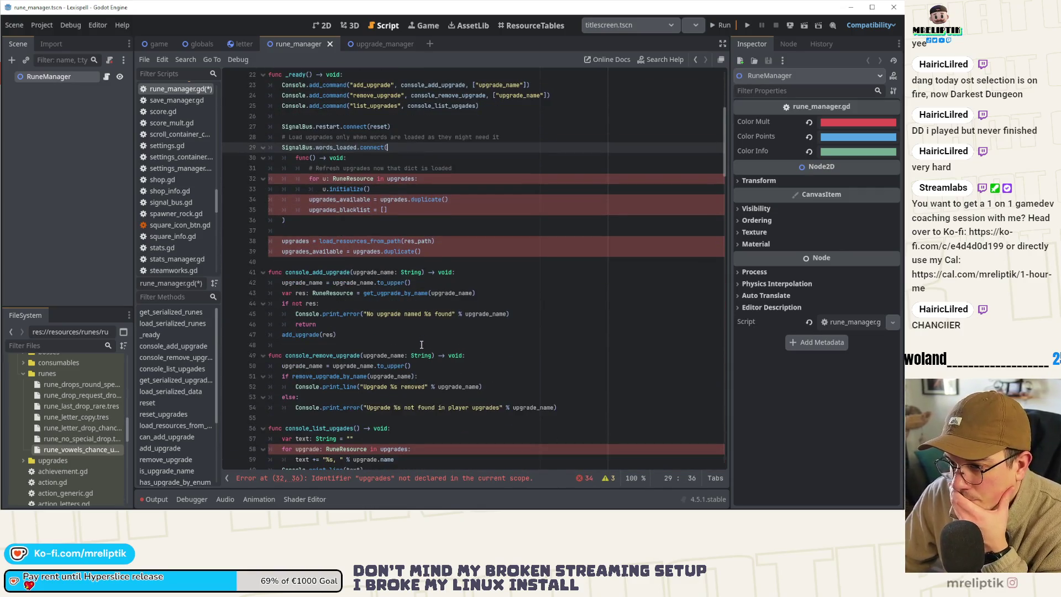
{"action": "scroll", "coordinate": [352, 289], "scroll_direction": "up", "scroll_amount": 2}
{"action": "key", "text": "ctrl+r"}
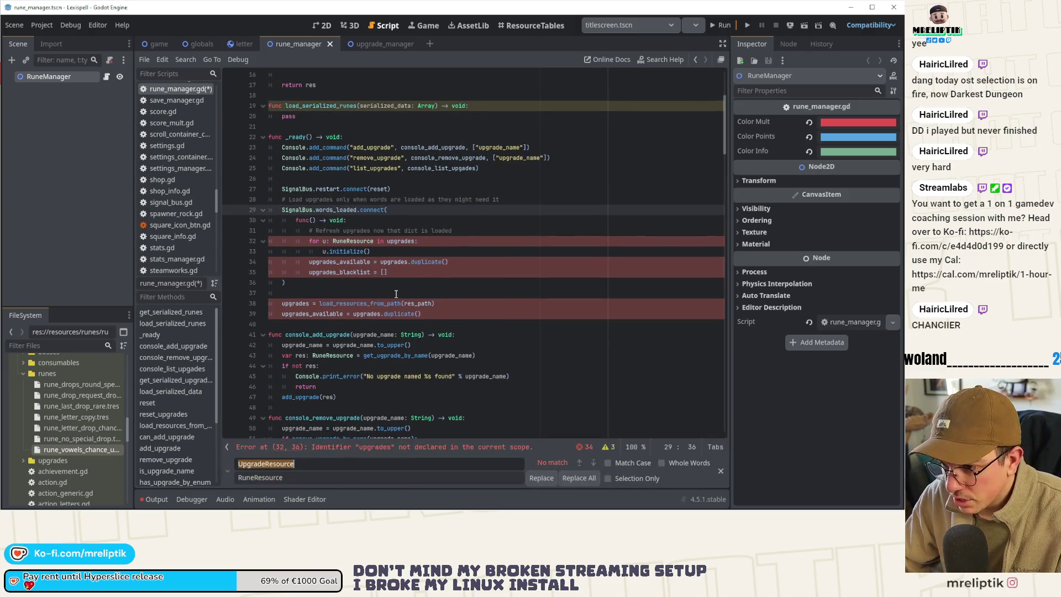
Step: Search _upgrade, replace with _rune: console_add_rune, add_rune, console_remove_rune, remove_rune_by_name
{"action": "type", "text": "_upgrade"}
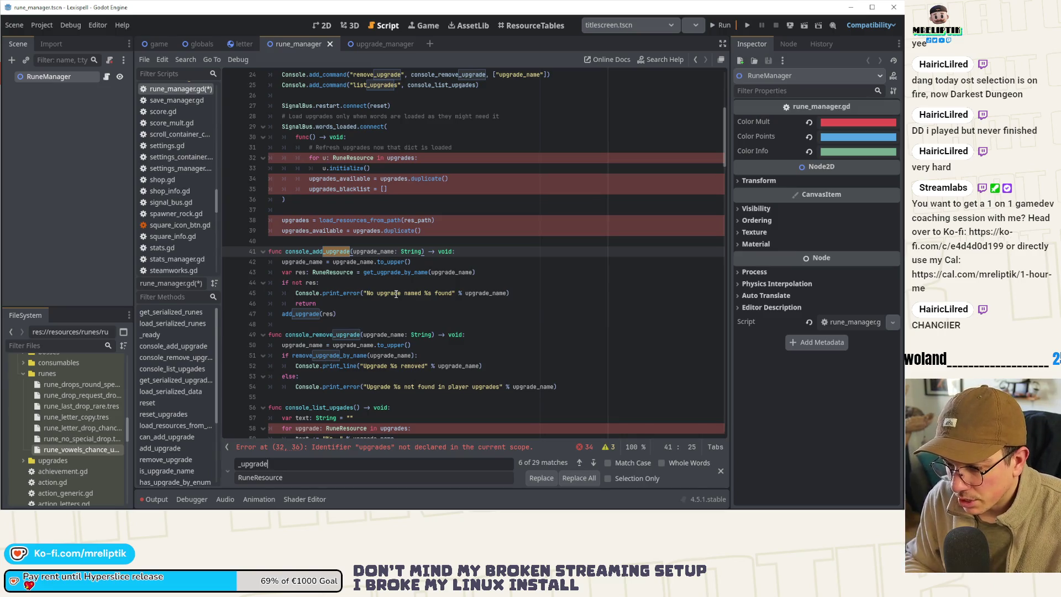
{"action": "key", "text": "Tab"}
{"action": "type", "text": "_"}
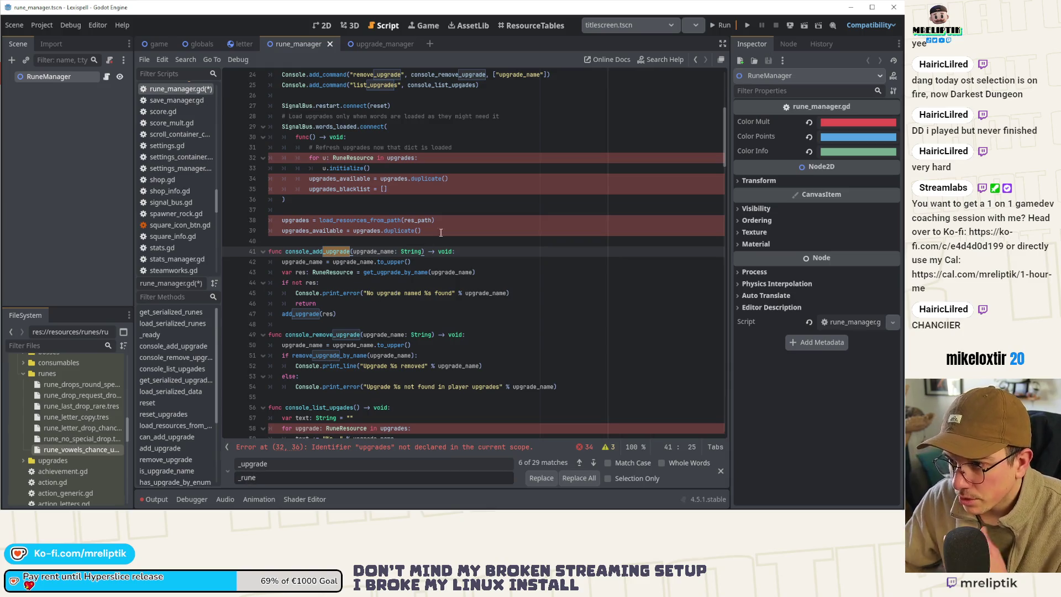
{"action": "left_click", "coordinate": [539, 480]}
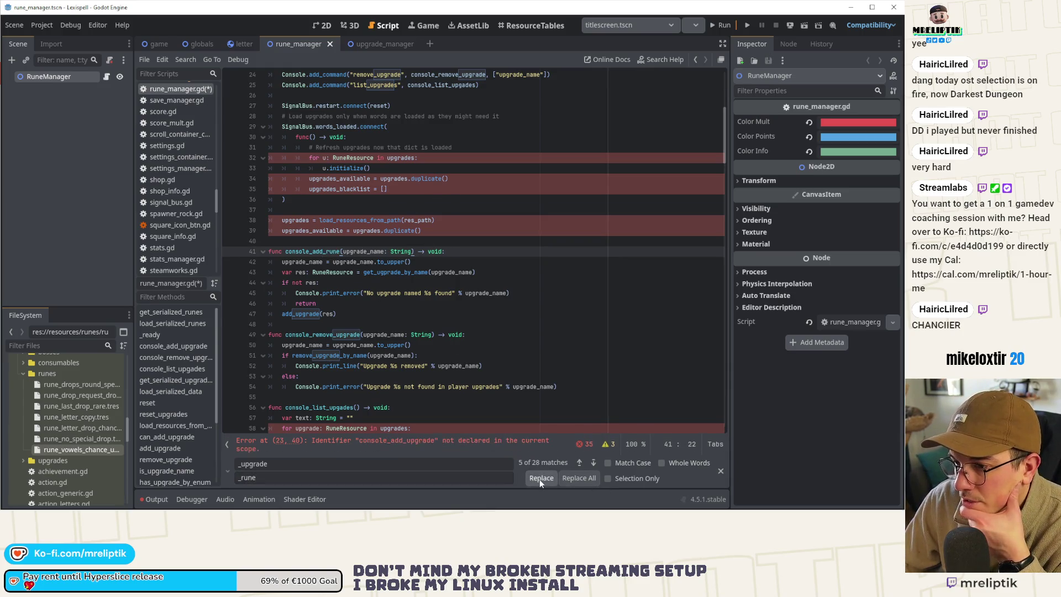
{"action": "left_click", "coordinate": [594, 463]}
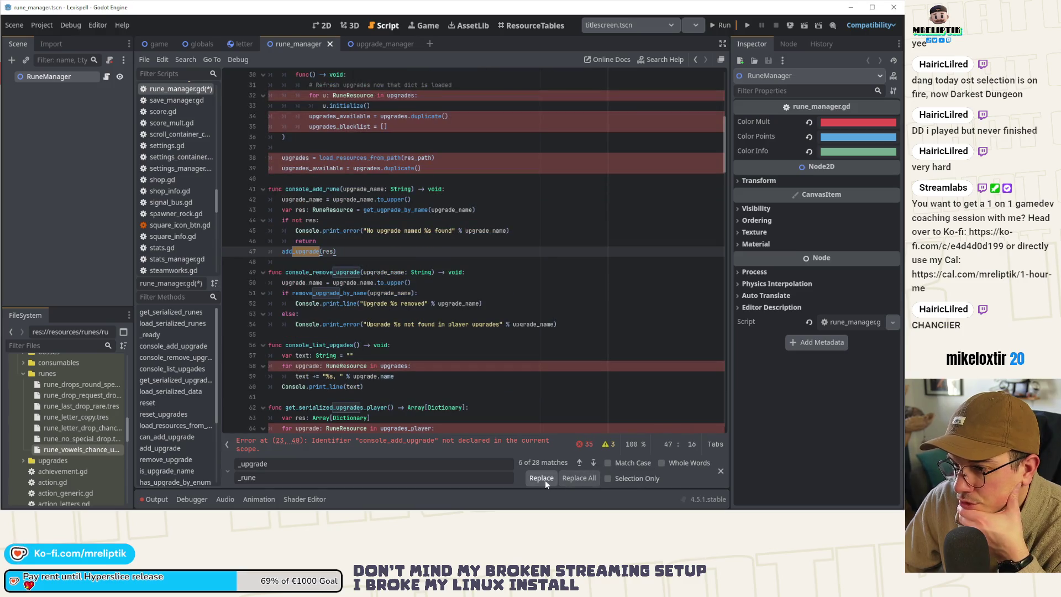
{"action": "left_click", "coordinate": [543, 479]}
{"action": "left_click", "coordinate": [594, 463]}
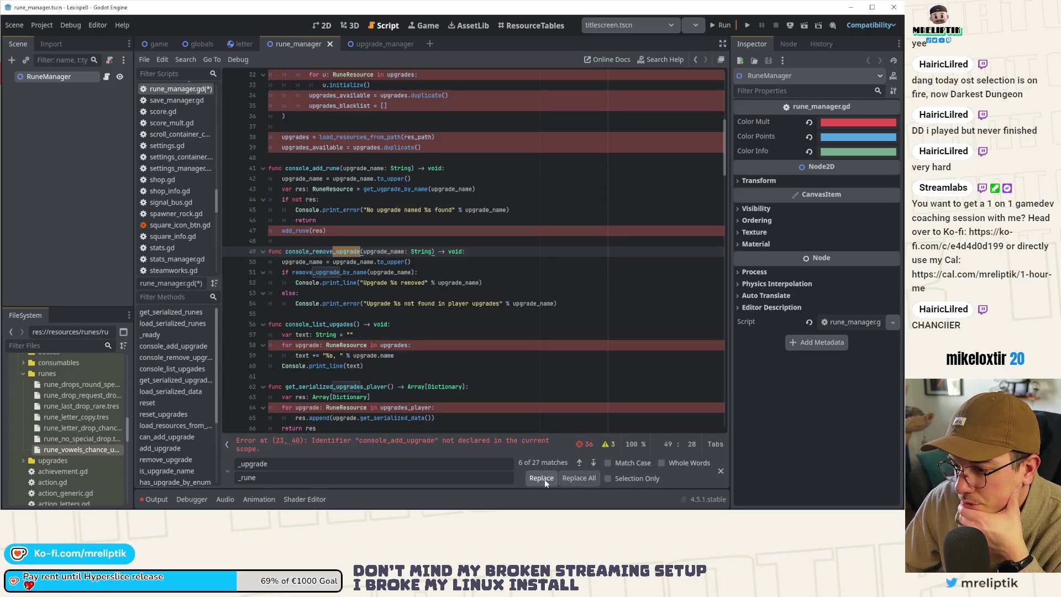
{"action": "left_click", "coordinate": [544, 479]}
{"action": "left_click", "coordinate": [593, 463]}
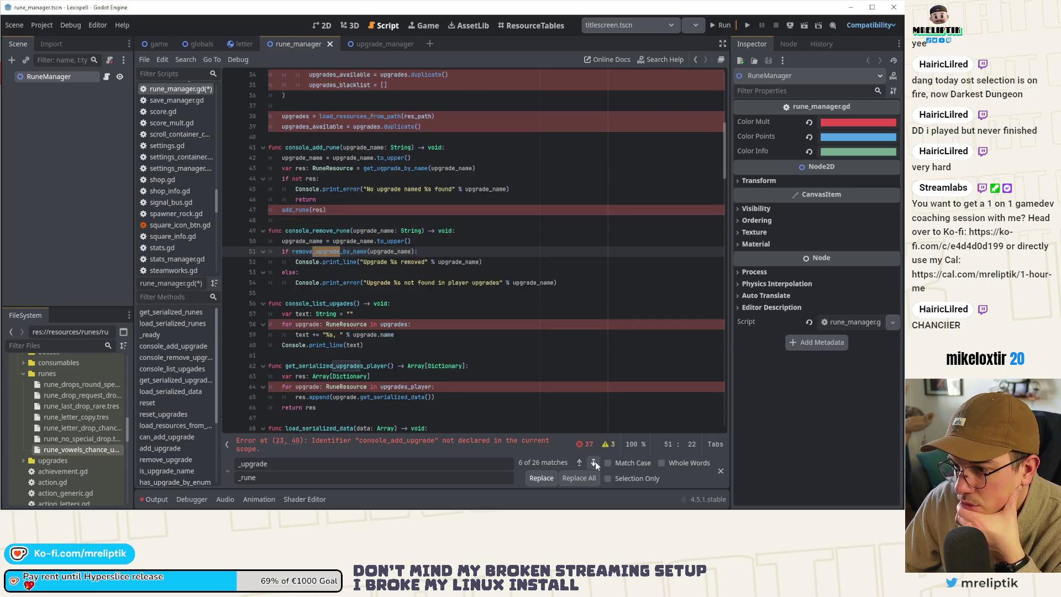
{"action": "left_click", "coordinate": [547, 479]}
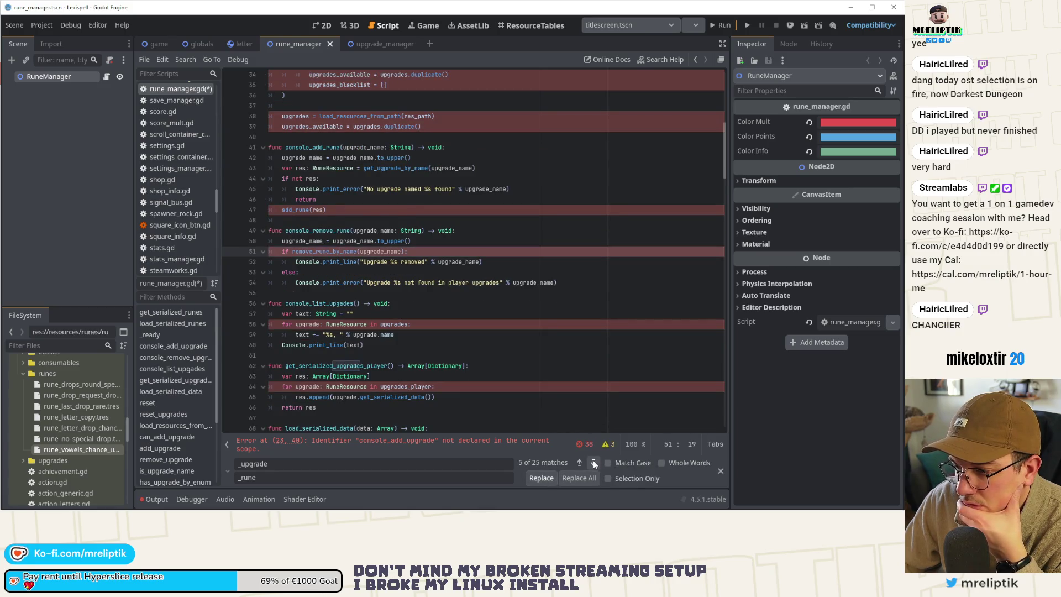
{"action": "left_click", "coordinate": [593, 462]}
Step: Rename get_serialized_runes_player, add_rune, reset_runes, can_add_rune and has_rune_by_enum matches on lines 62–123
{"action": "left_click", "coordinate": [548, 480]}
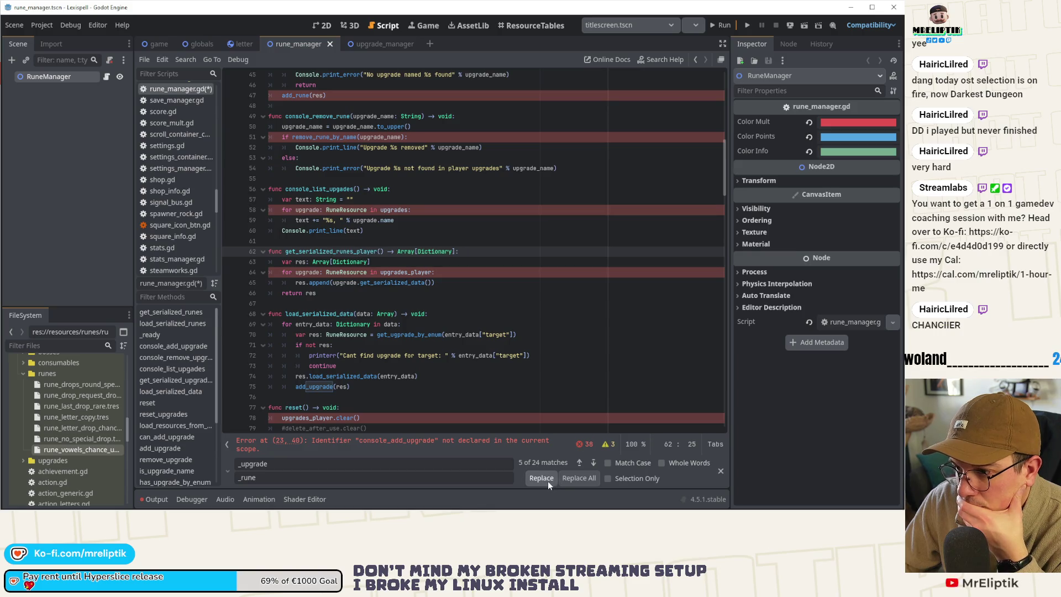
{"action": "left_click", "coordinate": [593, 463]}
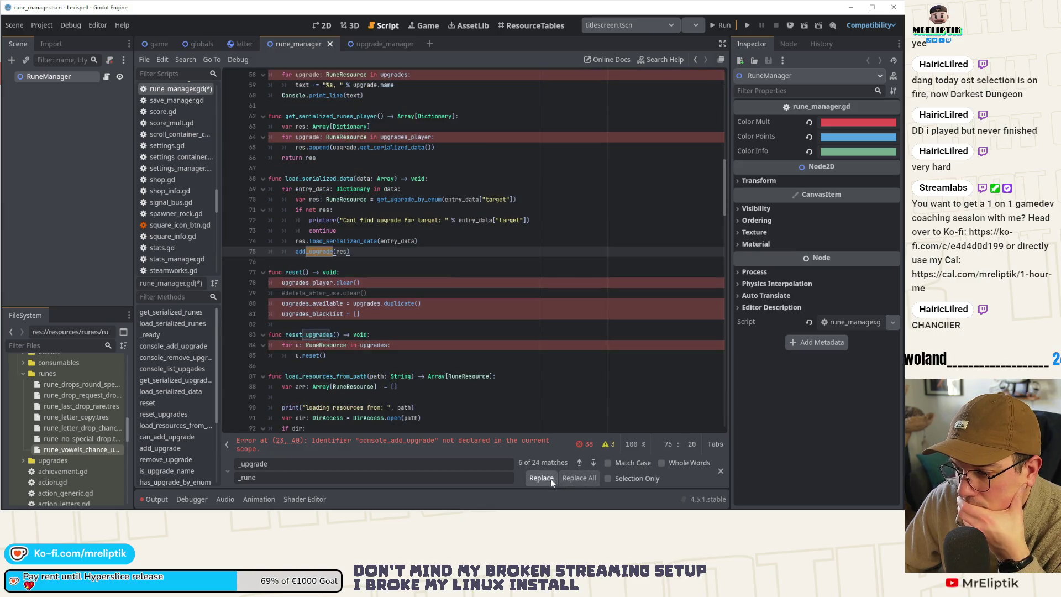
{"action": "left_click", "coordinate": [550, 478]}
{"action": "left_click", "coordinate": [596, 466]}
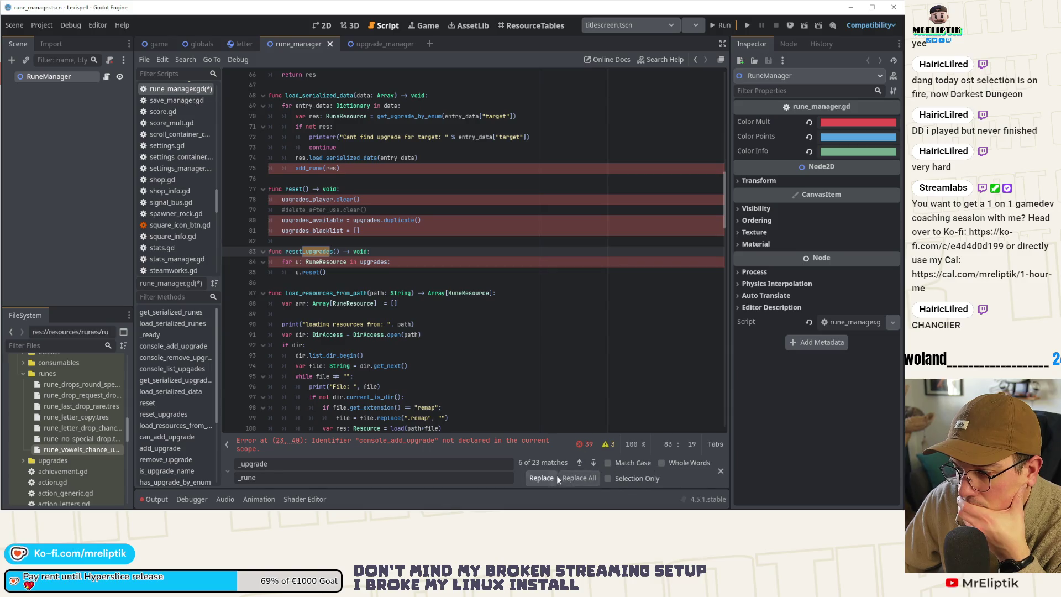
{"action": "left_click", "coordinate": [549, 476]}
{"action": "left_click", "coordinate": [589, 464]}
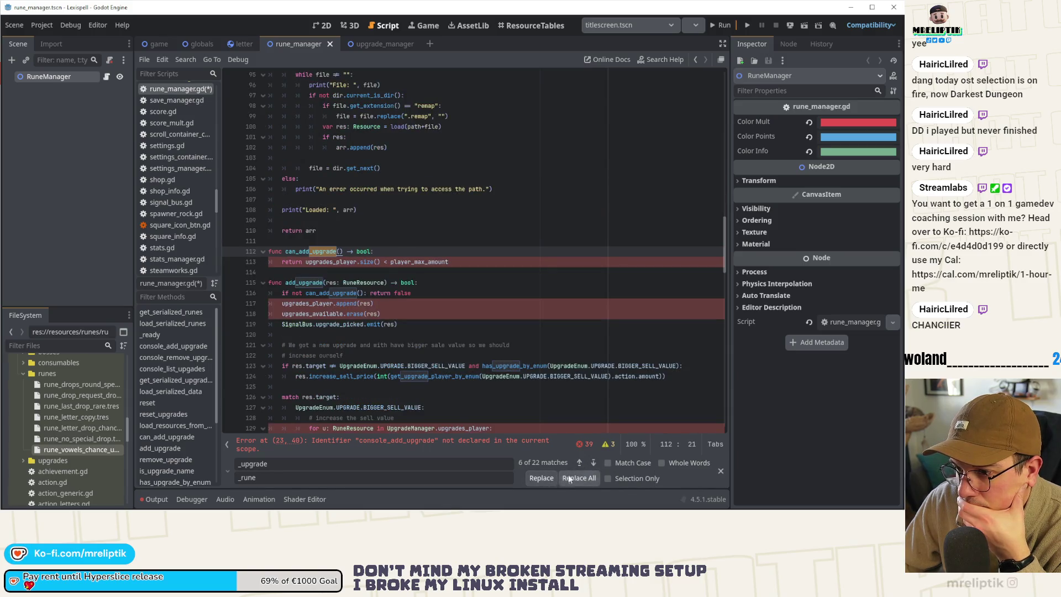
{"action": "left_click", "coordinate": [554, 477]}
{"action": "left_click", "coordinate": [592, 463]}
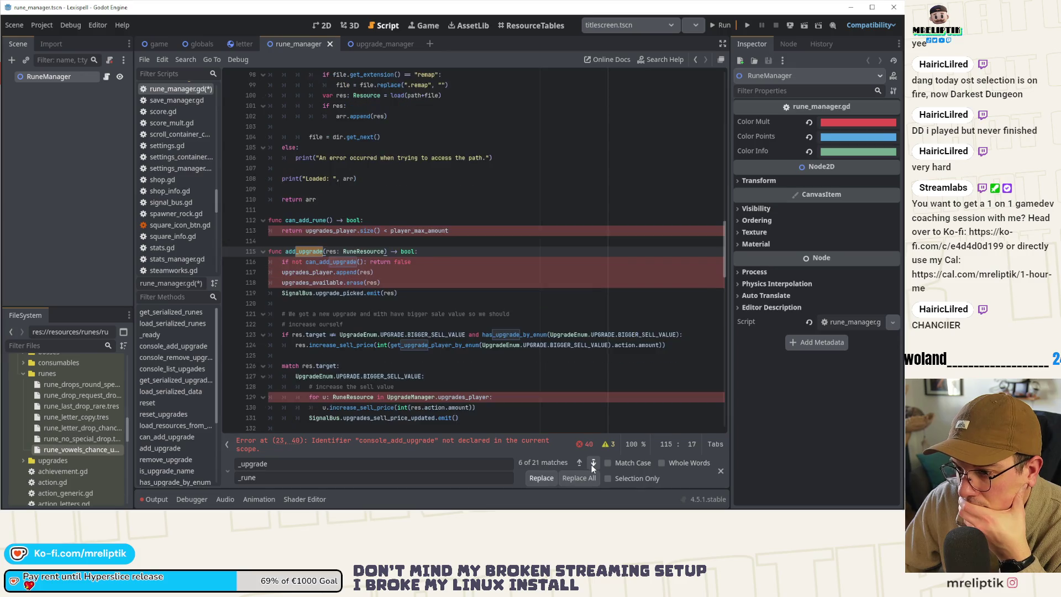
{"action": "left_click", "coordinate": [542, 478]}
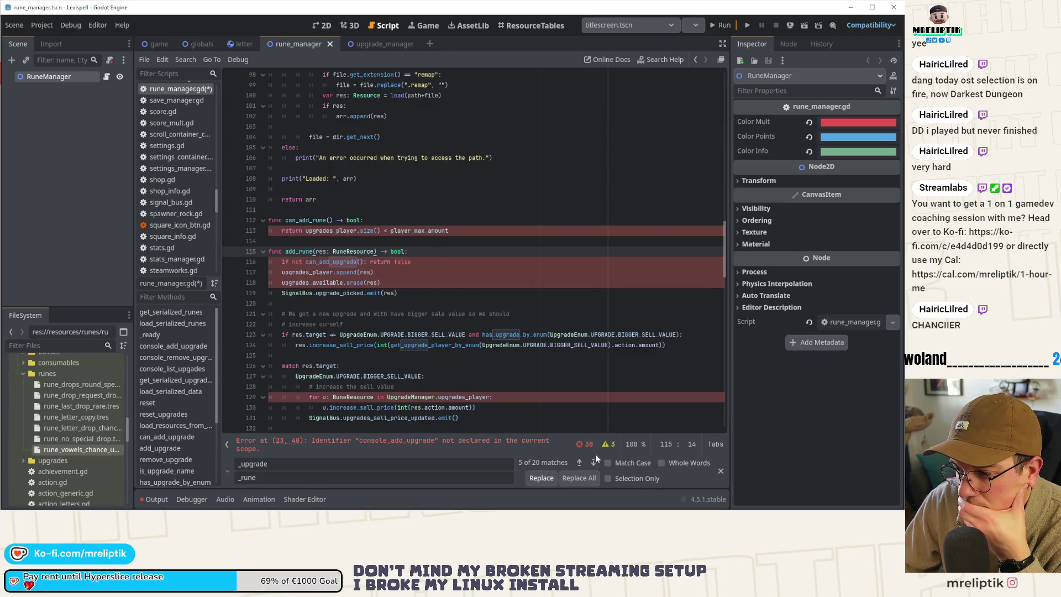
{"action": "left_click", "coordinate": [593, 463]}
{"action": "left_click", "coordinate": [542, 476]}
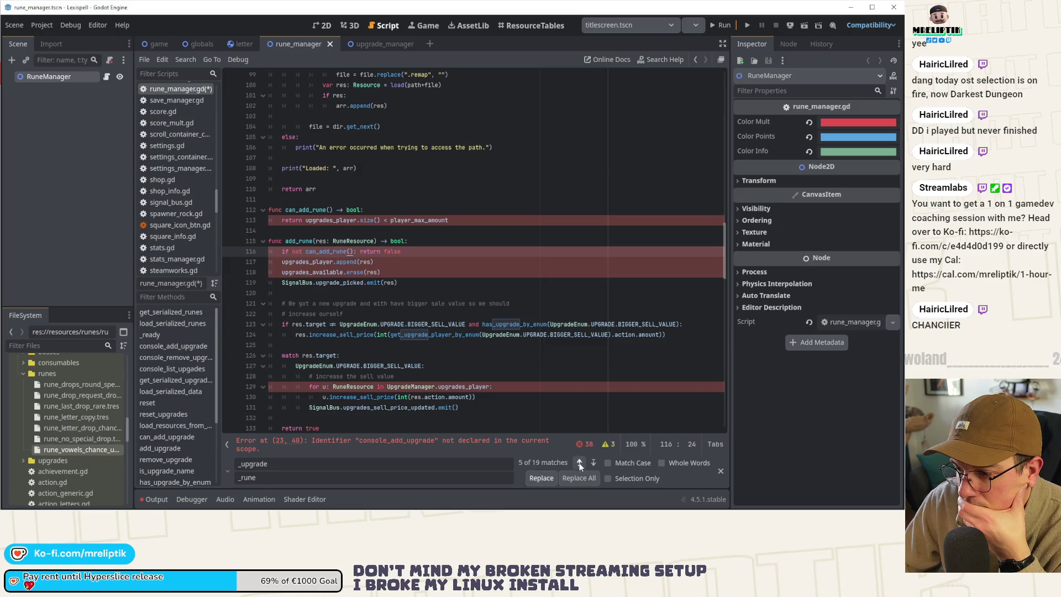
{"action": "left_click", "coordinate": [592, 465]}
{"action": "left_click", "coordinate": [549, 479]}
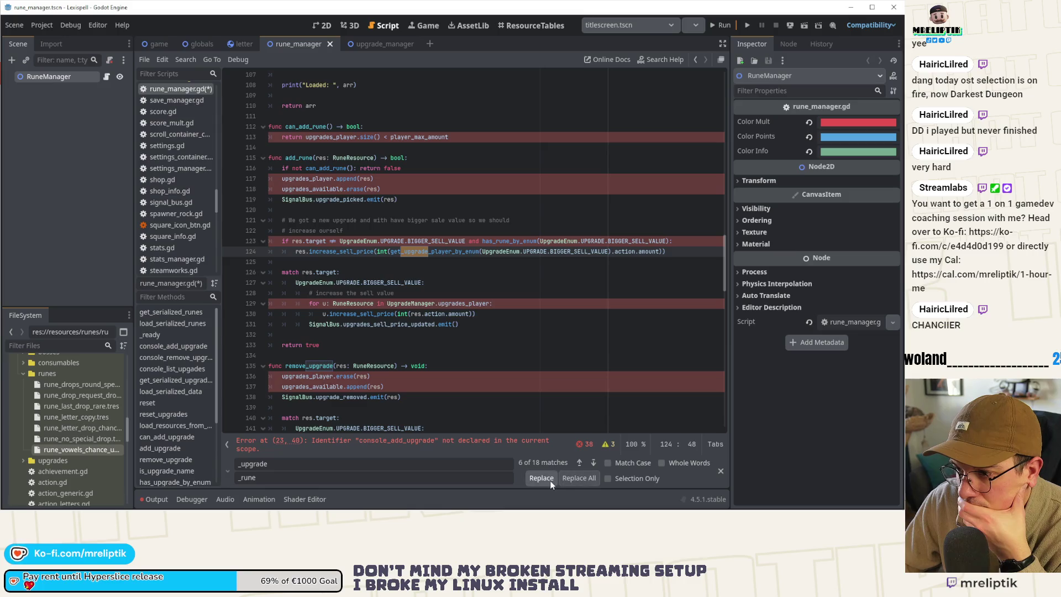
Step: Rename get_rune_player_by_enum, remove_rune, is_rune_name, has_rune, get_rune_name_by_enum and get_random_runes matches
{"action": "left_click", "coordinate": [542, 480]}
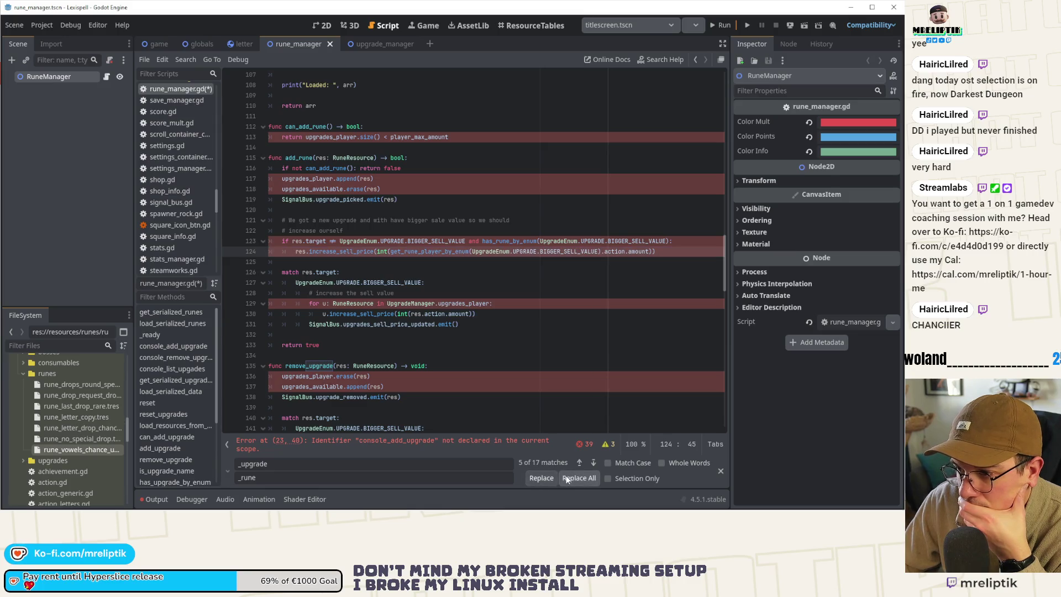
{"action": "left_click", "coordinate": [592, 463]}
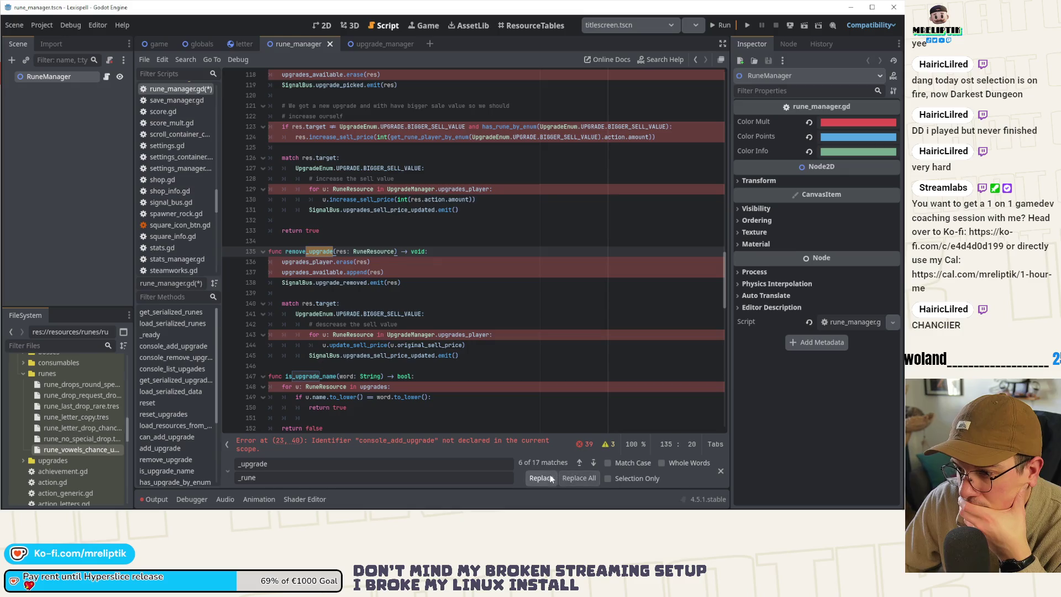
{"action": "left_click", "coordinate": [546, 477]}
{"action": "left_click", "coordinate": [593, 463]}
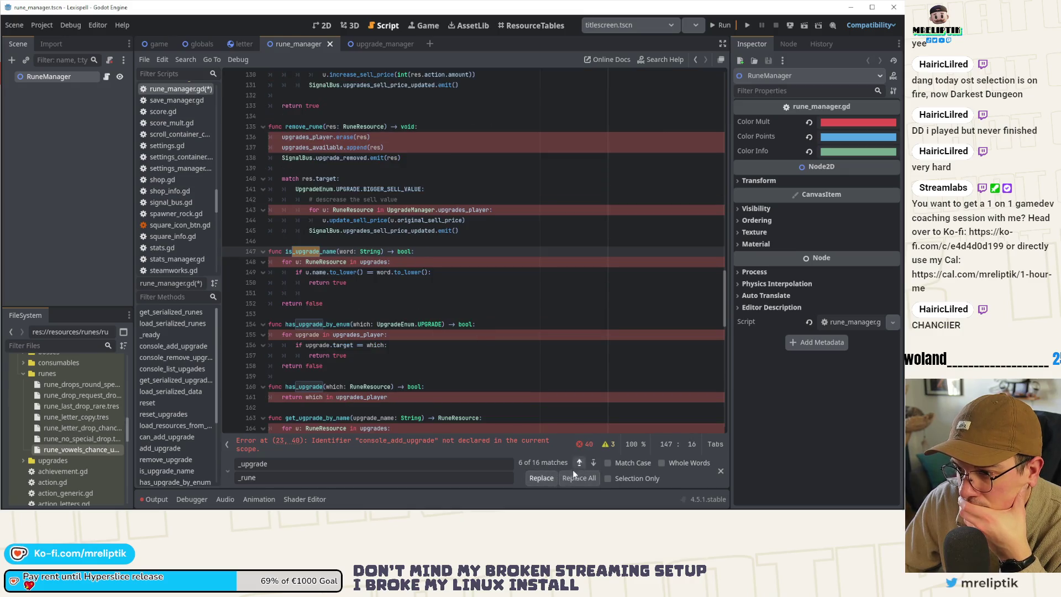
{"action": "left_click", "coordinate": [543, 480]}
{"action": "left_click", "coordinate": [593, 463]}
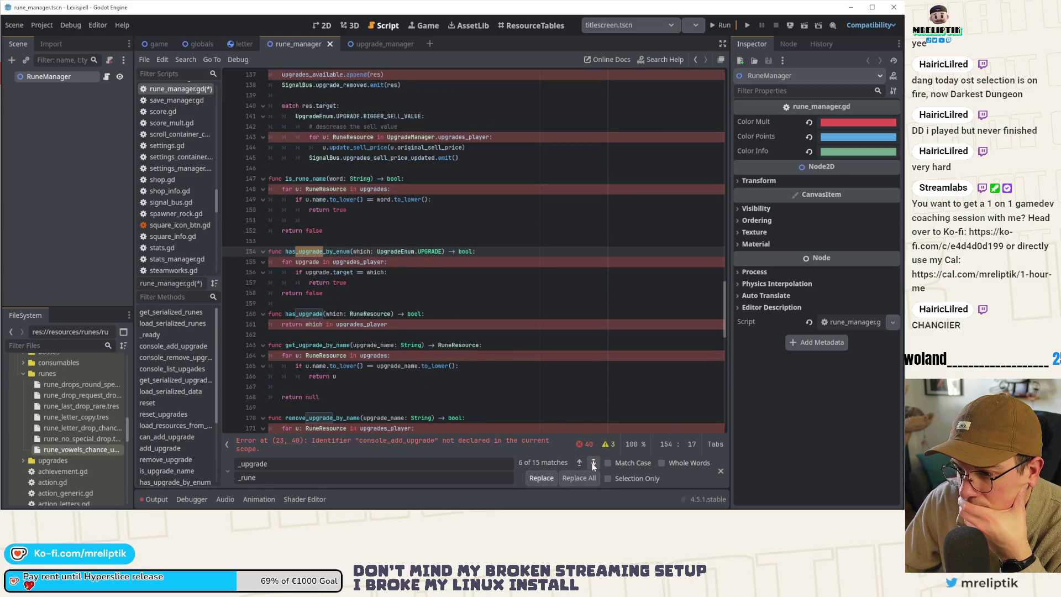
{"action": "left_click", "coordinate": [549, 479]}
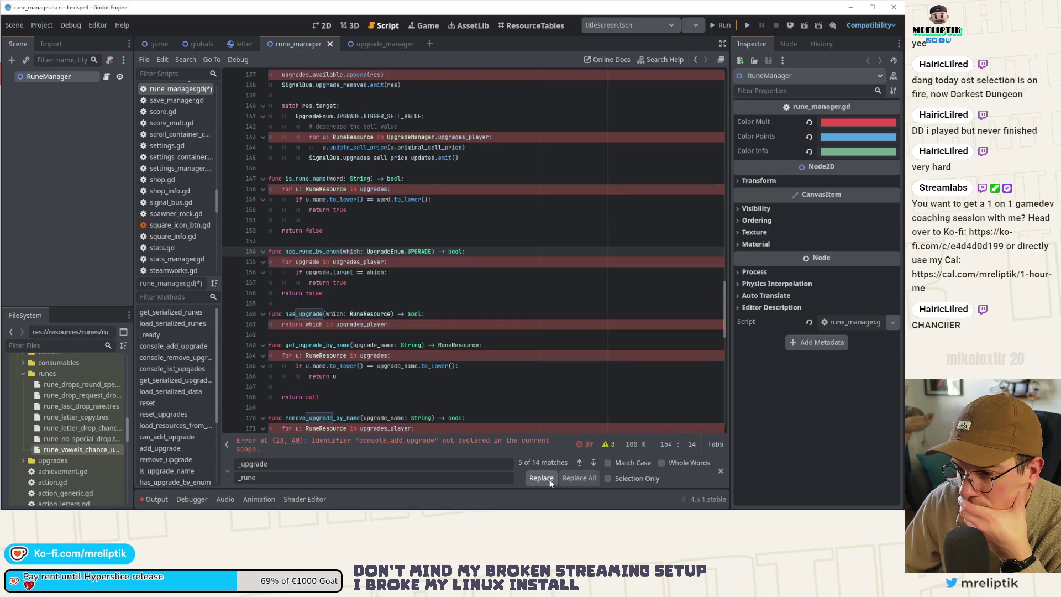
{"action": "left_click", "coordinate": [549, 479]}
{"action": "left_click", "coordinate": [549, 479]}
{"action": "left_click", "coordinate": [549, 479]}
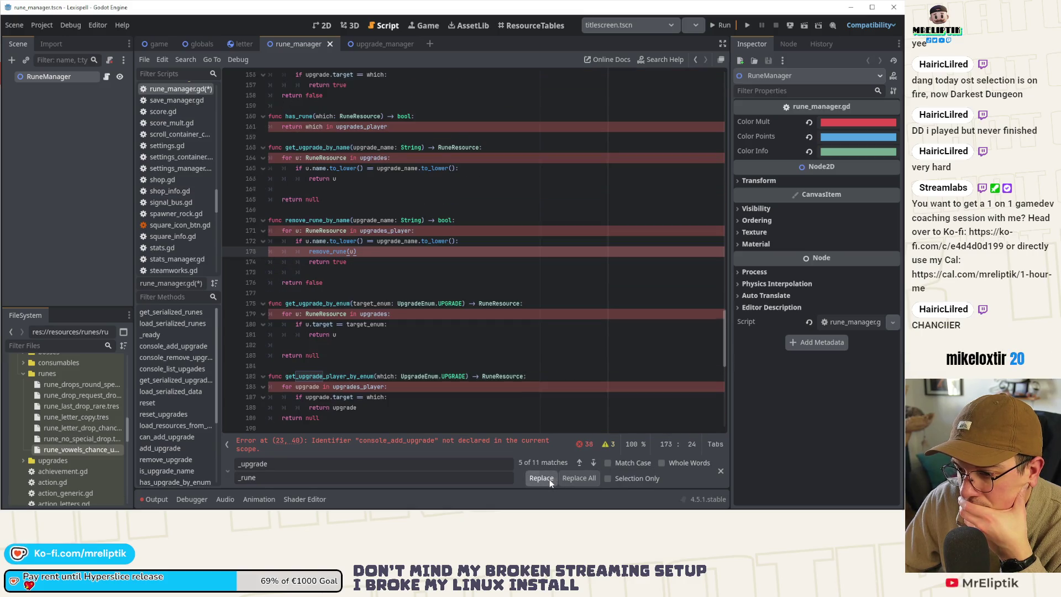
{"action": "left_click", "coordinate": [549, 479]}
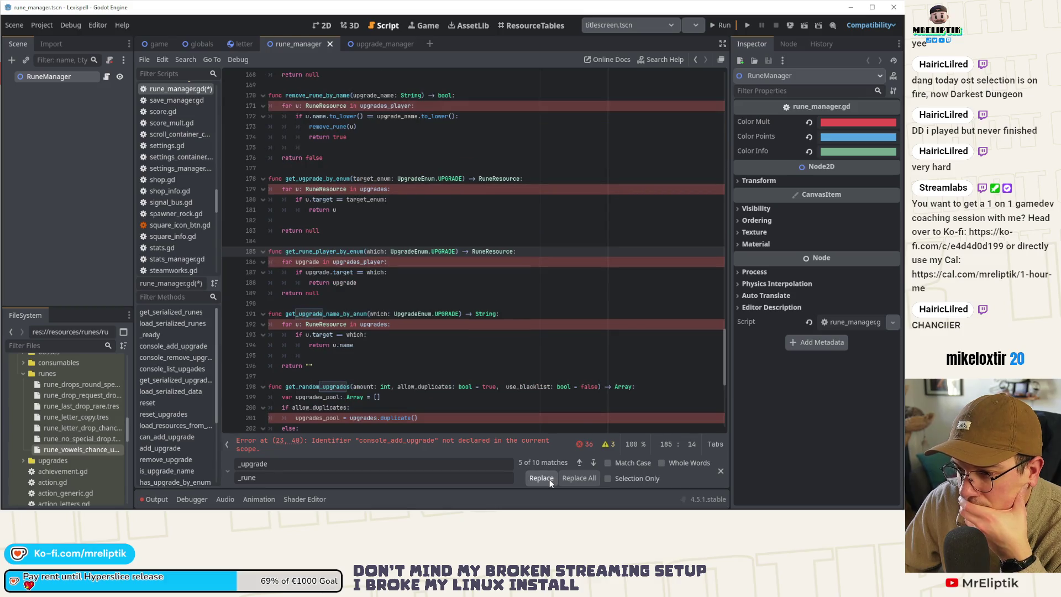
{"action": "left_click", "coordinate": [550, 479]}
{"action": "left_click", "coordinate": [549, 479]}
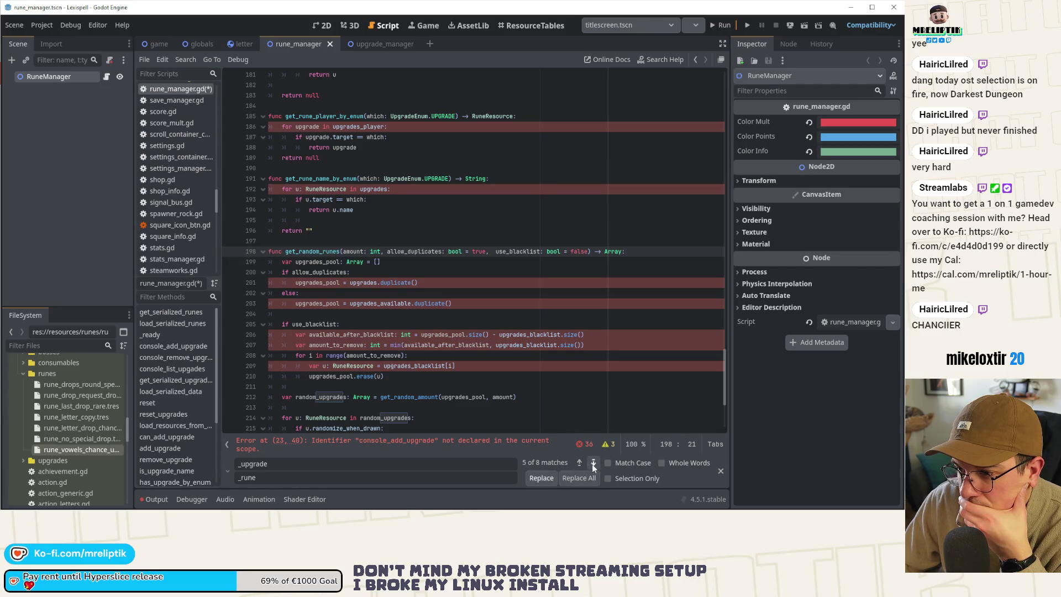
Step: Rename random_runes on lines 212–218, then the wrapped-around add_rune, console_remove_rune and list_runes matches
{"action": "left_click", "coordinate": [547, 482]}
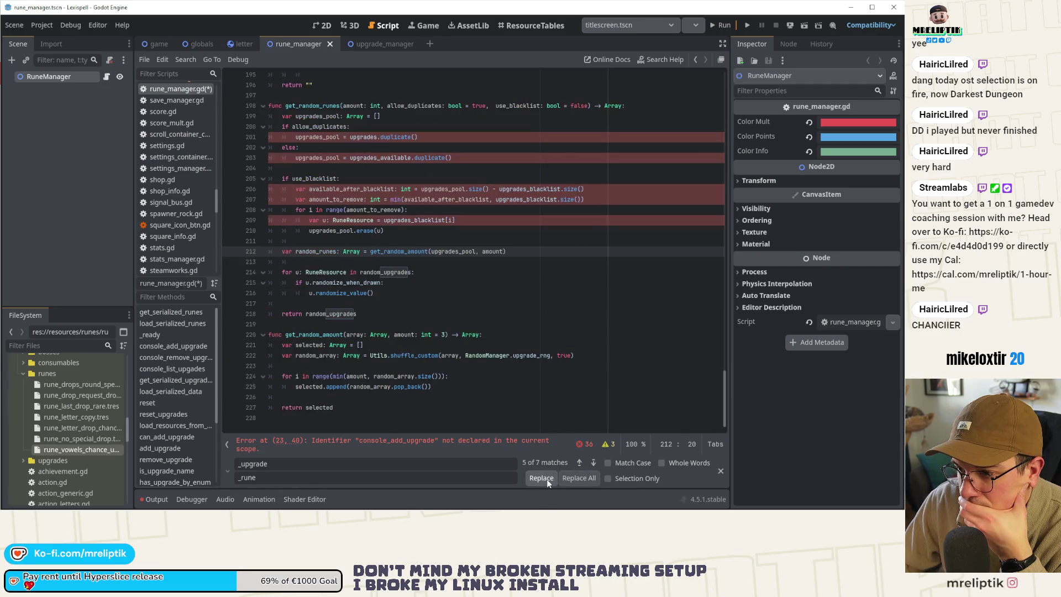
{"action": "left_click", "coordinate": [547, 483]}
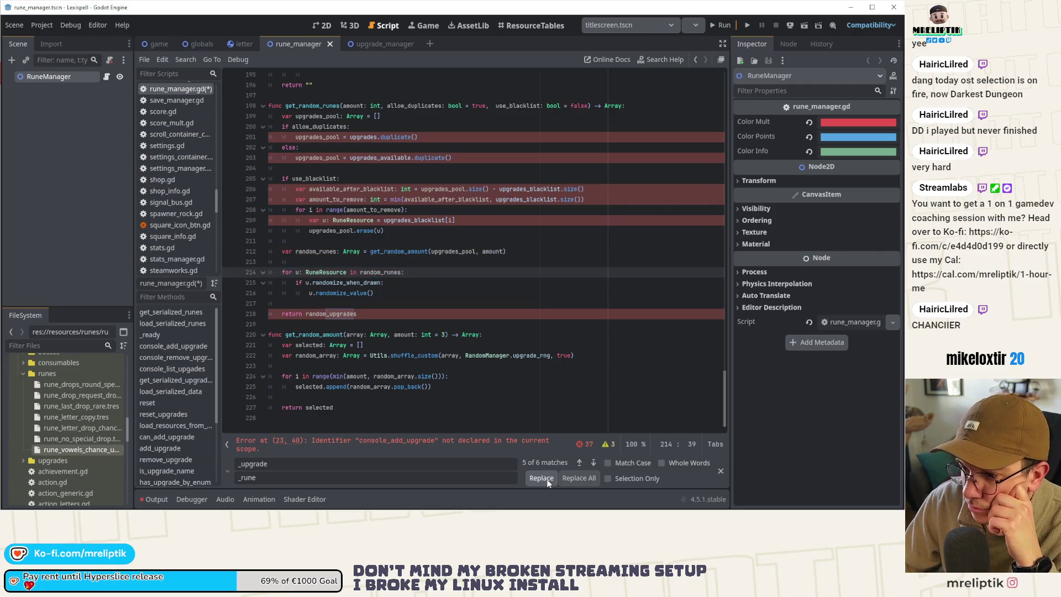
{"action": "left_click", "coordinate": [546, 479]}
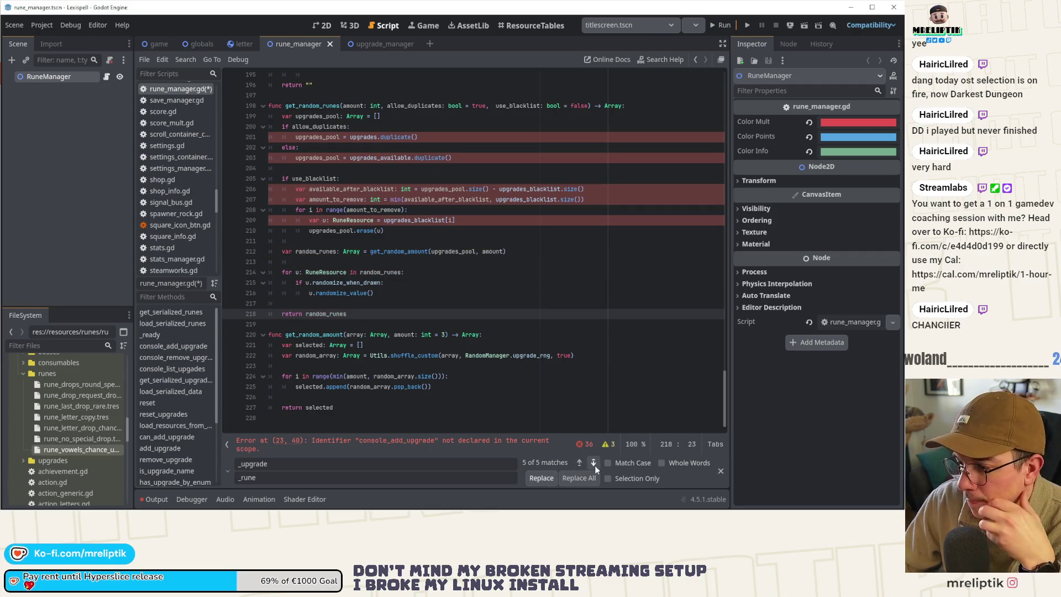
{"action": "left_click", "coordinate": [594, 464]}
{"action": "left_click", "coordinate": [545, 481]}
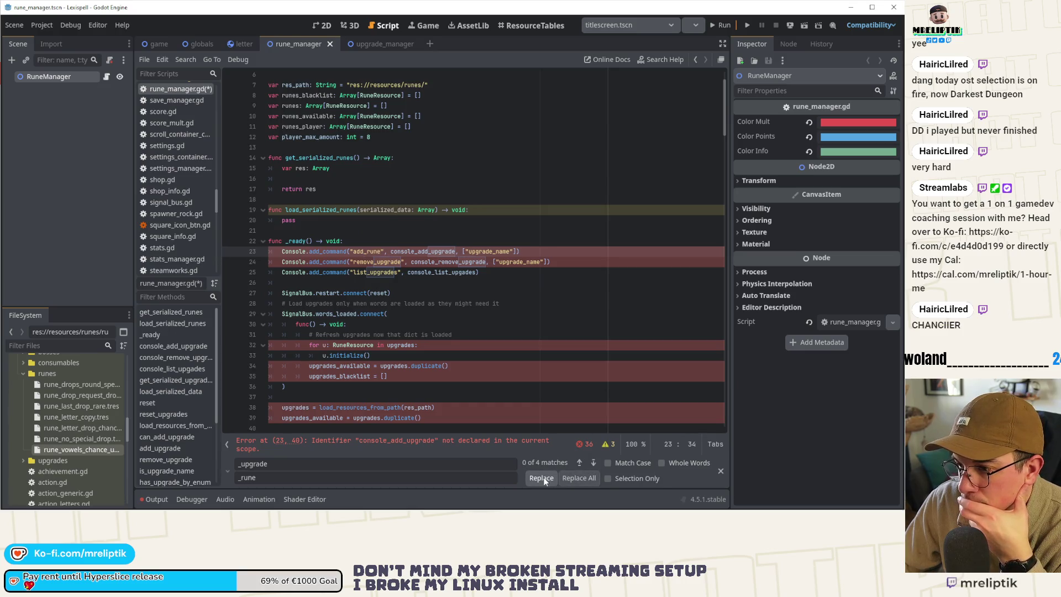
{"action": "left_click", "coordinate": [544, 481]}
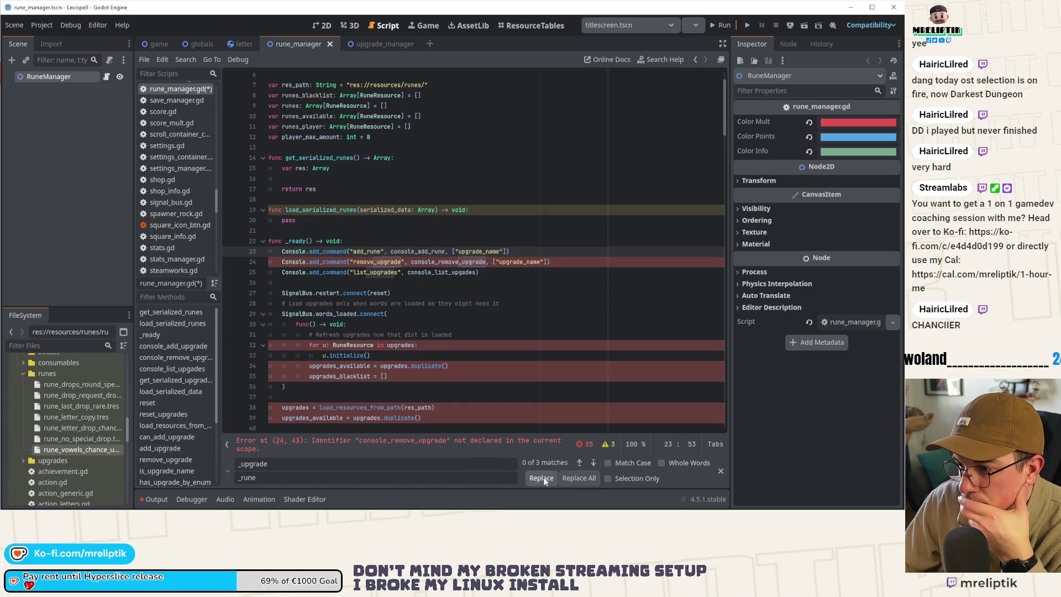
{"action": "left_click", "coordinate": [544, 481]}
{"action": "left_click", "coordinate": [545, 480]}
{"action": "left_click", "coordinate": [544, 481]}
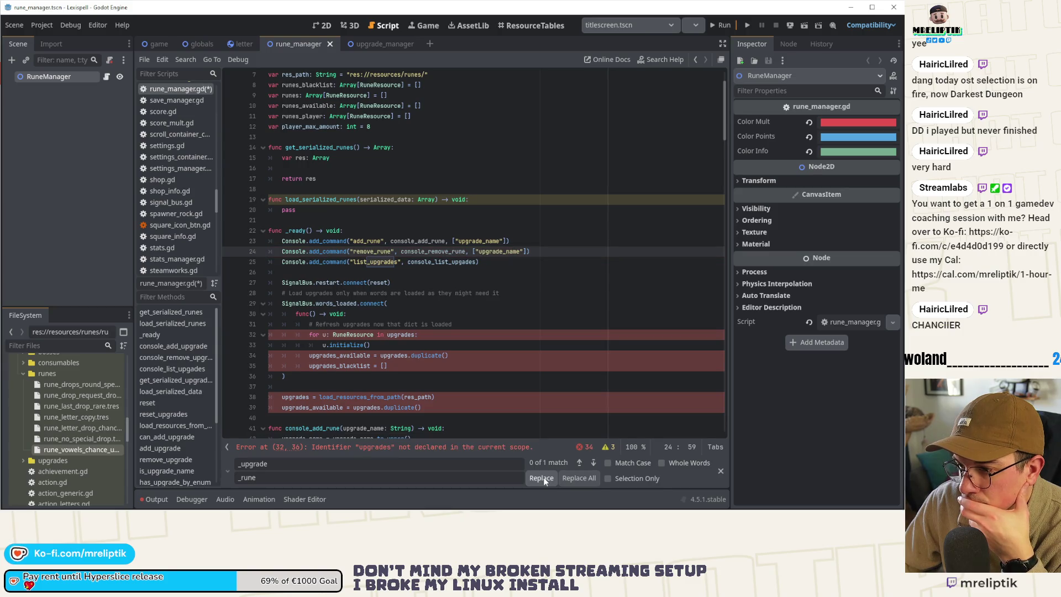
{"action": "left_click", "coordinate": [544, 481]}
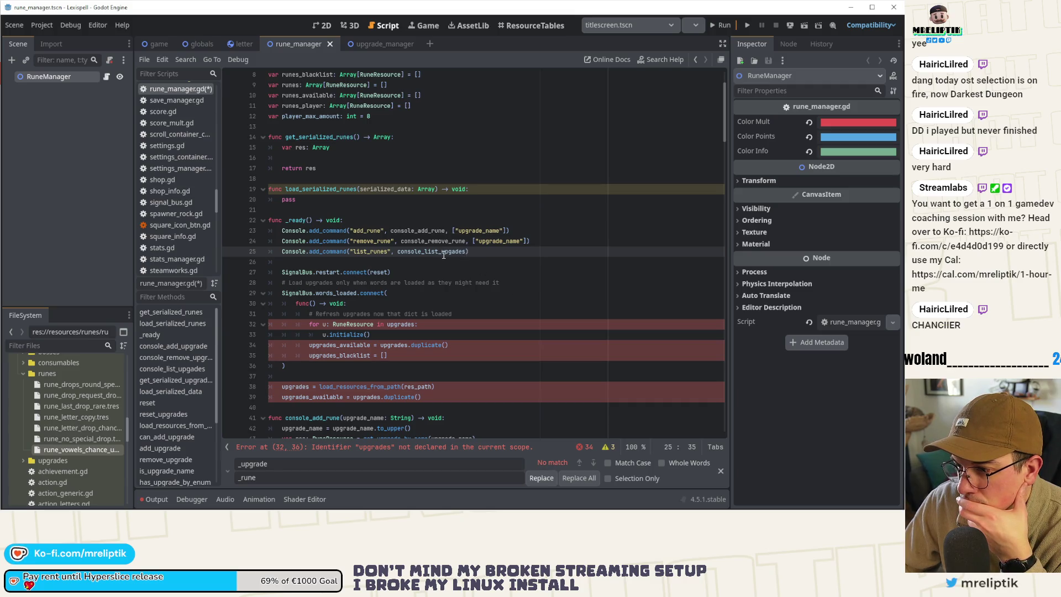
Step: Rename console_list_upgrades to console_list_rune, then find 'upgrades' and replace it with 'runes' on line 32
{"action": "left_click_drag", "start_coordinate": [440, 255], "coordinate": [460, 259]}
{"action": "type", "text": "run"}
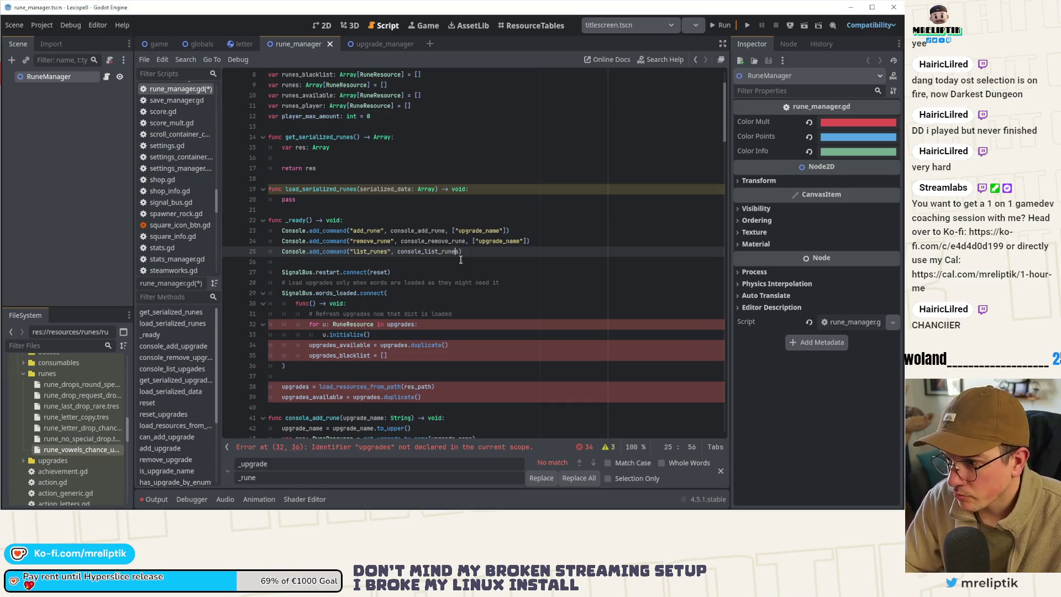
{"action": "type", "text": "e"}
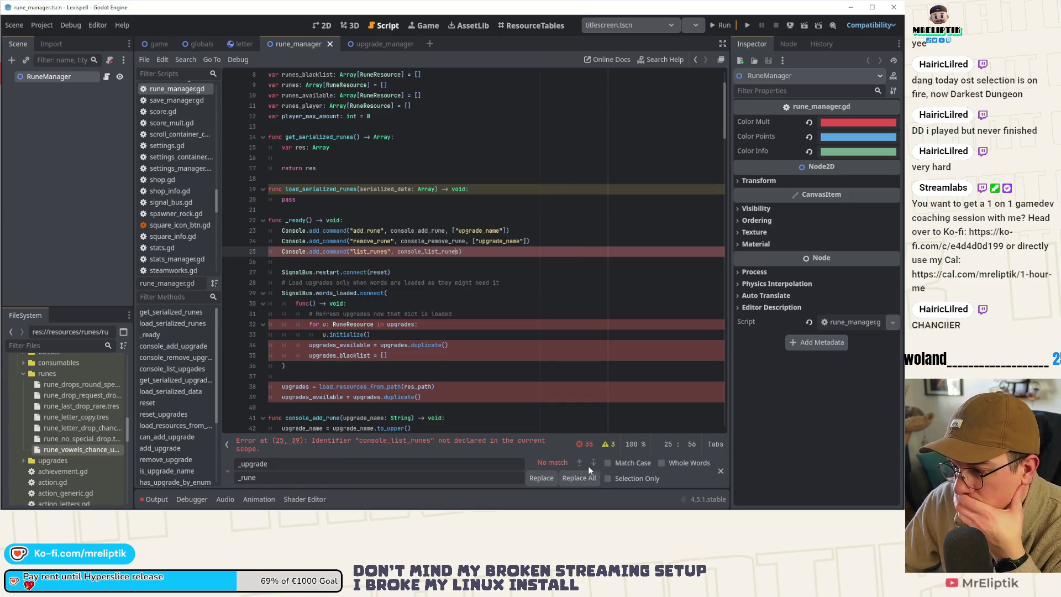
{"action": "double_click", "coordinate": [400, 324]}
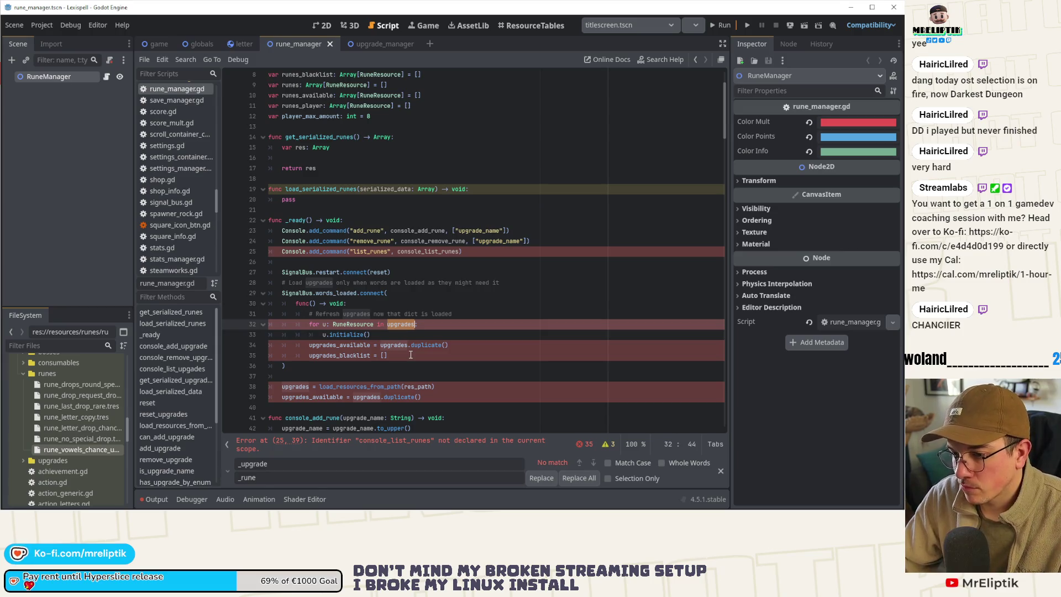
{"action": "key", "text": "ctrl+r"}
{"action": "type", "text": "runes"}
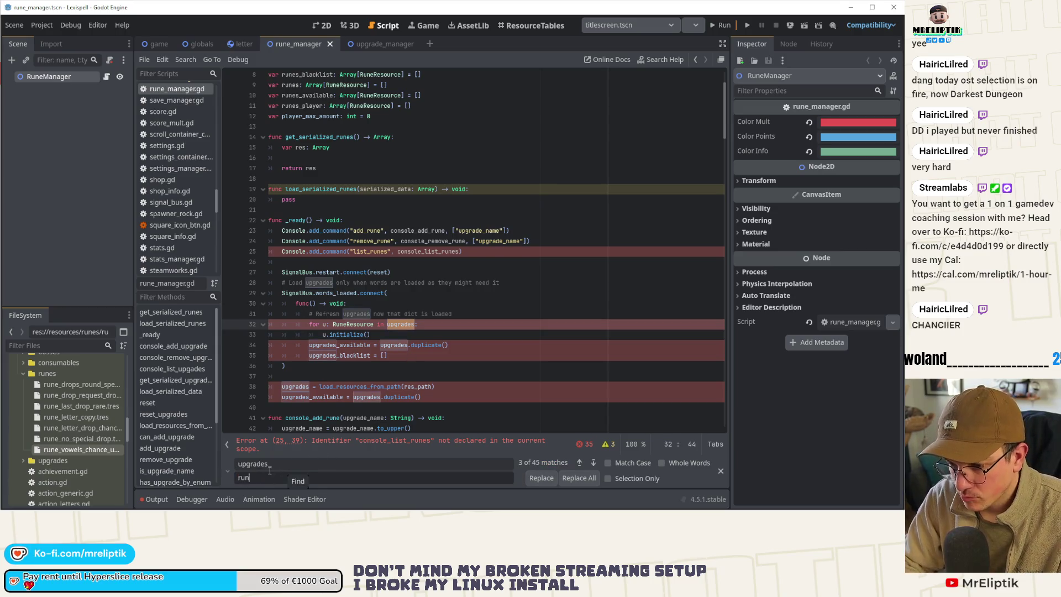
{"action": "left_click", "coordinate": [539, 479]}
Step: Replace the upgrades matches on lines 34 through 39 with runes
{"action": "left_click", "coordinate": [539, 479]}
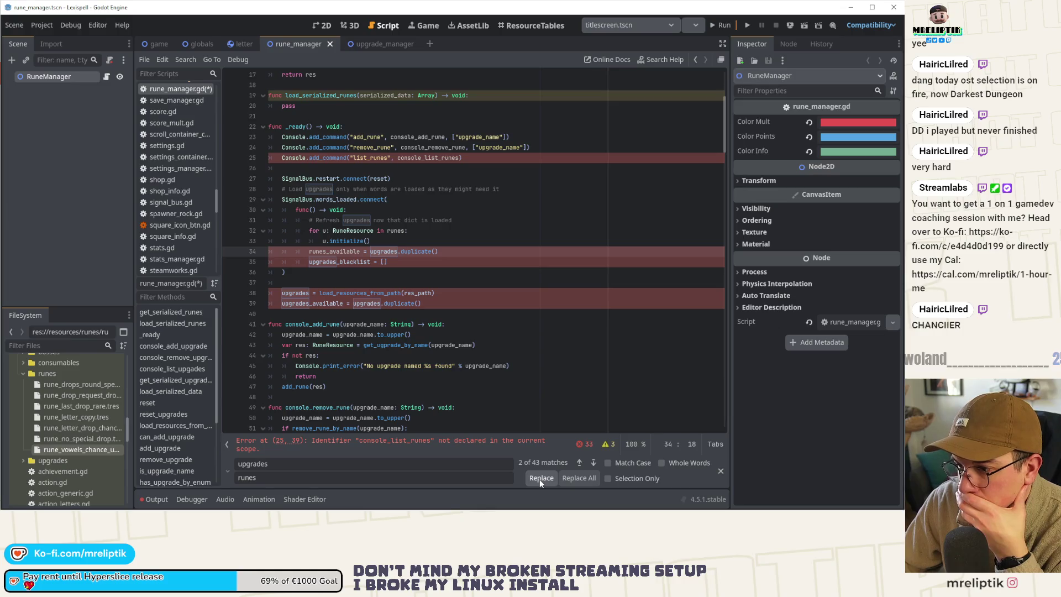
{"action": "left_click", "coordinate": [539, 479]}
{"action": "left_click", "coordinate": [539, 479]}
{"action": "left_click", "coordinate": [539, 479]}
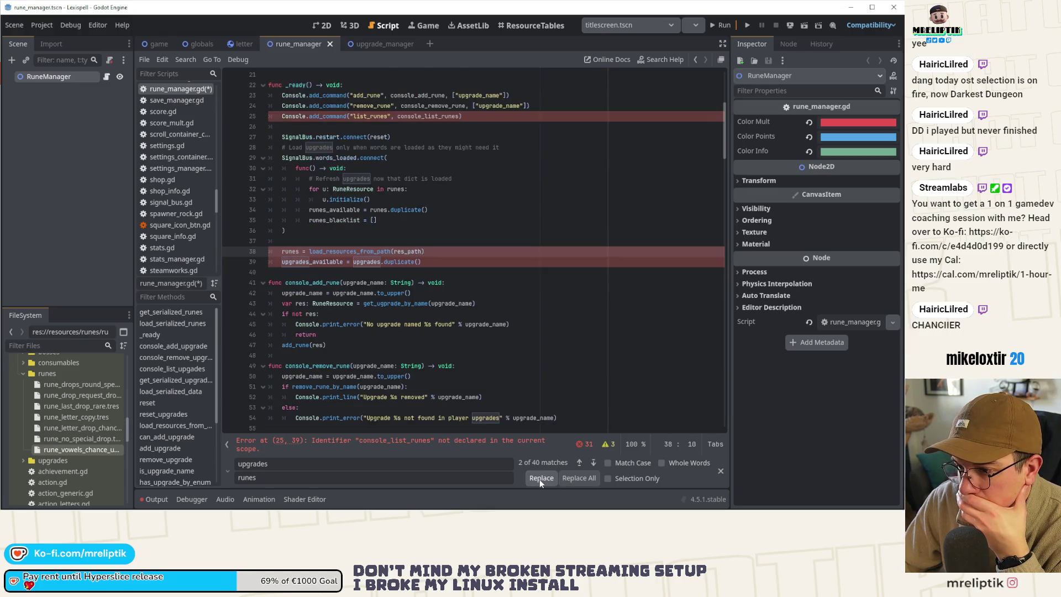
{"action": "left_click", "coordinate": [539, 479]}
{"action": "left_click", "coordinate": [540, 479]}
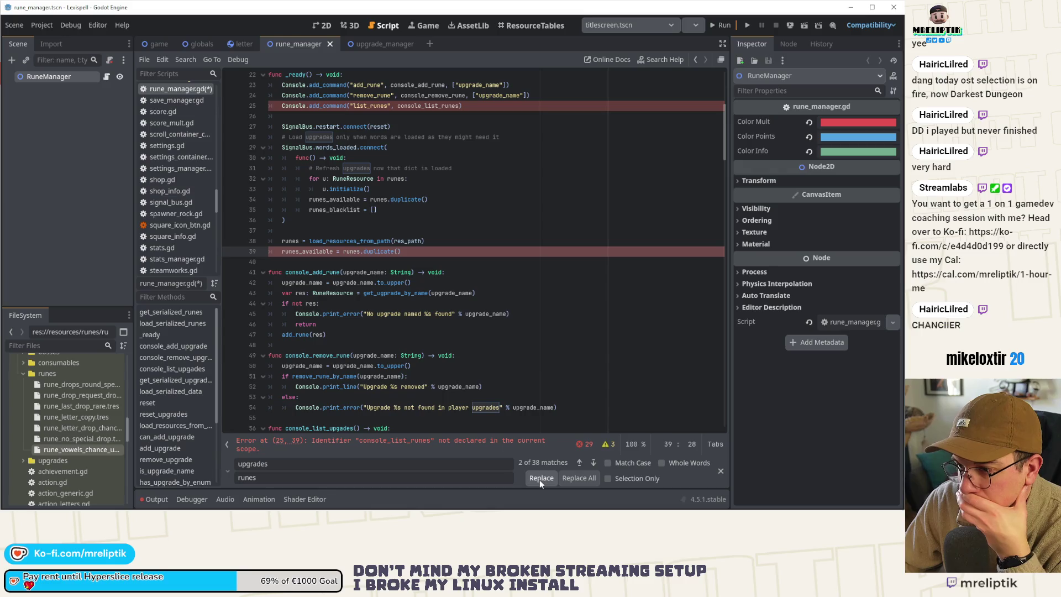
Step: Rename upgrades_pool on line 212 to runes_pool, then go back to the match on line 201
{"action": "left_click", "coordinate": [578, 463]}
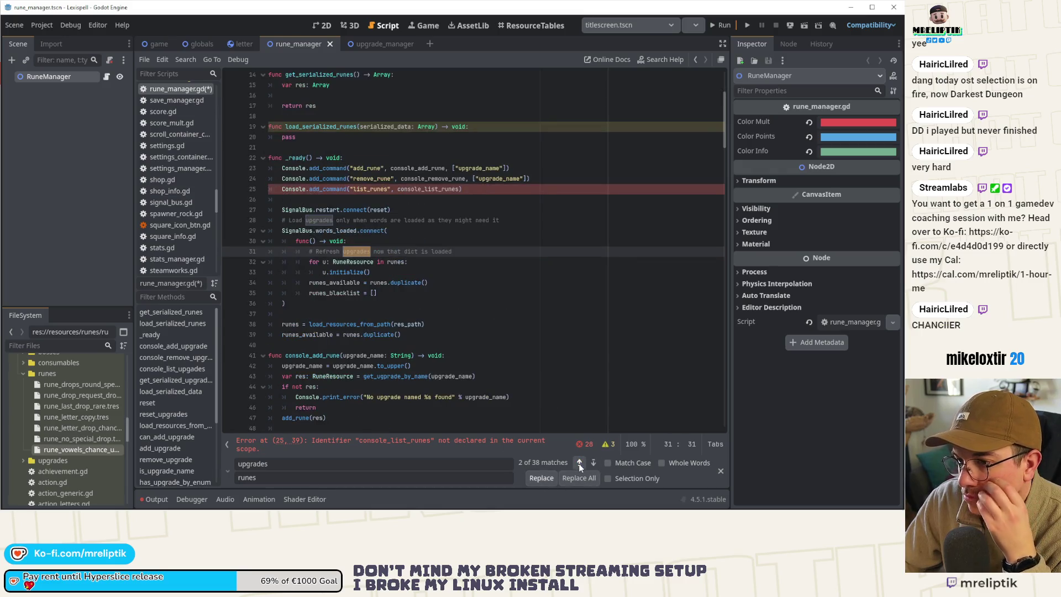
{"action": "left_click", "coordinate": [578, 462]}
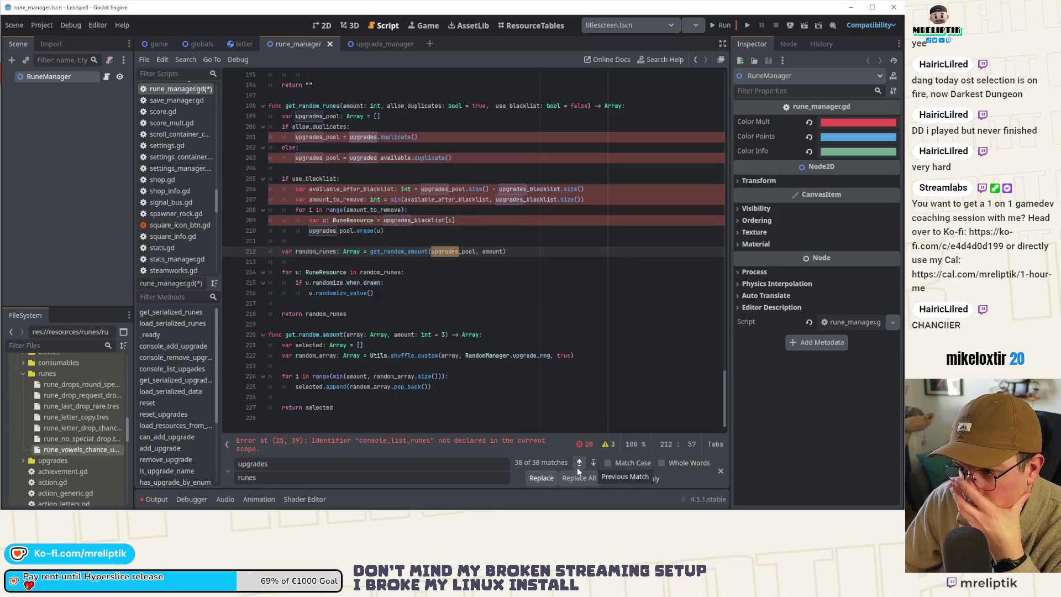
{"action": "left_click", "coordinate": [537, 478]}
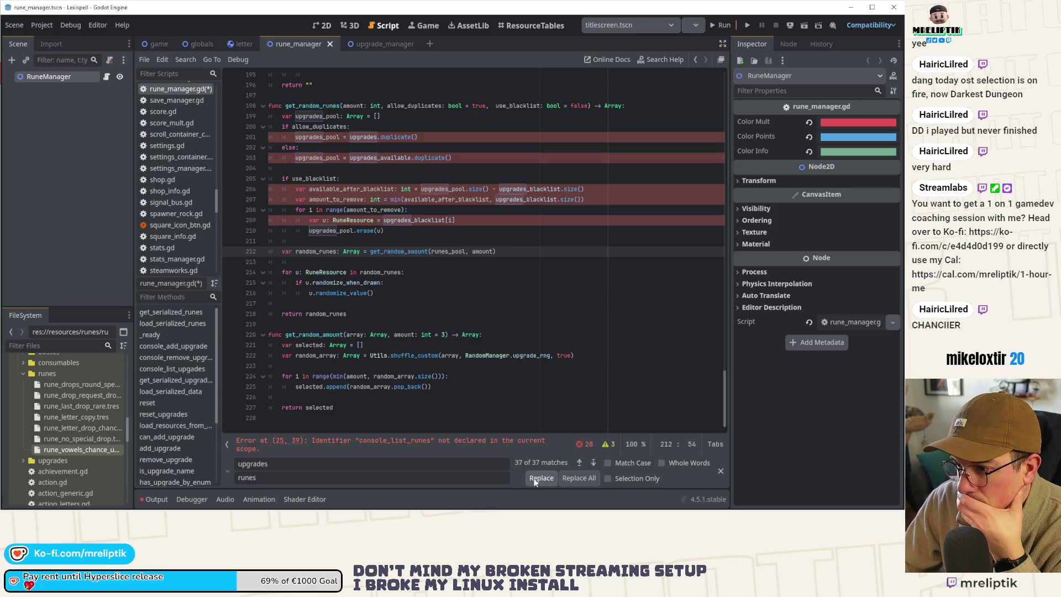
{"action": "left_click", "coordinate": [579, 462]}
{"action": "left_click", "coordinate": [579, 463]}
{"action": "left_click", "coordinate": [579, 463]}
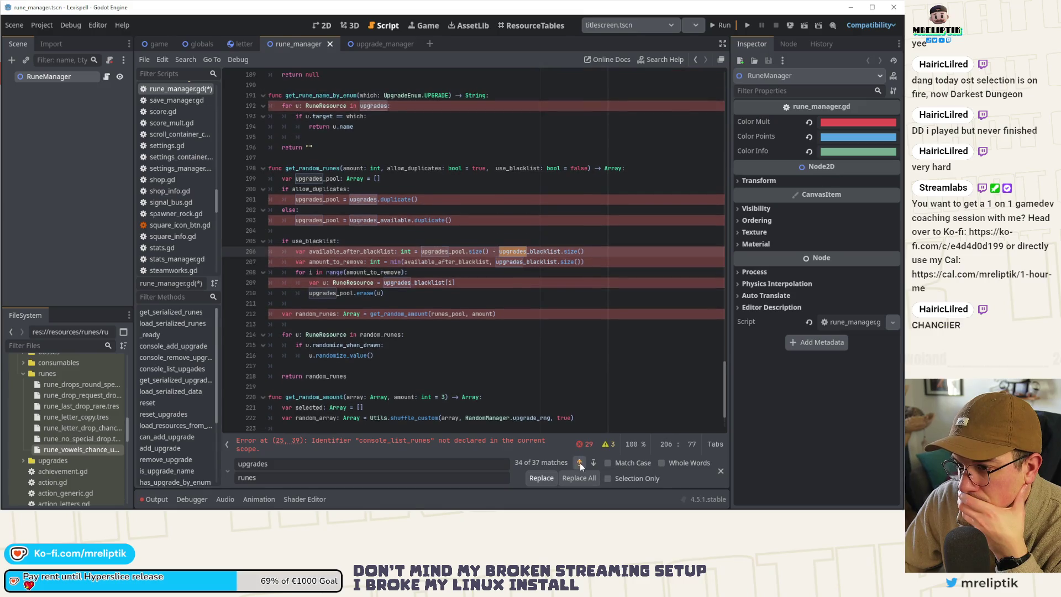
{"action": "left_click", "coordinate": [579, 462]}
{"action": "left_click", "coordinate": [579, 462]}
{"action": "left_click", "coordinate": [579, 463]}
{"action": "left_click", "coordinate": [579, 463]}
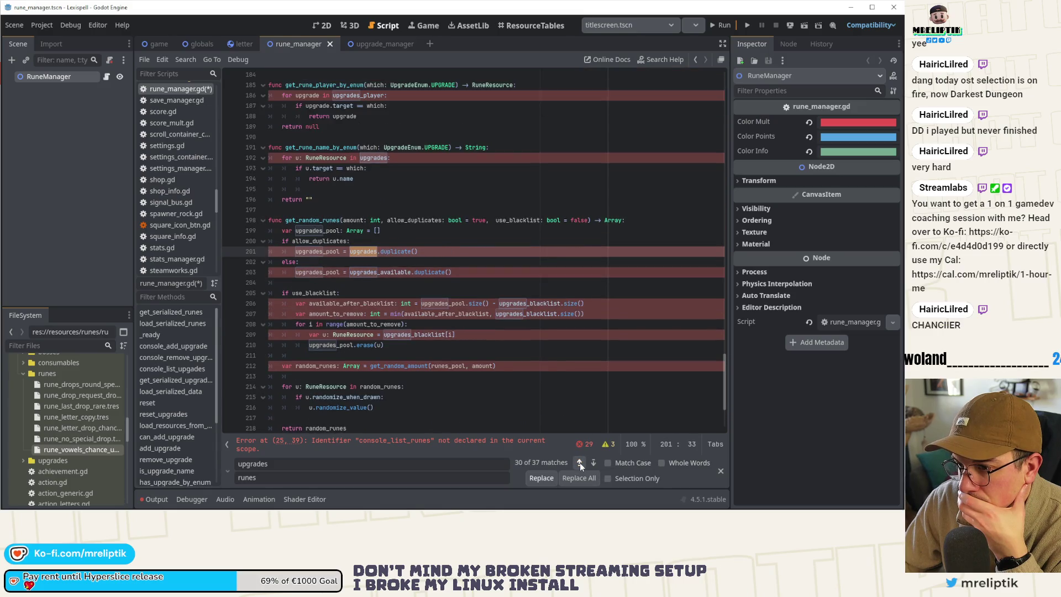
Step: Rename upgrades, upgrades_pool, upgrades_available and upgrades_blacklist on lines 201–210 to their runes versions
{"action": "left_click", "coordinate": [548, 479]}
{"action": "left_click", "coordinate": [548, 479]}
{"action": "left_click", "coordinate": [548, 479]}
{"action": "left_click", "coordinate": [548, 478]}
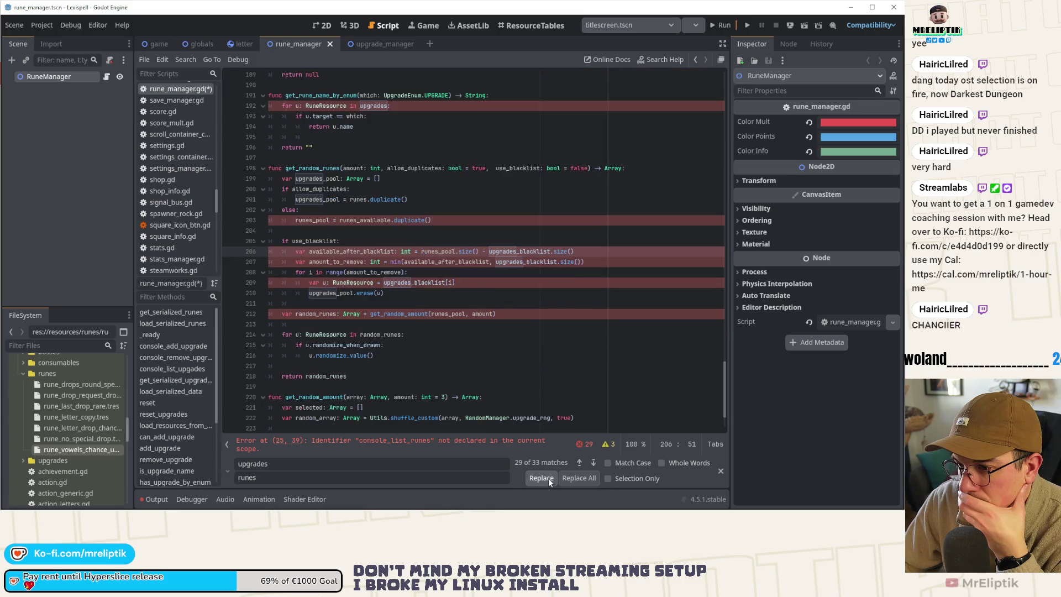
{"action": "left_click", "coordinate": [548, 478]}
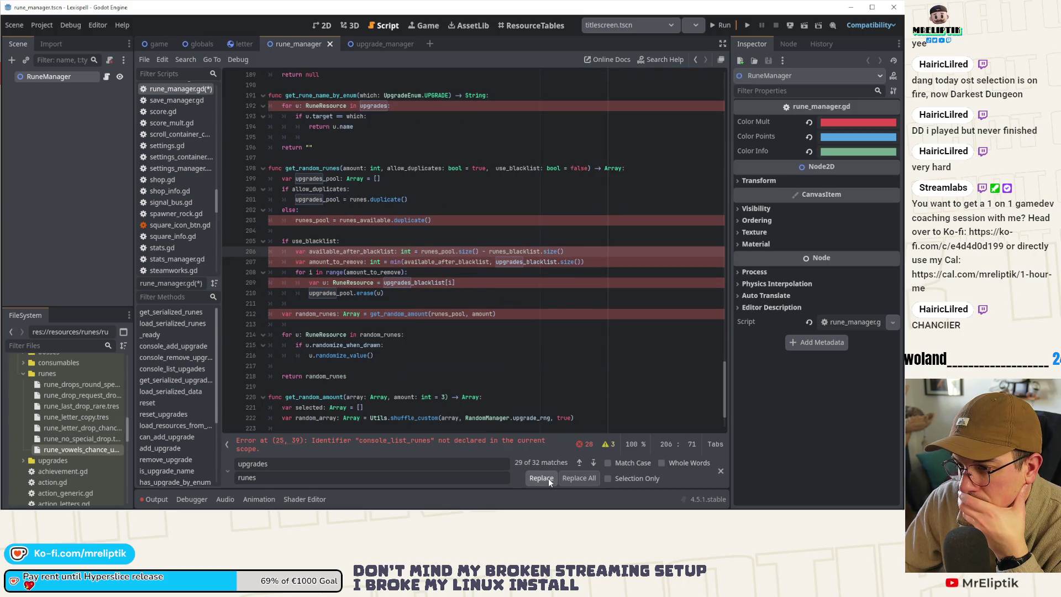
{"action": "left_click", "coordinate": [540, 478]}
{"action": "left_click", "coordinate": [540, 478]}
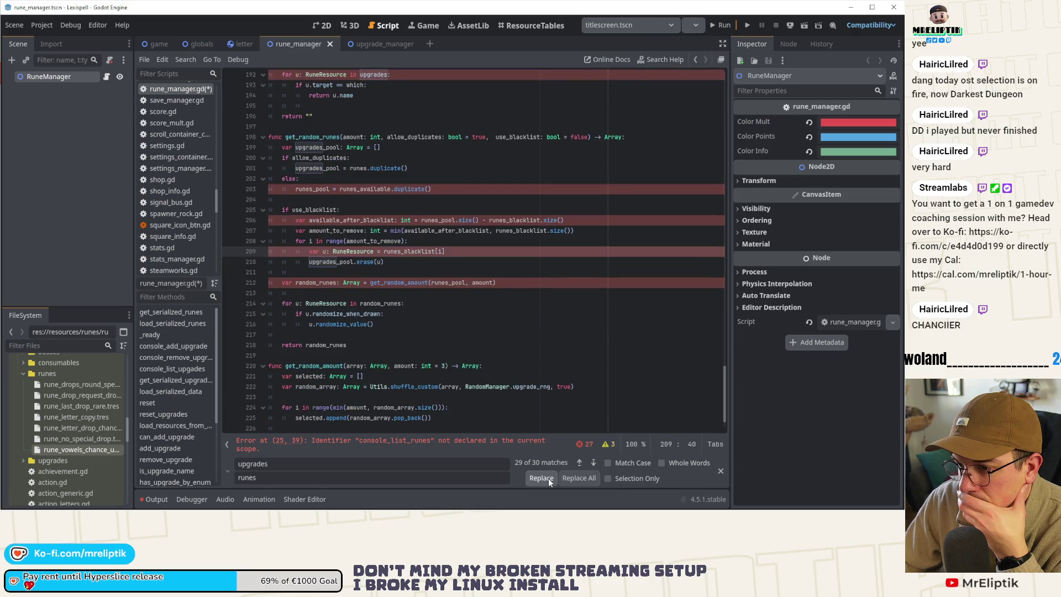
{"action": "left_click", "coordinate": [540, 478]}
Step: Rename upgrades_pool on lines 201 and 199 and the line 28 comment to runes
{"action": "left_click", "coordinate": [574, 463]}
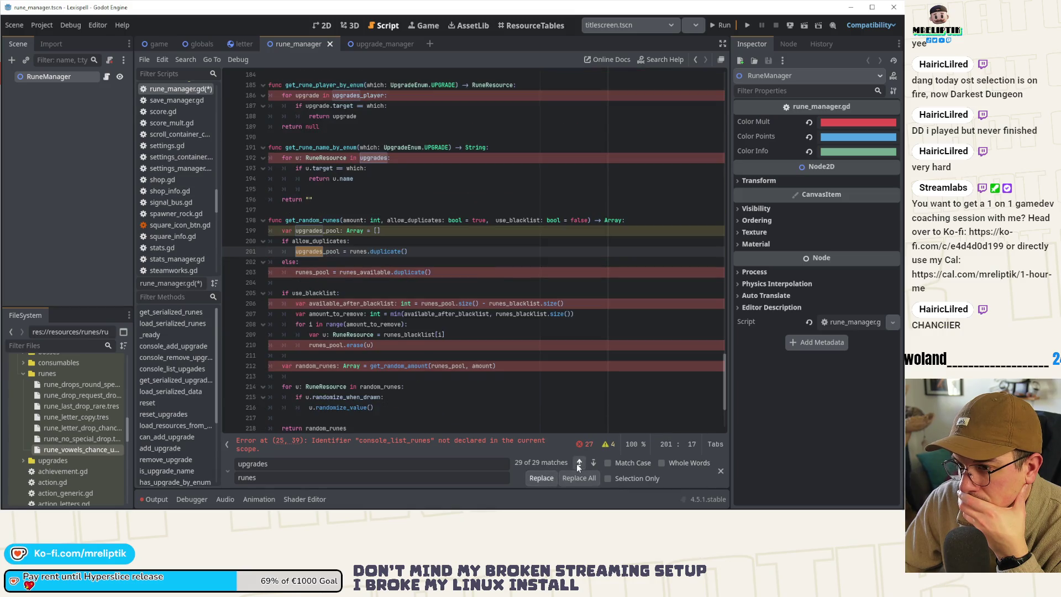
{"action": "left_click", "coordinate": [541, 478]}
{"action": "left_click", "coordinate": [540, 478]}
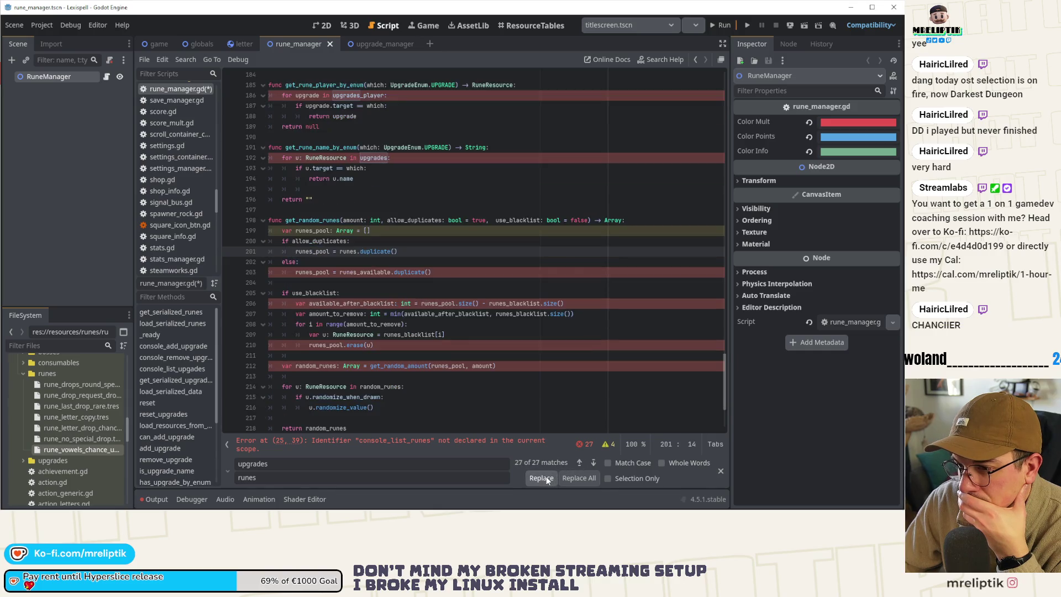
{"action": "left_click", "coordinate": [582, 463]}
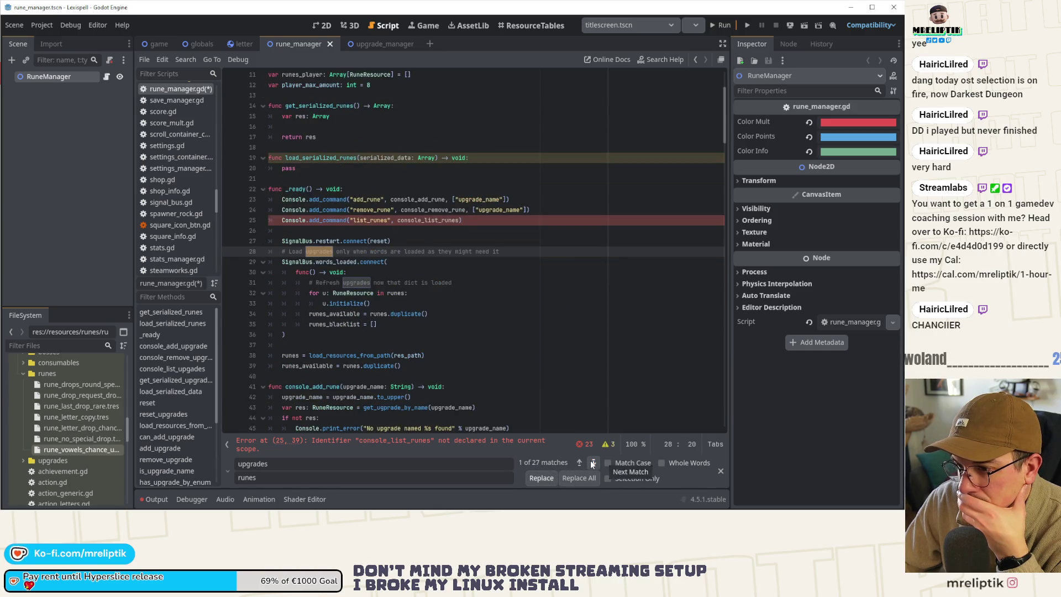
{"action": "left_click", "coordinate": [541, 477]}
Step: Replace upgrades with runes throughout the serialization code and the reset_runes function
{"action": "left_click", "coordinate": [556, 478]}
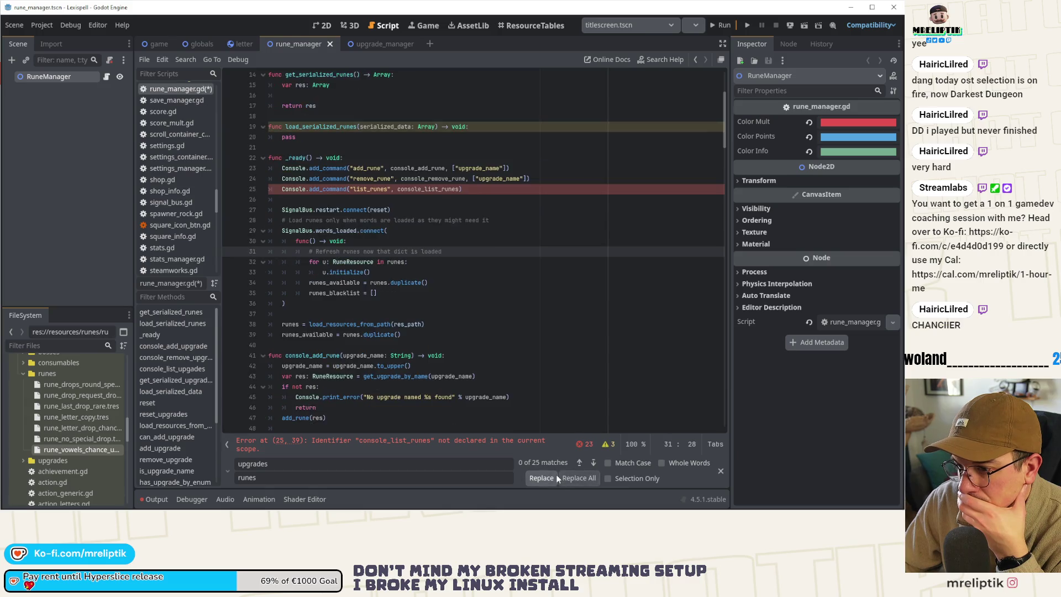
{"action": "left_click", "coordinate": [556, 478]}
{"action": "left_click", "coordinate": [556, 474]}
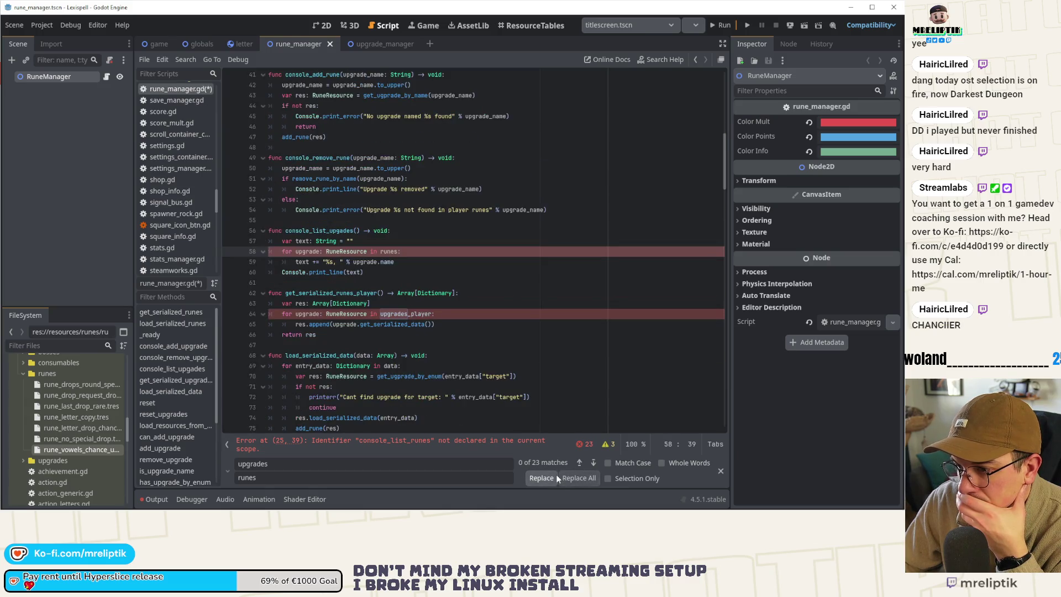
{"action": "left_click", "coordinate": [556, 474]}
{"action": "left_click", "coordinate": [556, 474]}
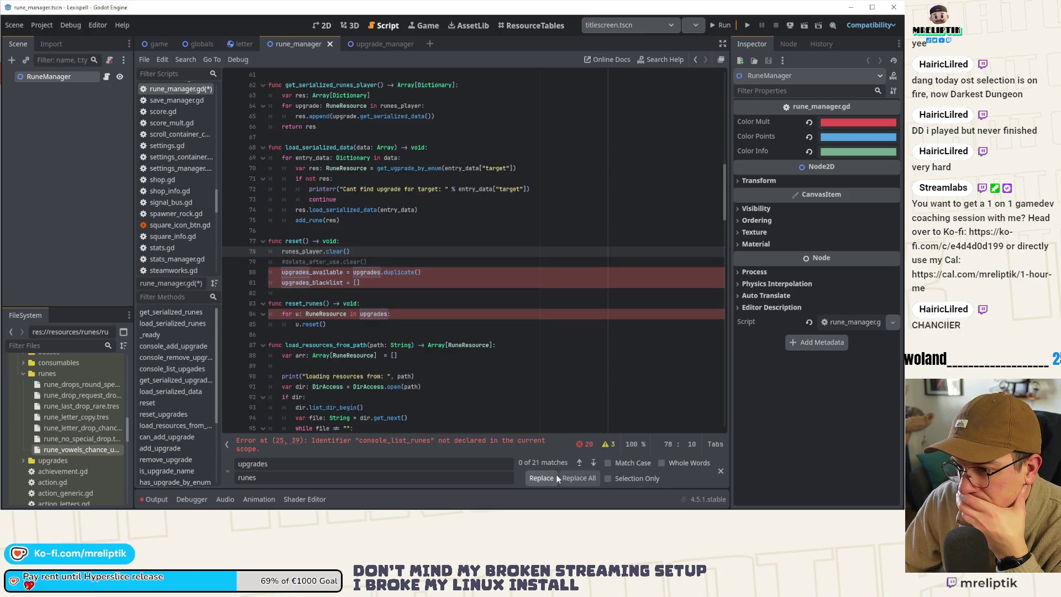
{"action": "left_click", "coordinate": [556, 476]}
{"action": "left_click", "coordinate": [556, 475]}
{"action": "left_click", "coordinate": [556, 475]}
{"action": "left_click", "coordinate": [556, 474]}
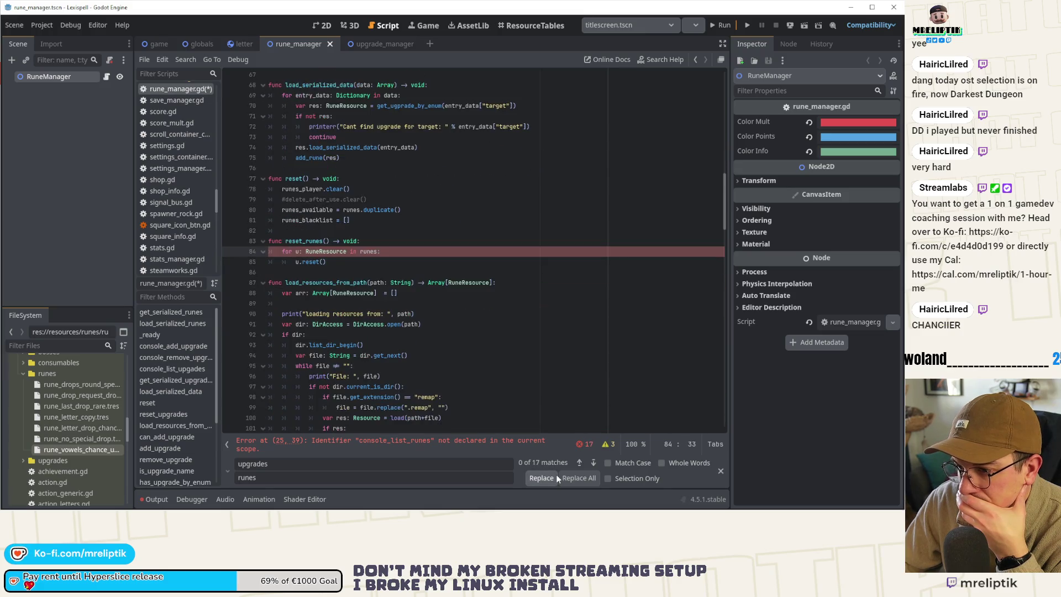
Step: Rename upgrades in can_add_rune, add_rune, the line 131 sell price signal, and runes_player/runes_available on lines 129–137
{"action": "left_click", "coordinate": [592, 464]}
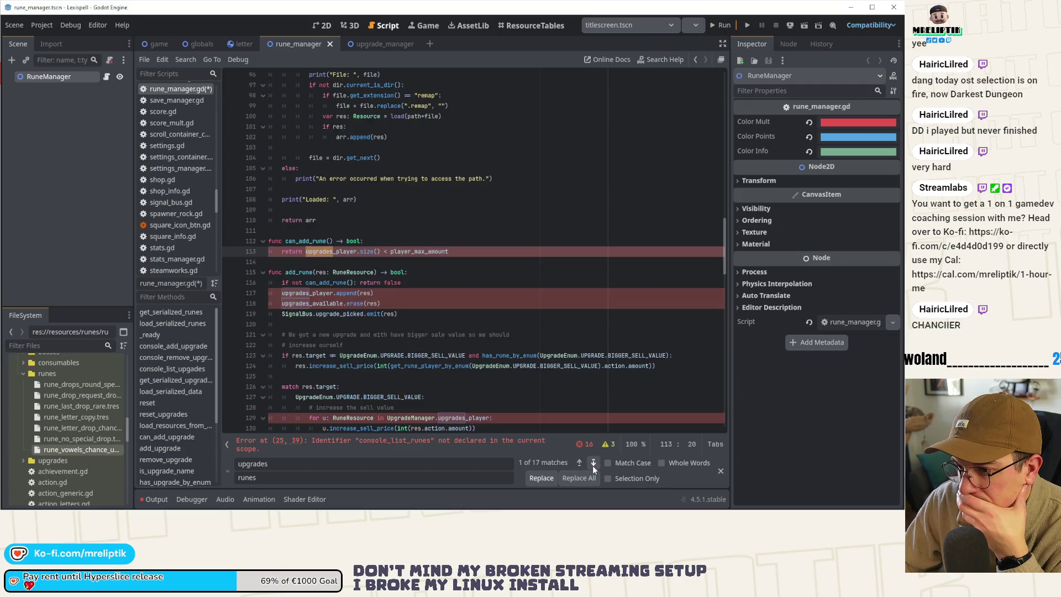
{"action": "left_click", "coordinate": [544, 479]}
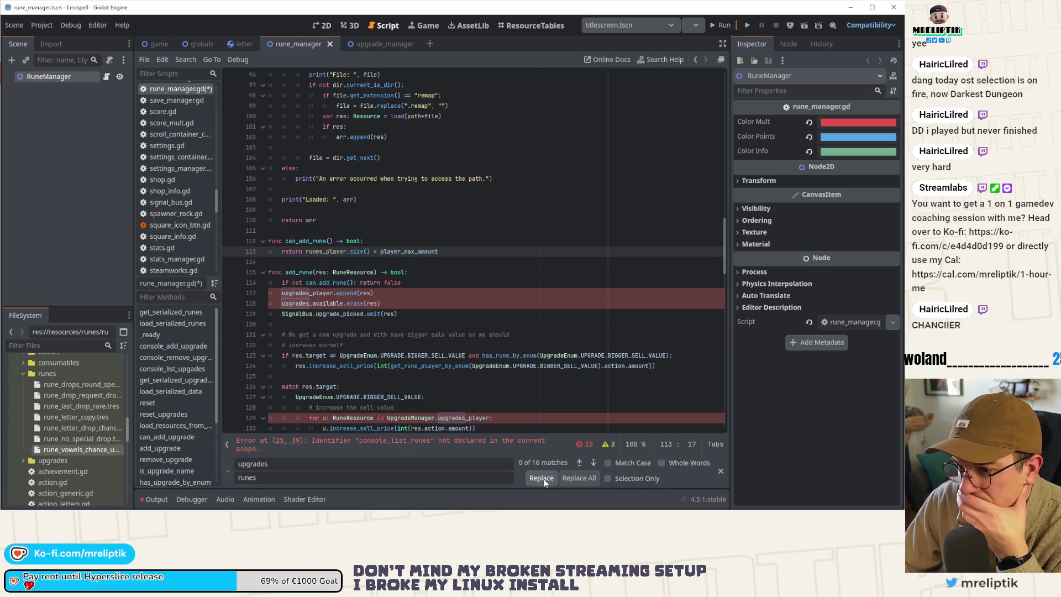
{"action": "left_click", "coordinate": [545, 479]}
{"action": "left_click", "coordinate": [545, 479]}
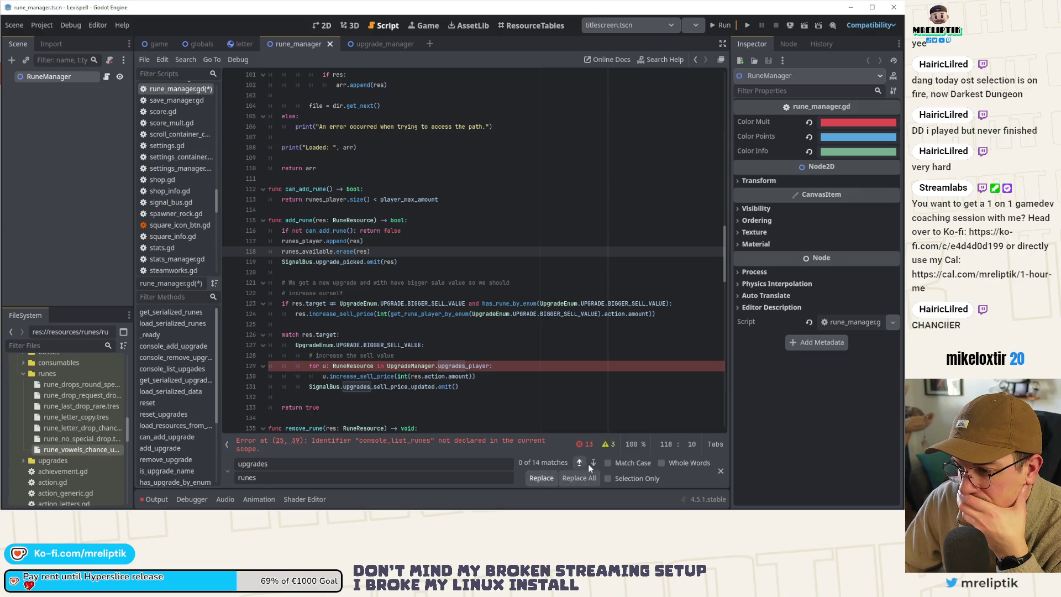
{"action": "left_click", "coordinate": [592, 463]}
{"action": "left_click", "coordinate": [545, 476]}
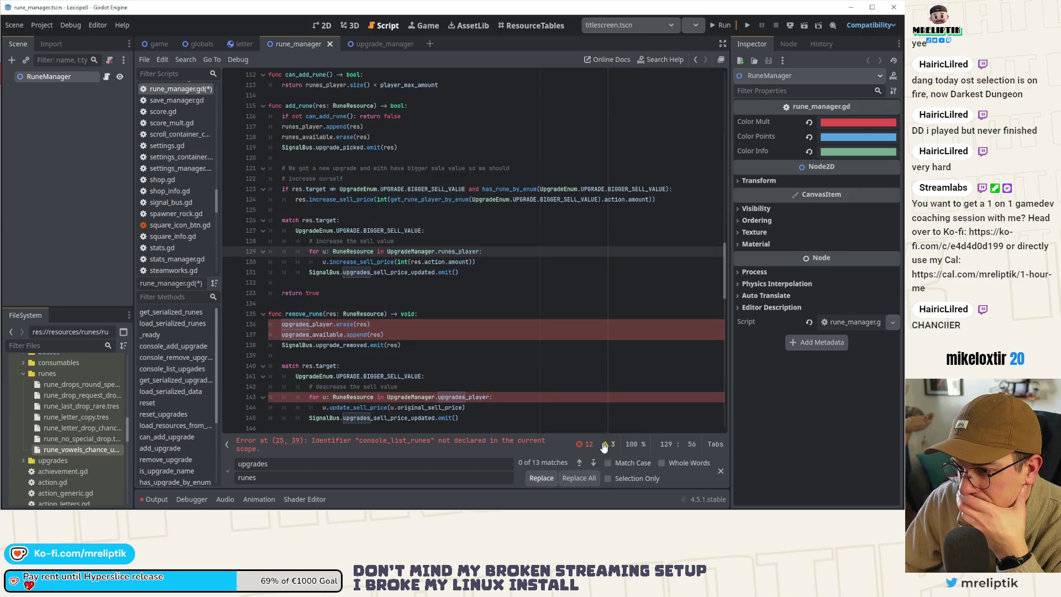
{"action": "left_click", "coordinate": [542, 477]}
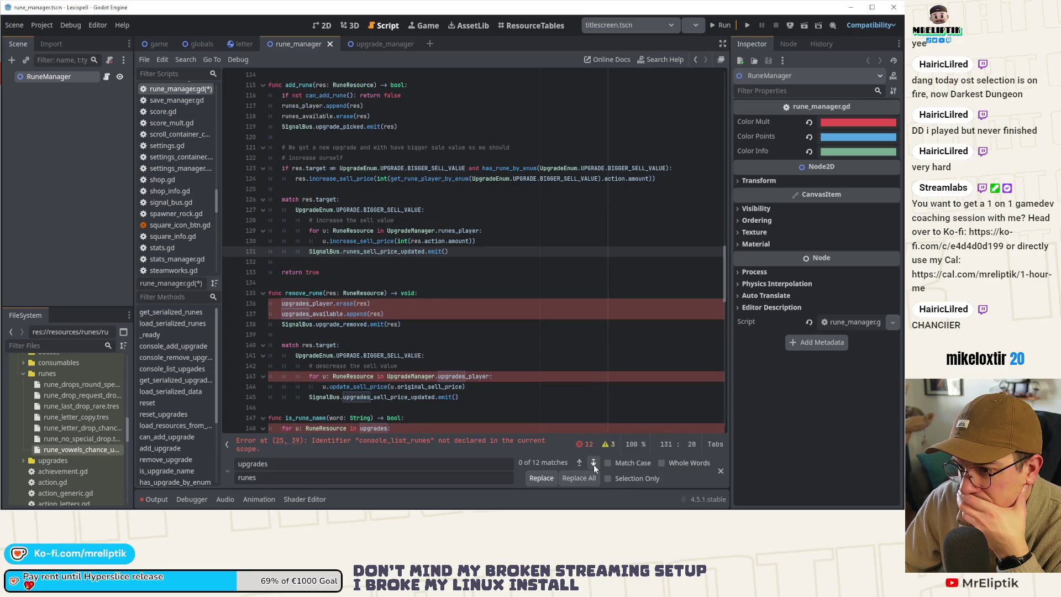
{"action": "left_click", "coordinate": [552, 478]}
{"action": "left_click", "coordinate": [551, 479]}
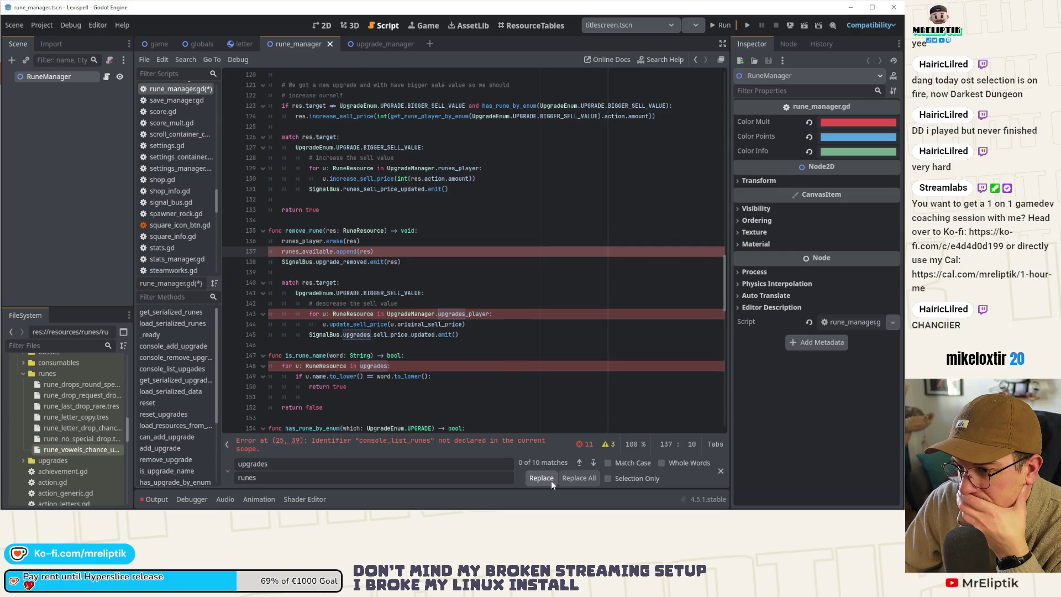
Step: Replace the remaining upgrades and upgrades_player matches on lines 143–192 with runes and runes_player
{"action": "left_click", "coordinate": [591, 462]}
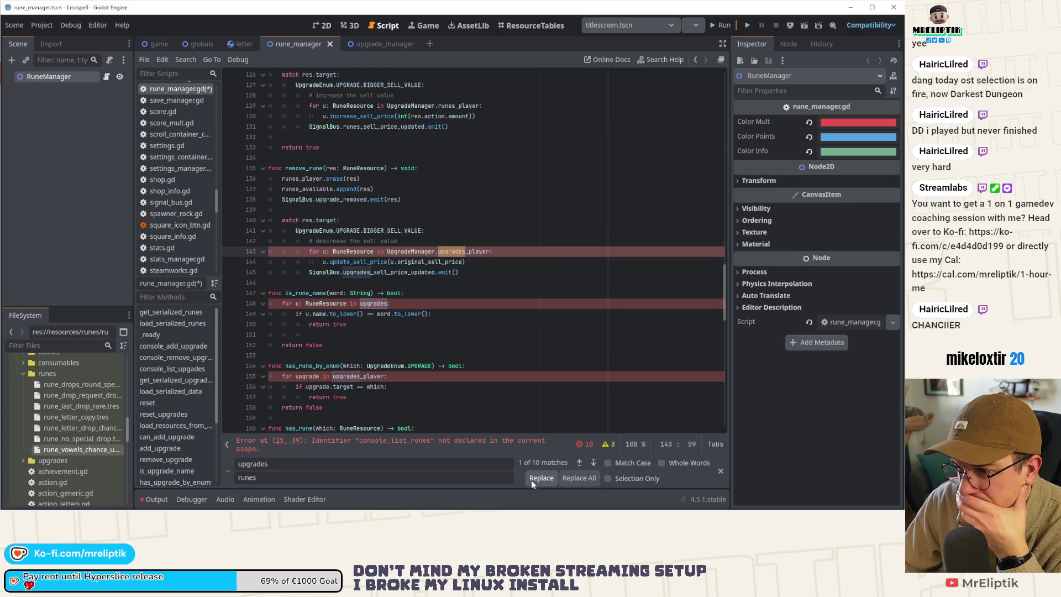
{"action": "left_click", "coordinate": [536, 478]}
{"action": "left_click", "coordinate": [592, 463]}
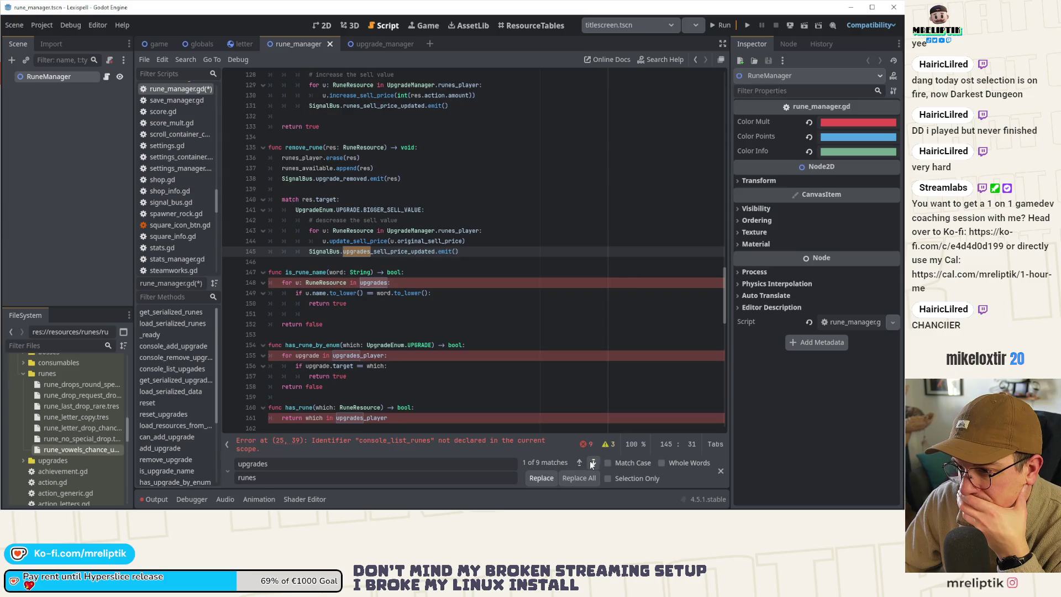
{"action": "left_click", "coordinate": [549, 479]}
{"action": "left_click", "coordinate": [549, 478]}
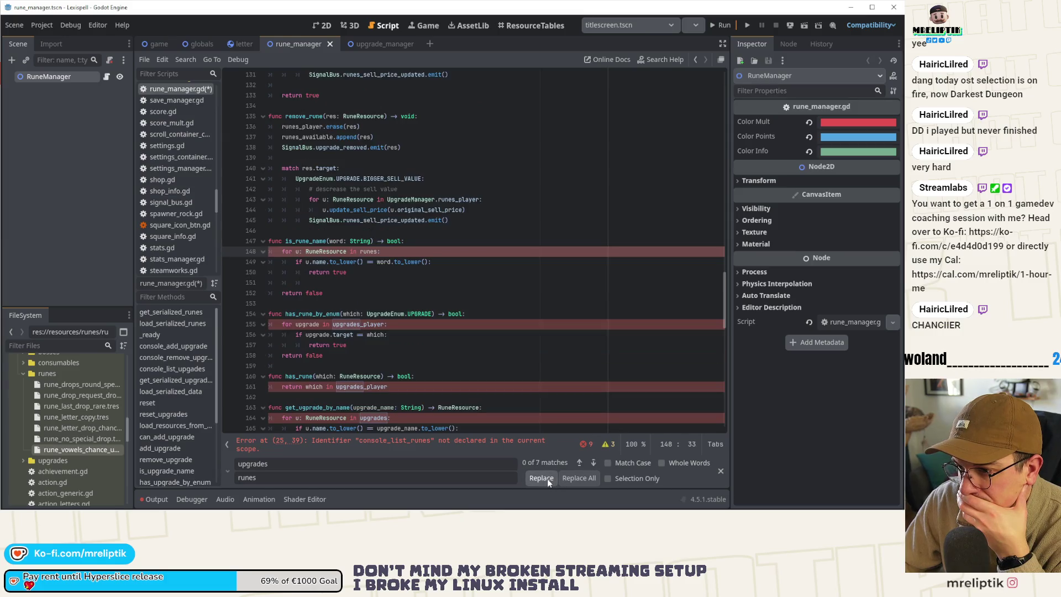
{"action": "left_click", "coordinate": [547, 479]}
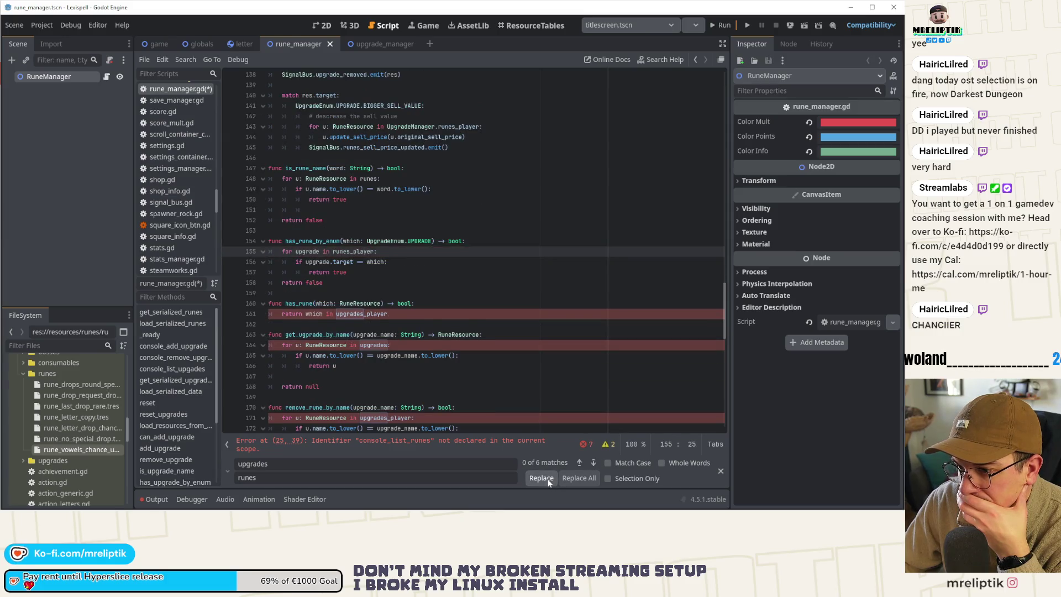
{"action": "left_click", "coordinate": [547, 479]}
{"action": "left_click", "coordinate": [546, 478]}
{"action": "left_click", "coordinate": [547, 479]}
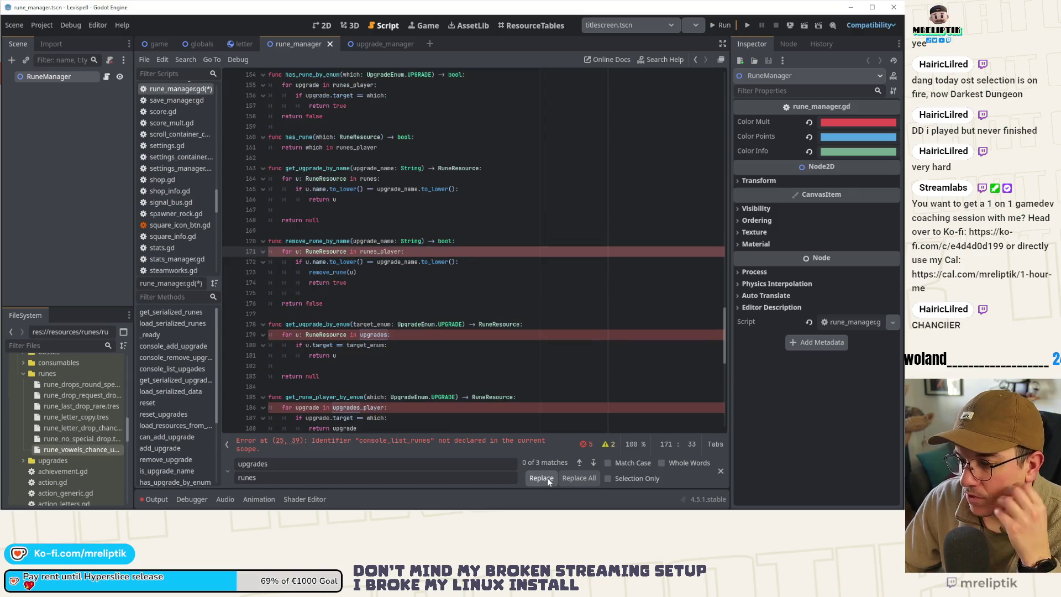
{"action": "left_click", "coordinate": [547, 478]}
{"action": "left_click", "coordinate": [548, 479]}
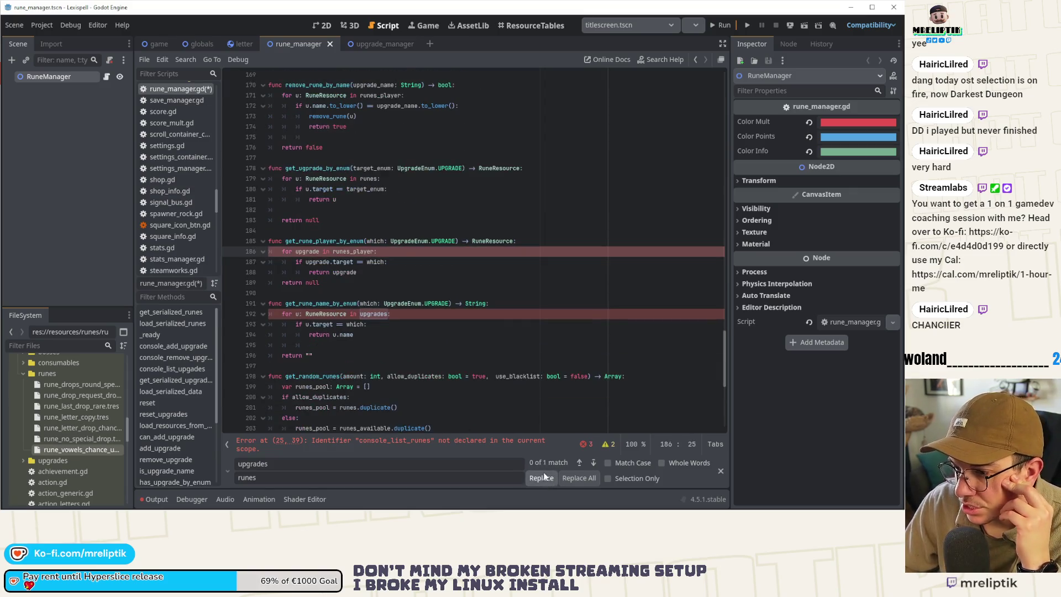
{"action": "left_click", "coordinate": [546, 481]}
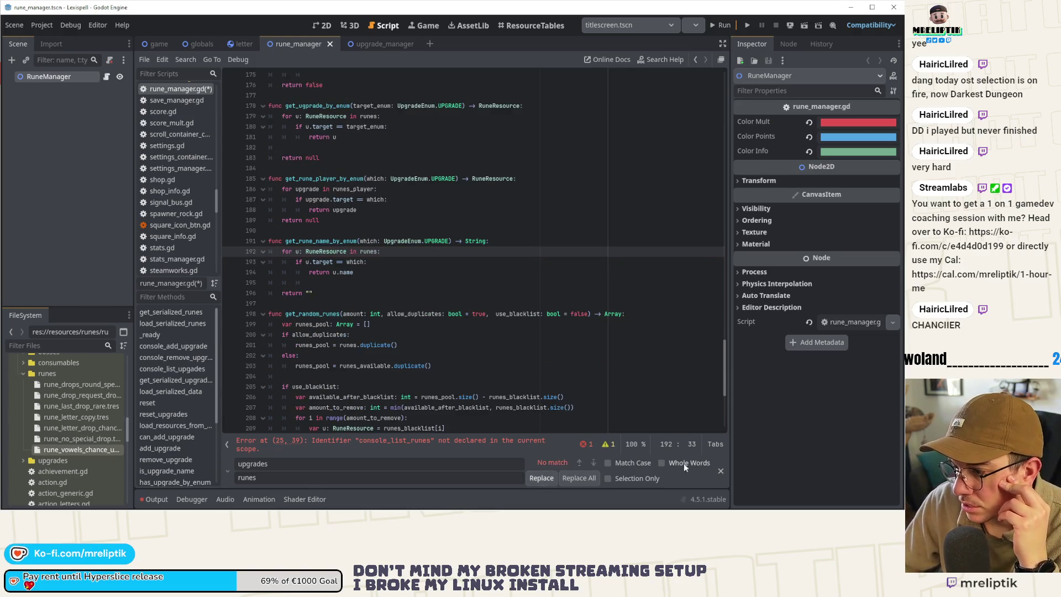
Step: Rename the function to console_list_runes to clear the line 25 error, and save the script
{"action": "left_click", "coordinate": [407, 452]}
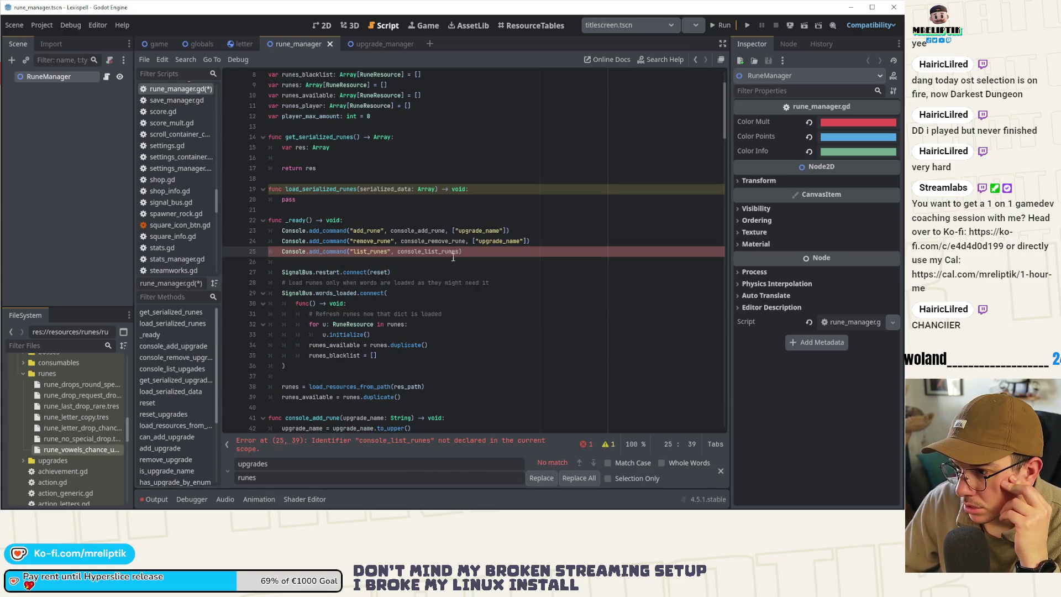
{"action": "scroll", "coordinate": [431, 276], "scroll_direction": "down", "scroll_amount": 2}
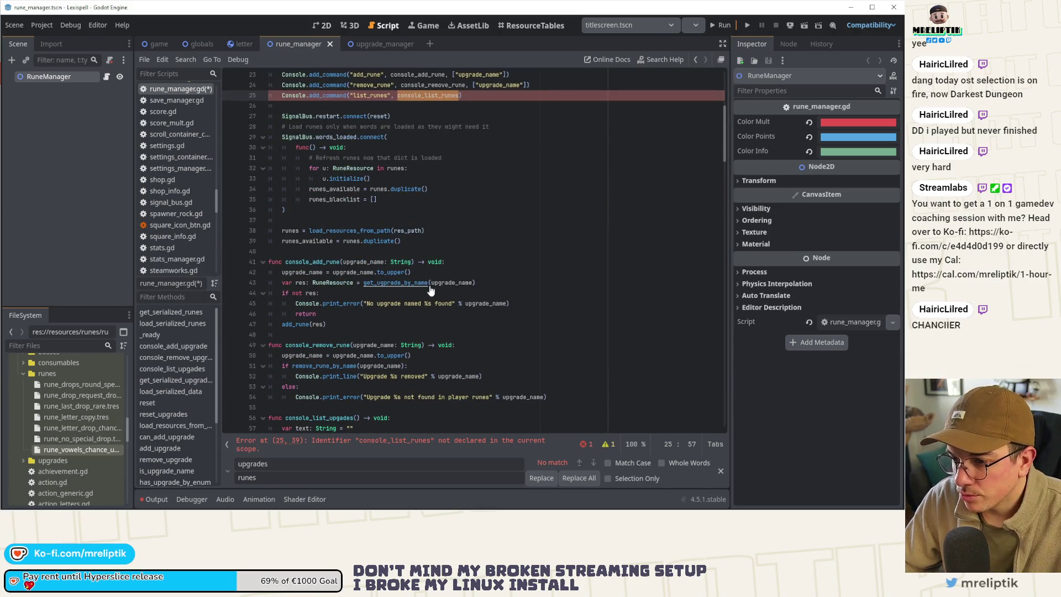
{"action": "left_click_drag", "start_coordinate": [330, 418], "coordinate": [357, 418]}
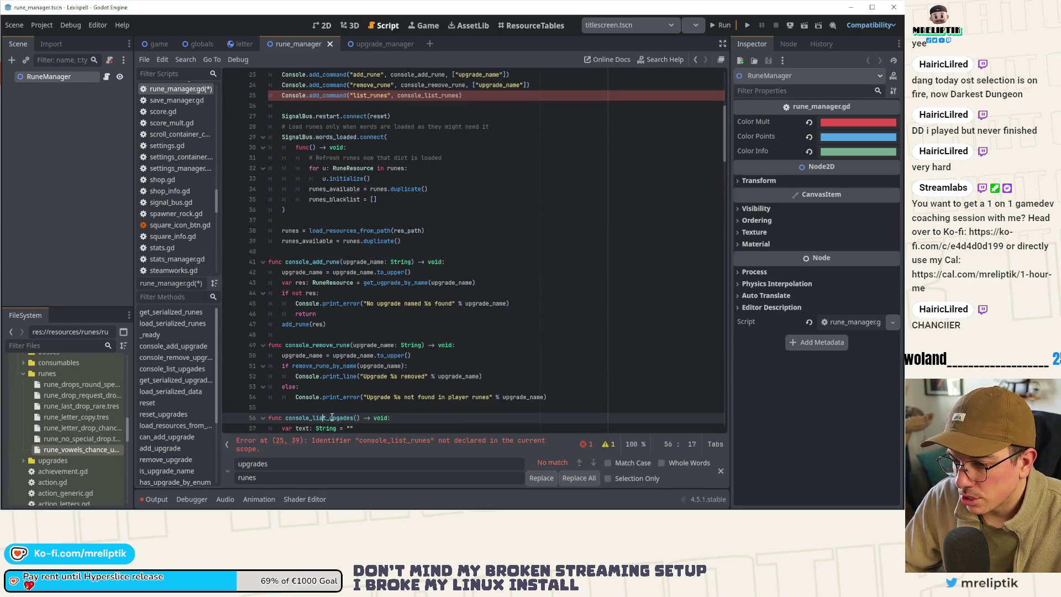
{"action": "type", "text": "runes"}
{"action": "key", "text": "ctrl+s"}
Step: Rename the loop variable upgrade on line 58 to rune and shorten the search term to 'upgrade'
{"action": "scroll", "coordinate": [397, 374], "scroll_direction": "down", "scroll_amount": 2}
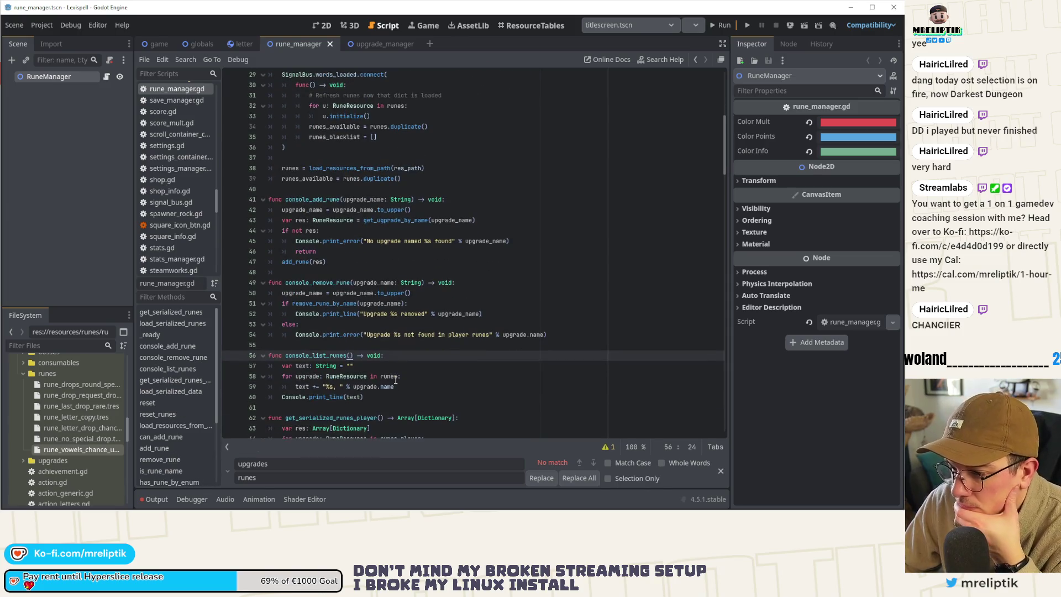
{"action": "double_click", "coordinate": [309, 377]}
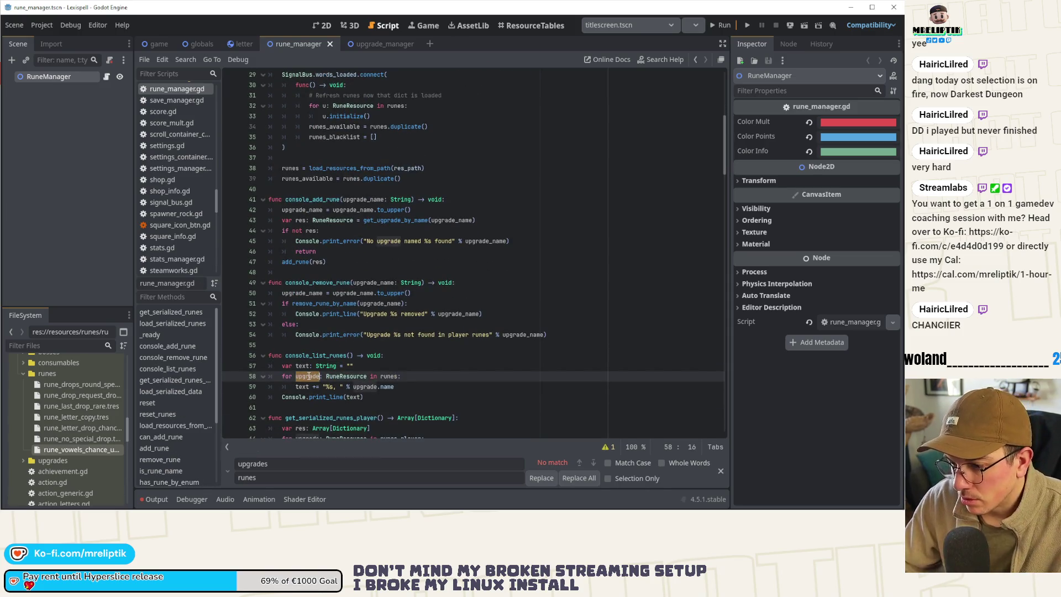
{"action": "type", "text": "rune"}
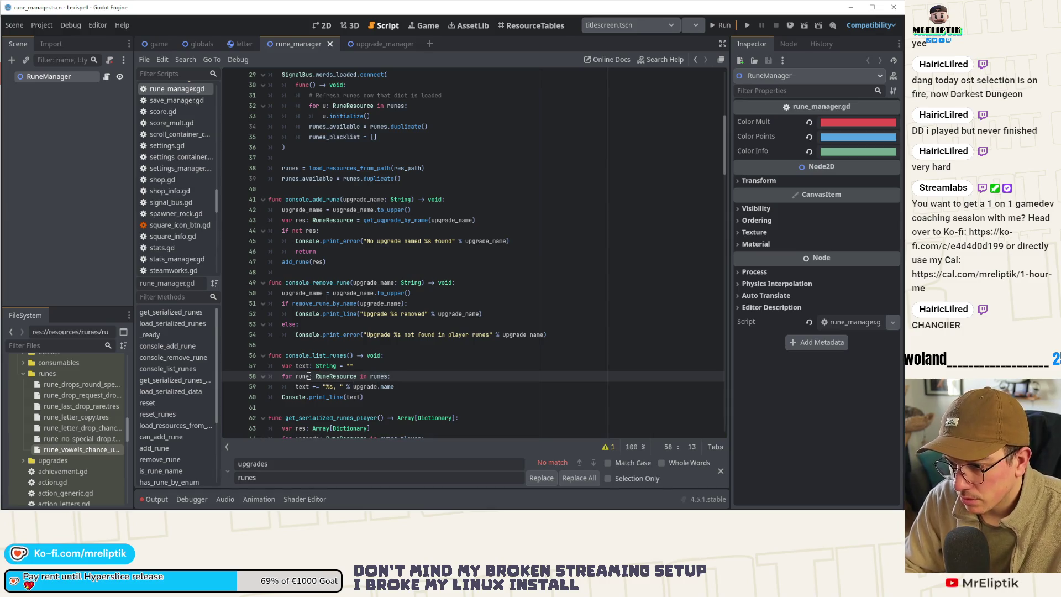
{"action": "left_click", "coordinate": [290, 467]}
{"action": "key", "text": "BackSpace"}
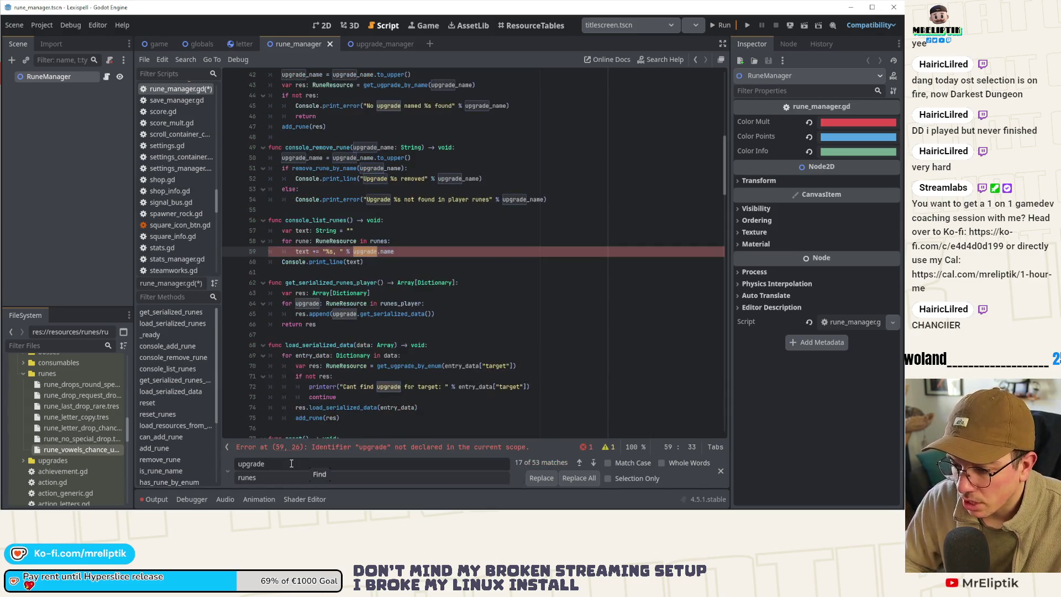
Step: Replace singular upgrade with rune, giving rune.name, the line 72 'Cant find rune' message, and SignalBus.rune_picked
{"action": "left_click", "coordinate": [334, 474]}
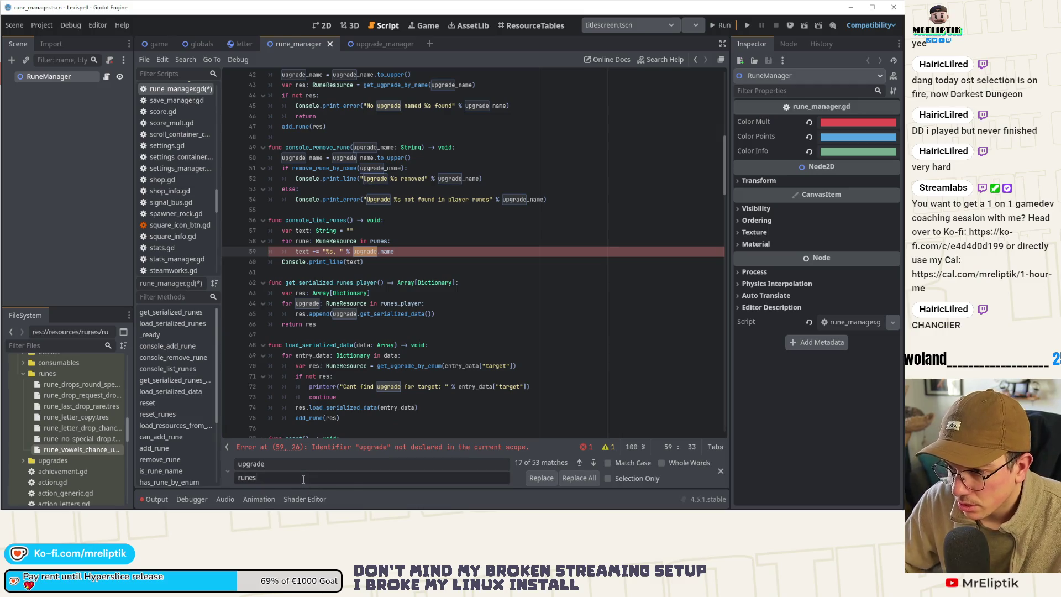
{"action": "key", "text": "BackSpace"}
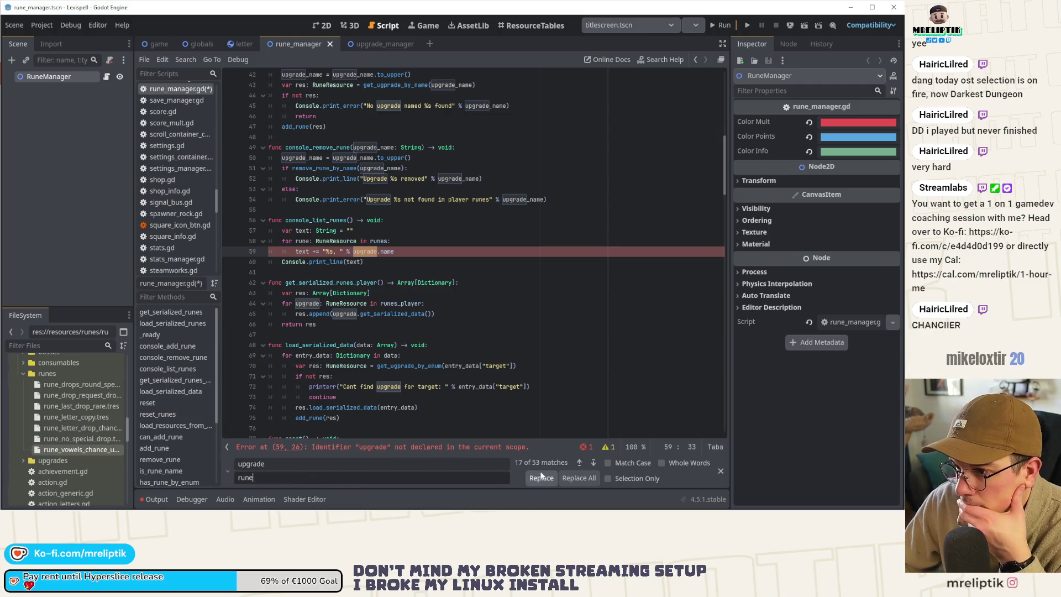
{"action": "left_click", "coordinate": [541, 477]}
{"action": "left_click", "coordinate": [541, 478]}
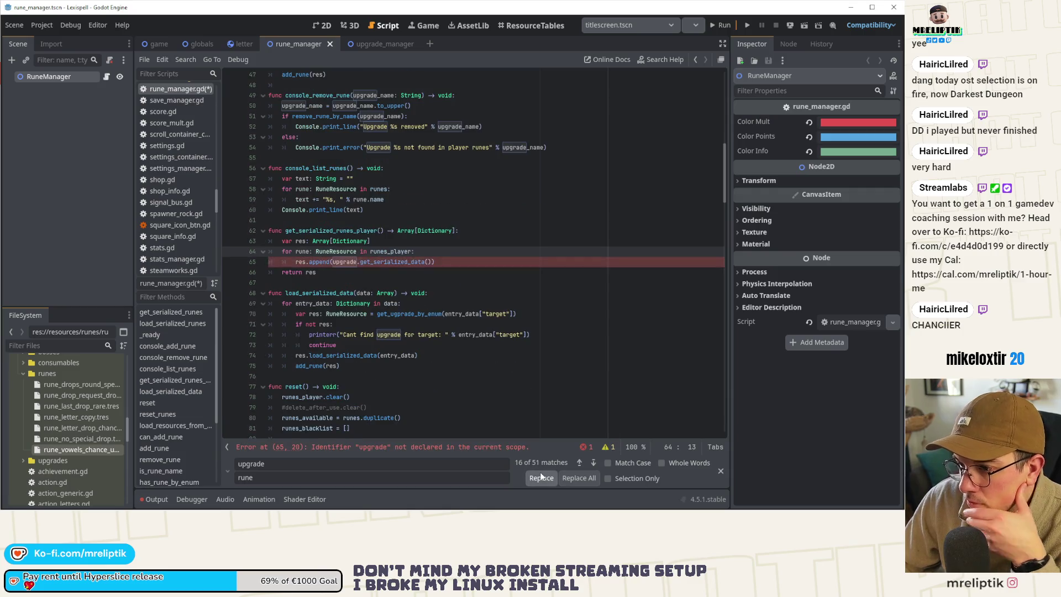
{"action": "left_click", "coordinate": [541, 477]}
{"action": "left_click", "coordinate": [540, 478]}
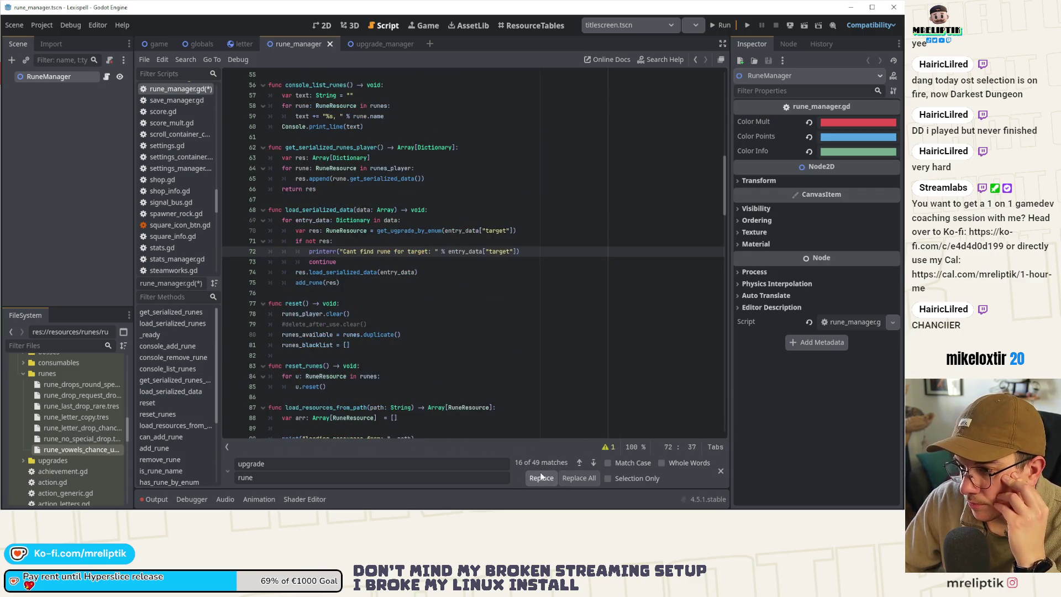
{"action": "left_click", "coordinate": [590, 468]}
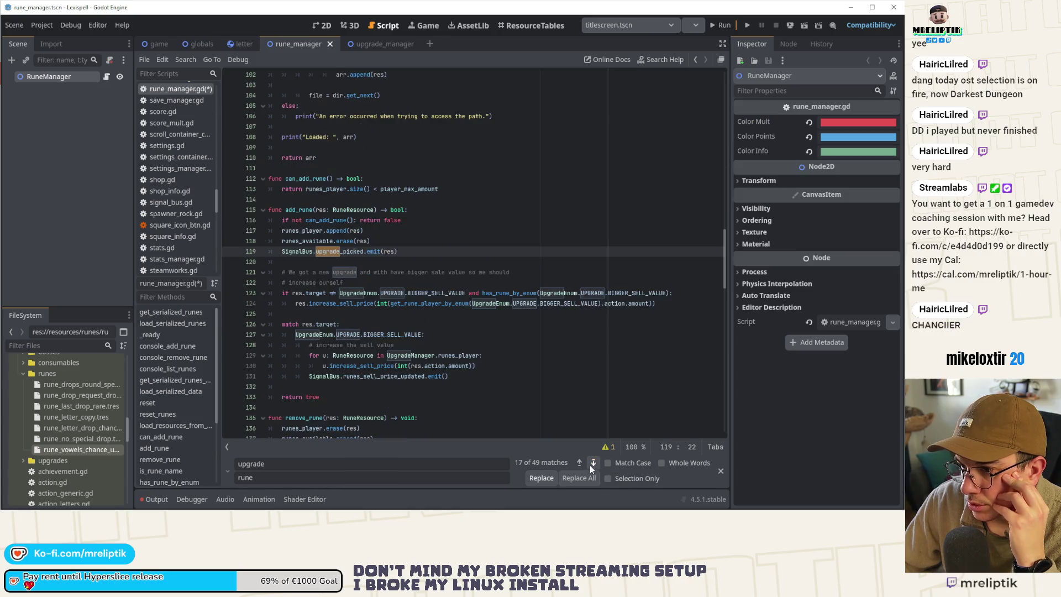
{"action": "left_click", "coordinate": [544, 476]}
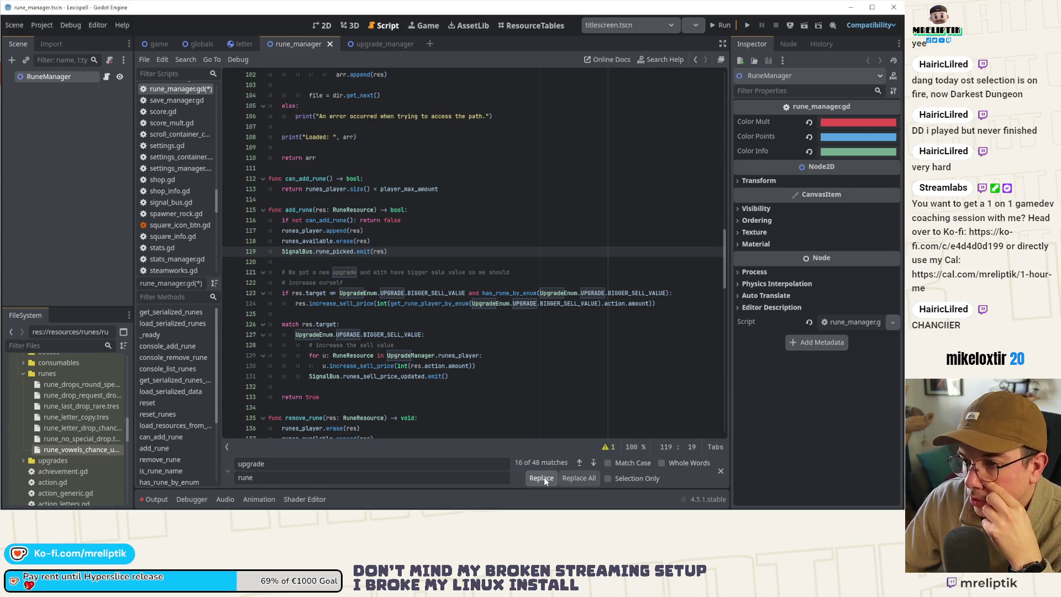
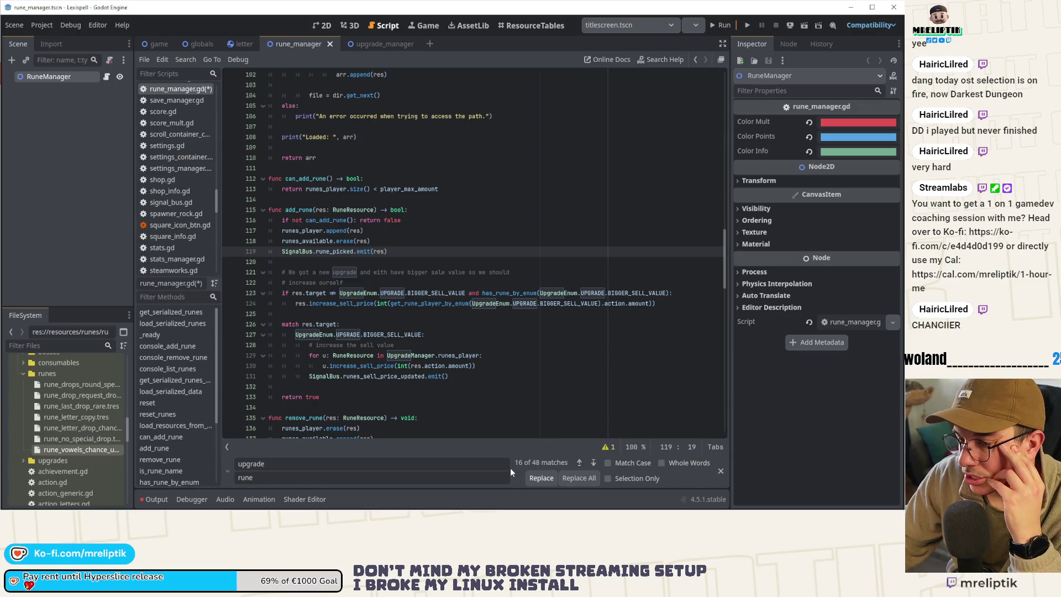
Step: With Match Case on, replace lowercase 'upgrade' with 'rune' on lines 121, 138, 155, 156 and onward
{"action": "left_click", "coordinate": [621, 465]}
{"action": "left_click", "coordinate": [545, 478]}
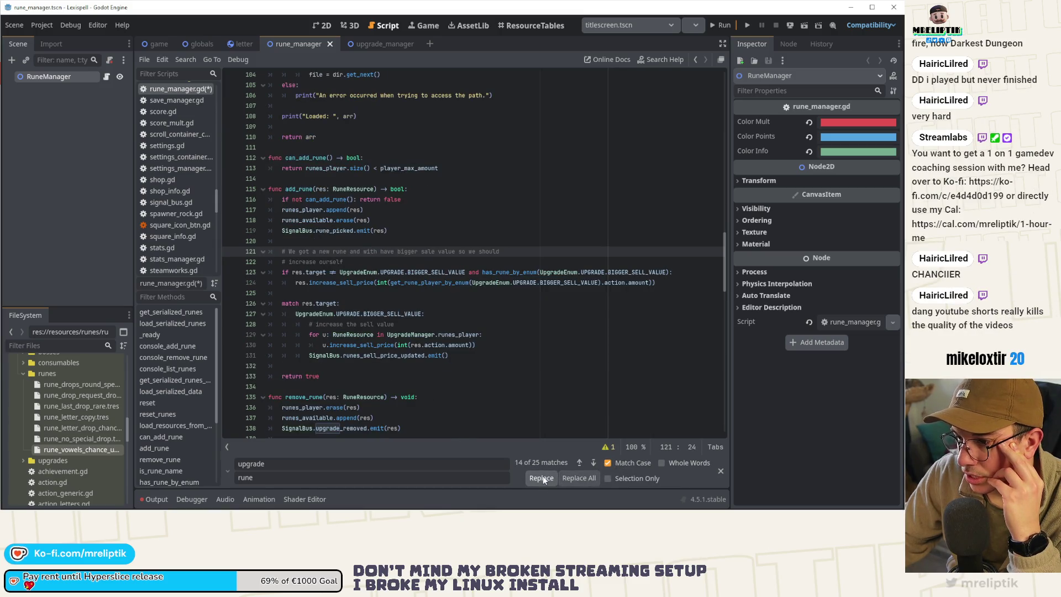
{"action": "left_click", "coordinate": [594, 462]}
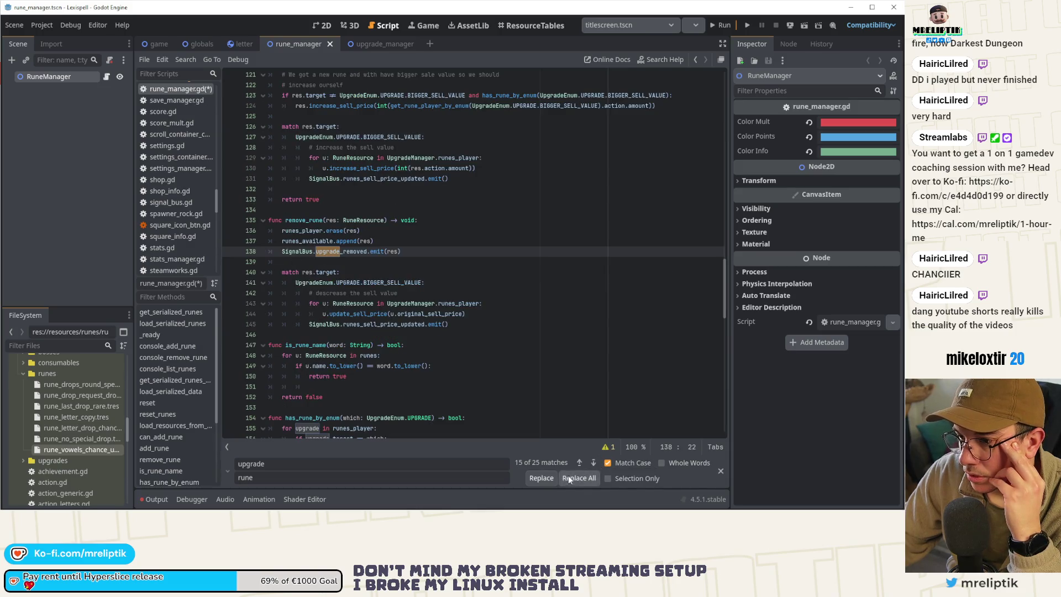
{"action": "left_click", "coordinate": [539, 479]}
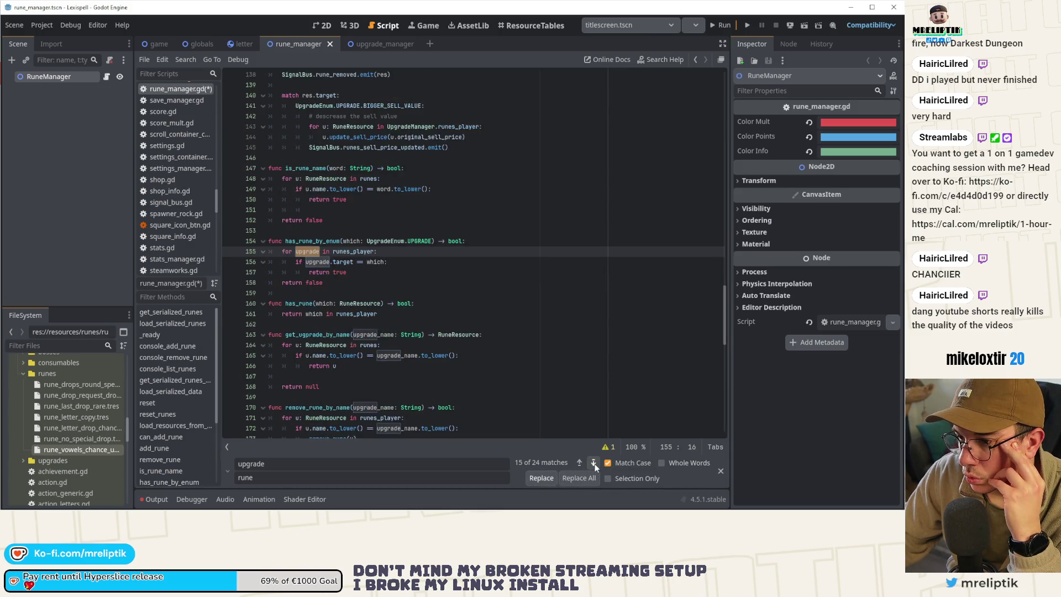
{"action": "left_click", "coordinate": [541, 479]}
{"action": "left_click", "coordinate": [543, 479]}
{"action": "left_click", "coordinate": [541, 478]}
{"action": "left_click", "coordinate": [542, 479]}
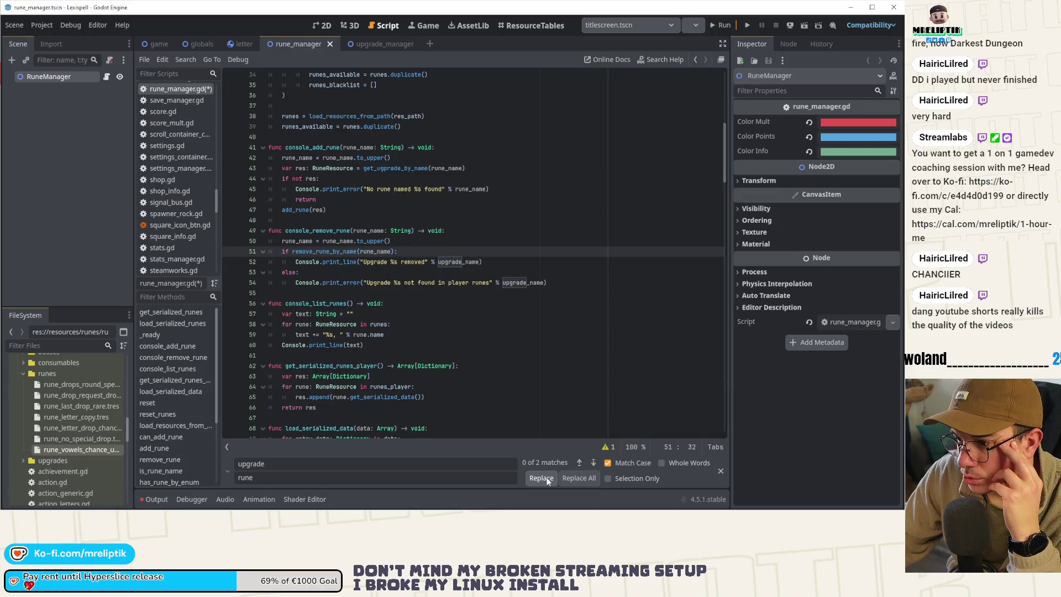
{"action": "left_click", "coordinate": [542, 478]}
{"action": "left_click", "coordinate": [542, 478]}
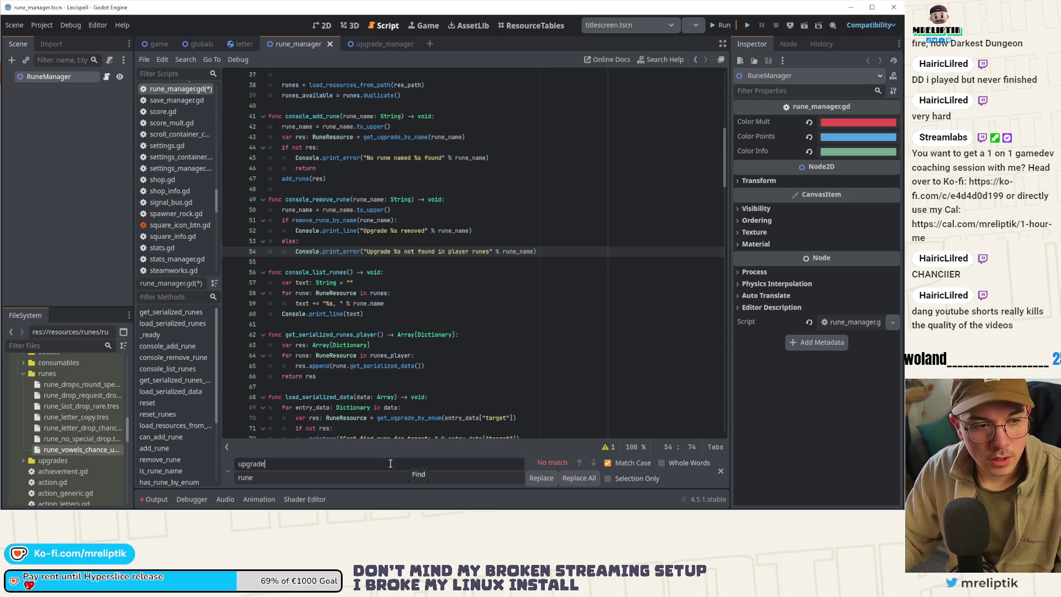
Step: Change the search term to 'Upgrade' and the replacement to 'Rune'
{"action": "key", "text": "ctrl+f"}
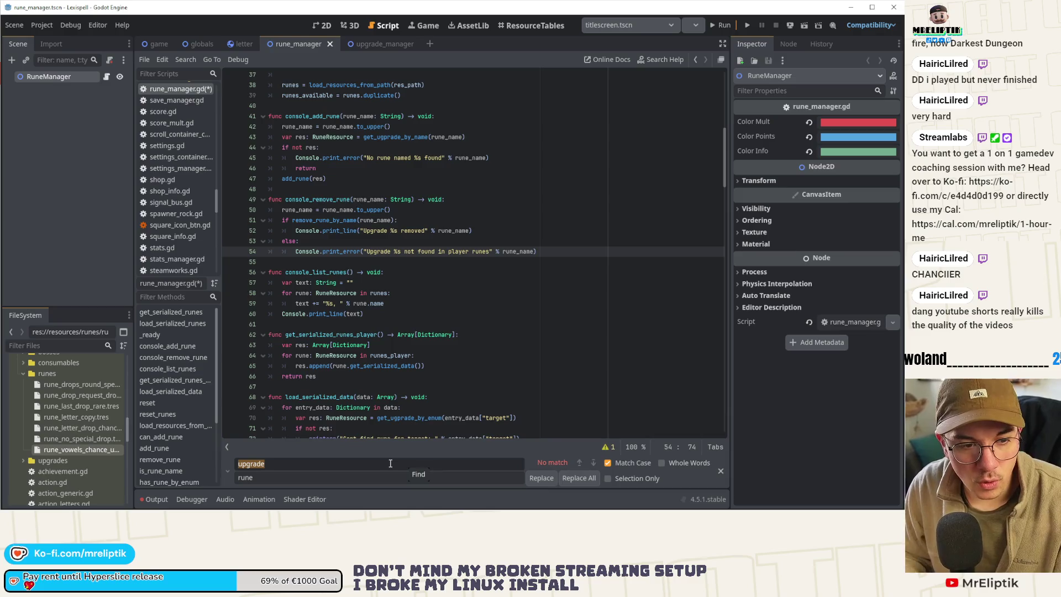
{"action": "left_click", "coordinate": [390, 463]}
{"action": "key", "text": "Home"}
{"action": "key", "text": "Delete"}
{"action": "type", "text": "U"}
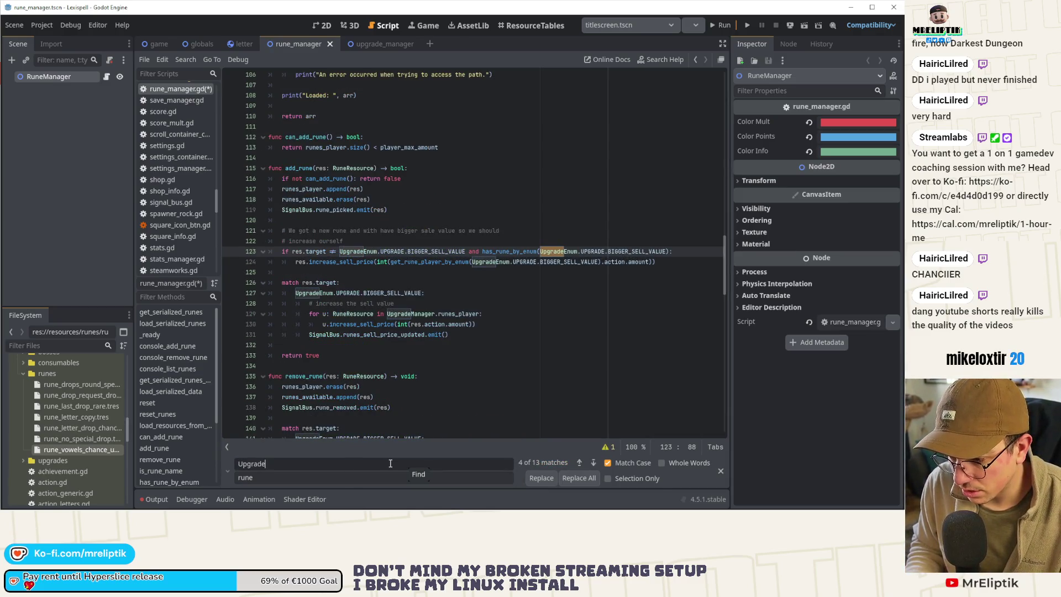
{"action": "key", "text": "Tab"}
{"action": "key", "text": "BackSpace"}
{"action": "type", "text": "R"}
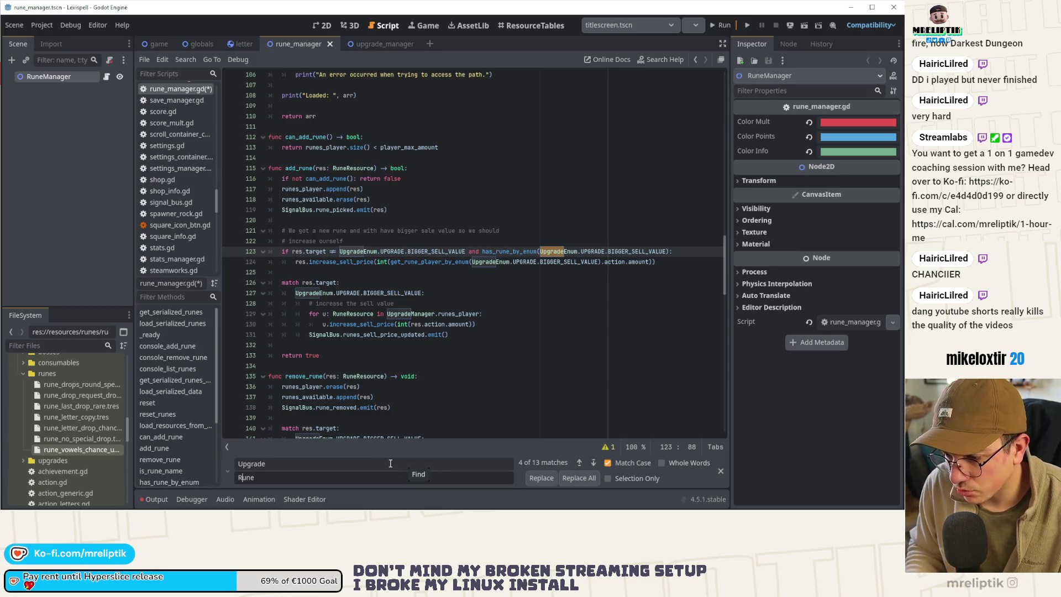
Step: Replace Upgrade with Rune on lines 123–143, including UpgradeEnum and UpgradeManager
{"action": "left_click", "coordinate": [542, 477]}
{"action": "left_click", "coordinate": [542, 478]}
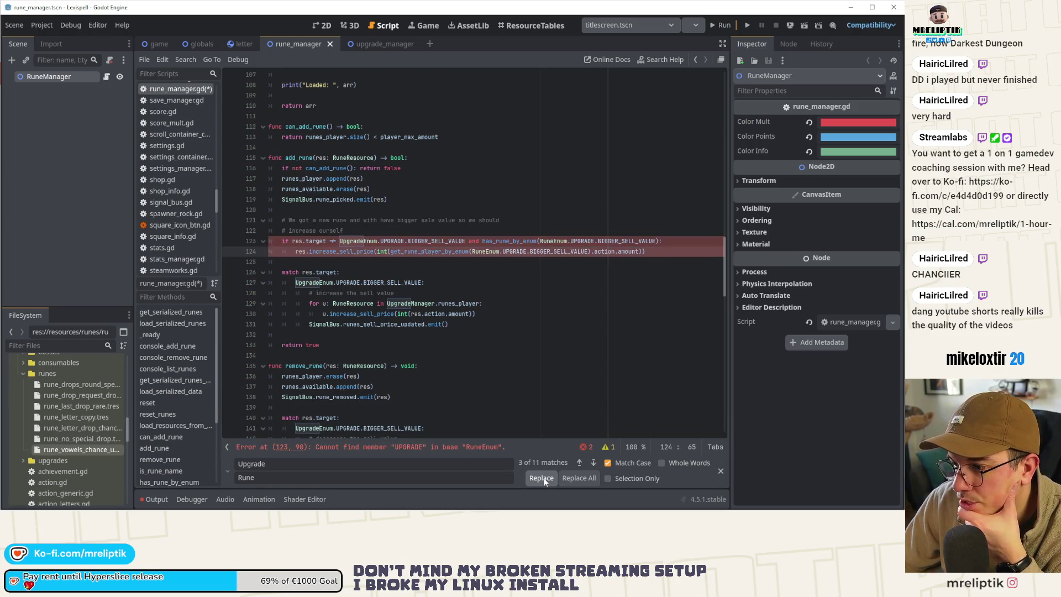
{"action": "left_click", "coordinate": [543, 478]}
{"action": "left_click", "coordinate": [543, 479]}
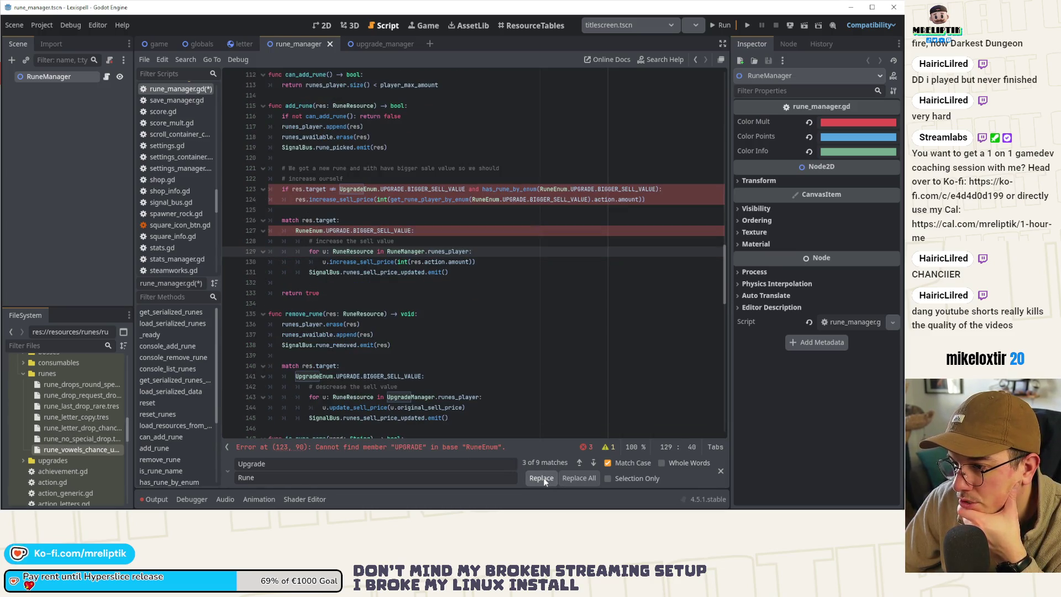
{"action": "left_click", "coordinate": [578, 464]}
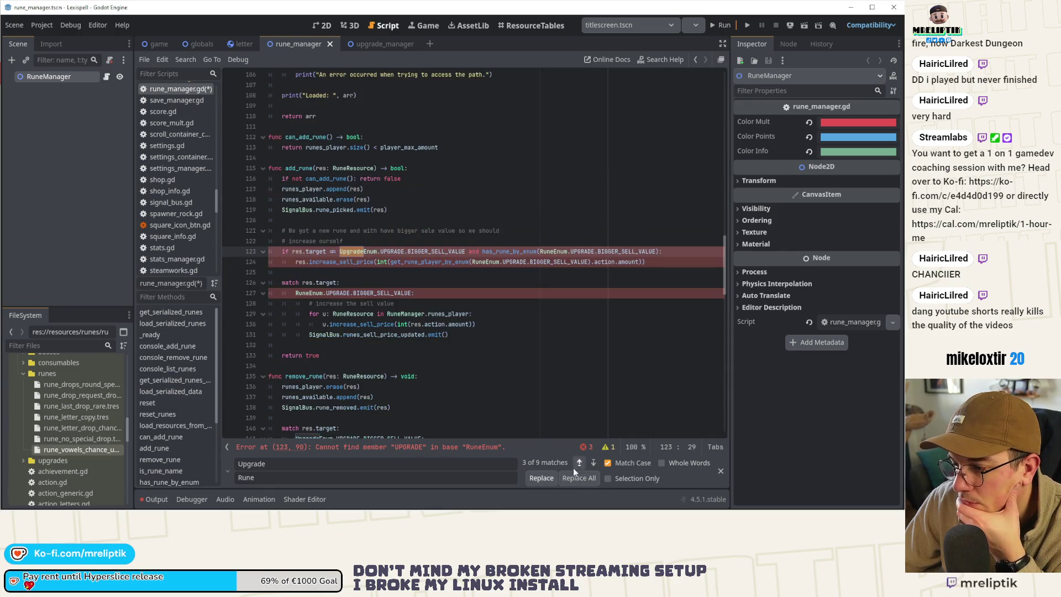
{"action": "left_click", "coordinate": [543, 479]}
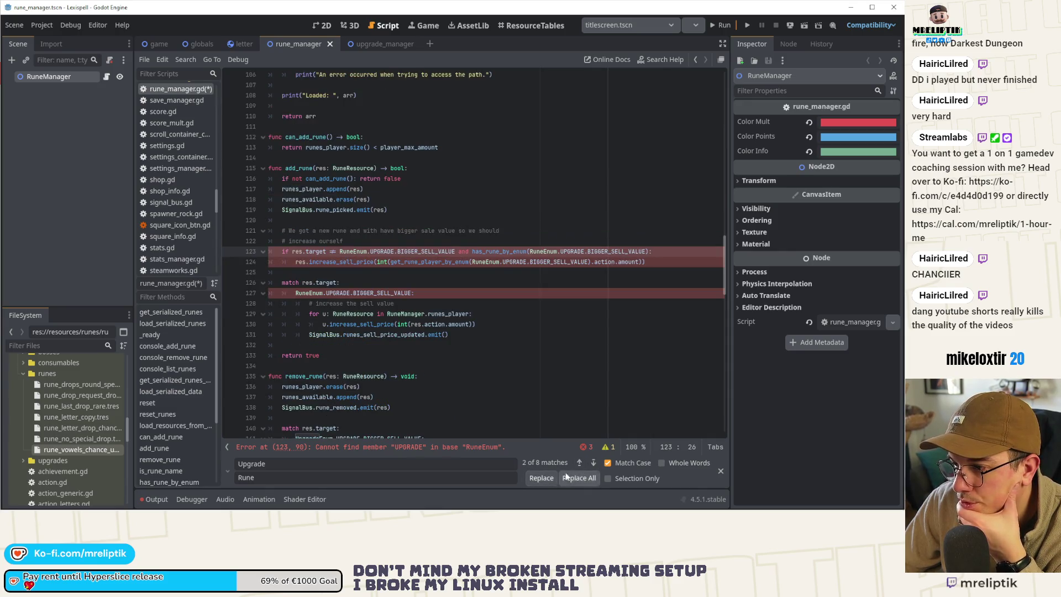
{"action": "left_click", "coordinate": [595, 461]}
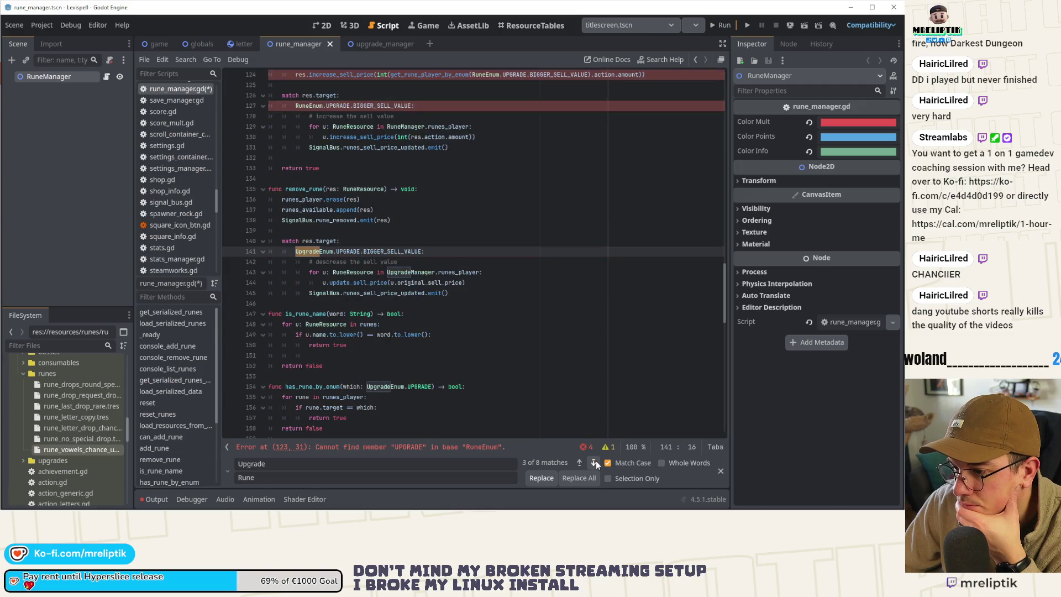
{"action": "left_click", "coordinate": [552, 474]}
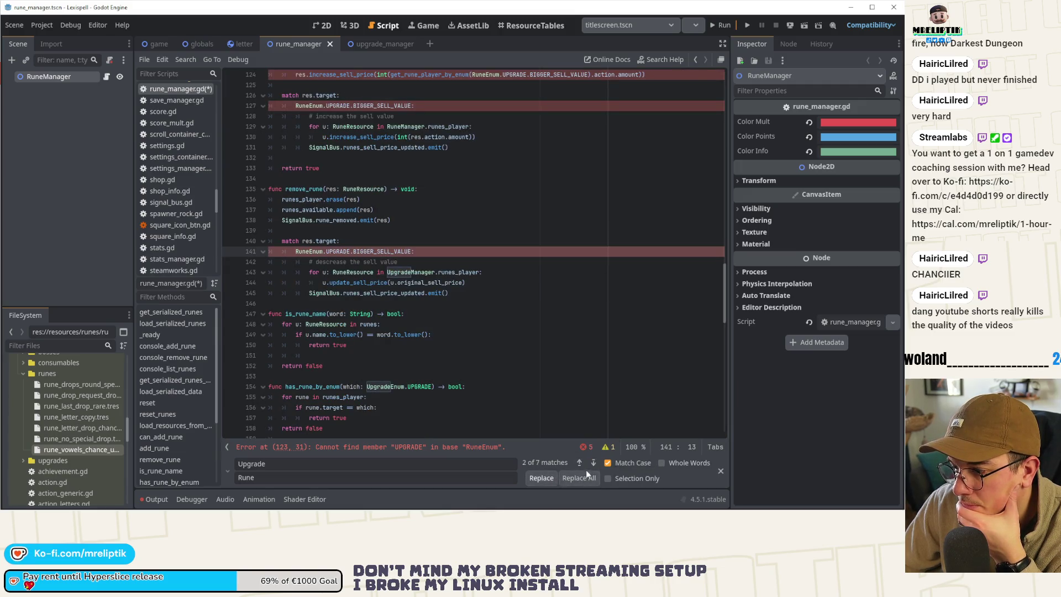
{"action": "left_click", "coordinate": [595, 464]}
{"action": "left_click", "coordinate": [554, 476]}
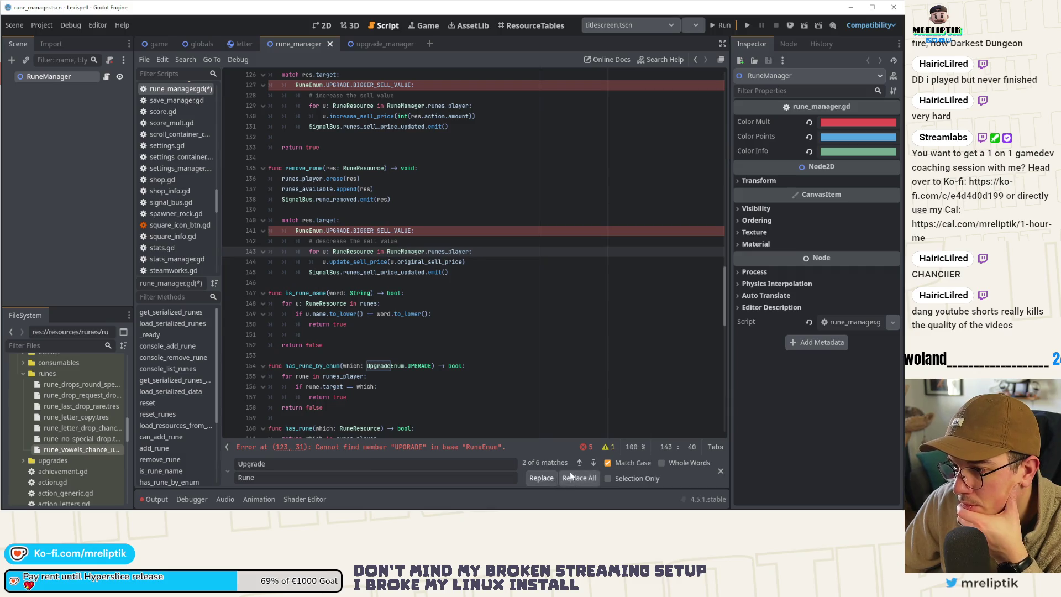
{"action": "left_click", "coordinate": [594, 462]}
Step: Change UpgradeEnum to RuneEnum on lines 154–191 and Upgrade to Rune in the line 52 and 54 messages
{"action": "left_click", "coordinate": [555, 474]}
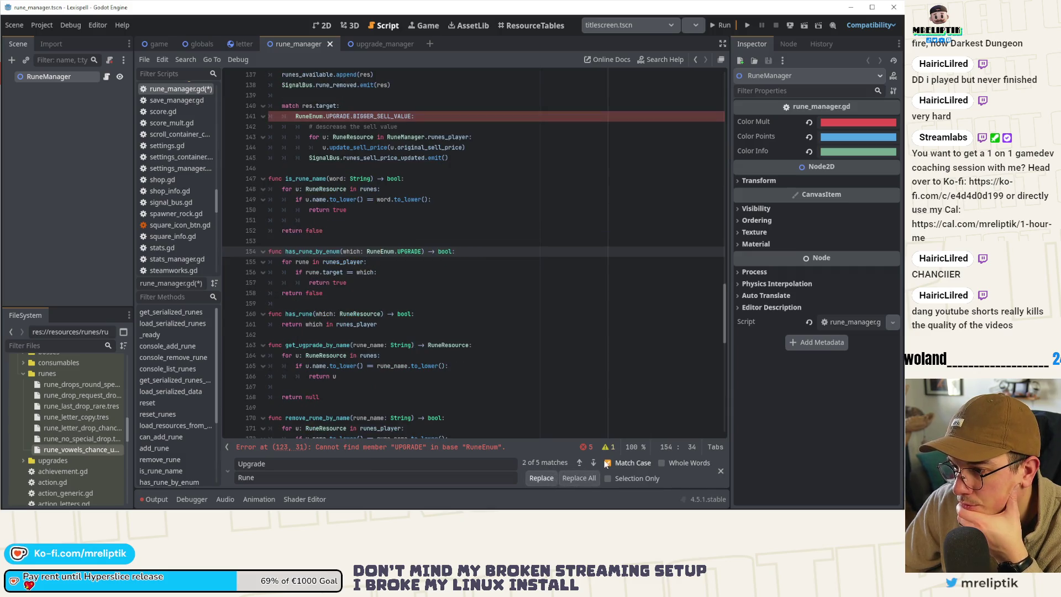
{"action": "left_click", "coordinate": [592, 463]}
{"action": "left_click", "coordinate": [547, 476]}
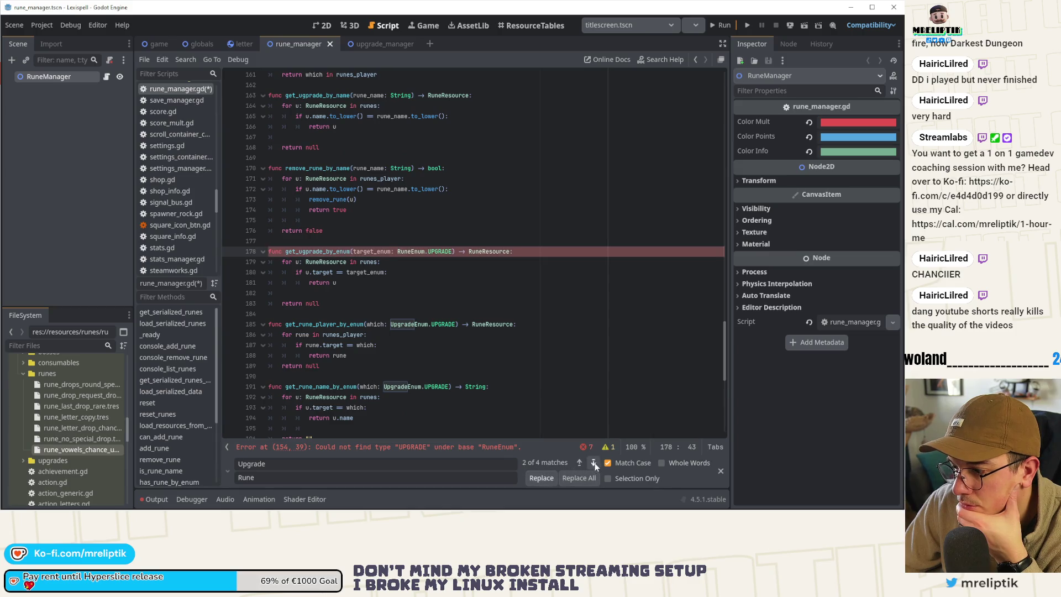
{"action": "left_click", "coordinate": [593, 462]}
{"action": "left_click", "coordinate": [552, 476]}
{"action": "left_click", "coordinate": [544, 478]}
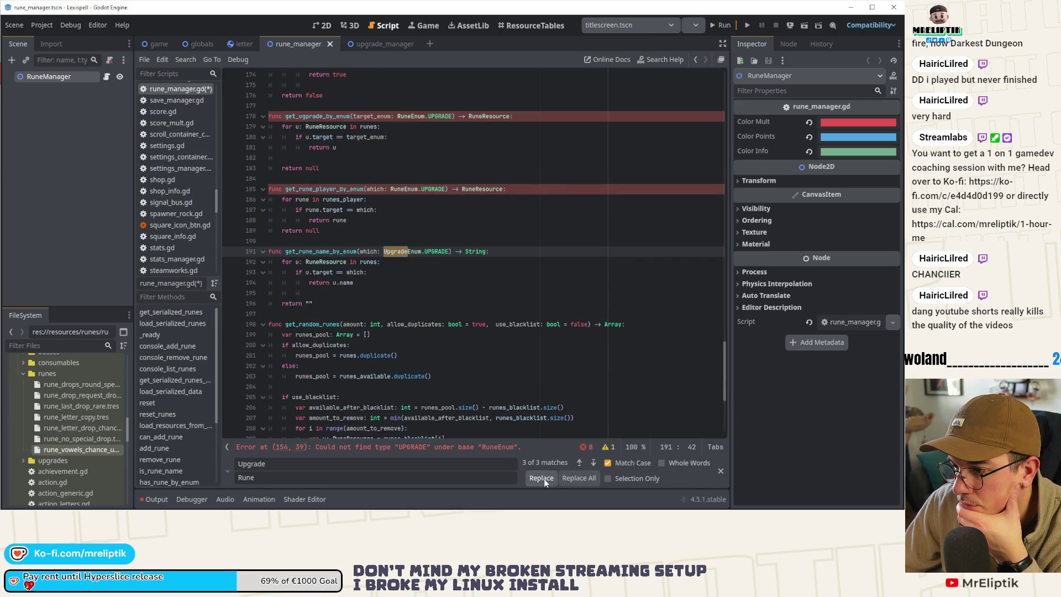
{"action": "left_click", "coordinate": [592, 464]}
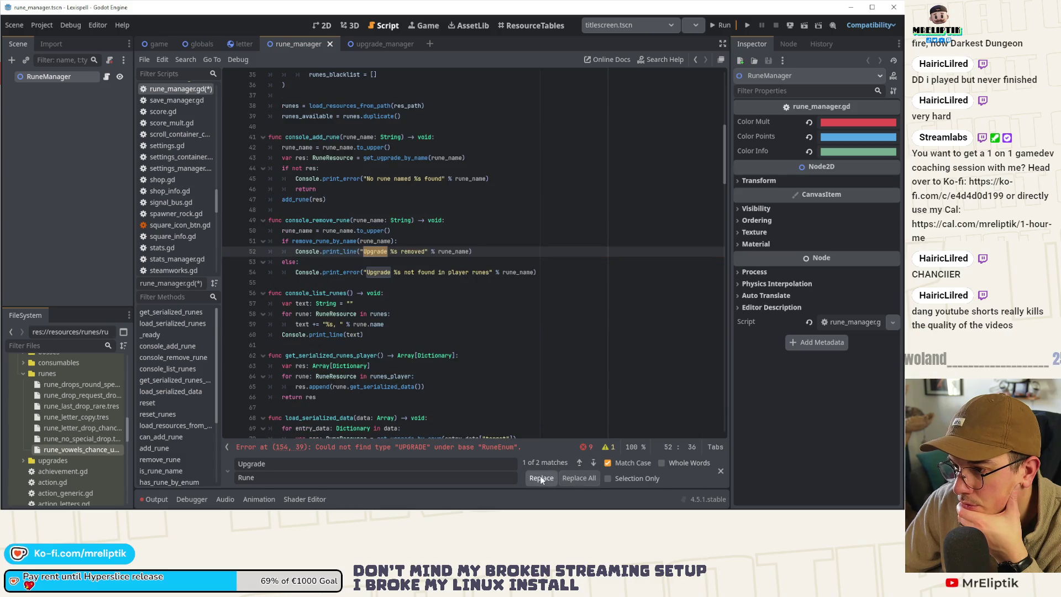
{"action": "left_click", "coordinate": [554, 477]}
{"action": "left_click", "coordinate": [579, 463]}
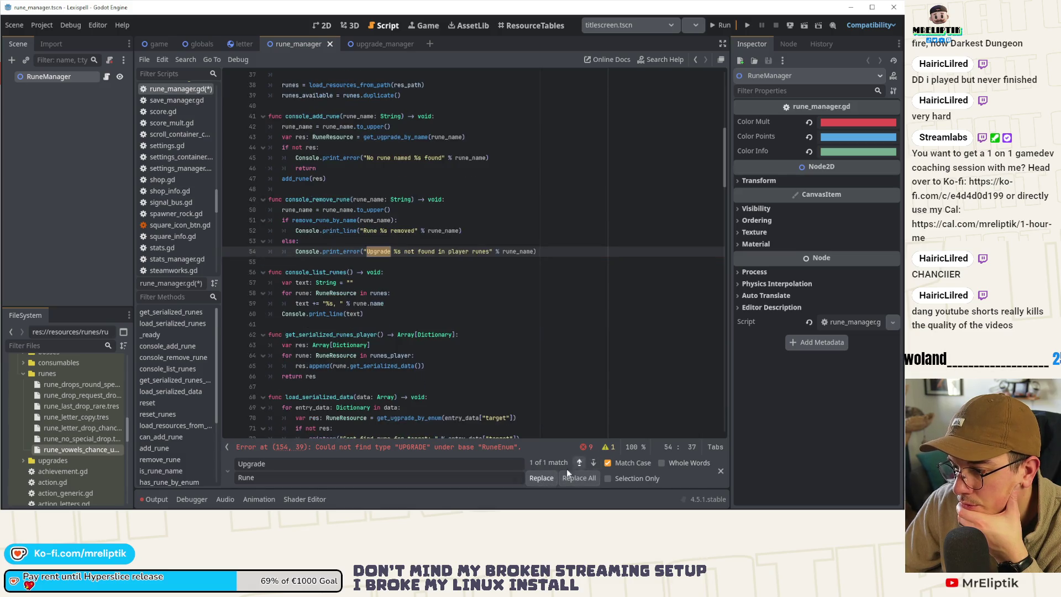
{"action": "left_click", "coordinate": [541, 478]}
Step: Jump to the error on line 154 and change the search term to '.UPGRADE'
{"action": "left_click", "coordinate": [287, 446]}
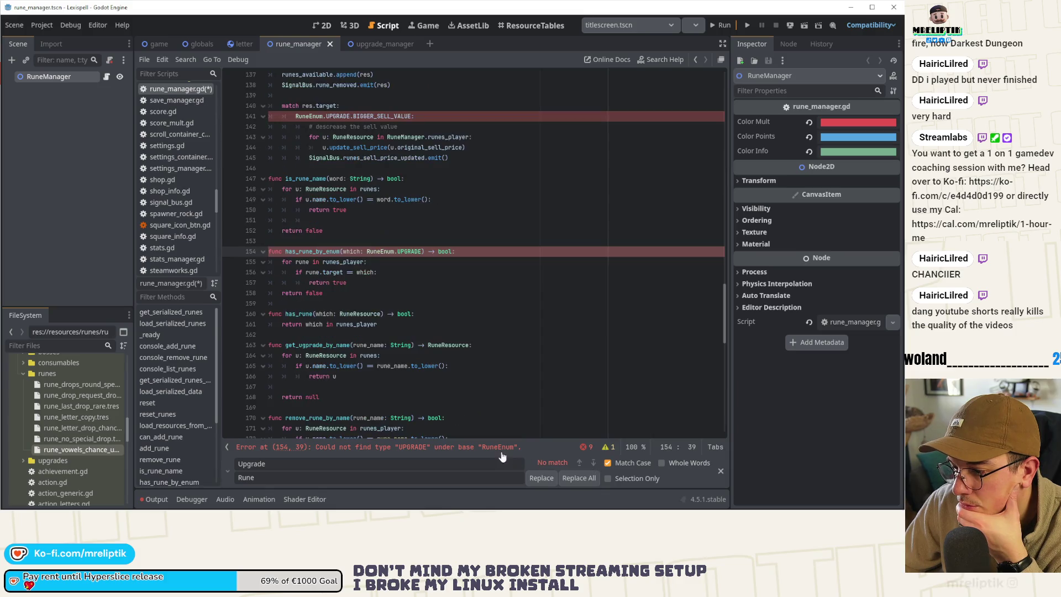
{"action": "left_click", "coordinate": [277, 475]}
{"action": "double_click", "coordinate": [278, 464]}
{"action": "type", "text": ".UPGRADE"}
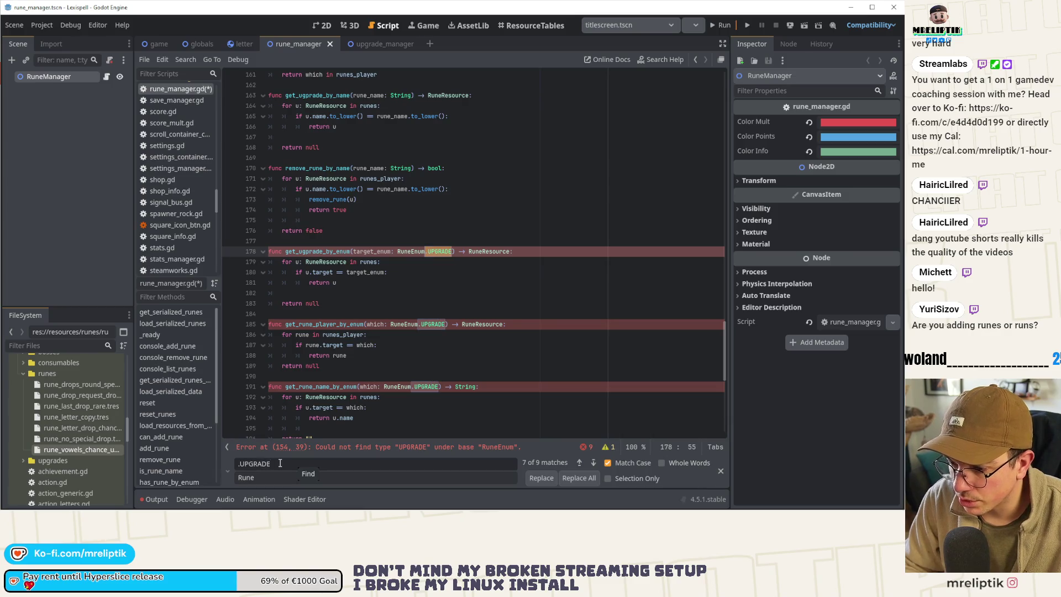
Step: Set the replacement to '.TARGET' and replace UPGRADE on lines 178, 185 and 191
{"action": "key", "text": "Tab"}
{"action": "key", "text": "ctrl+a"}
{"action": "type", "text": ".TARGET"}
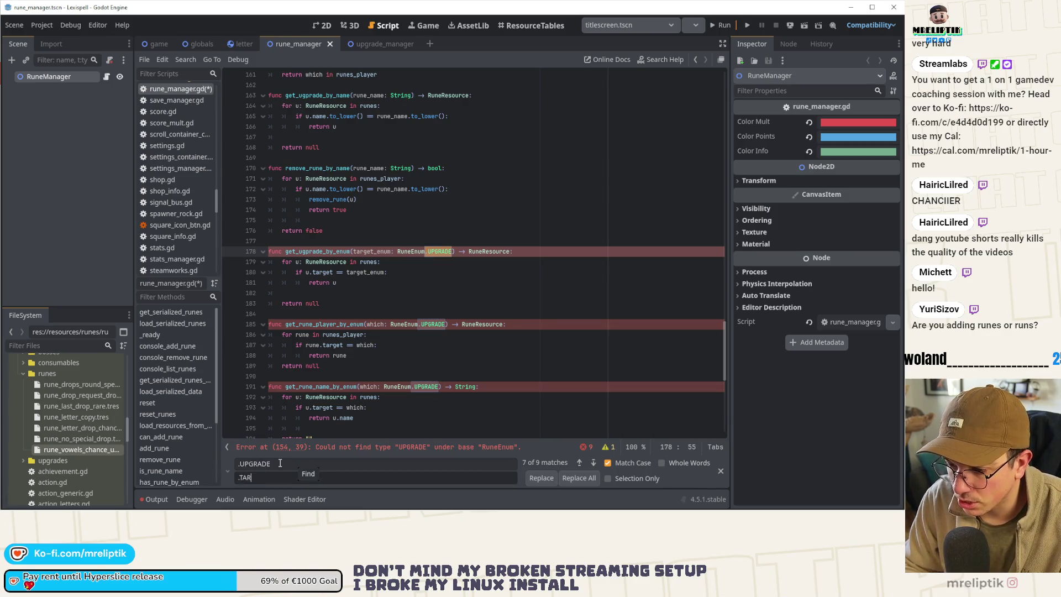
{"action": "left_click", "coordinate": [539, 478]}
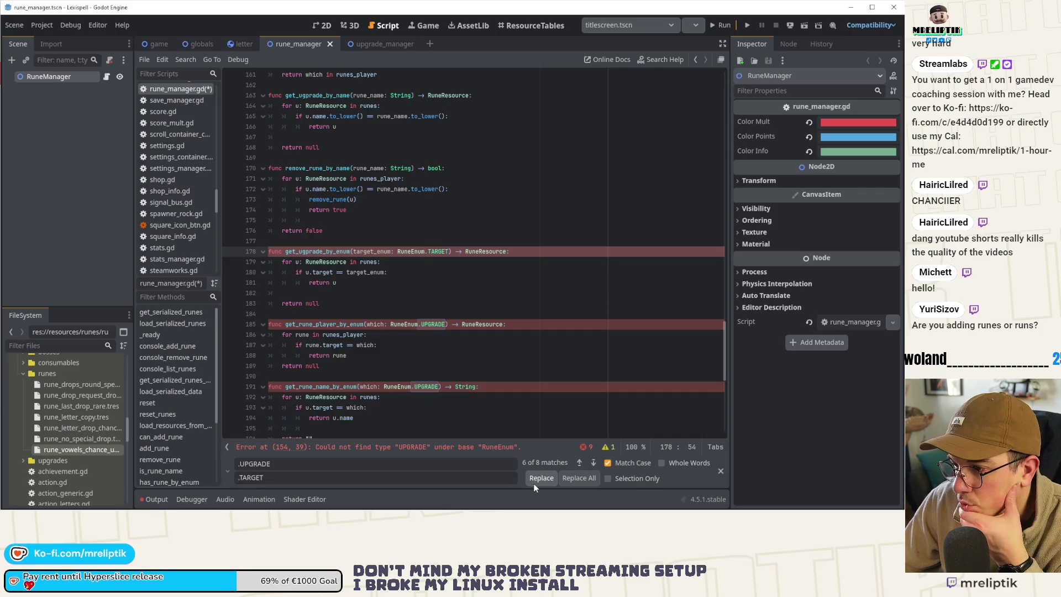
{"action": "left_click", "coordinate": [539, 478]}
{"action": "left_click", "coordinate": [539, 478]}
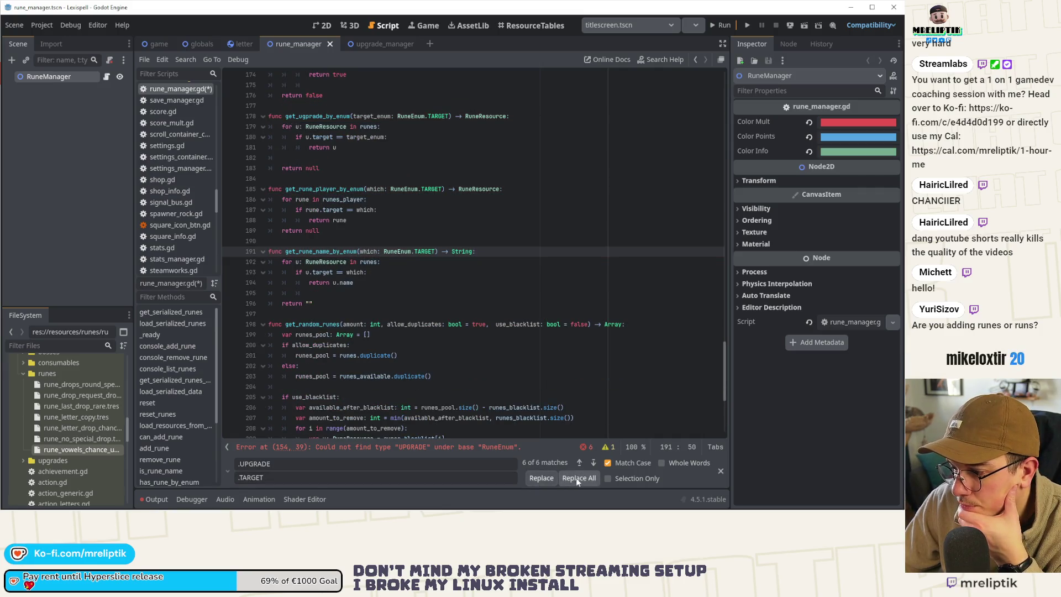
Step: Replace the remaining UPGRADE matches on lines 123, 124, 127 and 141, then go to the line 123 error
{"action": "left_click", "coordinate": [539, 479]}
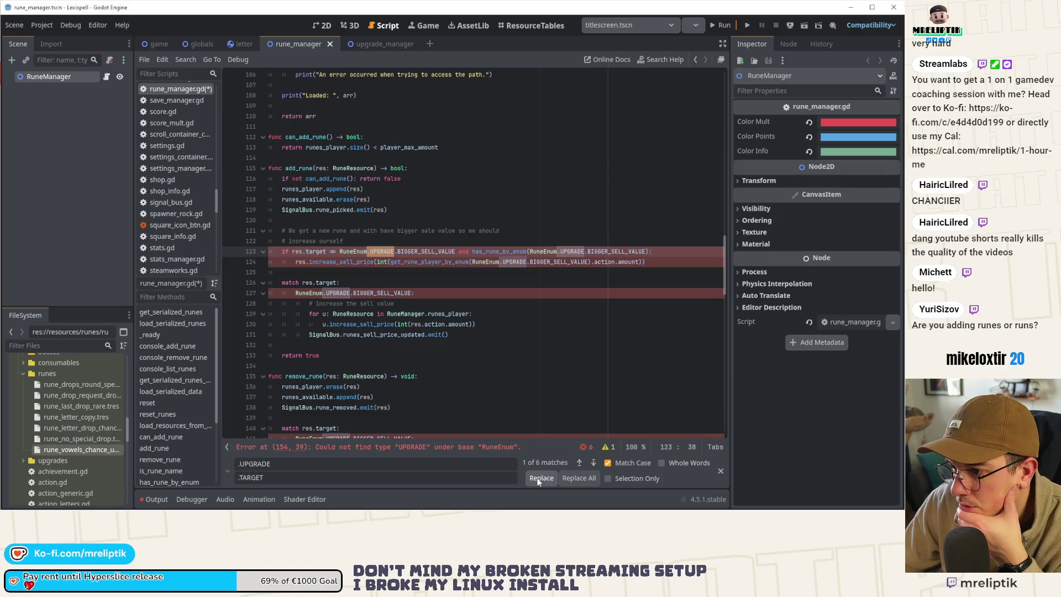
{"action": "left_click", "coordinate": [539, 478]}
{"action": "left_click", "coordinate": [538, 479]}
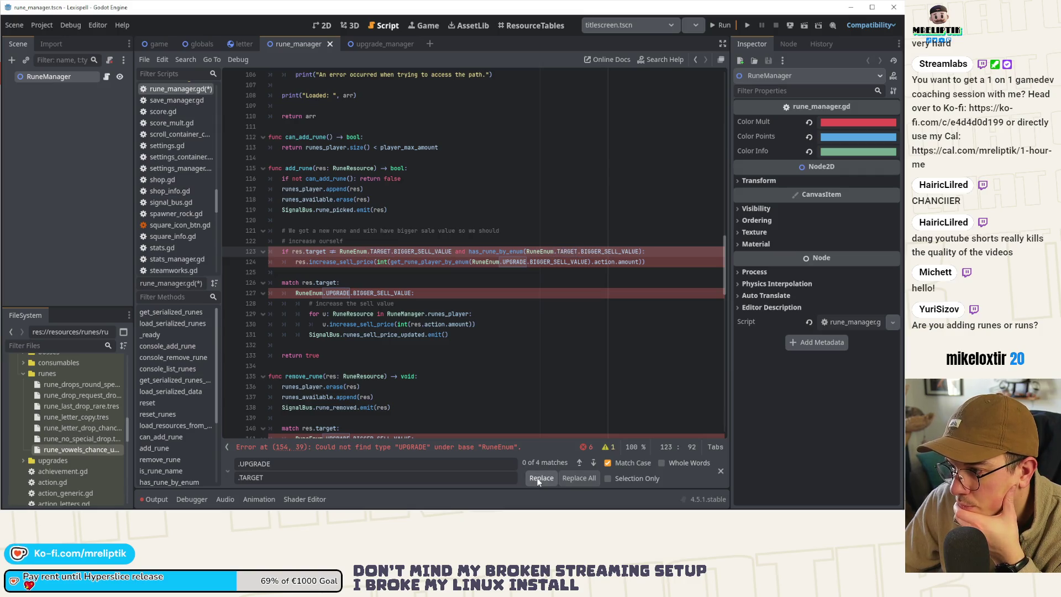
{"action": "left_click", "coordinate": [539, 479]}
{"action": "left_click", "coordinate": [539, 479]}
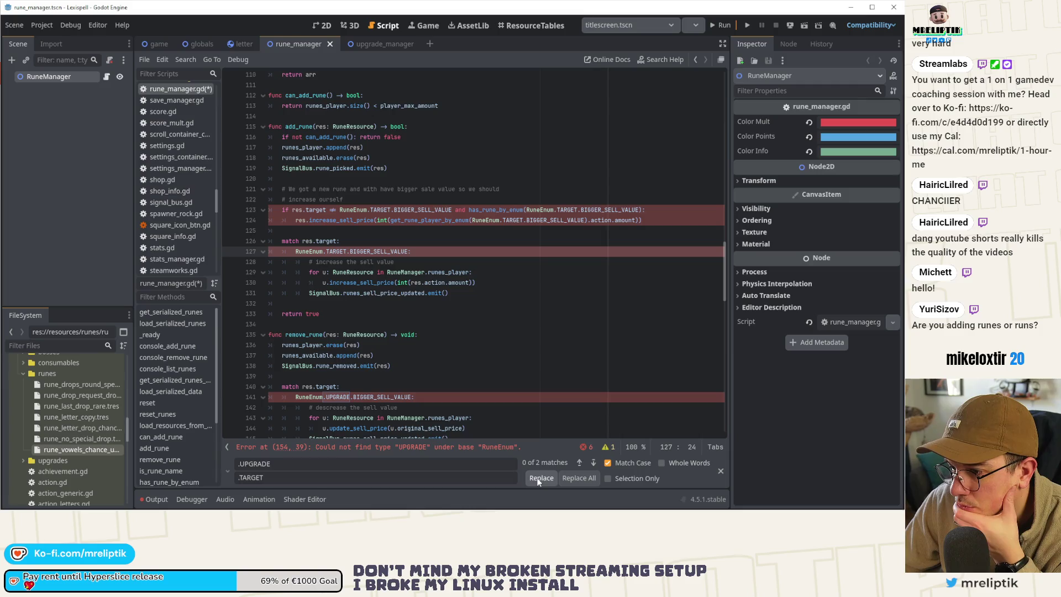
{"action": "left_click", "coordinate": [538, 478]}
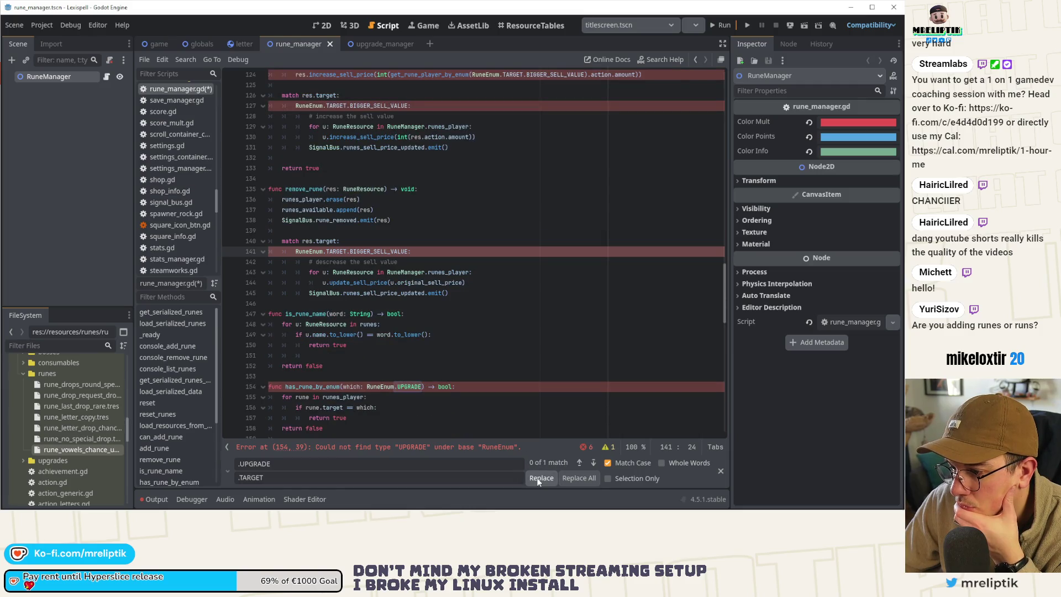
{"action": "left_click", "coordinate": [539, 478]}
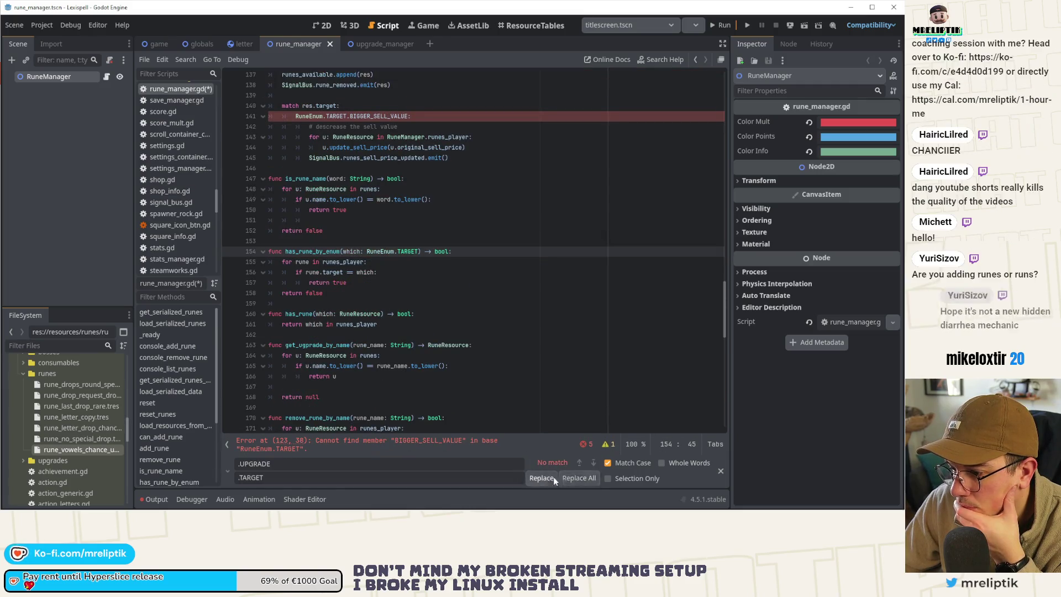
{"action": "left_click", "coordinate": [431, 442]}
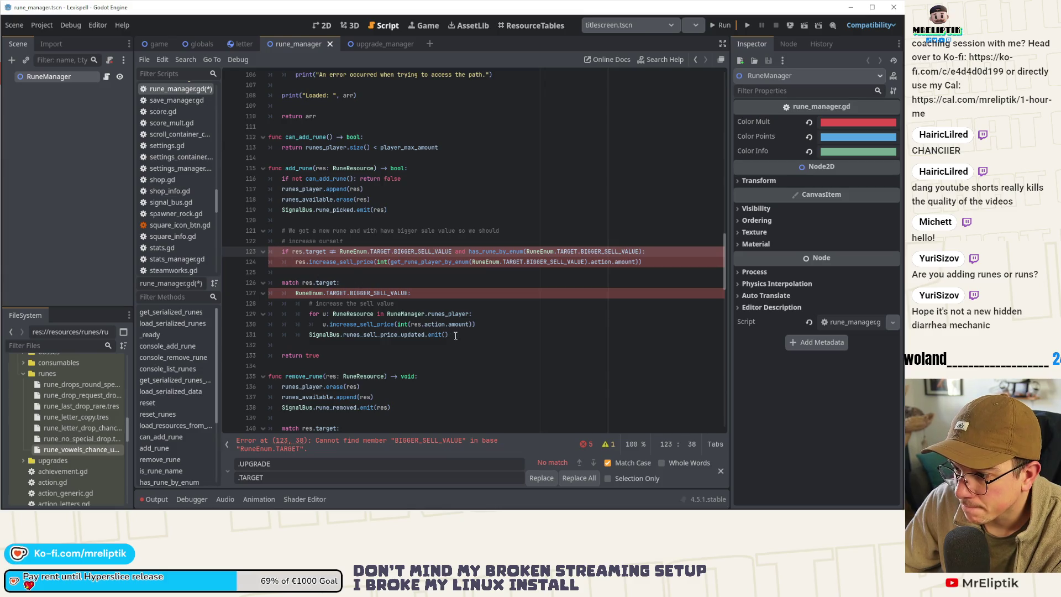
Step: Delete the sell-value code block from add_rune and save
{"action": "mouse_move", "coordinate": [453, 335]}
{"action": "left_mouse_down"}
{"action": "mouse_move", "coordinate": [262, 249]}
{"action": "mouse_move", "coordinate": [257, 224]}
{"action": "left_mouse_up"}
{"action": "key", "text": "BackSpace"}
{"action": "key", "text": "Delete"}
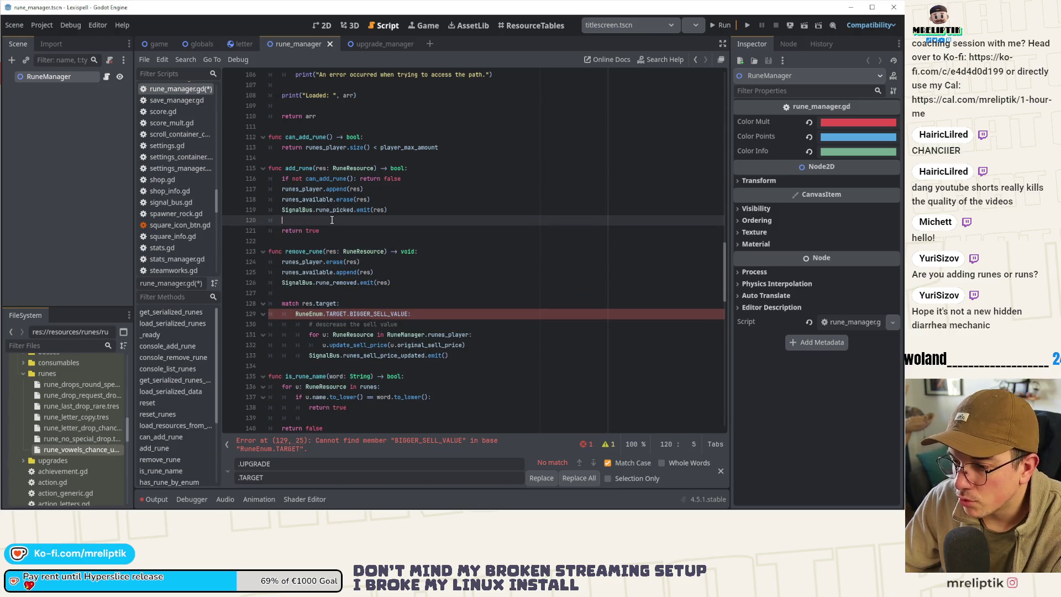
{"action": "key", "text": "ctrl+s"}
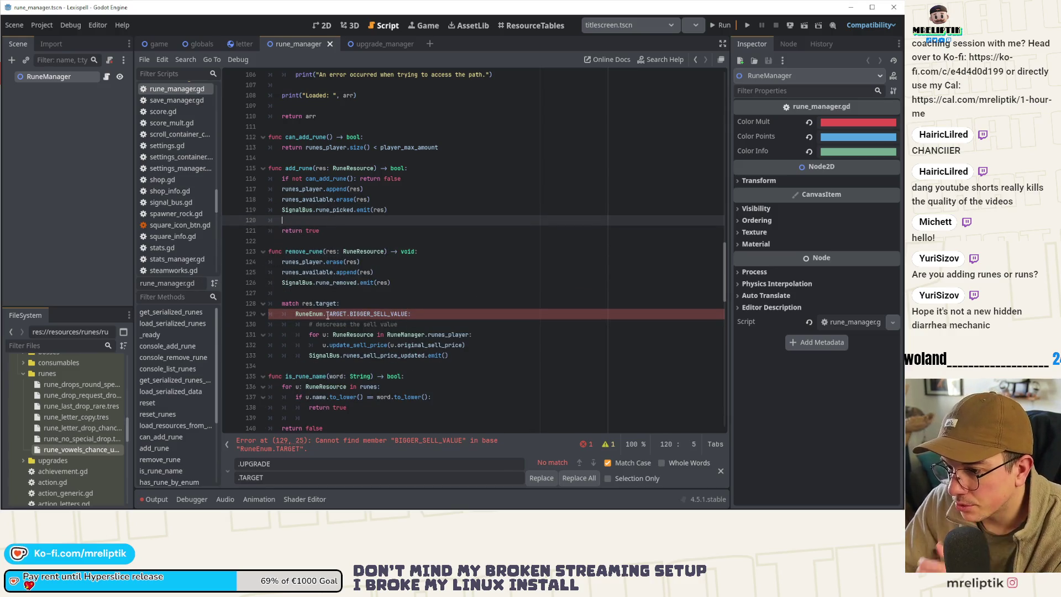
Step: Delete the match res.target block from remove_rune, save rune_manager.gd, and close the find bar
{"action": "left_click_drag", "start_coordinate": [466, 360], "coordinate": [243, 300]}
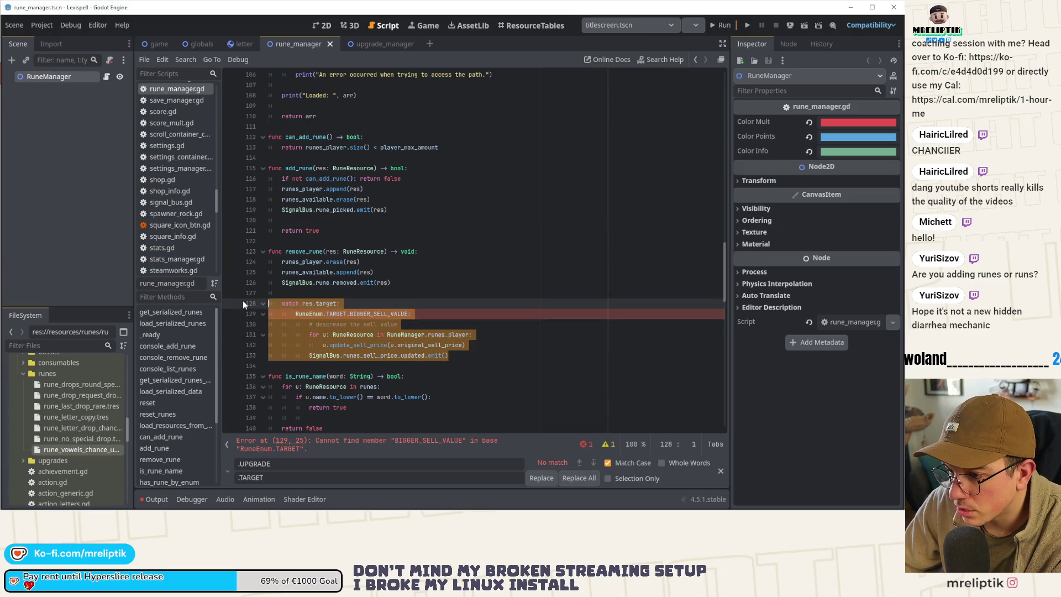
{"action": "key", "text": "BackSpace"}
{"action": "key", "text": "BackSpace"}
{"action": "key", "text": "BackSpace"}
{"action": "key", "text": "BackSpace"}
{"action": "key", "text": "BackSpace"}
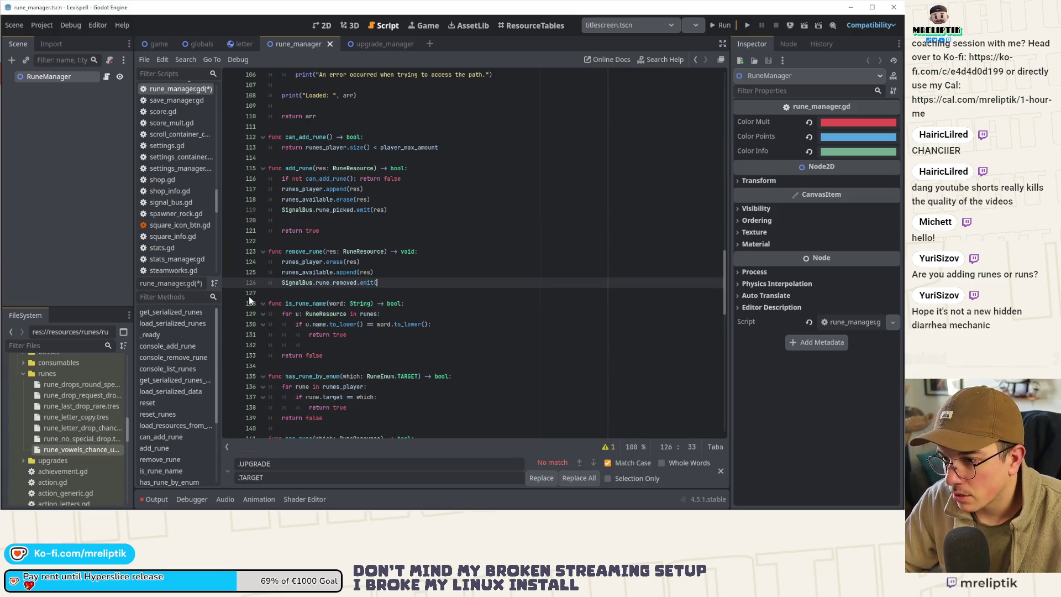
{"action": "left_click", "coordinate": [326, 219]}
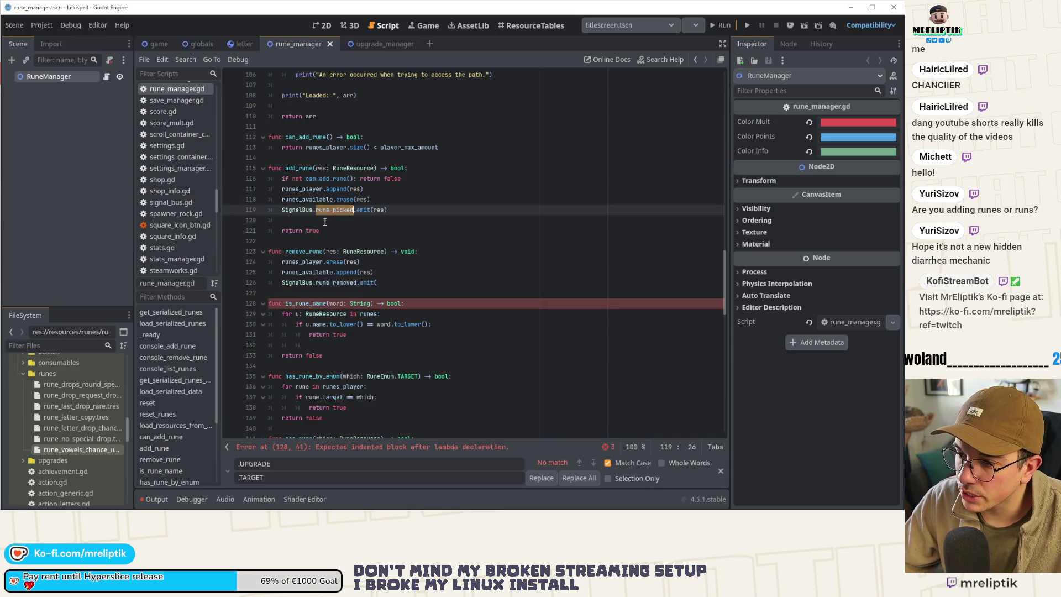
{"action": "double_click", "coordinate": [336, 282]}
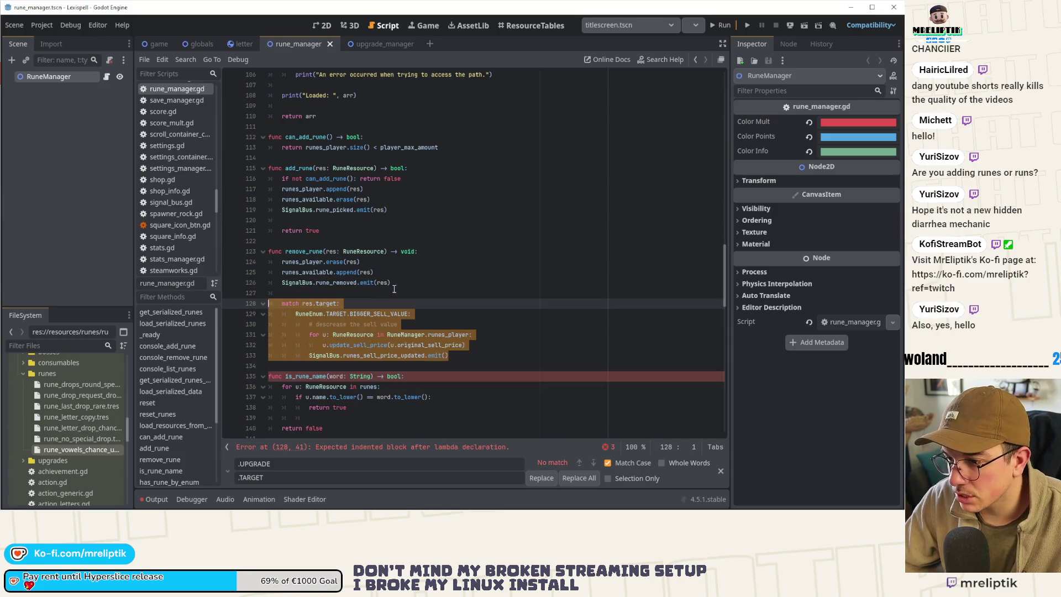
{"action": "key", "text": "ctrl+z"}
{"action": "key", "text": "ctrl+z"}
{"action": "key", "text": "ctrl+z"}
{"action": "key", "text": "ctrl+shift+z"}
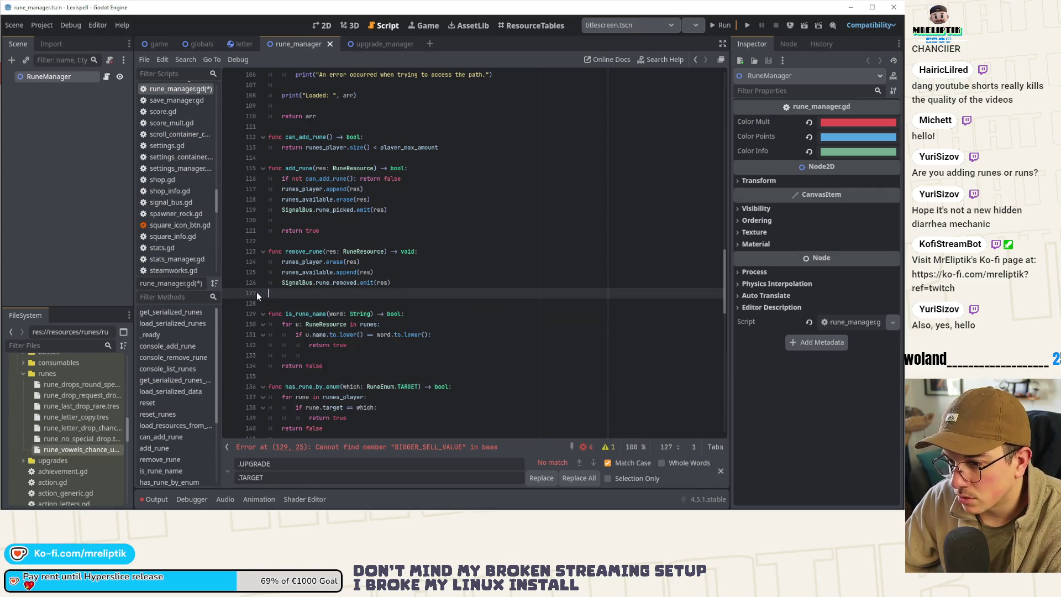
{"action": "key", "text": "ctrl+s"}
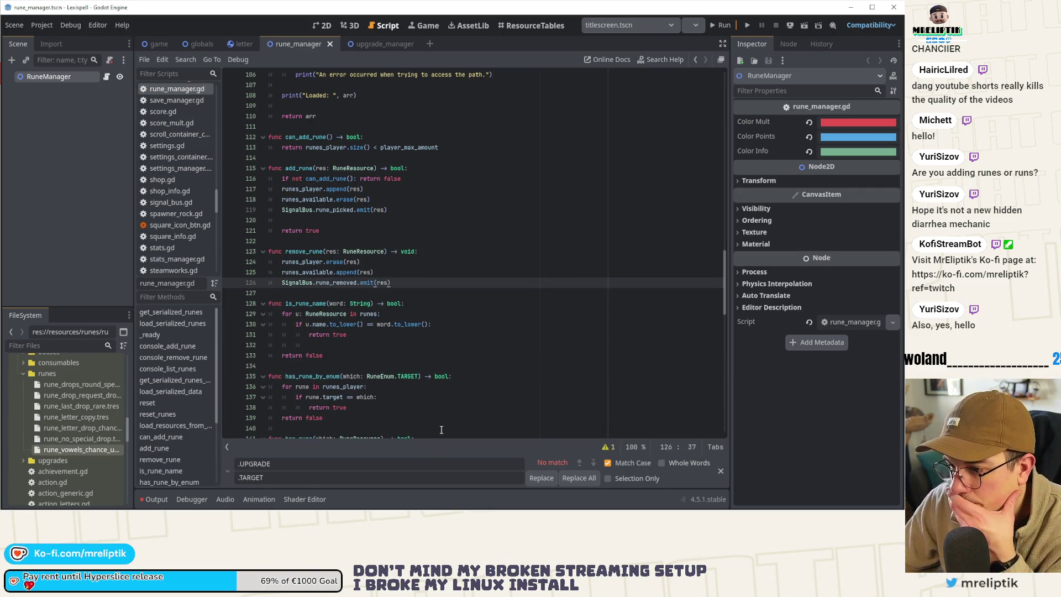
{"action": "left_click", "coordinate": [718, 471]}
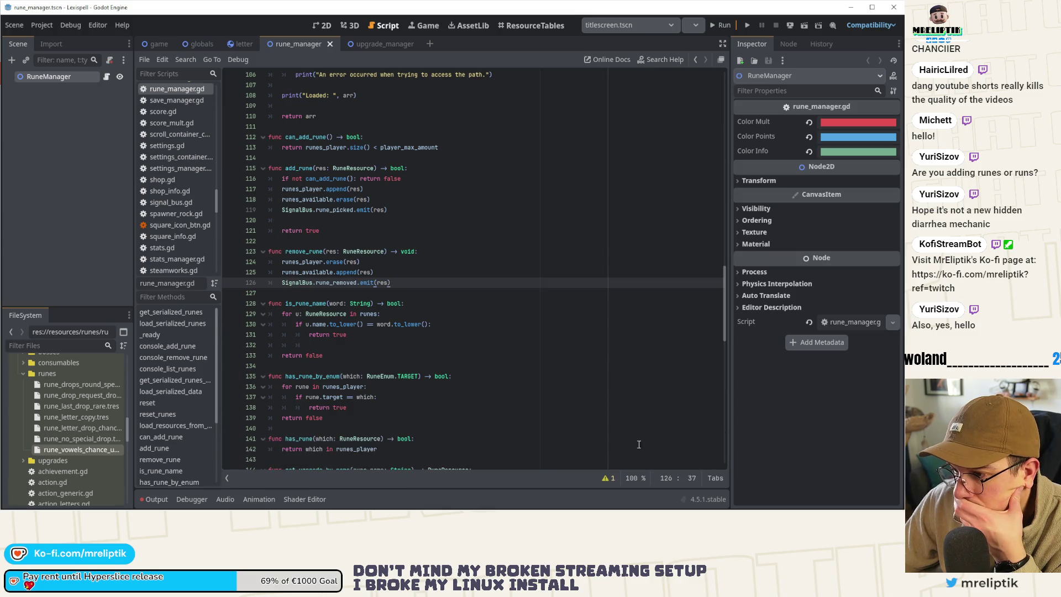
{"action": "left_click", "coordinate": [494, 331]}
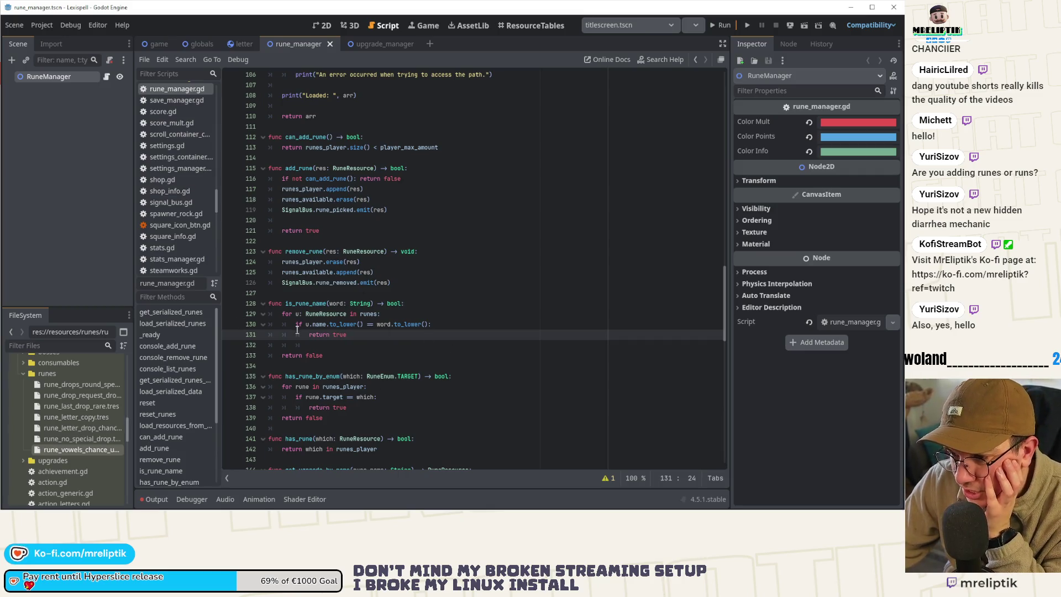
{"action": "scroll", "coordinate": [338, 372], "scroll_direction": "down", "scroll_amount": 3}
{"action": "scroll", "coordinate": [338, 371], "scroll_direction": "down", "scroll_amount": 8}
{"action": "left_click", "coordinate": [427, 370]}
{"action": "scroll", "coordinate": [427, 371], "scroll_direction": "down", "scroll_amount": 11}
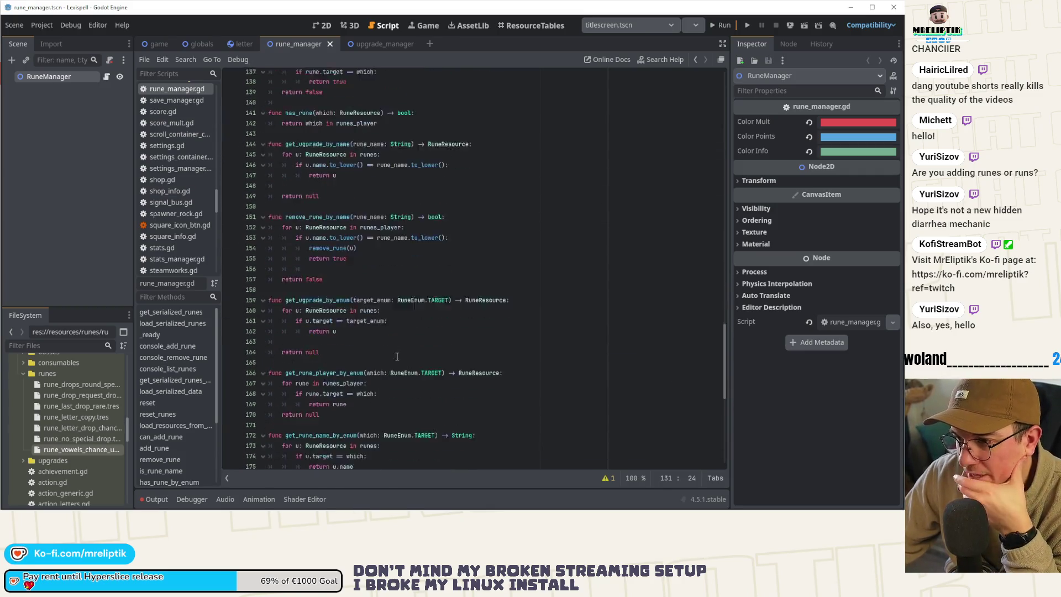
{"action": "scroll", "coordinate": [427, 371], "scroll_direction": "down", "scroll_amount": 1}
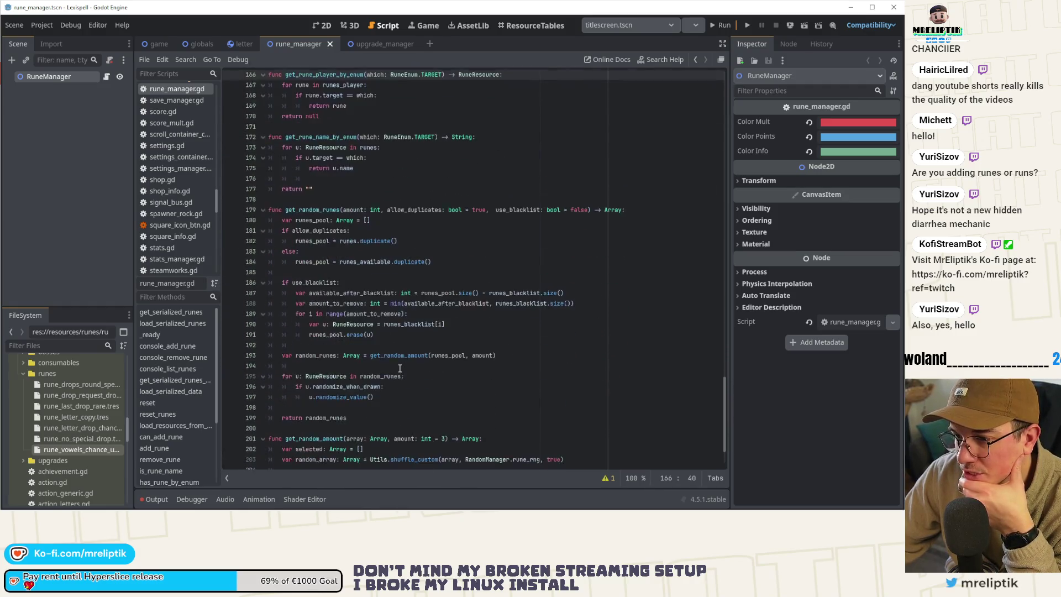
{"action": "scroll", "coordinate": [395, 371], "scroll_direction": "up", "scroll_amount": 16}
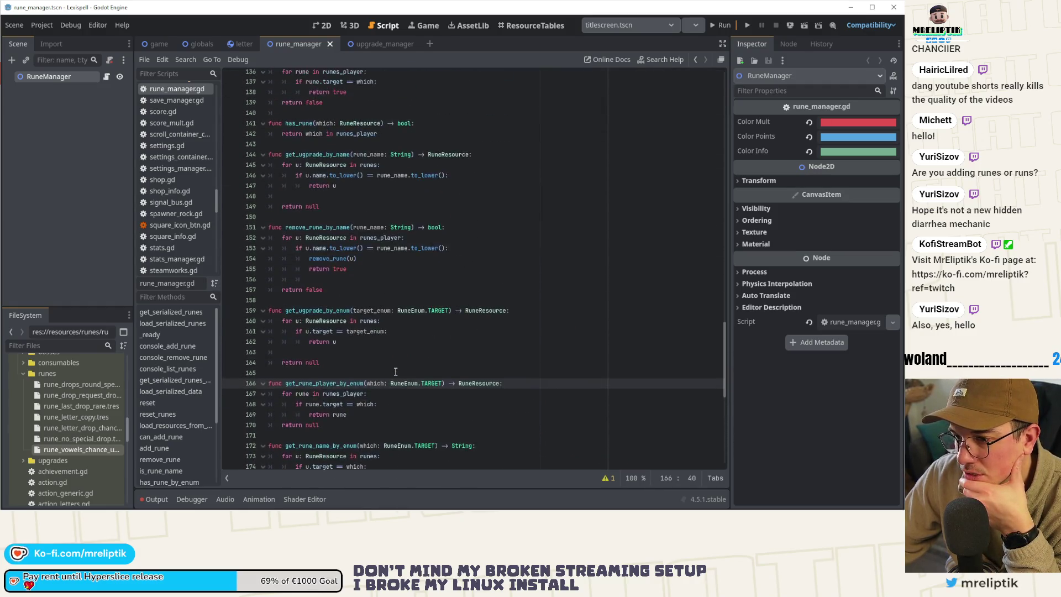
{"action": "scroll", "coordinate": [395, 371], "scroll_direction": "down", "scroll_amount": 16}
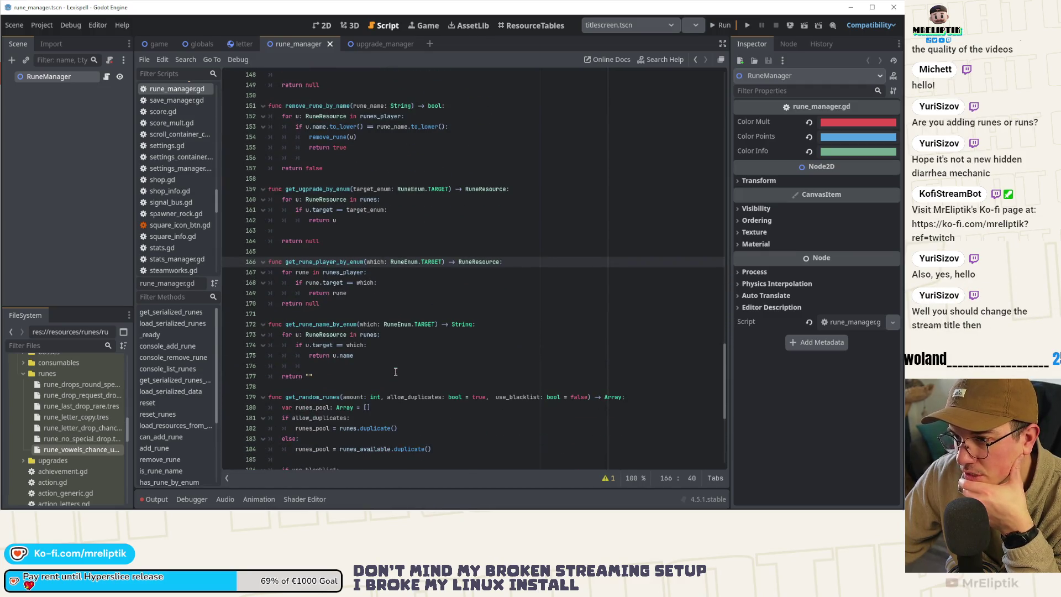
{"action": "scroll", "coordinate": [396, 371], "scroll_direction": "up", "scroll_amount": 13}
{"action": "scroll", "coordinate": [396, 372], "scroll_direction": "up", "scroll_amount": 10}
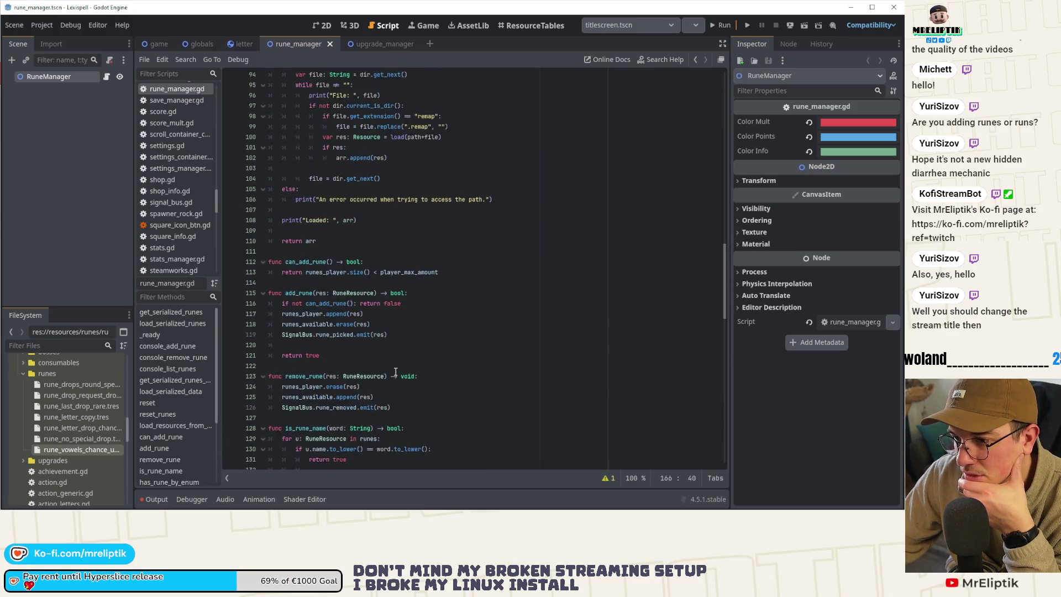
{"action": "scroll", "coordinate": [396, 372], "scroll_direction": "down", "scroll_amount": 5}
{"action": "scroll", "coordinate": [396, 373], "scroll_direction": "down", "scroll_amount": 17}
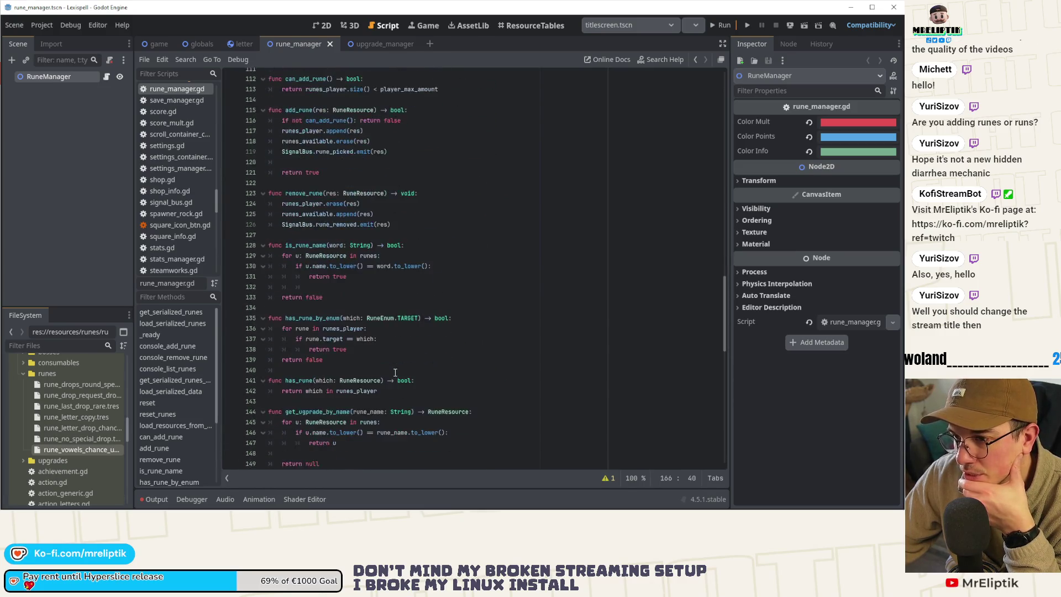
{"action": "scroll", "coordinate": [395, 373], "scroll_direction": "down", "scroll_amount": 7}
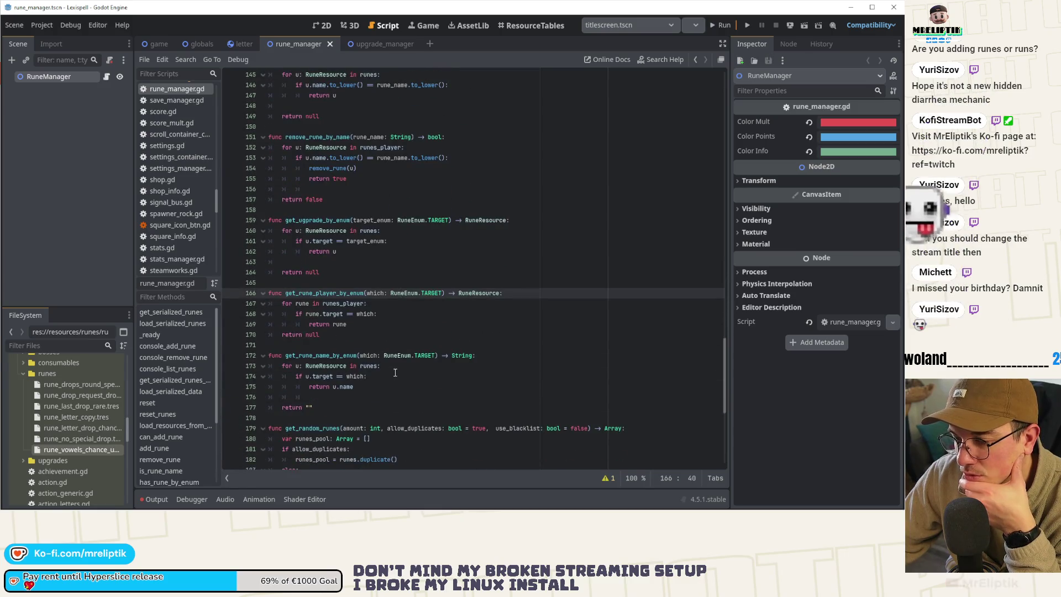
{"action": "scroll", "coordinate": [404, 366], "scroll_direction": "up", "scroll_amount": 4}
{"action": "left_click", "coordinate": [387, 283]}
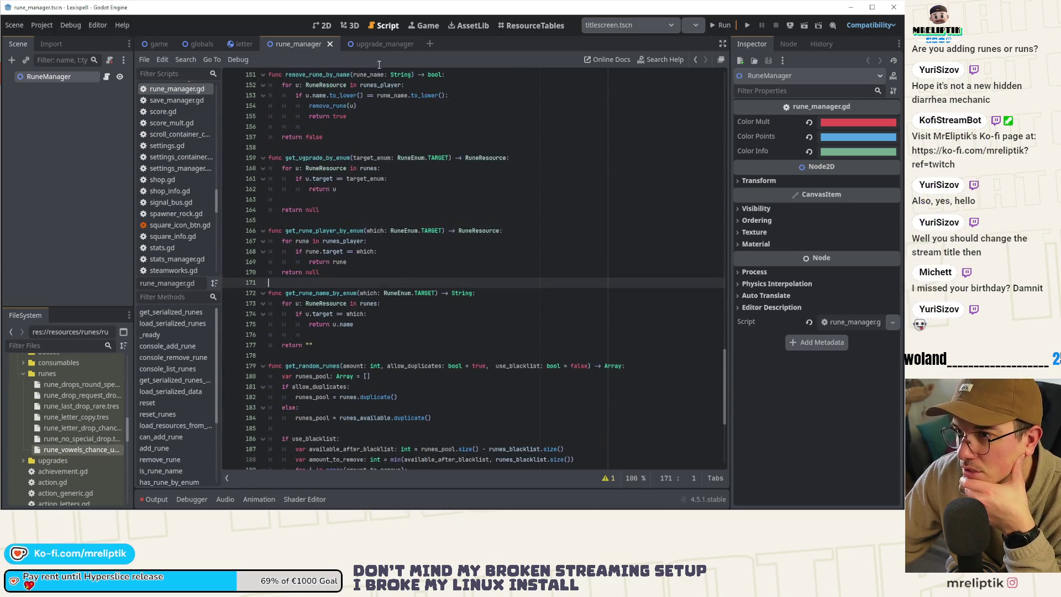
{"action": "left_click", "coordinate": [106, 79]}
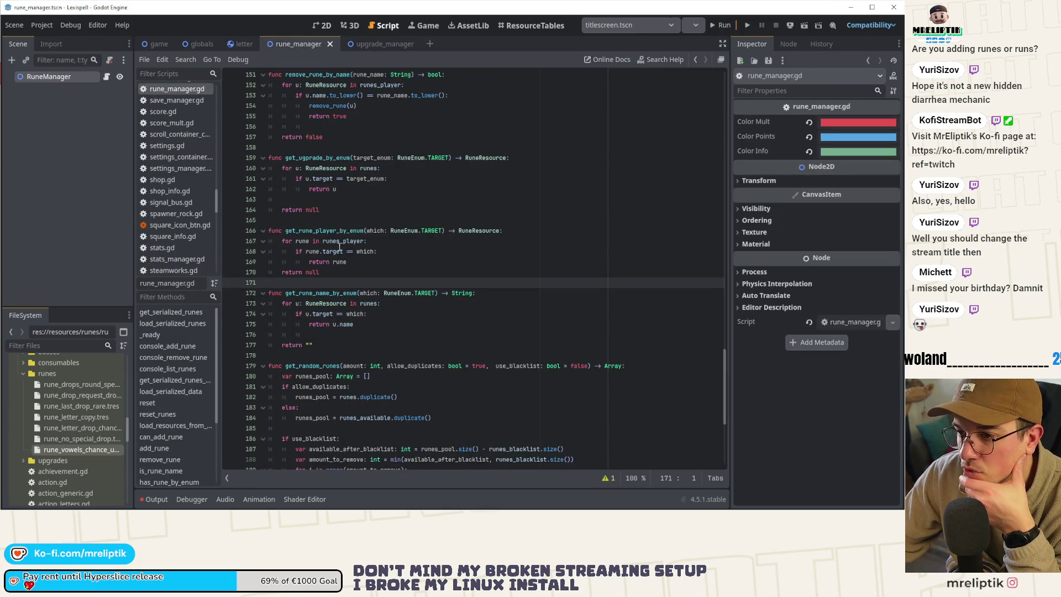
{"action": "scroll", "coordinate": [381, 276], "scroll_direction": "down", "scroll_amount": 1}
{"action": "left_click", "coordinate": [343, 229]}
{"action": "scroll", "coordinate": [381, 277], "scroll_direction": "down", "scroll_amount": 6}
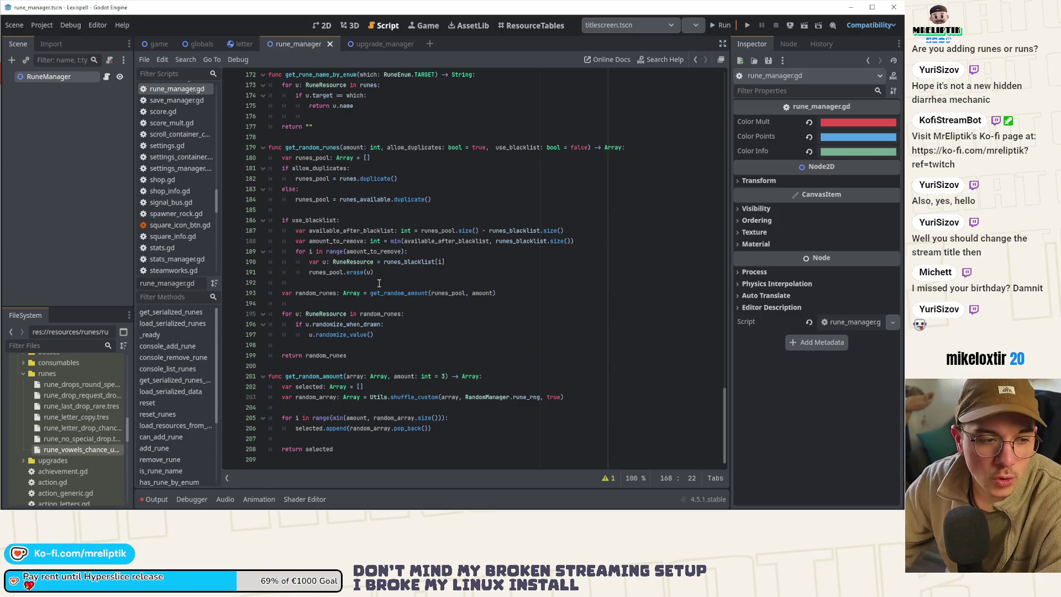
{"action": "mouse_move", "coordinate": [395, 263]}
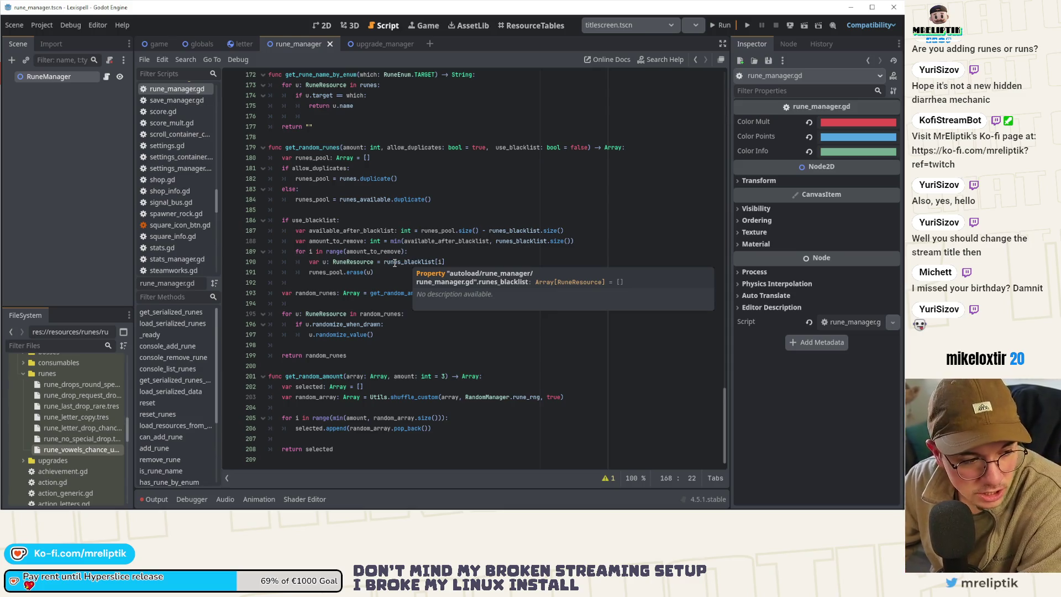
{"action": "mouse_move", "coordinate": [362, 509]}
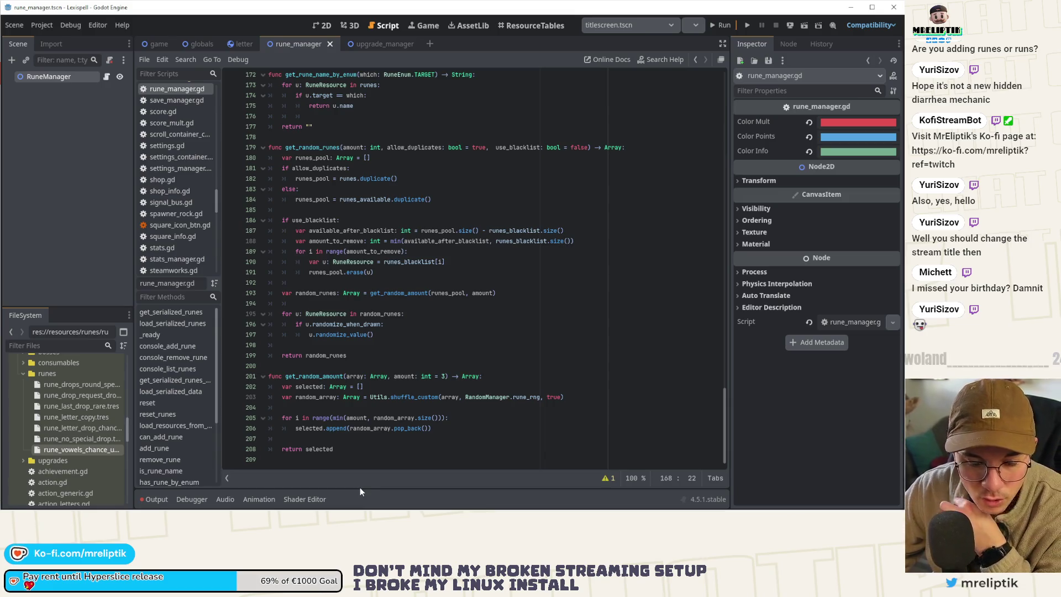
{"action": "left_click", "coordinate": [343, 355]}
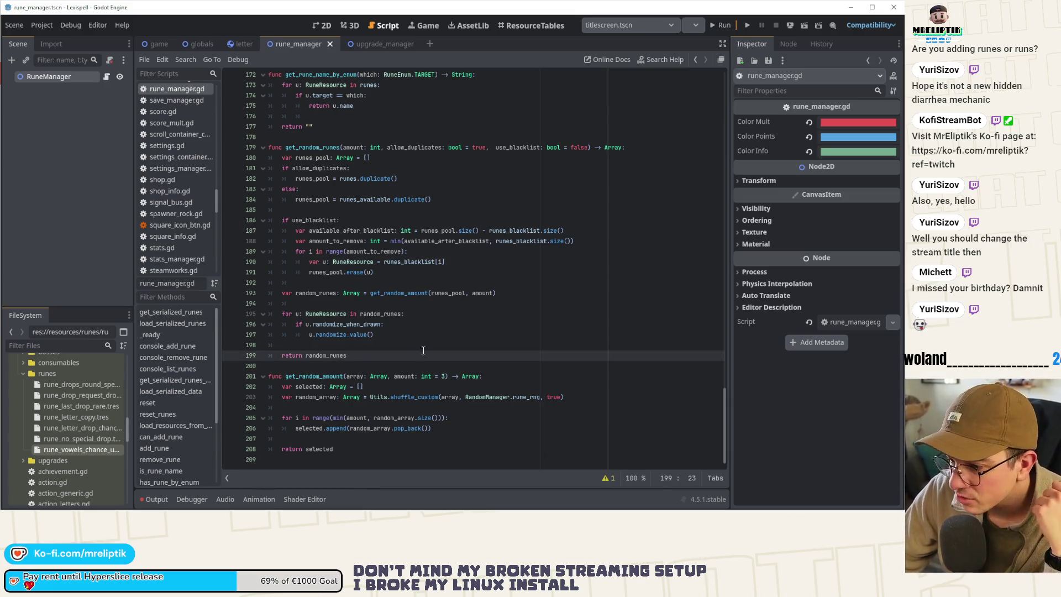
{"action": "scroll", "coordinate": [402, 407], "scroll_direction": "up", "scroll_amount": 6}
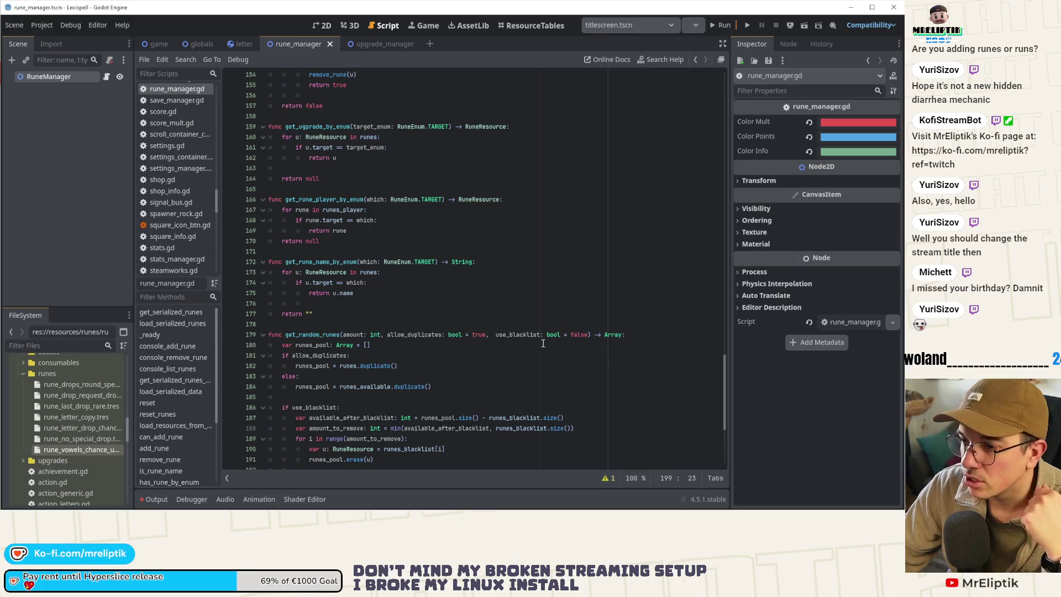
{"action": "left_click_drag", "start_coordinate": [726, 384], "coordinate": [726, 134]}
{"action": "left_click", "coordinate": [485, 229]}
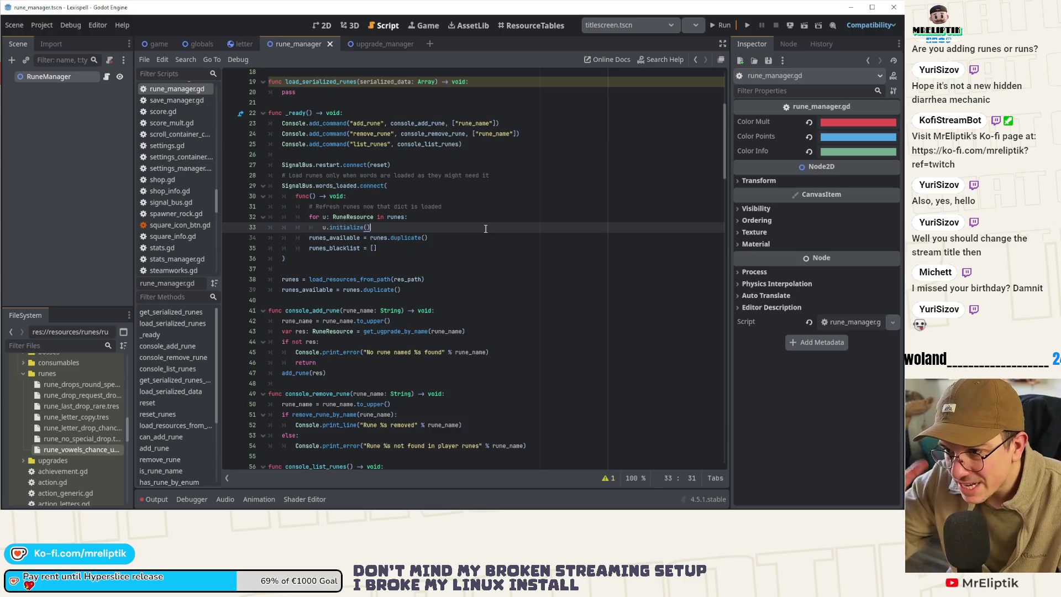
Step: Search for SignalBus, step to its match on line 119, and jump to signal_bus.gd
{"action": "key", "text": "ctrl+f"}
{"action": "type", "text": "Signal"}
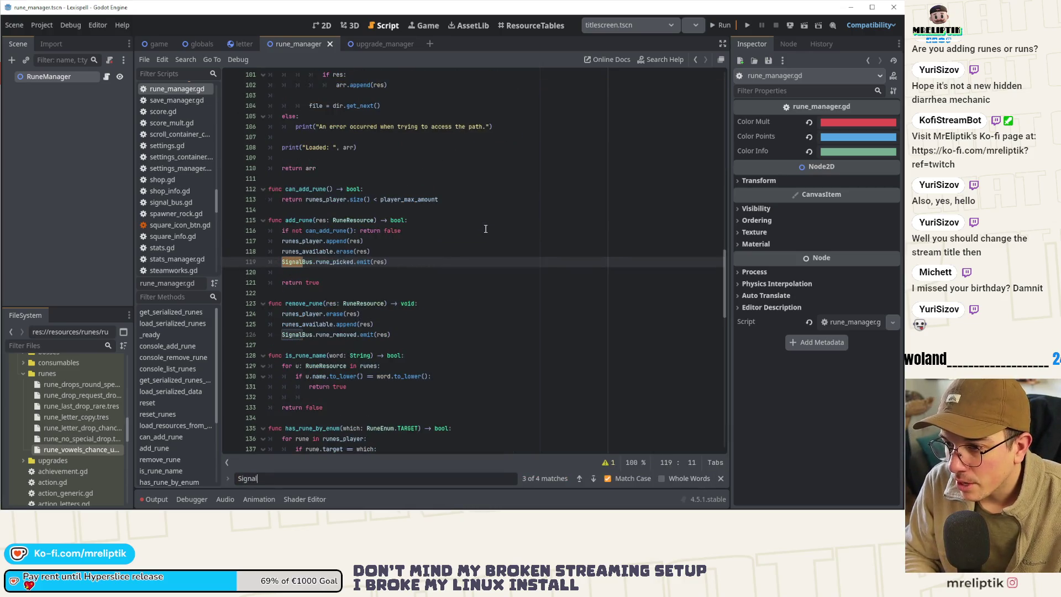
{"action": "type", "text": "Bus"}
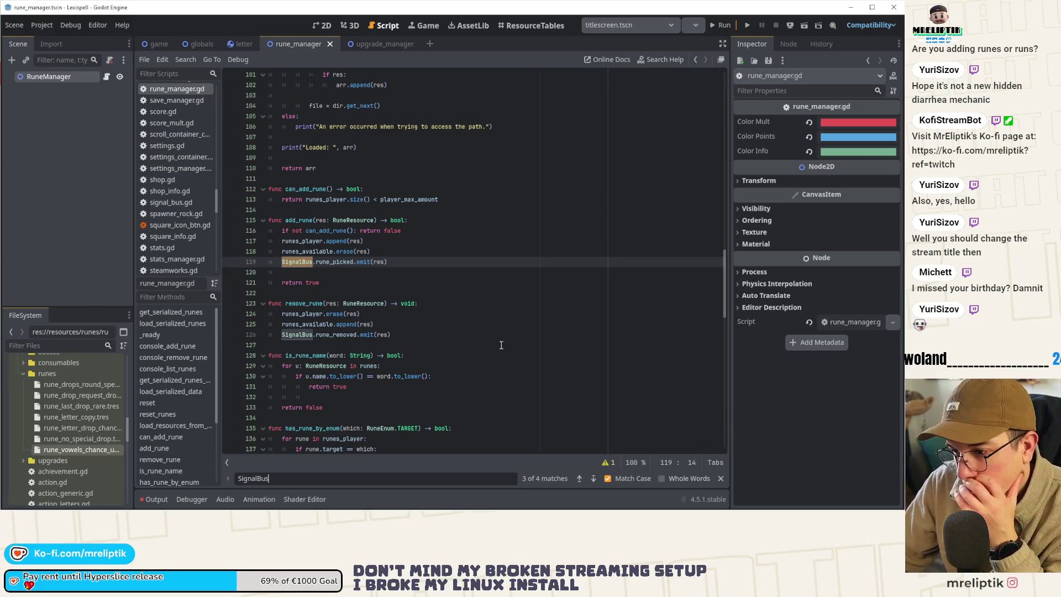
{"action": "left_click", "coordinate": [592, 479]}
{"action": "left_click", "coordinate": [592, 479]}
{"action": "left_click", "coordinate": [592, 479]}
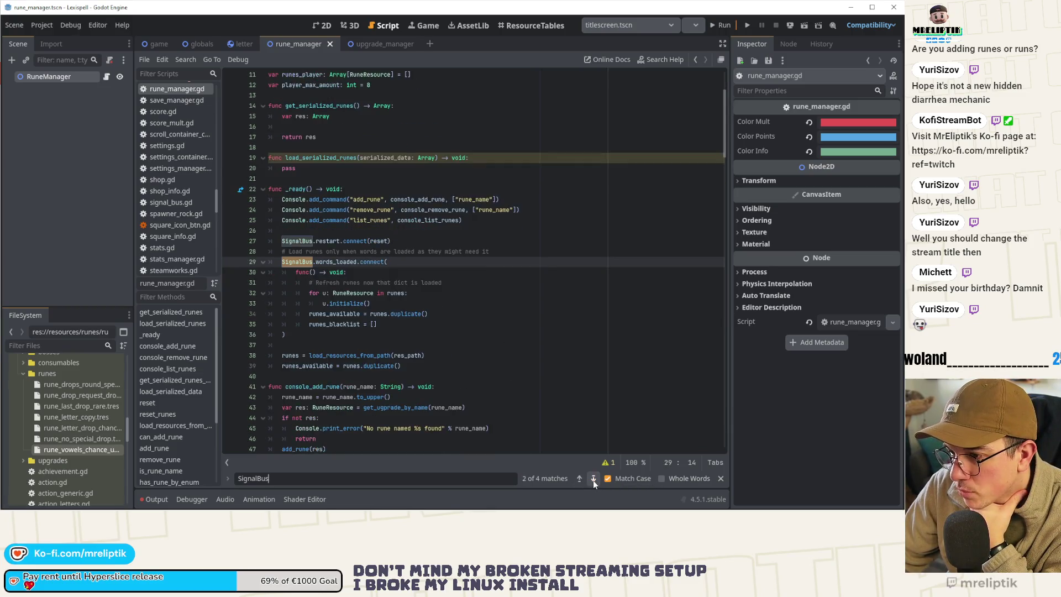
{"action": "left_click", "coordinate": [592, 478]}
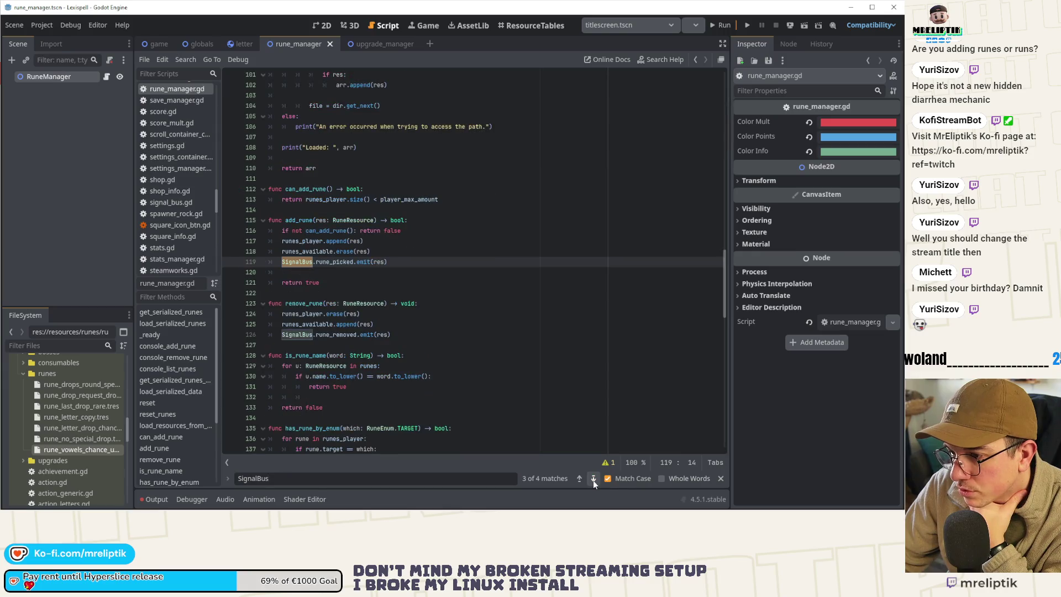
{"action": "left_click", "coordinate": [303, 262], "text": "ctrl"}
{"action": "scroll", "coordinate": [327, 322], "scroll_direction": "down", "scroll_amount": 2}
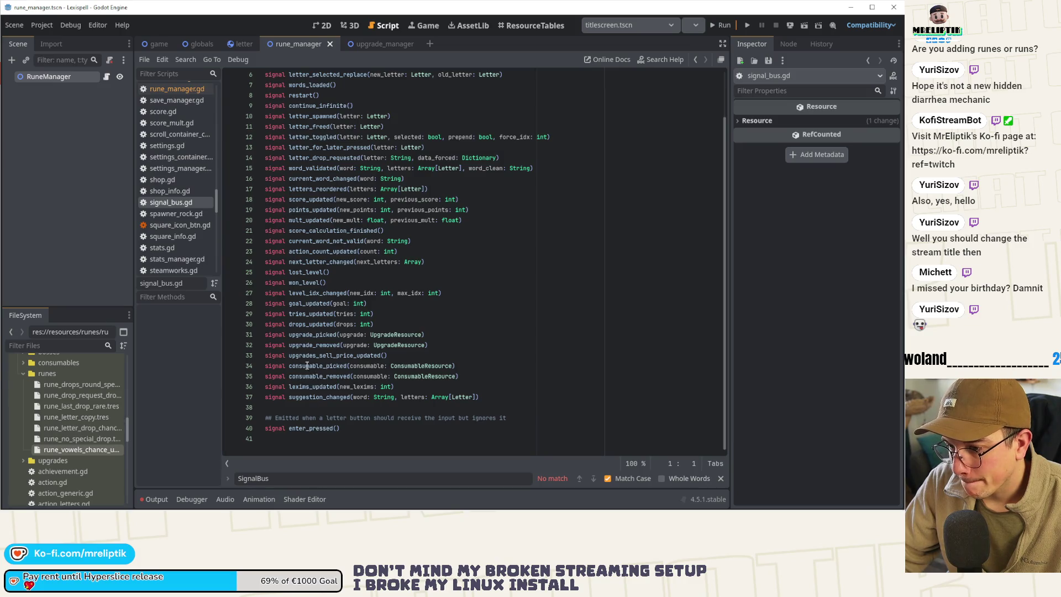
Step: Duplicate the consumable_removed signal and rename the copies rune_picked and rune_removed
{"action": "left_click", "coordinate": [485, 377]}
{"action": "key", "text": "ctrl+d"}
{"action": "key", "text": "ctrl+d"}
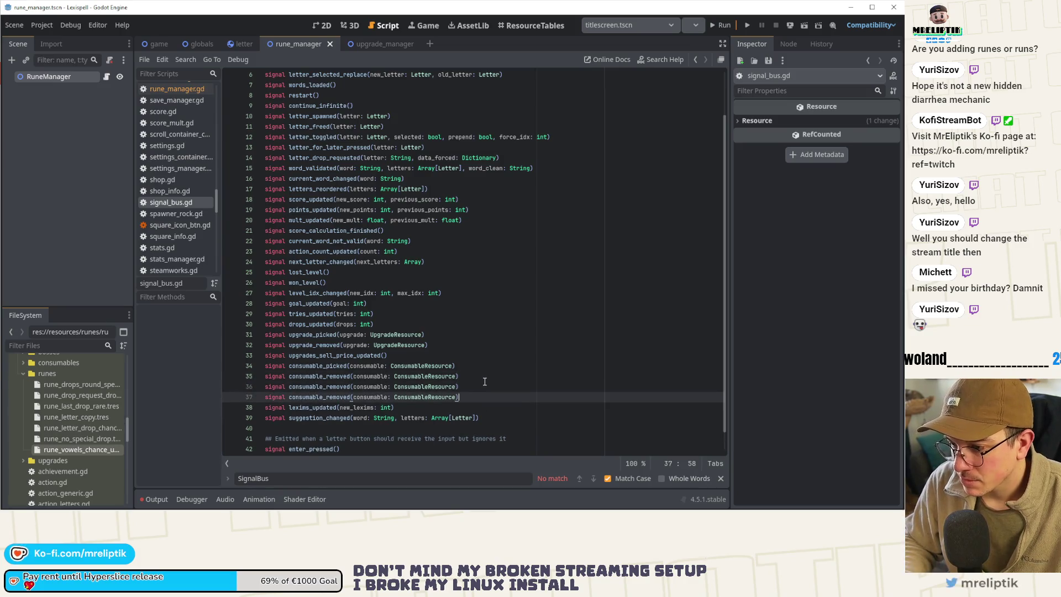
{"action": "key", "text": "ctrl+shift+Right"}
{"action": "type", "text": "rune_picked"}
{"action": "key", "text": "Down"}
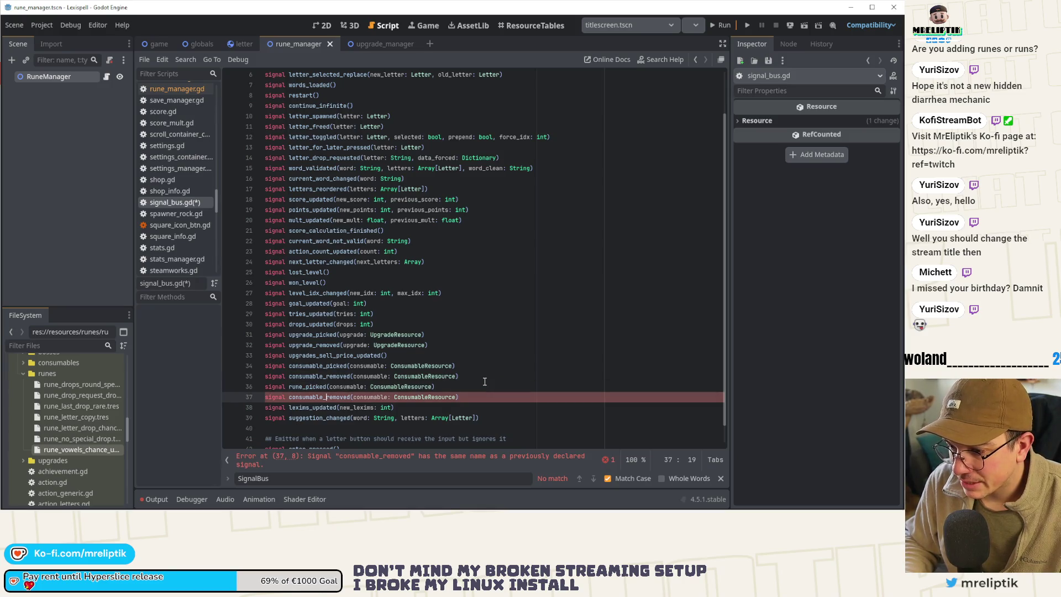
{"action": "key", "text": "ctrl+shift+Left"}
{"action": "type", "text": "rune"}
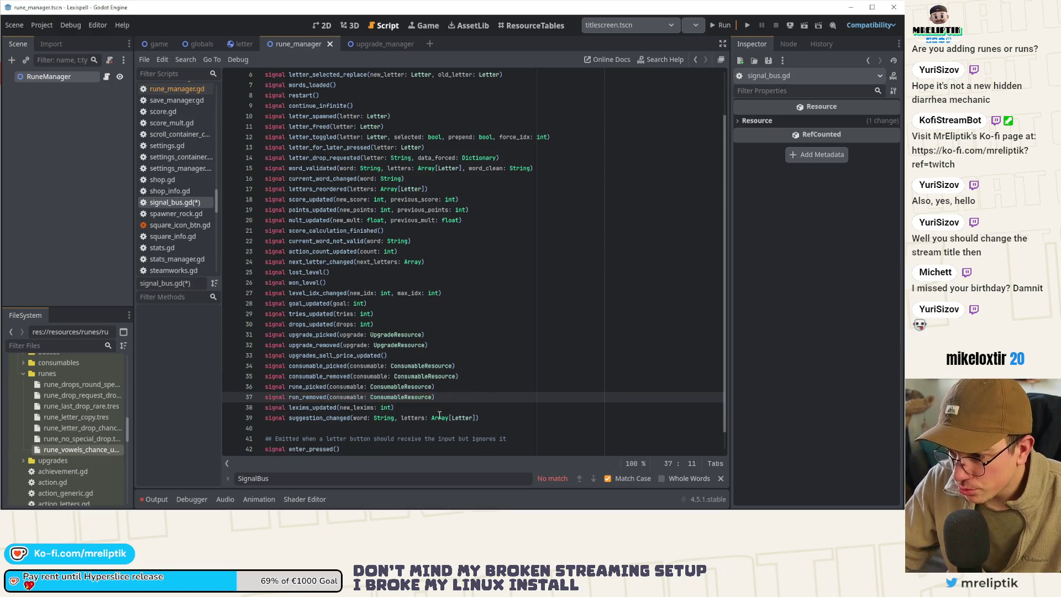
Step: Give both new signals a rune: RuneResource parameter and save signal_bus.gd
{"action": "double_click", "coordinate": [350, 386]}
{"action": "type", "text": "rune"}
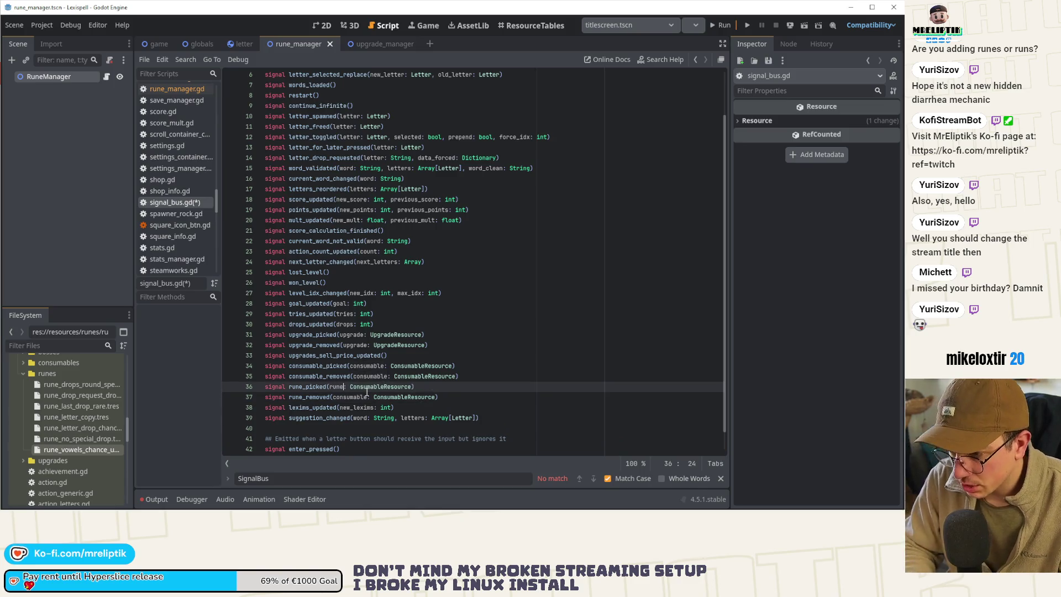
{"action": "double_click", "coordinate": [367, 387]}
{"action": "type", "text": "RuneS"}
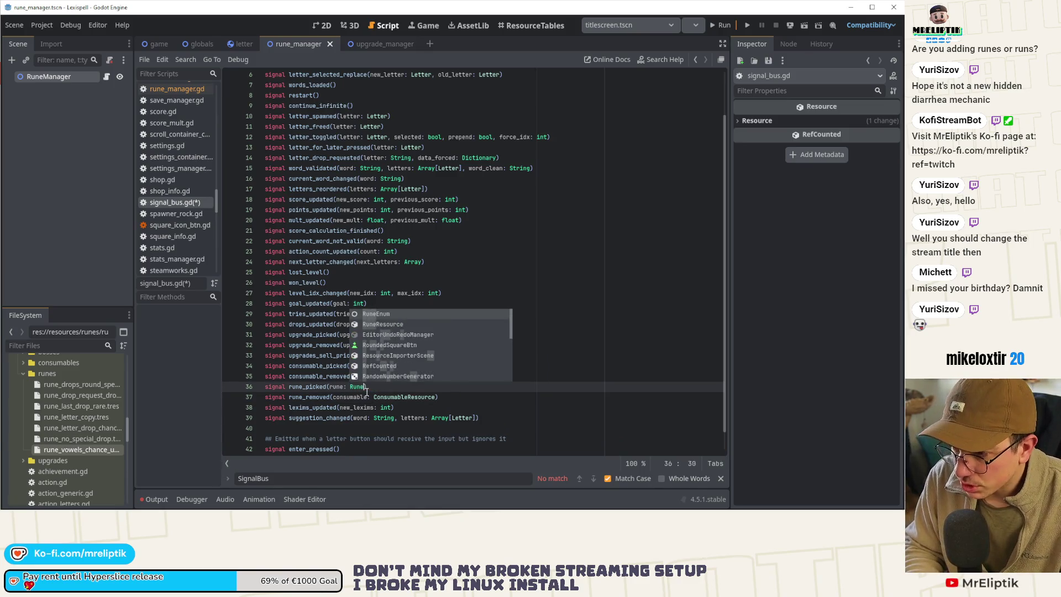
{"action": "key", "text": "Return"}
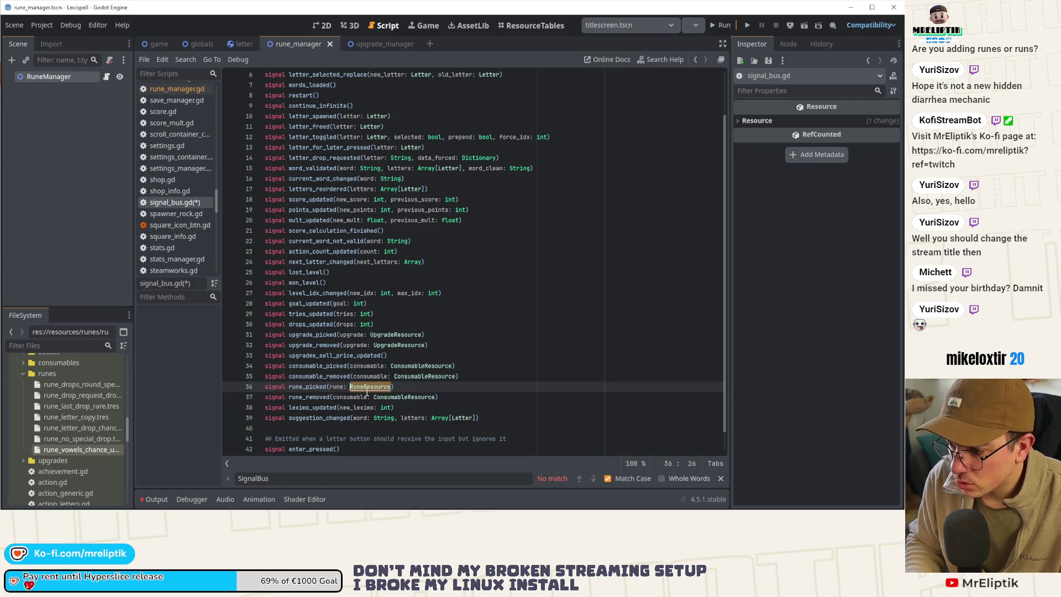
{"action": "left_click", "coordinate": [367, 396]}
{"action": "double_click", "coordinate": [366, 396]}
{"action": "type", "text": "rune"}
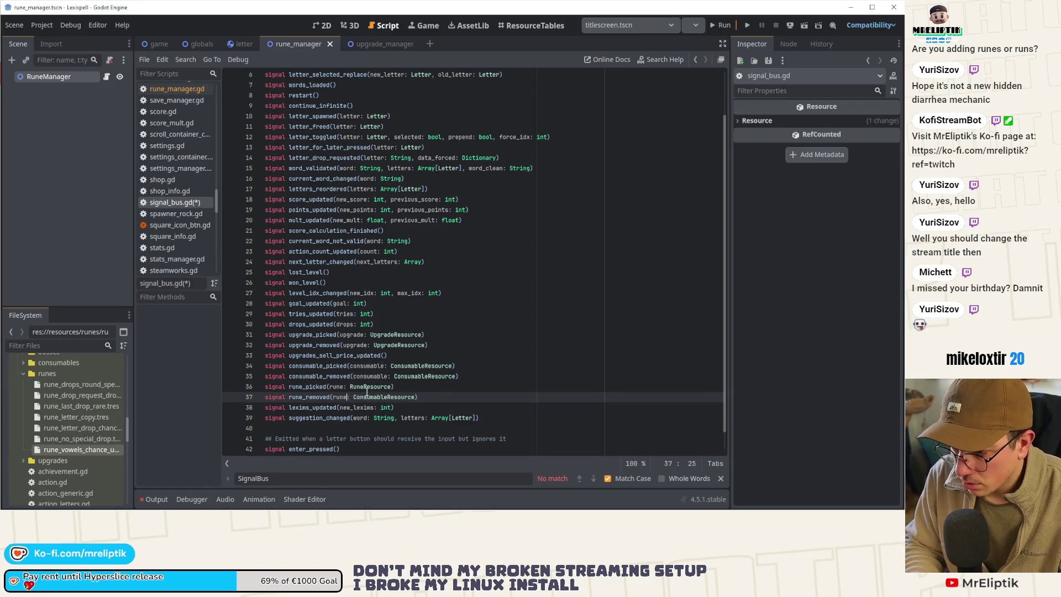
{"action": "double_click", "coordinate": [367, 397]}
{"action": "type", "text": "RuneResource"}
{"action": "key", "text": "ctrl+s"}
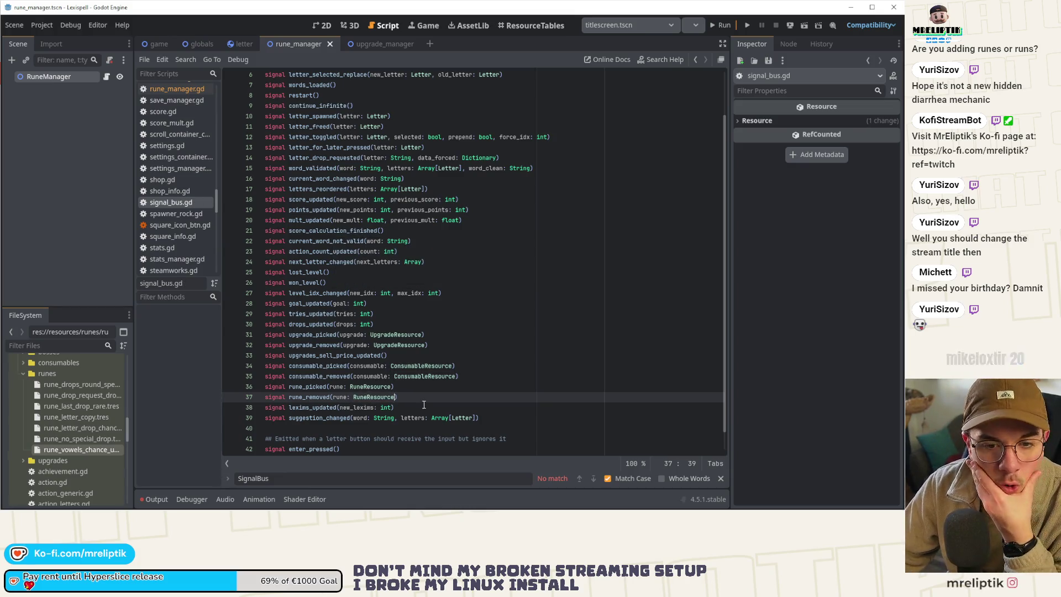
{"action": "double_click", "coordinate": [308, 387]}
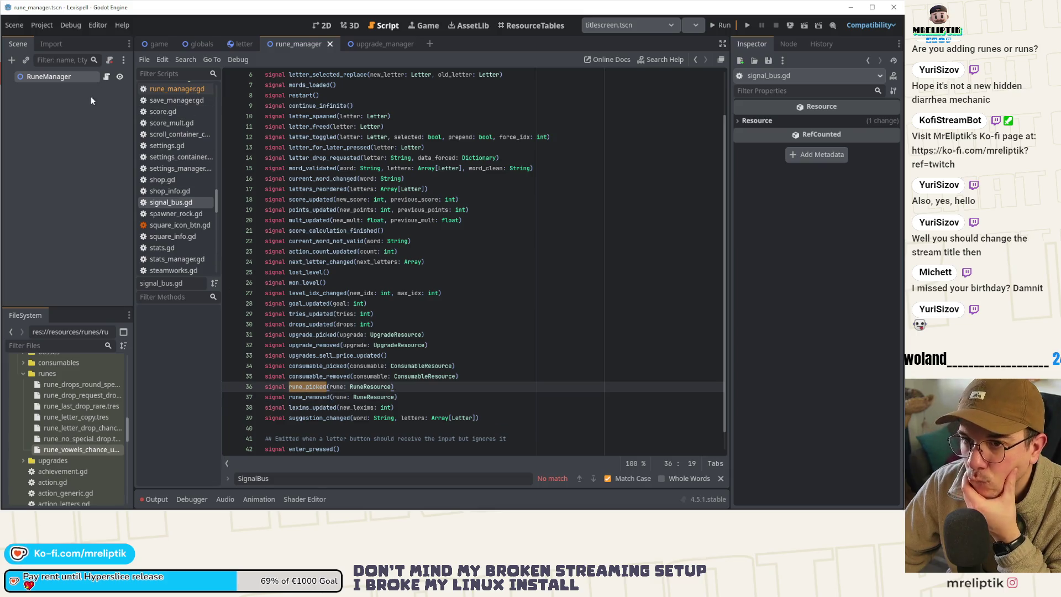
{"action": "left_click", "coordinate": [106, 77]}
Step: Back in rune_manager.gd, reload the current project from the Project menu
{"action": "scroll", "coordinate": [436, 279], "scroll_direction": "up", "scroll_amount": 3}
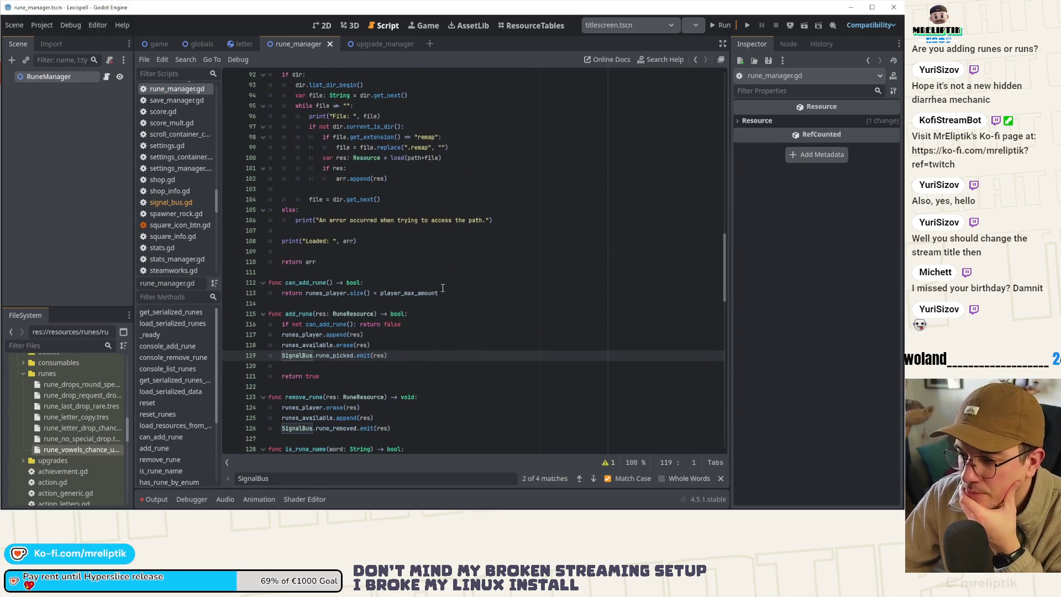
{"action": "left_click", "coordinate": [444, 292]}
{"action": "scroll", "coordinate": [445, 292], "scroll_direction": "up", "scroll_amount": 9}
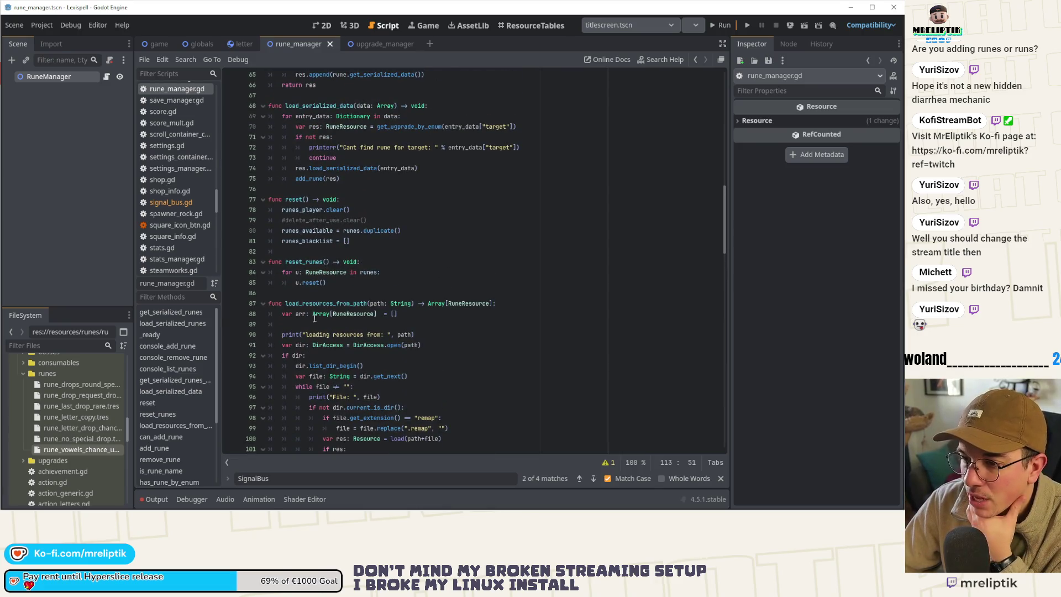
{"action": "left_click", "coordinate": [55, 25]}
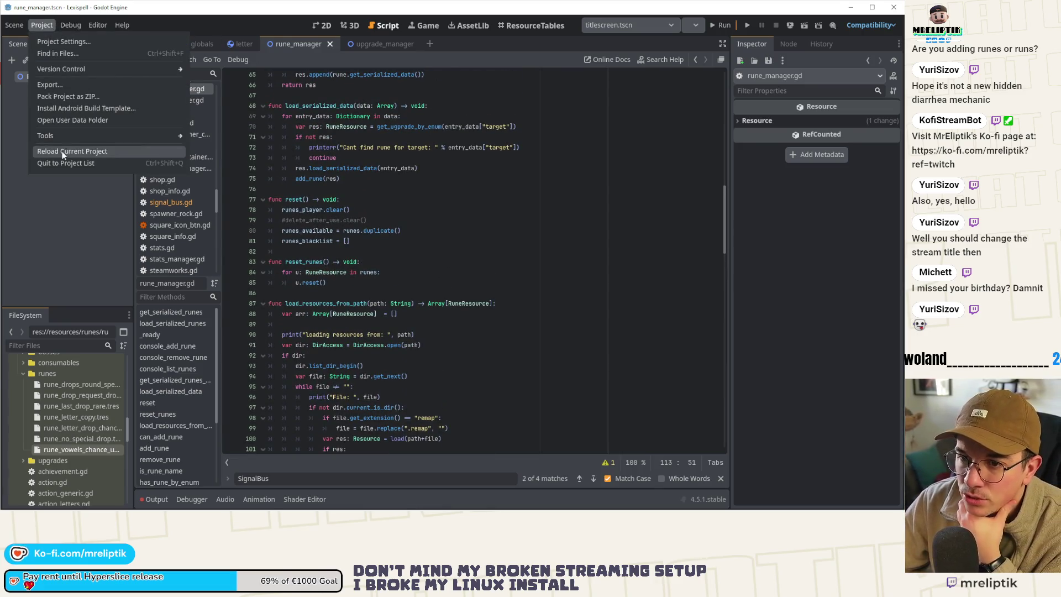
{"action": "left_click", "coordinate": [61, 153]}
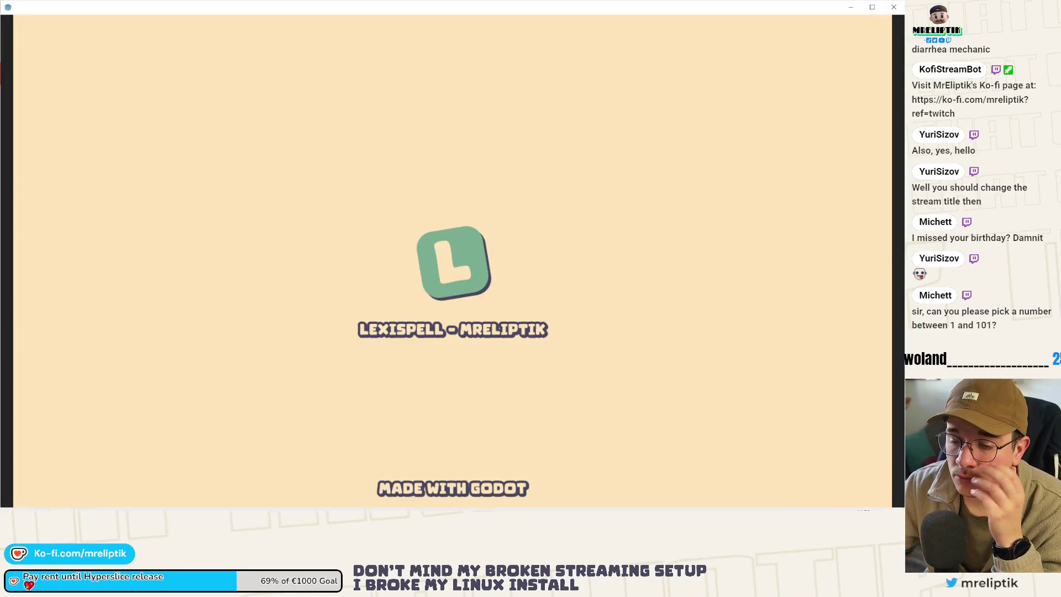
Step: Wait while the Lexispell project reloads into the editor
{"action": "mouse_move", "coordinate": [6, 505]}
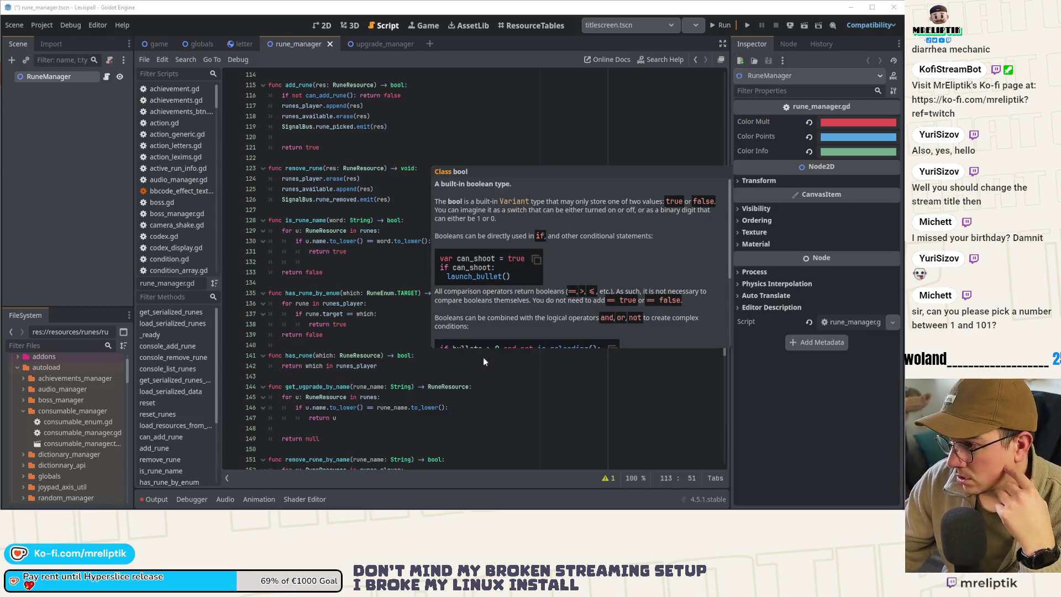
{"action": "left_click", "coordinate": [520, 392]}
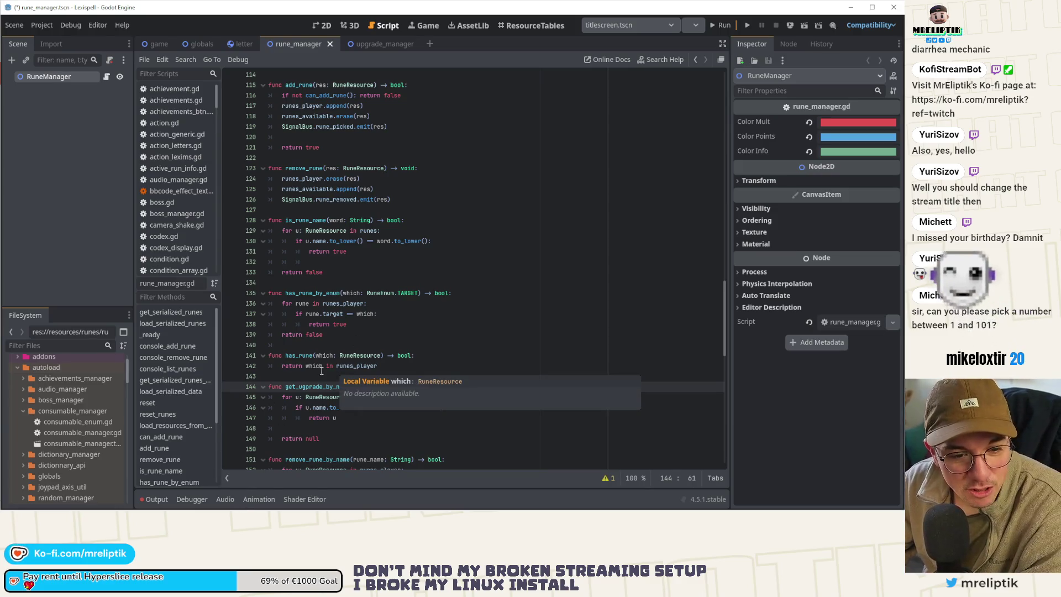
{"action": "left_click", "coordinate": [482, 371]}
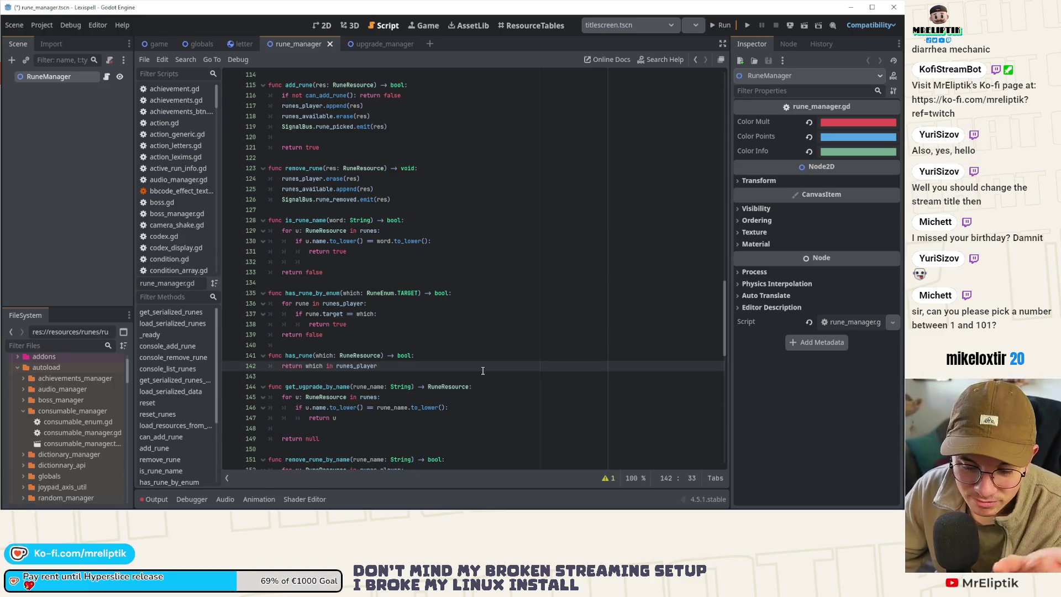
{"action": "left_click", "coordinate": [419, 242]}
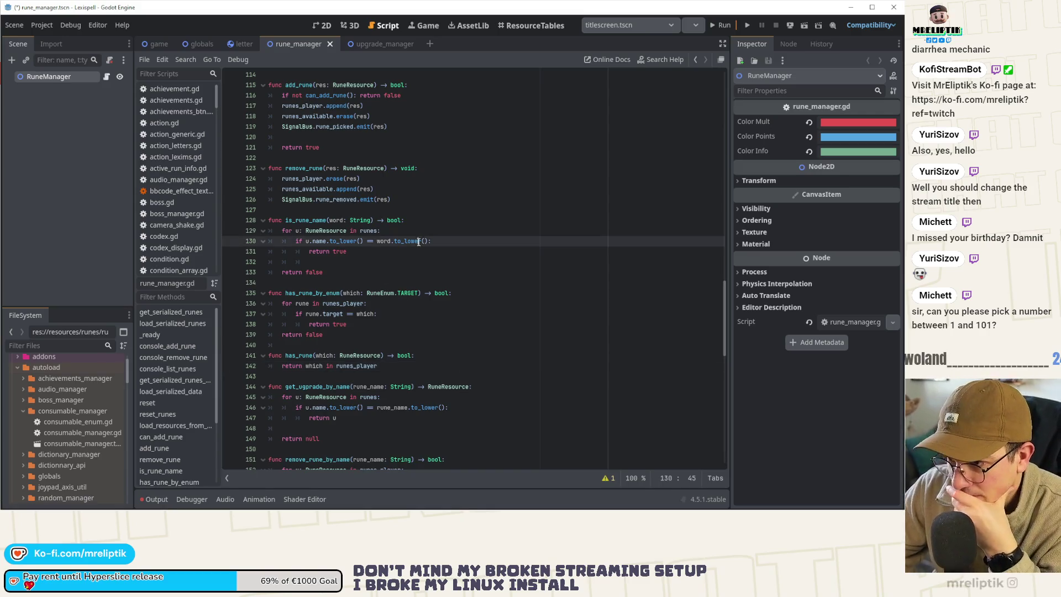
{"action": "scroll", "coordinate": [376, 275], "scroll_direction": "up", "scroll_amount": 10}
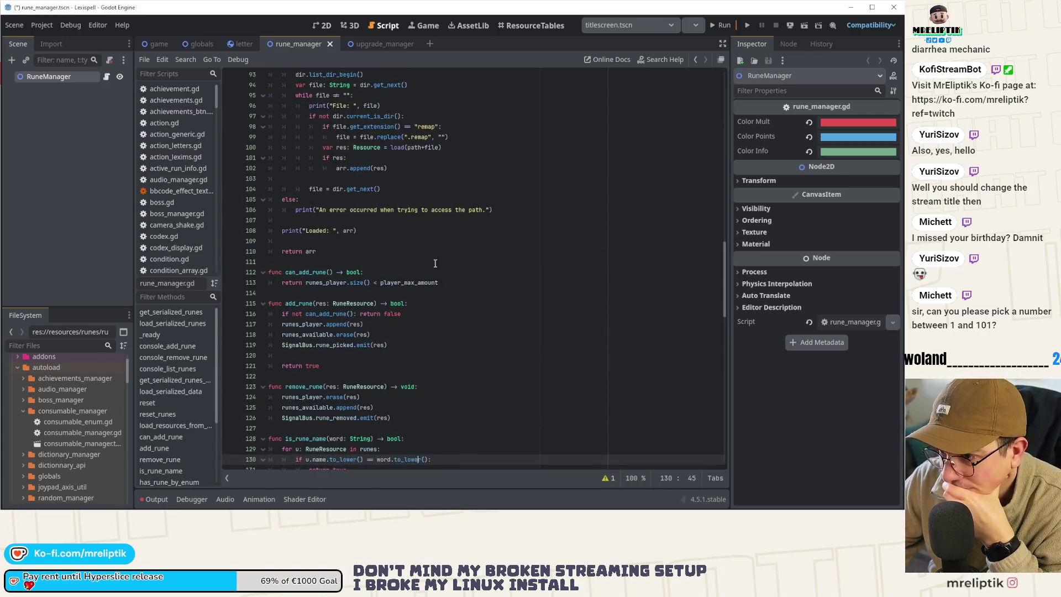
{"action": "left_click", "coordinate": [458, 272]}
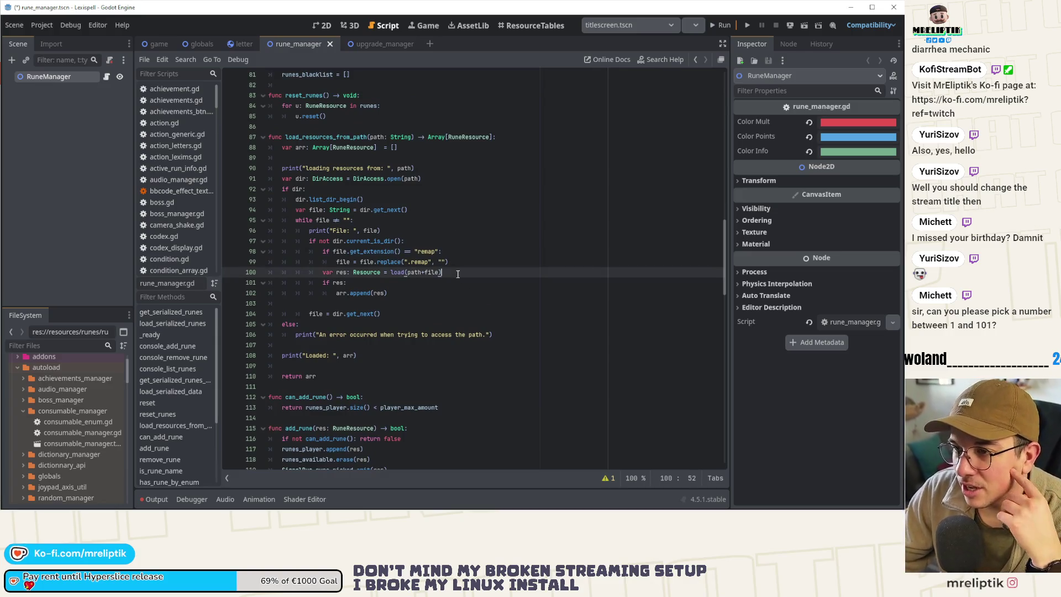
{"action": "scroll", "coordinate": [443, 295], "scroll_direction": "up", "scroll_amount": 3}
{"action": "scroll", "coordinate": [353, 248], "scroll_direction": "up", "scroll_amount": 3}
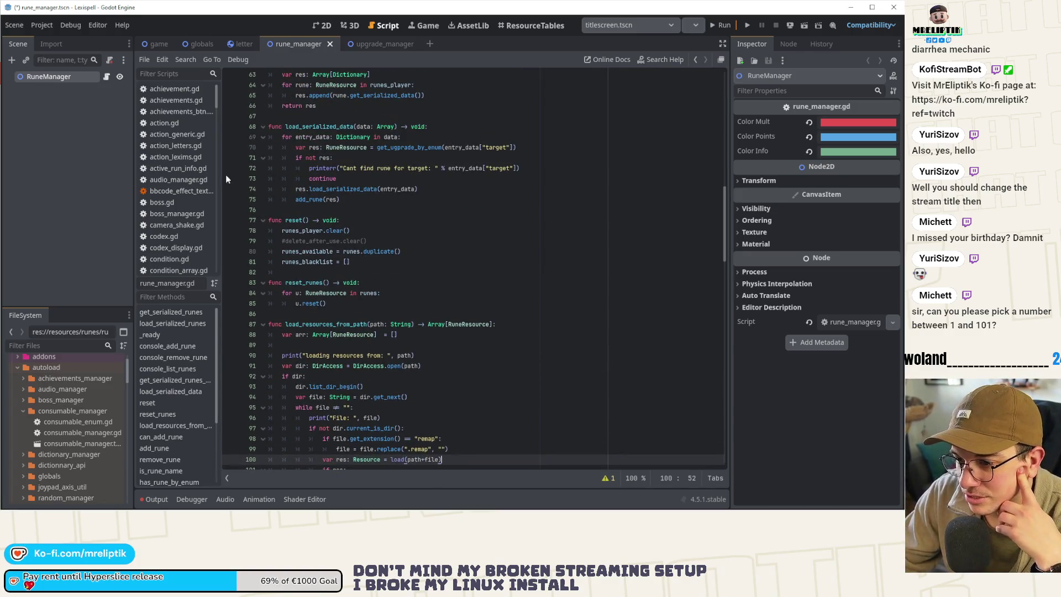
{"action": "scroll", "coordinate": [325, 156], "scroll_direction": "up", "scroll_amount": 16}
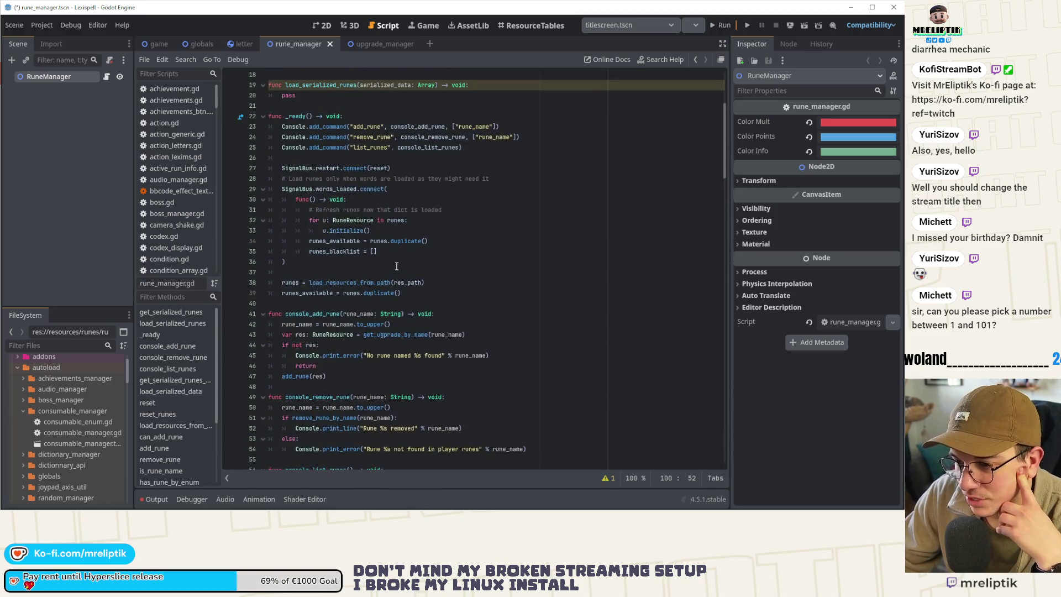
{"action": "scroll", "coordinate": [394, 255], "scroll_direction": "up", "scroll_amount": 4}
{"action": "left_click", "coordinate": [352, 275]}
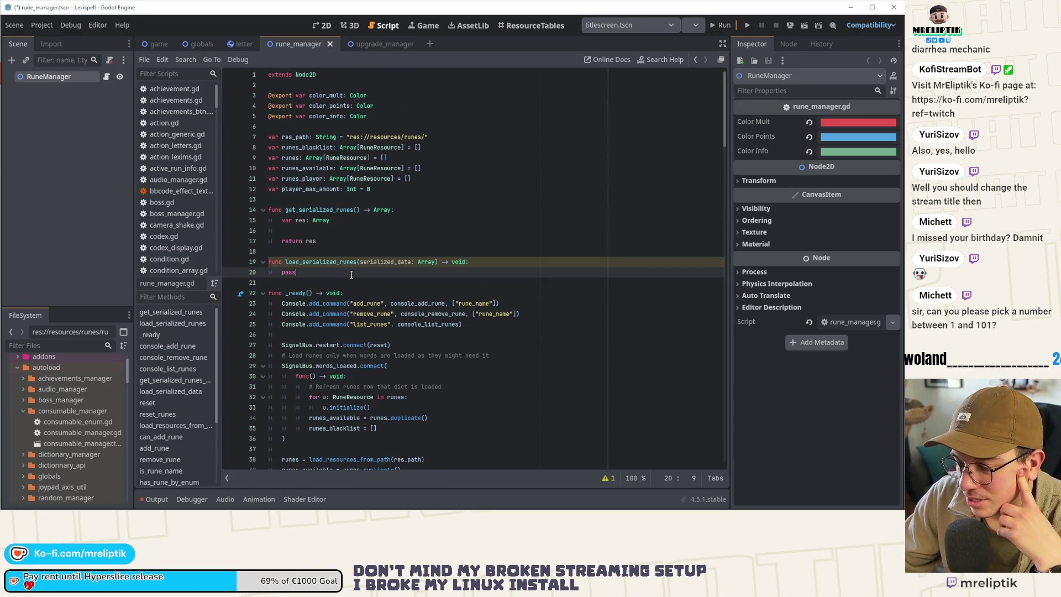
Step: Delete the get_serialized_runes and load_serialized_runes stub functions and save
{"action": "key", "text": "shift+Up"}
{"action": "key", "text": "shift+Up"}
{"action": "key", "text": "shift+Up"}
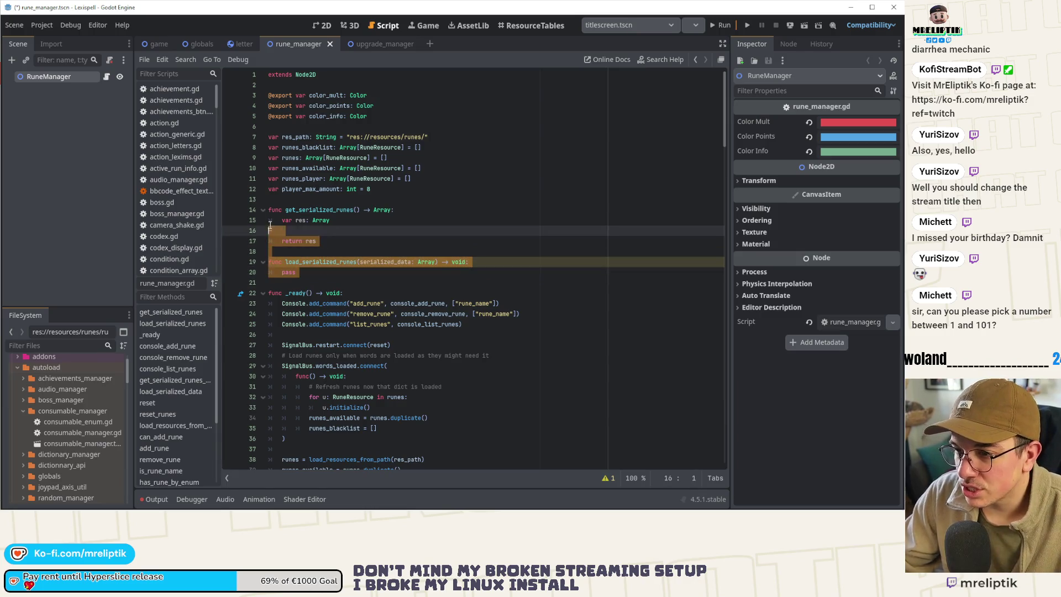
{"action": "key", "text": "BackSpace"}
{"action": "key", "text": "BackSpace"}
{"action": "key", "text": "BackSpace"}
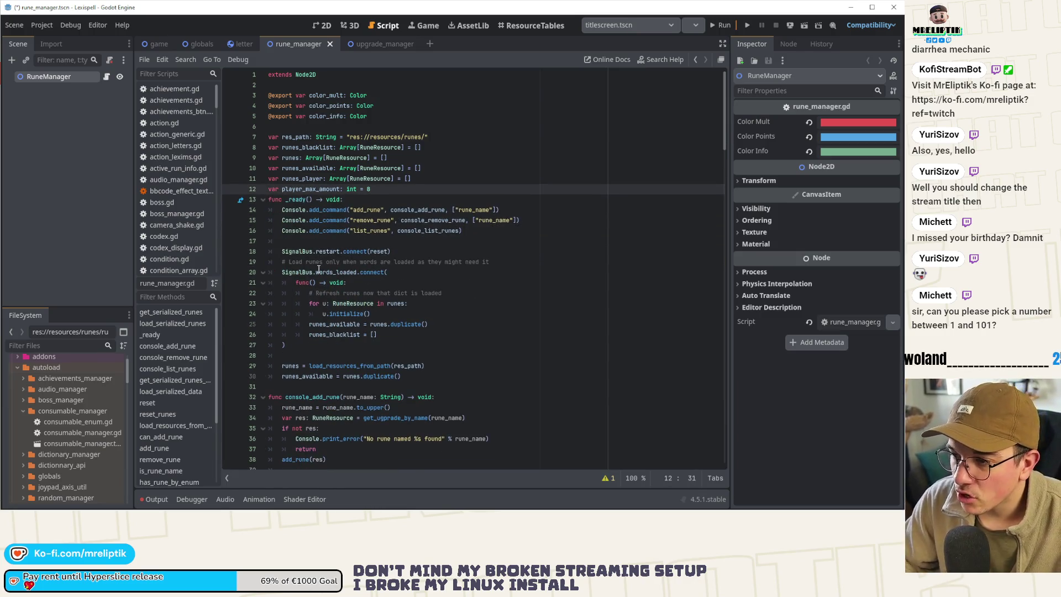
{"action": "key", "text": "Return"}
{"action": "key", "text": "ctrl+s"}
Step: Locate the get_upgrade_by_enum call on line 62 in get_serialized_runes_player
{"action": "left_click", "coordinate": [174, 358]}
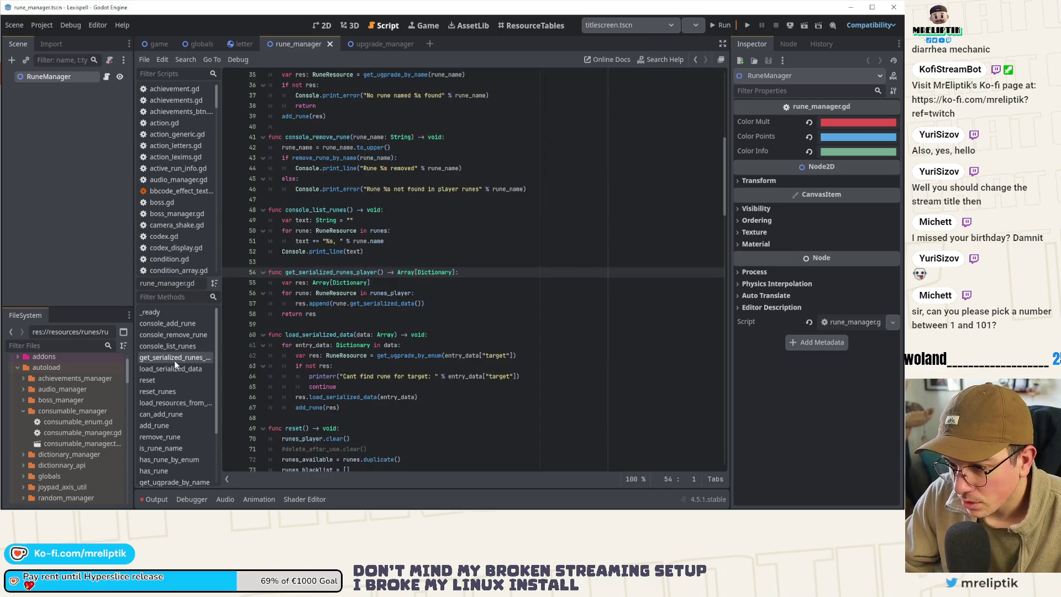
{"action": "scroll", "coordinate": [312, 319], "scroll_direction": "down", "scroll_amount": 1}
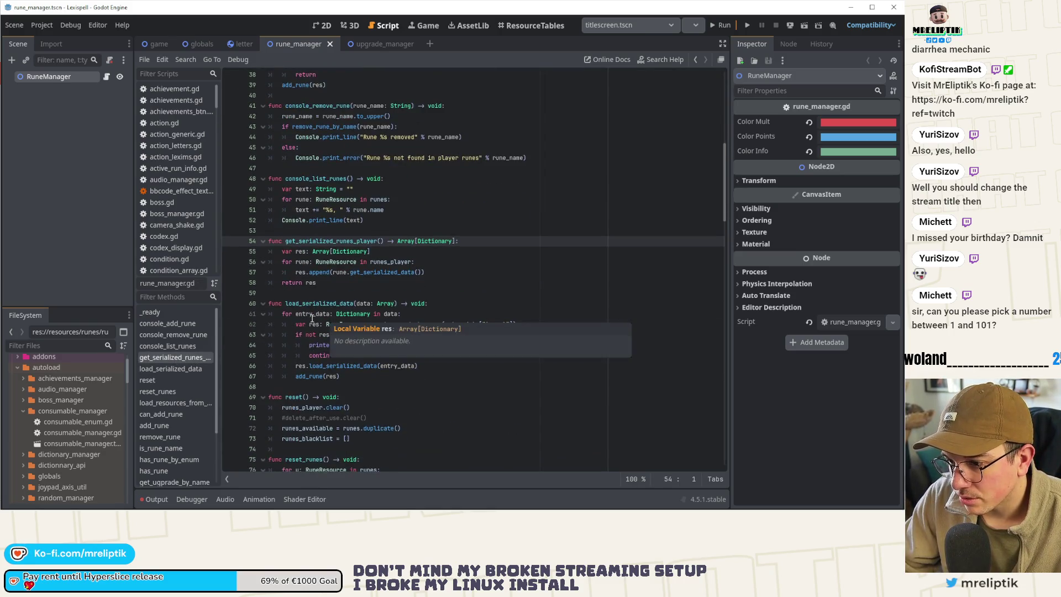
{"action": "left_click", "coordinate": [320, 283]}
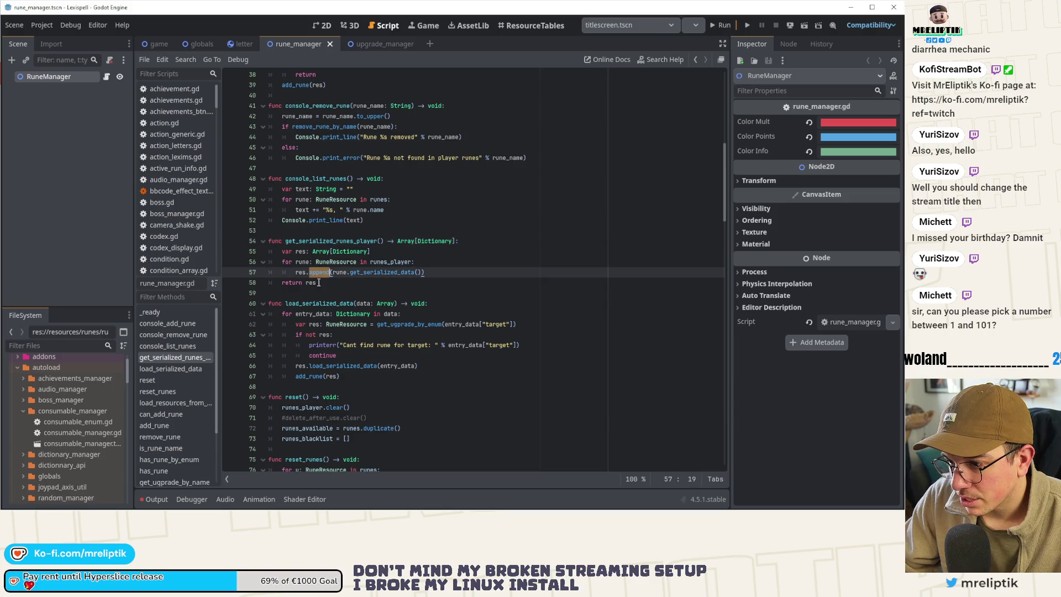
{"action": "left_click", "coordinate": [343, 366]}
{"action": "left_click", "coordinate": [411, 360]}
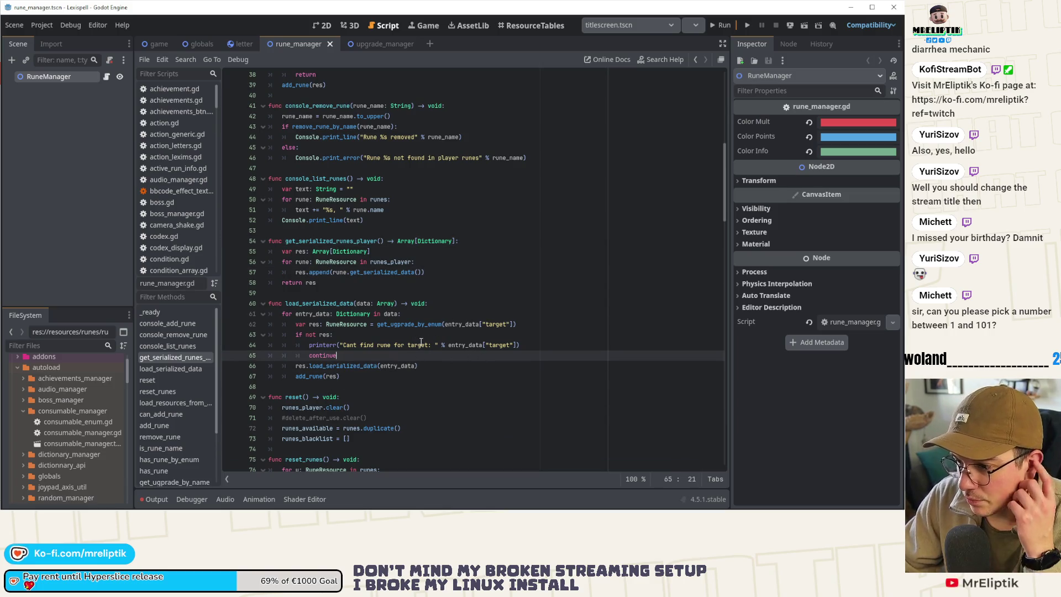
{"action": "double_click", "coordinate": [410, 326]}
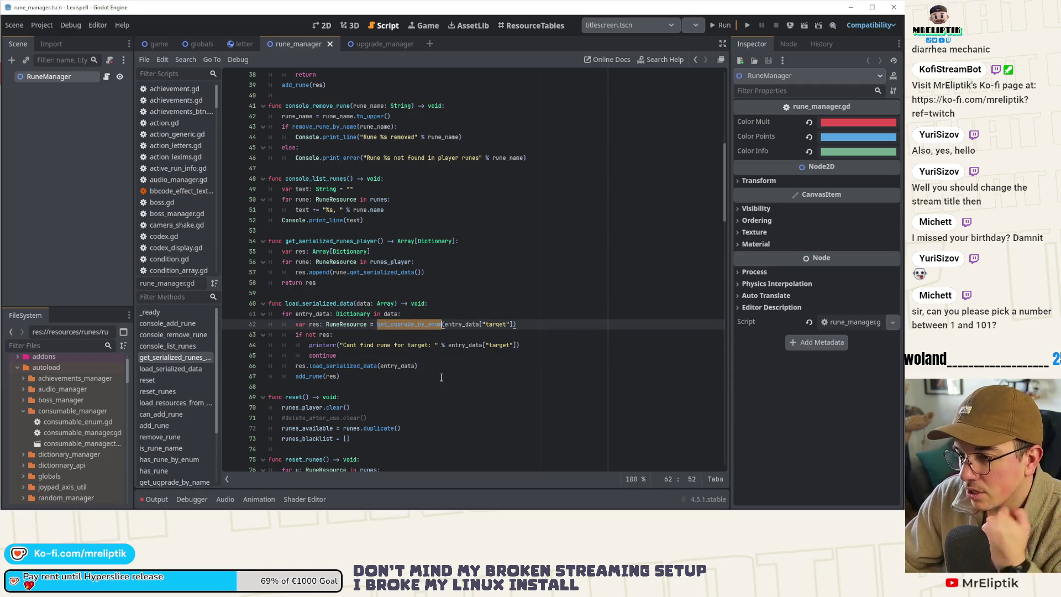
{"action": "type", "text": "get_rune"}
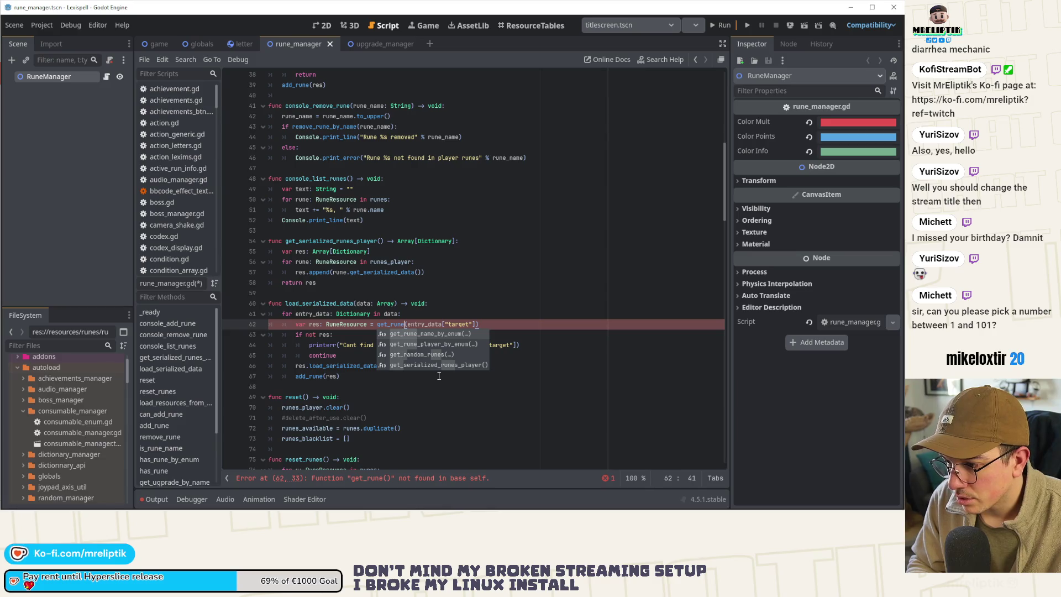
{"action": "key", "text": "ctrl+z"}
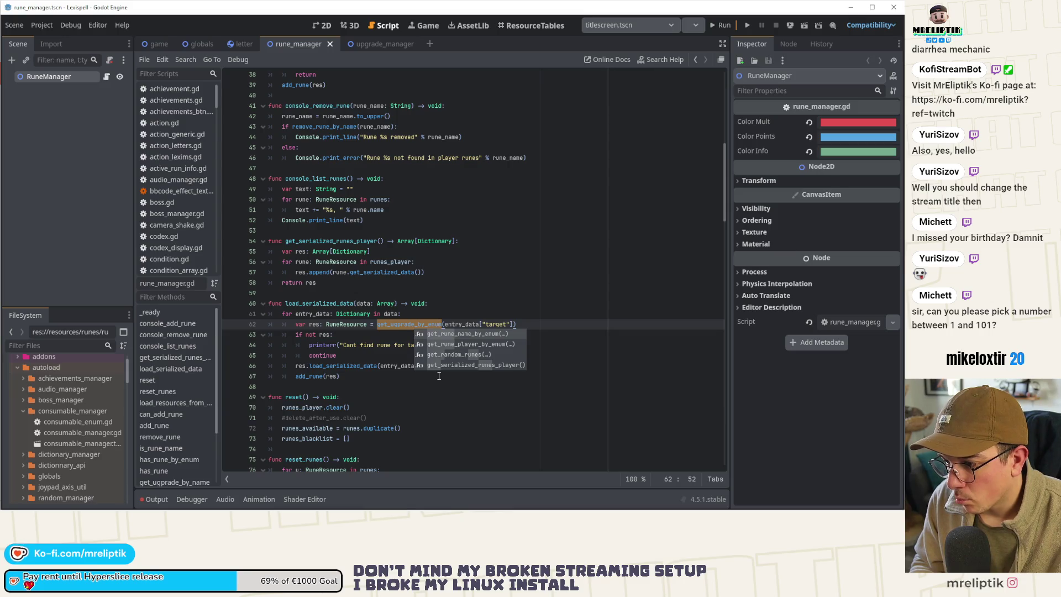
Step: Rename the function definition to get_rune_by_enum and update its call on line 62
{"action": "left_click", "coordinate": [396, 326], "text": "ctrl"}
{"action": "left_click", "coordinate": [323, 272]}
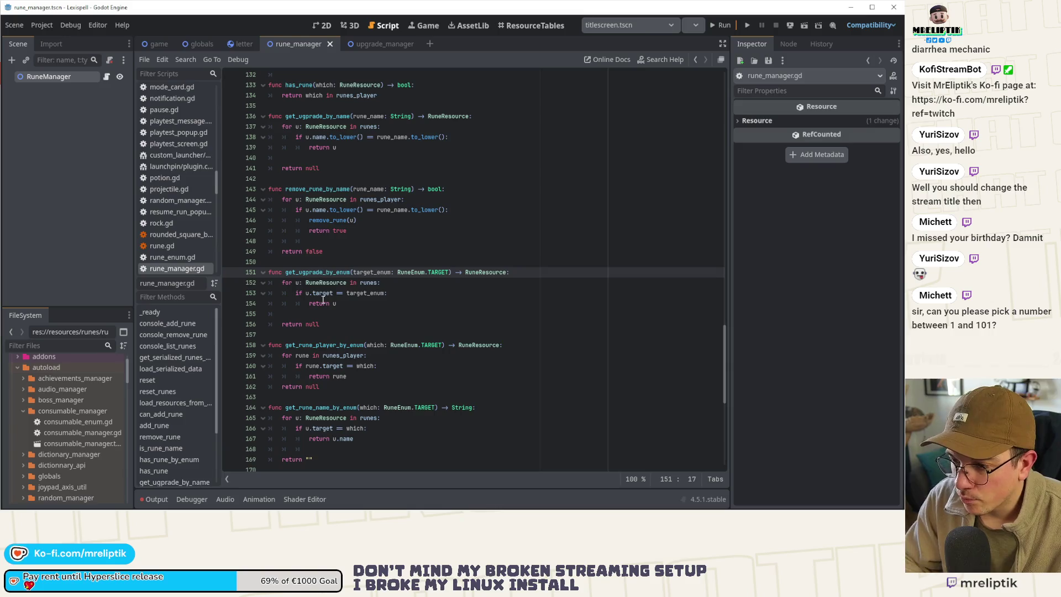
{"action": "key", "text": "BackSpace"}
{"action": "key", "text": "BackSpace"}
{"action": "key", "text": "BackSpace"}
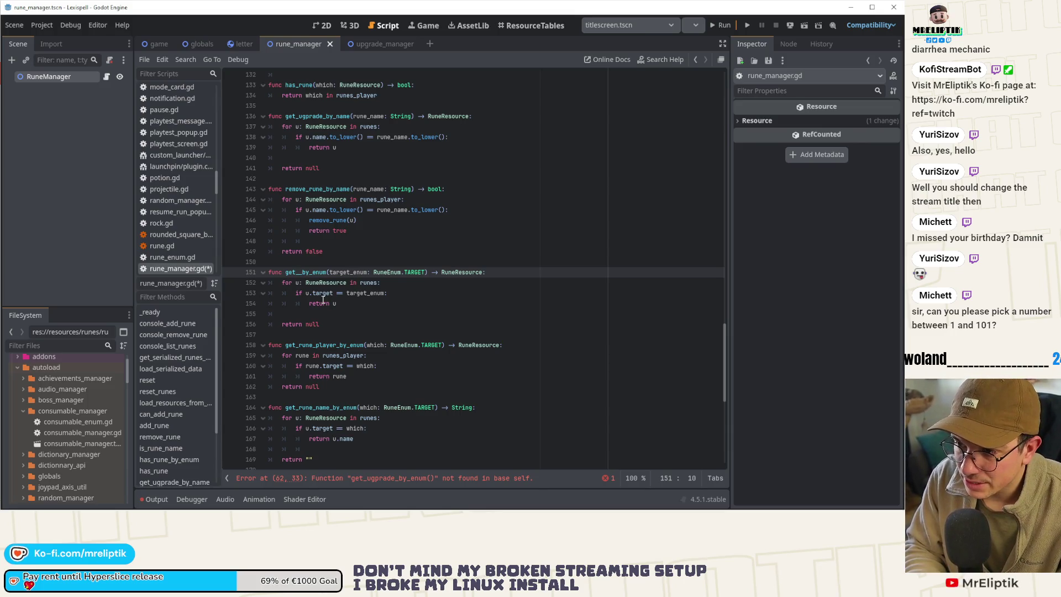
{"action": "type", "text": "rune"}
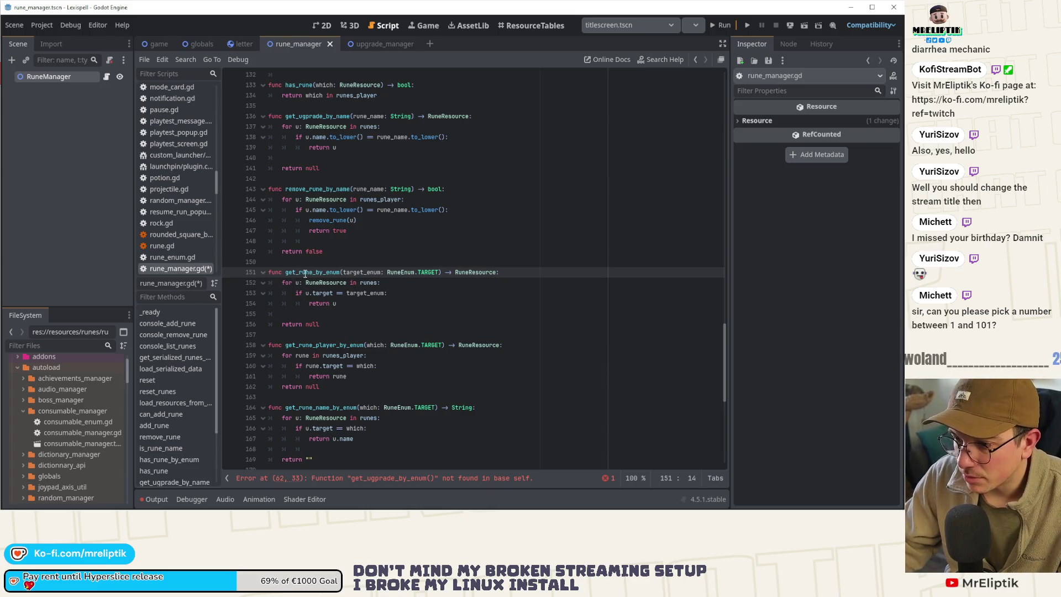
{"action": "left_click", "coordinate": [419, 479]}
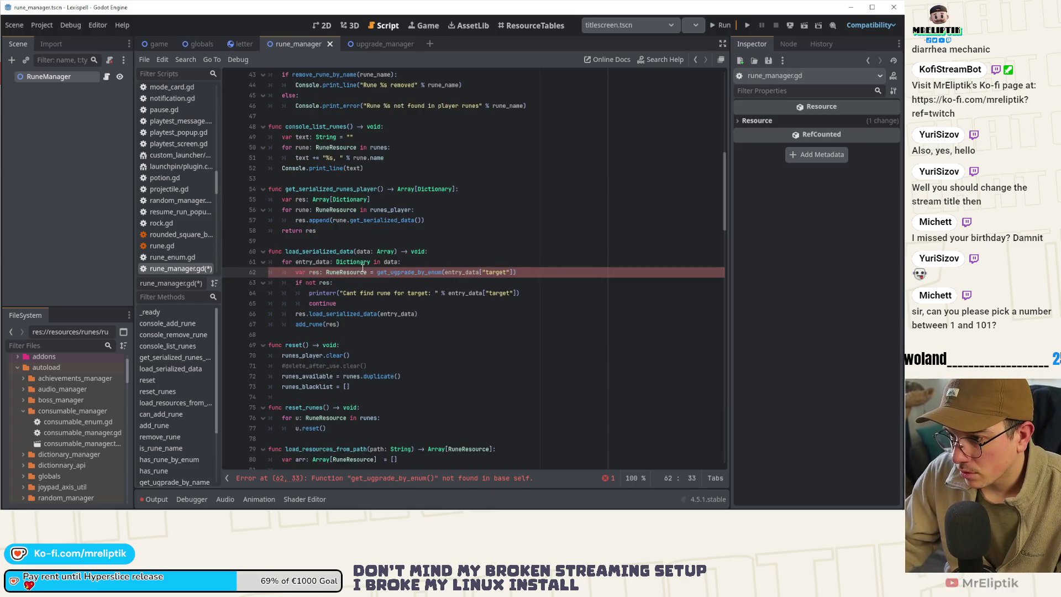
{"action": "double_click", "coordinate": [391, 278]}
{"action": "type", "text": "rune"}
{"action": "left_click", "coordinate": [394, 328]}
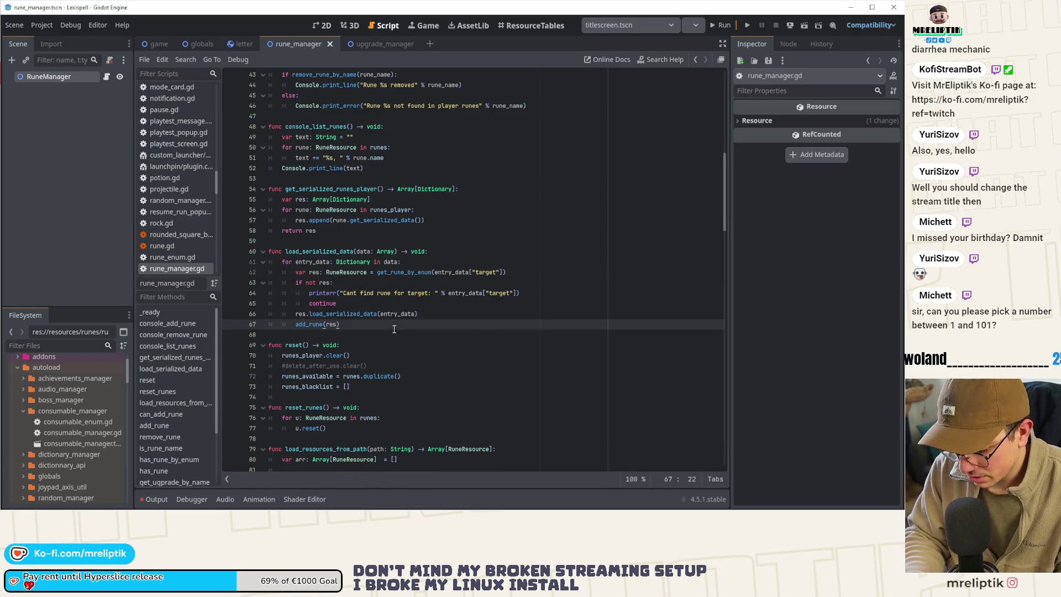
{"action": "key", "text": "ctrl+shift+o"}
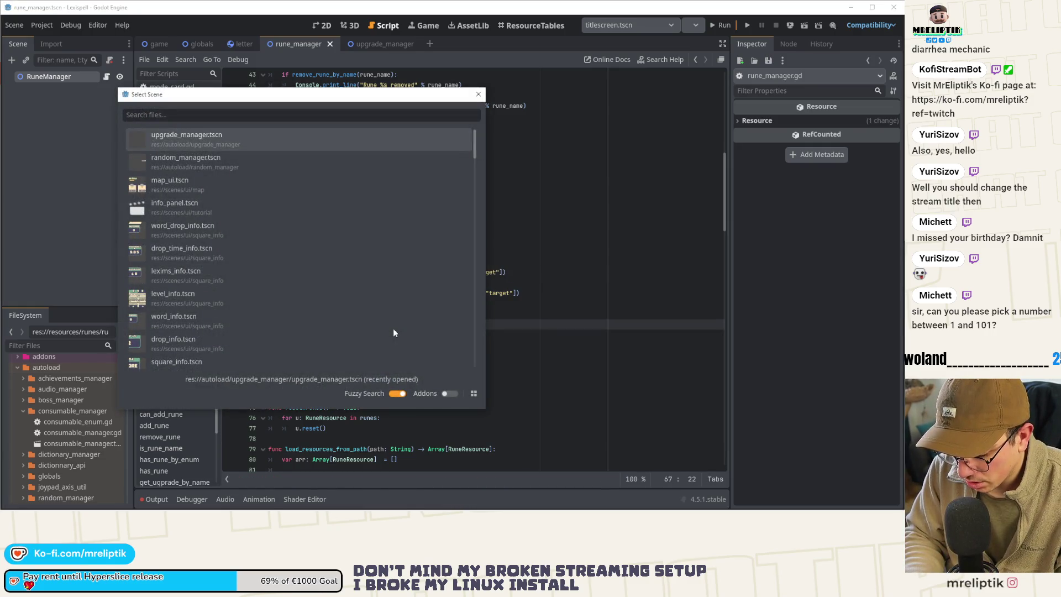
Step: Search 'upgrade' in Quick Open, open upgrade_manager.tscn, and view upgrade_manager.gd
{"action": "type", "text": "upgrade"}
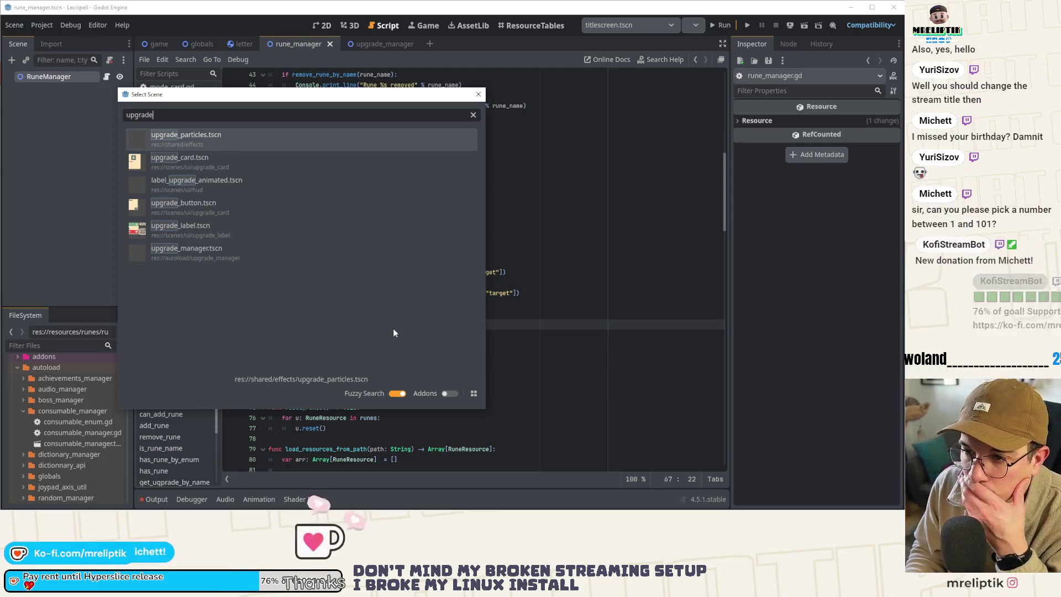
{"action": "key", "text": "Down"}
{"action": "key", "text": "Down"}
{"action": "key", "text": "Down"}
{"action": "key", "text": "Return"}
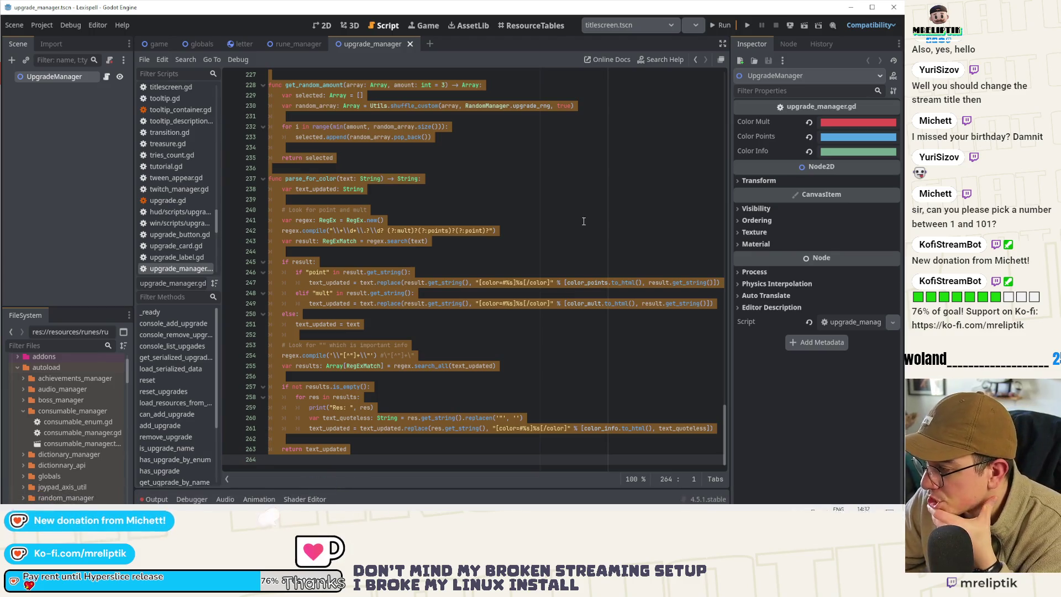
{"action": "left_click", "coordinate": [417, 366]}
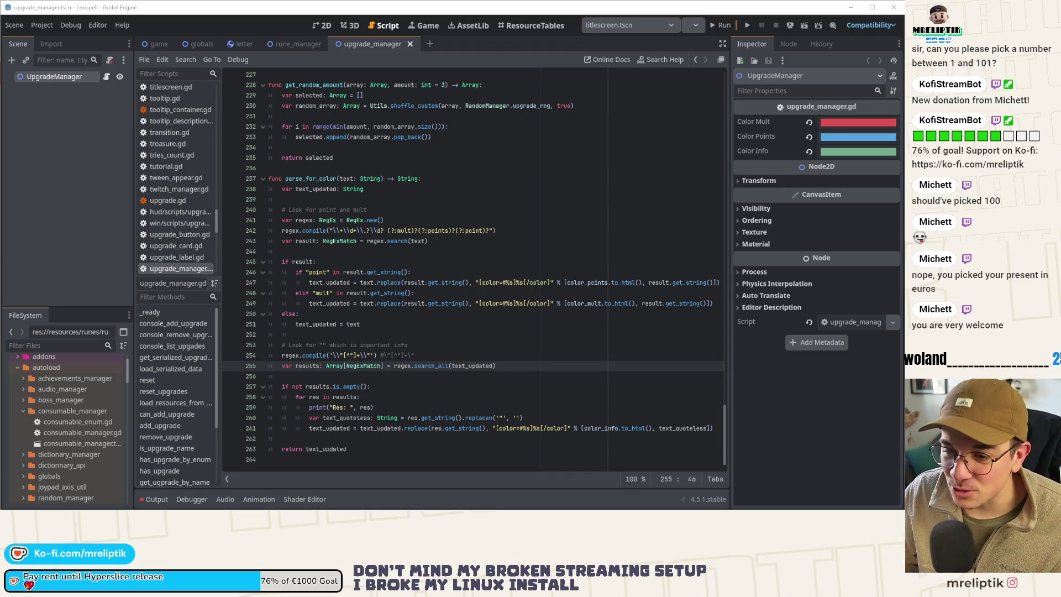
{"action": "left_click", "coordinate": [70, 197]}
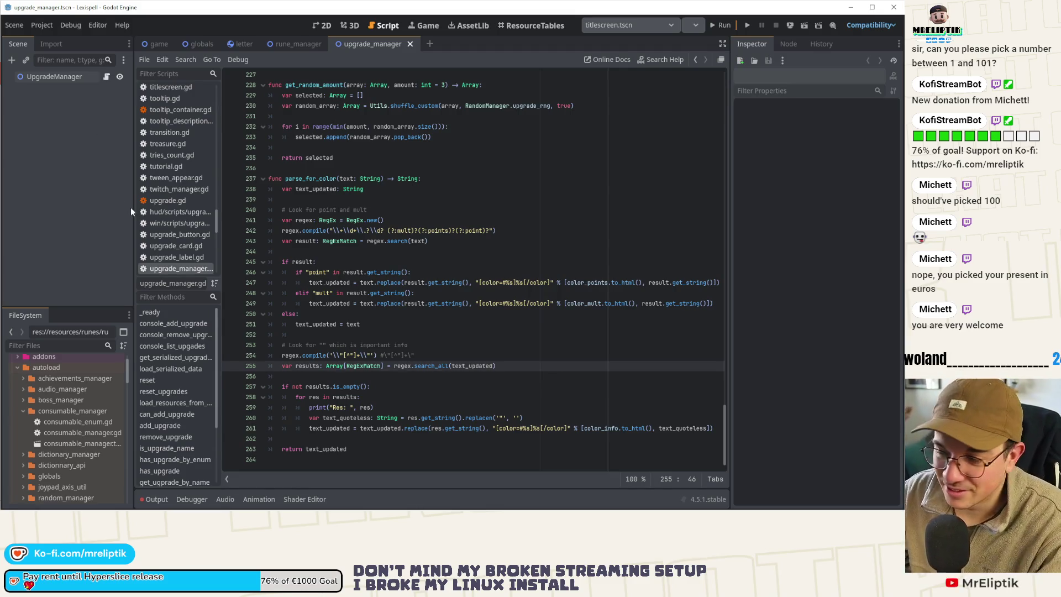
{"action": "left_click", "coordinate": [413, 378]}
Step: Delete the parse_for_color function (lines 237–264) from upgrade_manager.gd and save
{"action": "scroll", "coordinate": [390, 278], "scroll_direction": "up", "scroll_amount": 3}
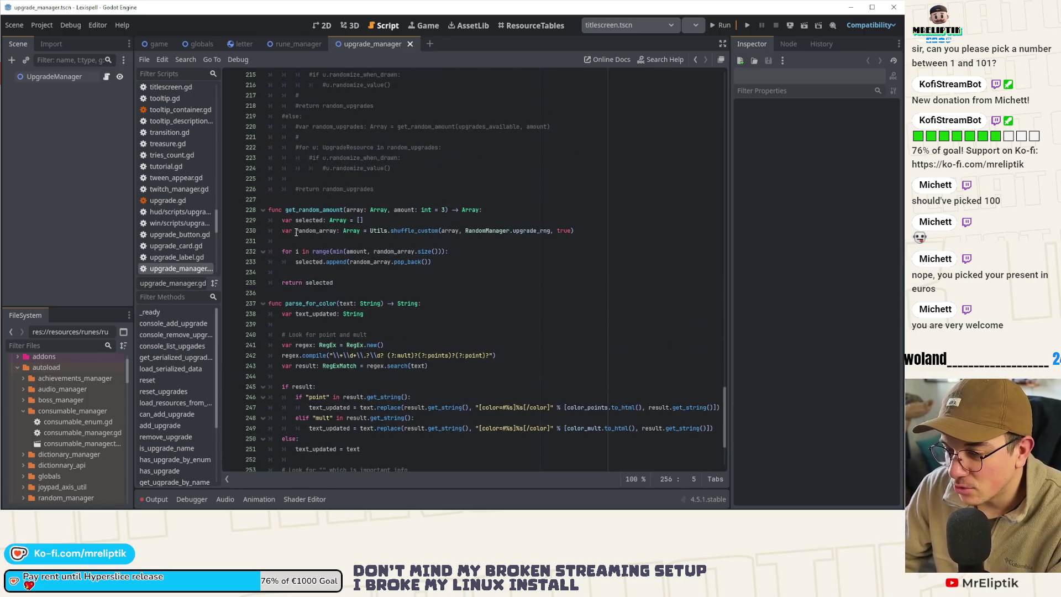
{"action": "scroll", "coordinate": [332, 293], "scroll_direction": "down", "scroll_amount": 4}
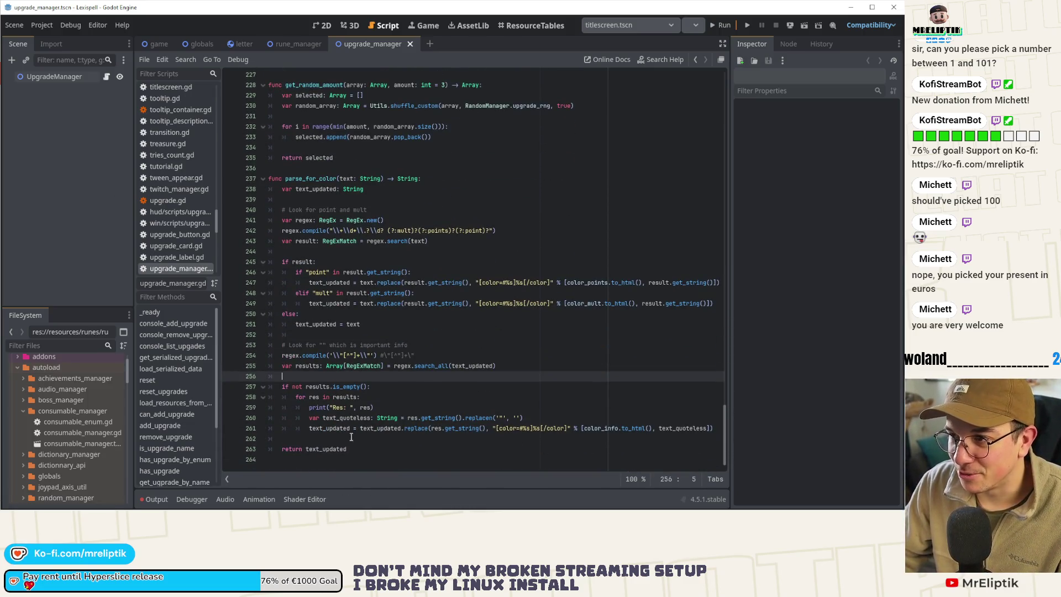
{"action": "mouse_move", "coordinate": [351, 459]}
{"action": "left_mouse_down"}
{"action": "mouse_move", "coordinate": [265, 158]}
{"action": "mouse_move", "coordinate": [239, 178]}
{"action": "left_mouse_up"}
{"action": "key", "text": "BackSpace"}
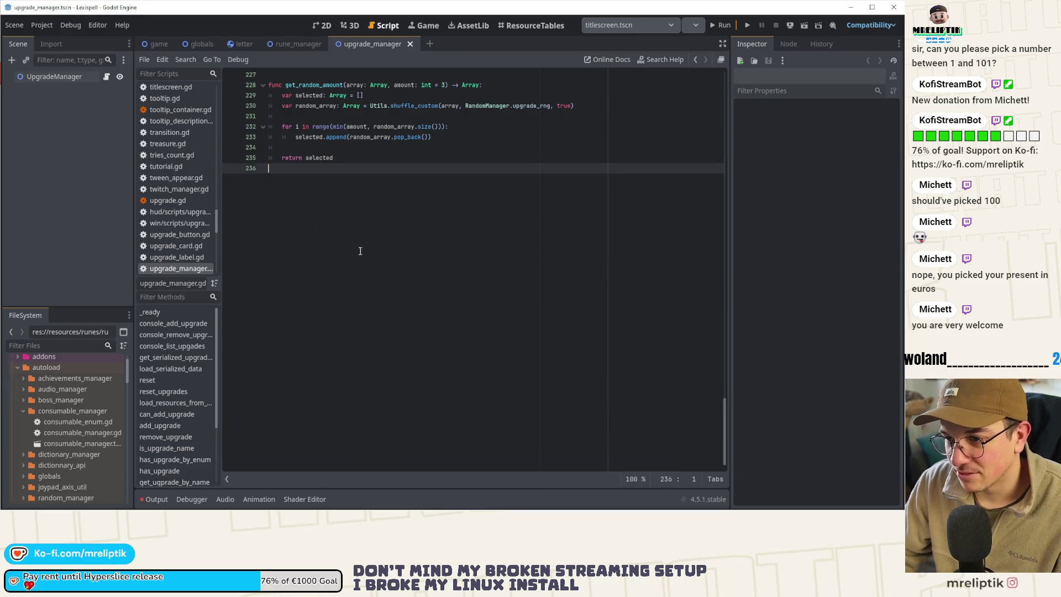
{"action": "key", "text": "ctrl+s"}
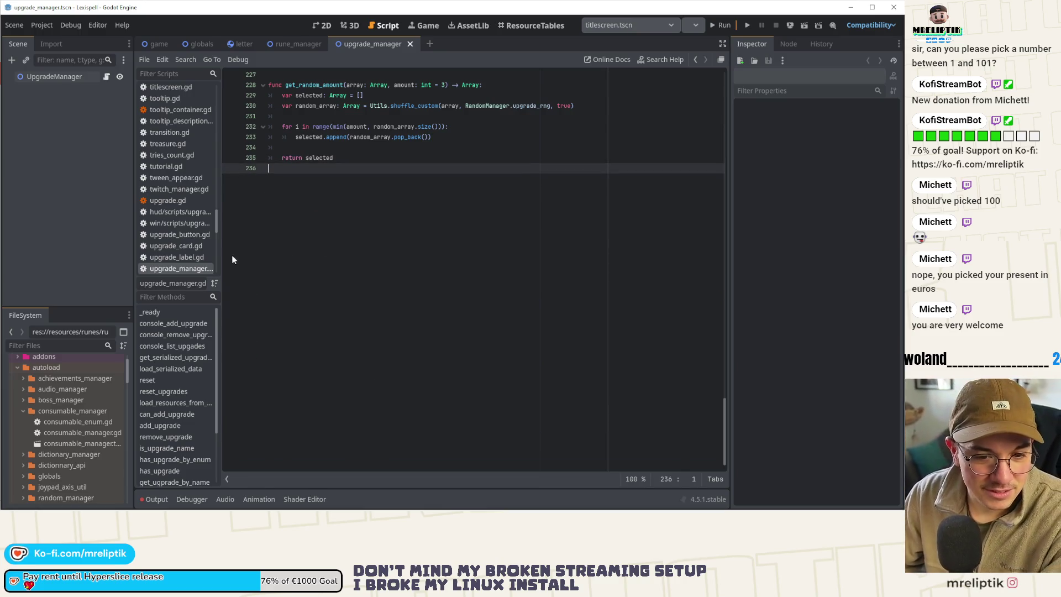
Step: Remove the commented-out block on lines 211–226 and save the script again
{"action": "scroll", "coordinate": [236, 254], "scroll_direction": "up", "scroll_amount": 9}
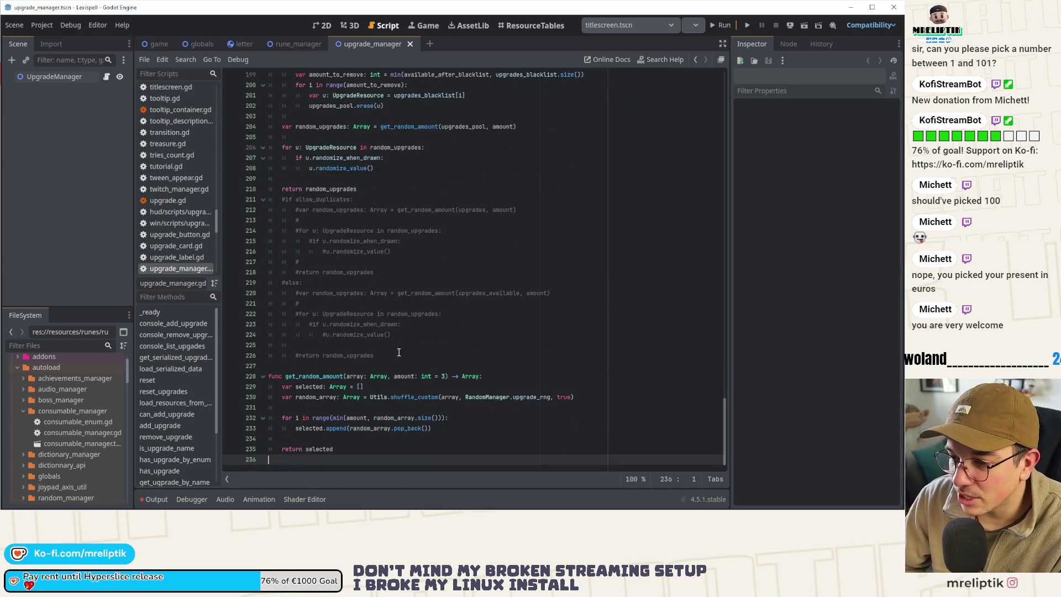
{"action": "mouse_move", "coordinate": [399, 353]}
{"action": "left_mouse_down"}
{"action": "mouse_move", "coordinate": [412, 212]}
{"action": "mouse_move", "coordinate": [424, 191]}
{"action": "left_mouse_up"}
{"action": "key", "text": "BackSpace"}
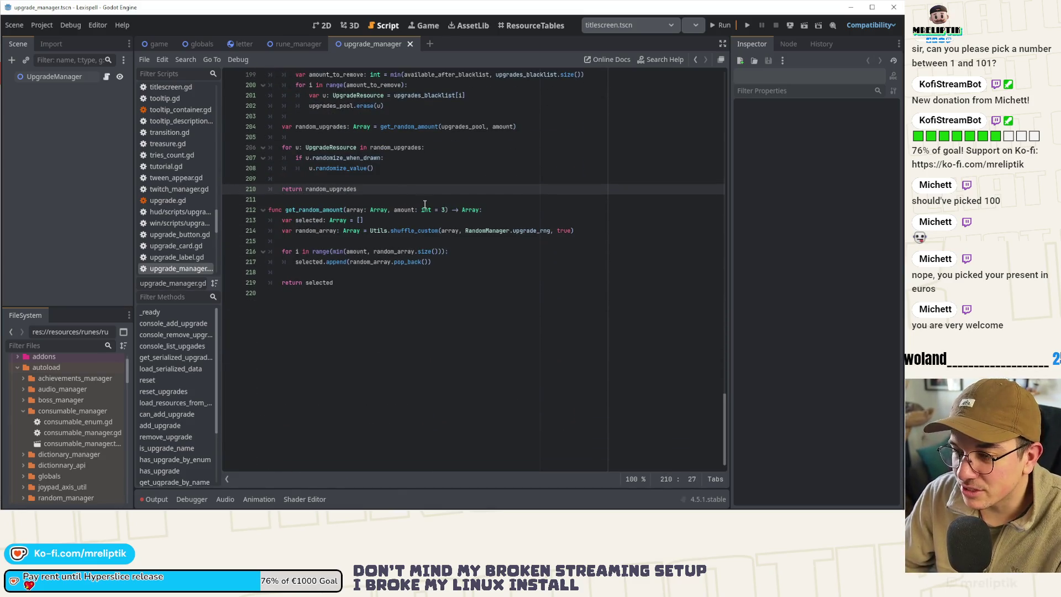
{"action": "left_click", "coordinate": [421, 201]}
{"action": "key", "text": "ctrl+s"}
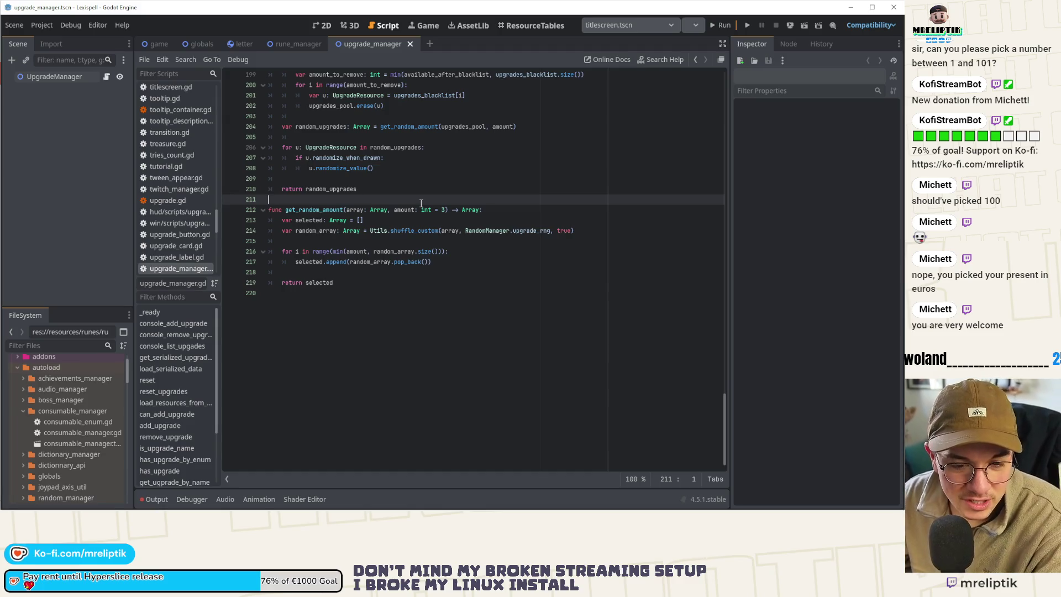
Step: Review the lower part of upgrade_manager.gd around the get_random_upgrades function
{"action": "scroll", "coordinate": [341, 246], "scroll_direction": "up", "scroll_amount": 7}
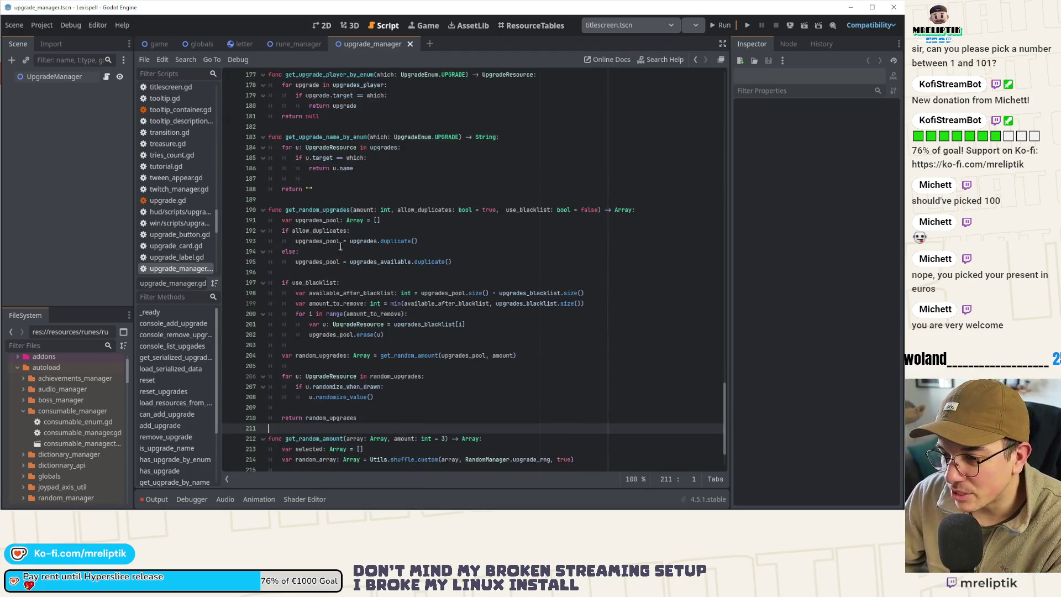
{"action": "scroll", "coordinate": [341, 247], "scroll_direction": "down", "scroll_amount": 2}
{"action": "scroll", "coordinate": [326, 238], "scroll_direction": "up", "scroll_amount": 3}
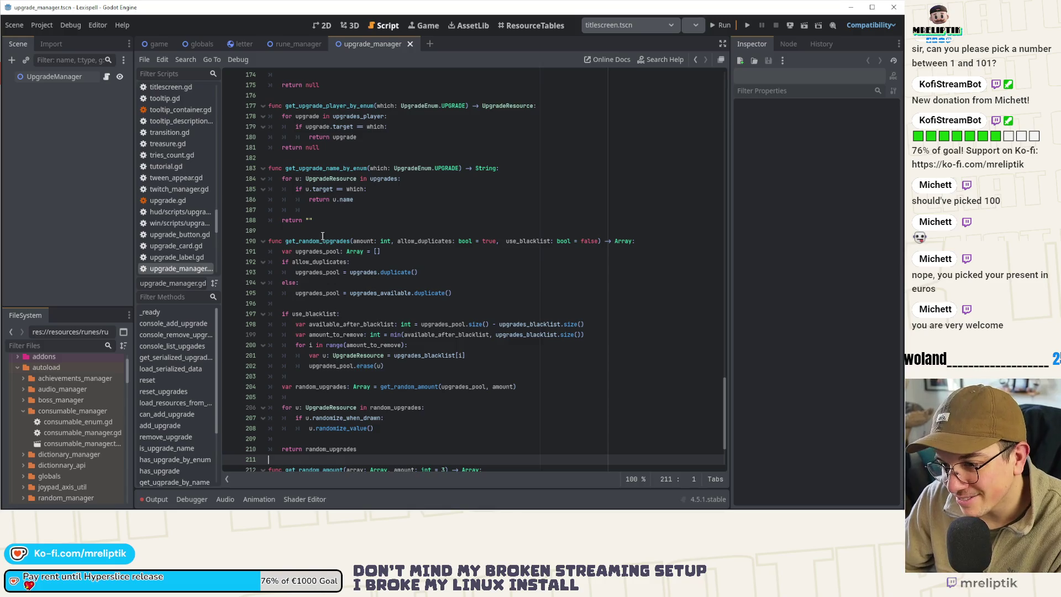
{"action": "left_click", "coordinate": [323, 230]}
{"action": "left_click", "coordinate": [337, 210]}
{"action": "scroll", "coordinate": [352, 243], "scroll_direction": "up", "scroll_amount": 2}
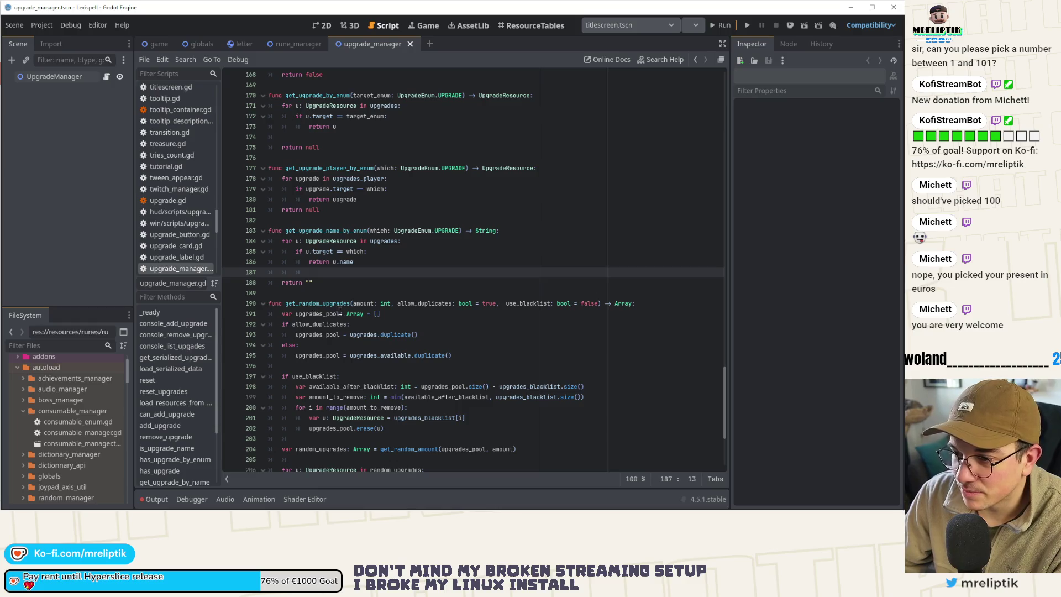
{"action": "double_click", "coordinate": [318, 303]}
Step: Scroll up past is_upgrade_name and can_add_upgrade to line 66, then open the Find bar
{"action": "scroll", "coordinate": [338, 306], "scroll_direction": "up", "scroll_amount": 6}
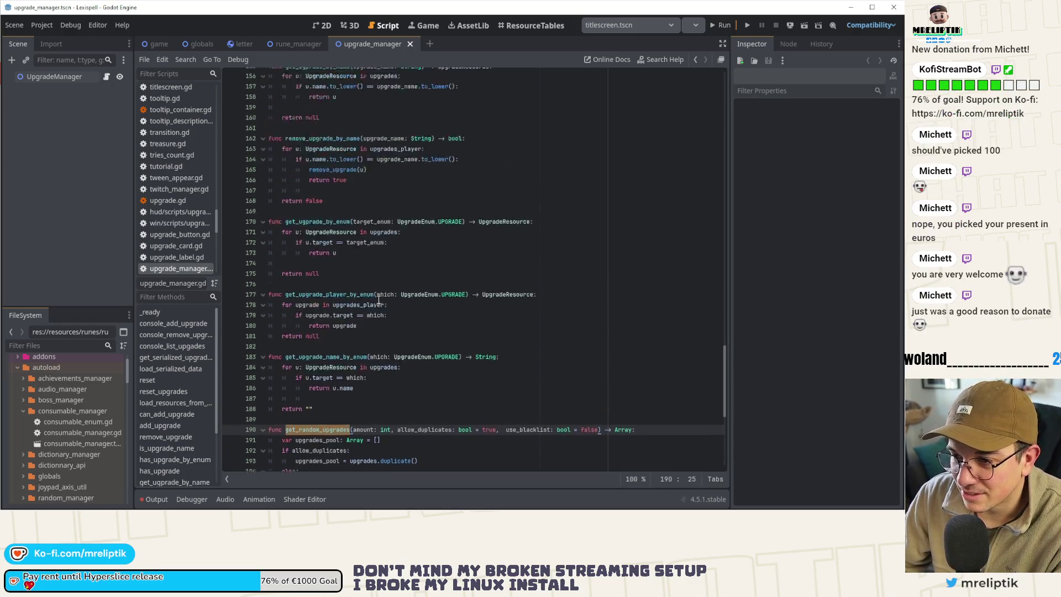
{"action": "scroll", "coordinate": [379, 298], "scroll_direction": "up", "scroll_amount": 4}
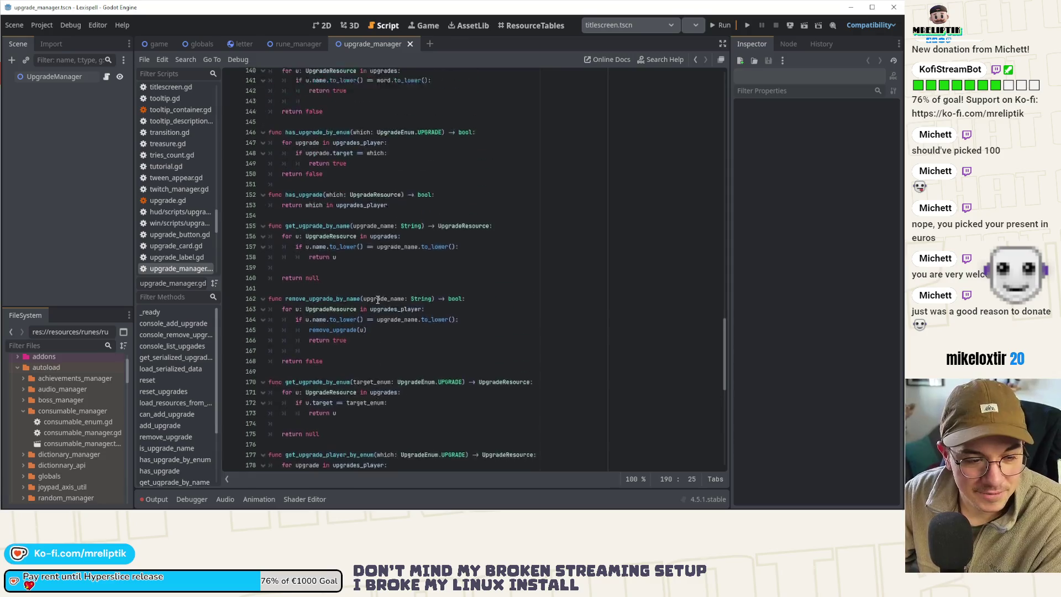
{"action": "scroll", "coordinate": [321, 283], "scroll_direction": "up", "scroll_amount": 6}
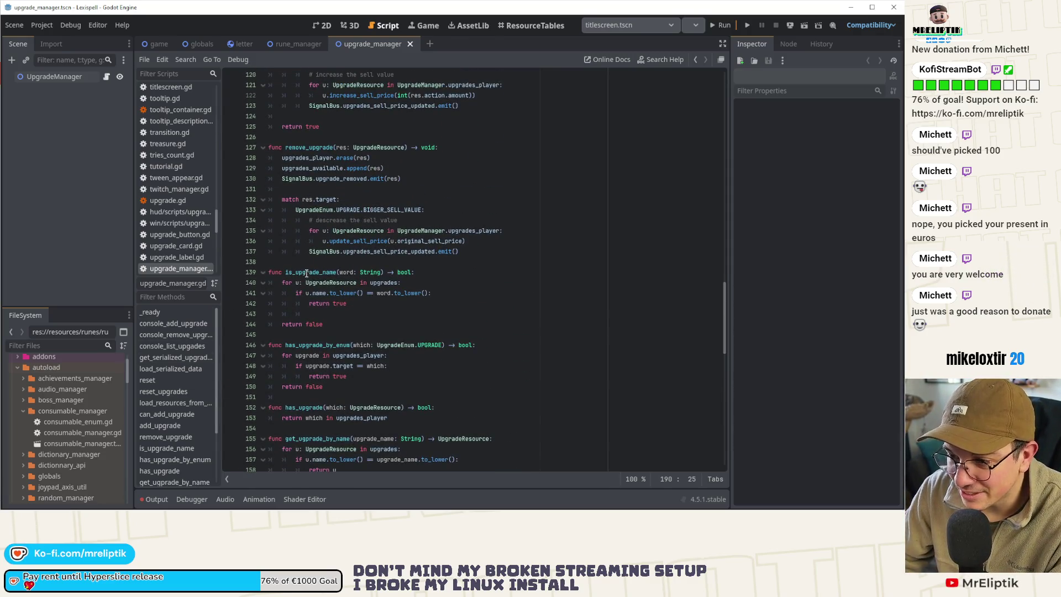
{"action": "double_click", "coordinate": [304, 272]}
{"action": "scroll", "coordinate": [320, 293], "scroll_direction": "up", "scroll_amount": 9}
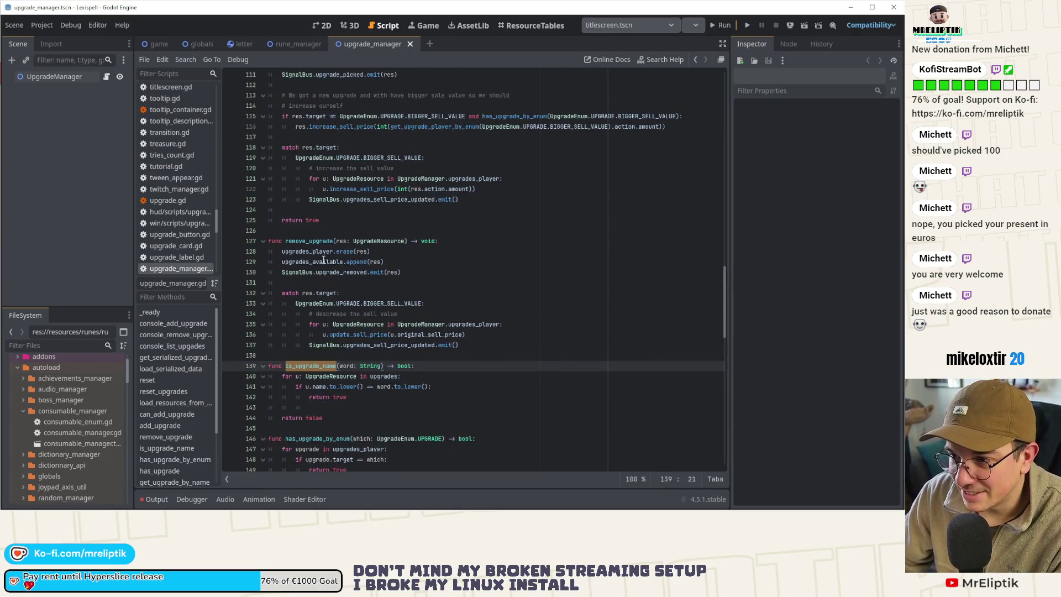
{"action": "left_click", "coordinate": [320, 199]}
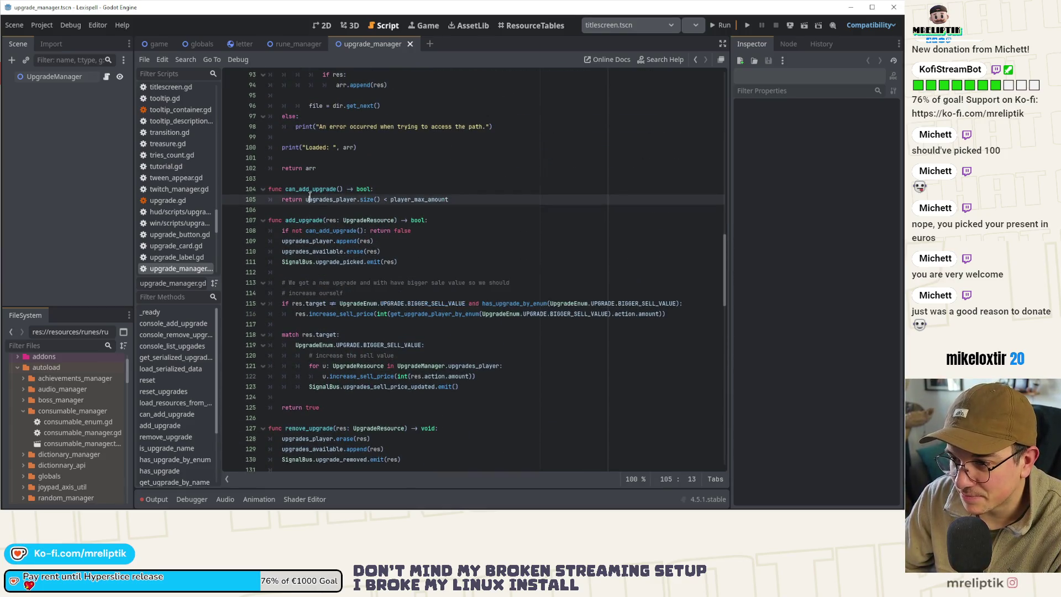
{"action": "scroll", "coordinate": [347, 254], "scroll_direction": "up", "scroll_amount": 9}
{"action": "scroll", "coordinate": [347, 255], "scroll_direction": "up", "scroll_amount": 7}
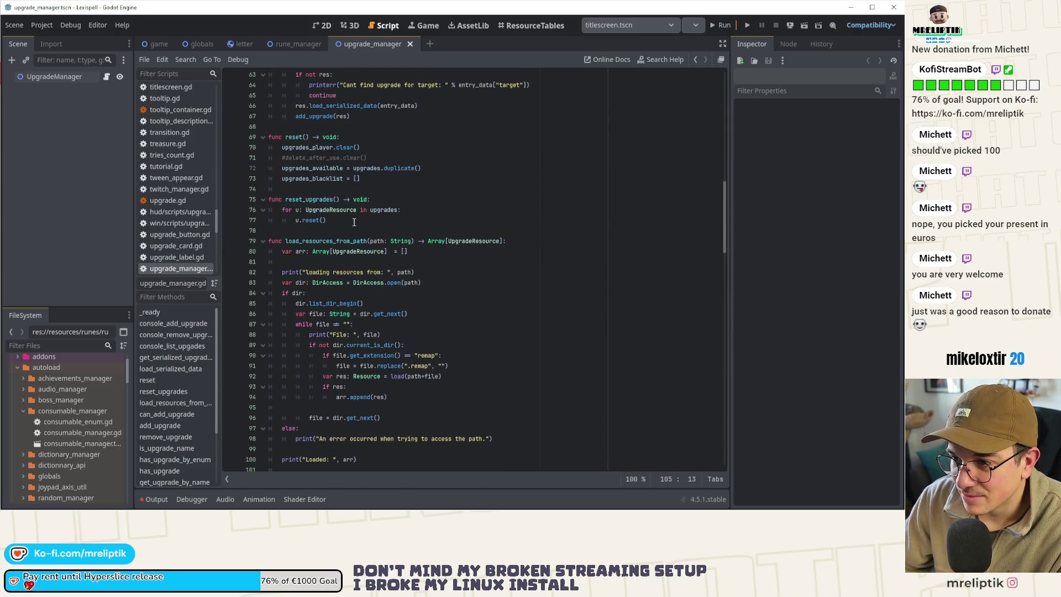
{"action": "left_click", "coordinate": [367, 293]}
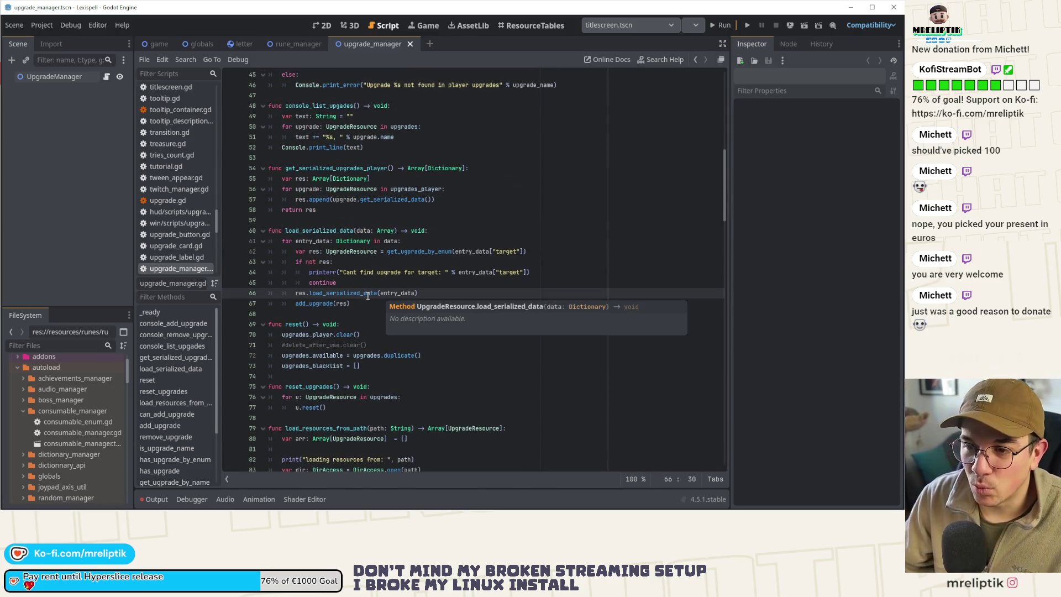
{"action": "key", "text": "ctrl+f"}
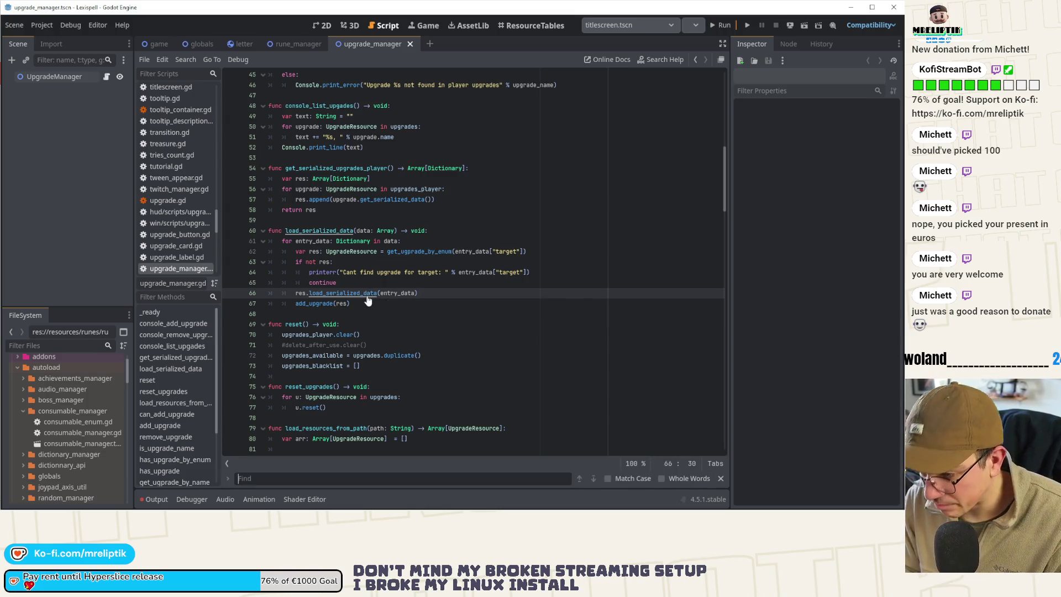
Step: Search for 'ugp' to find the misspelled function names on lines 170 and 155
{"action": "type", "text": "upg"}
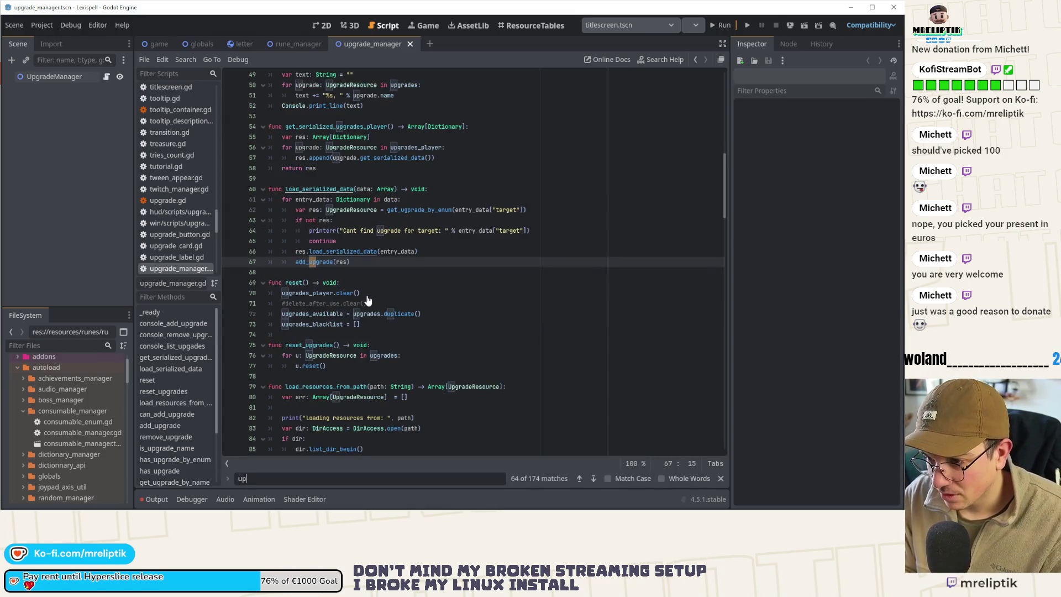
{"action": "key", "text": "BackSpace"}
{"action": "key", "text": "BackSpace"}
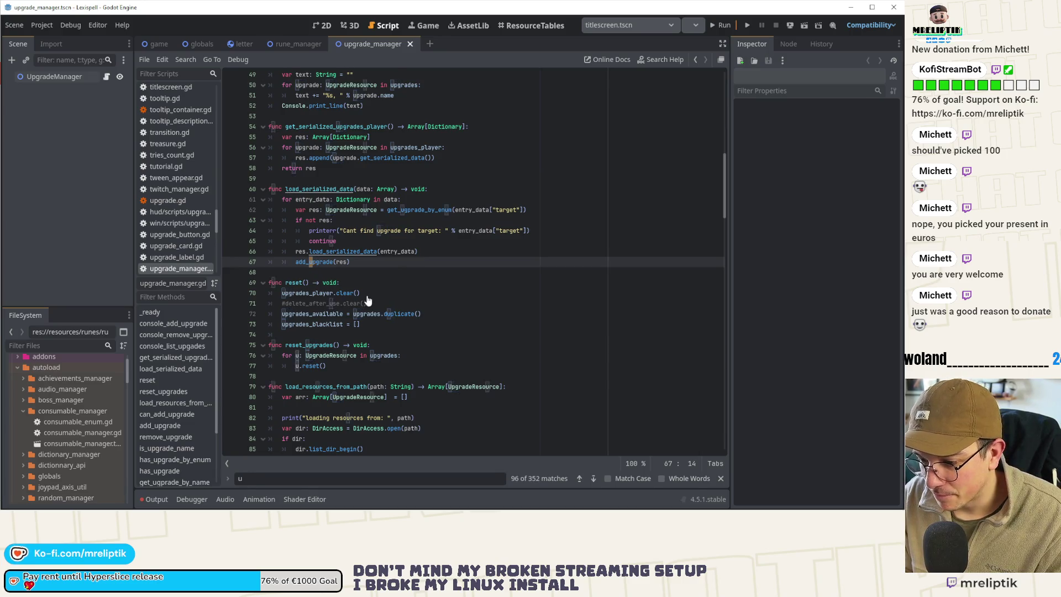
{"action": "type", "text": "gp"}
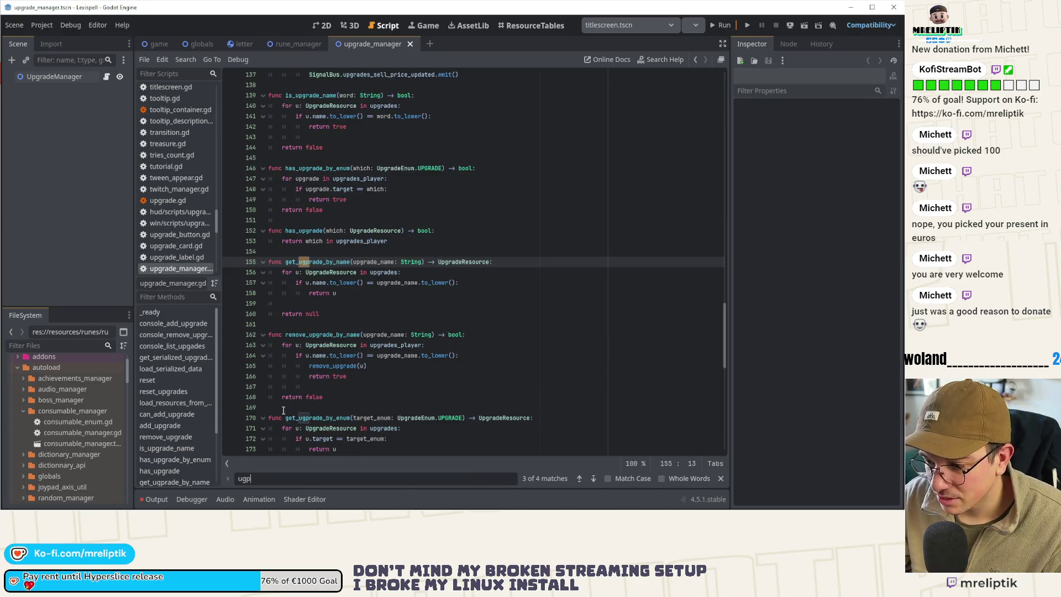
{"action": "double_click", "coordinate": [315, 418]}
{"action": "scroll", "coordinate": [299, 331], "scroll_direction": "down", "scroll_amount": 2}
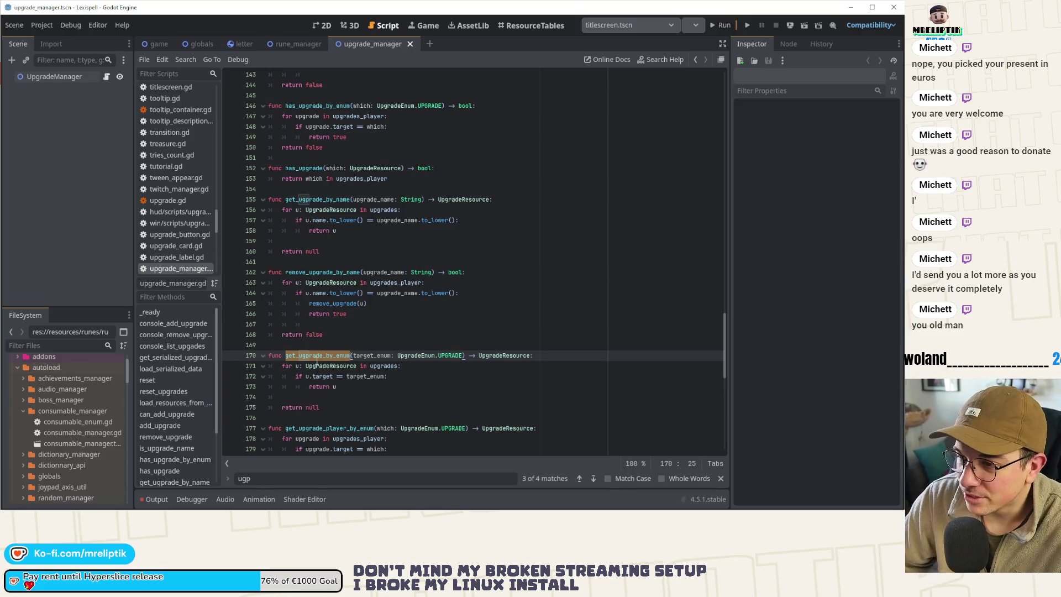
{"action": "left_click", "coordinate": [299, 199]}
Step: Search the whole project for the misspelled get_ugprade_by_name from line 155
{"action": "double_click", "coordinate": [321, 198]}
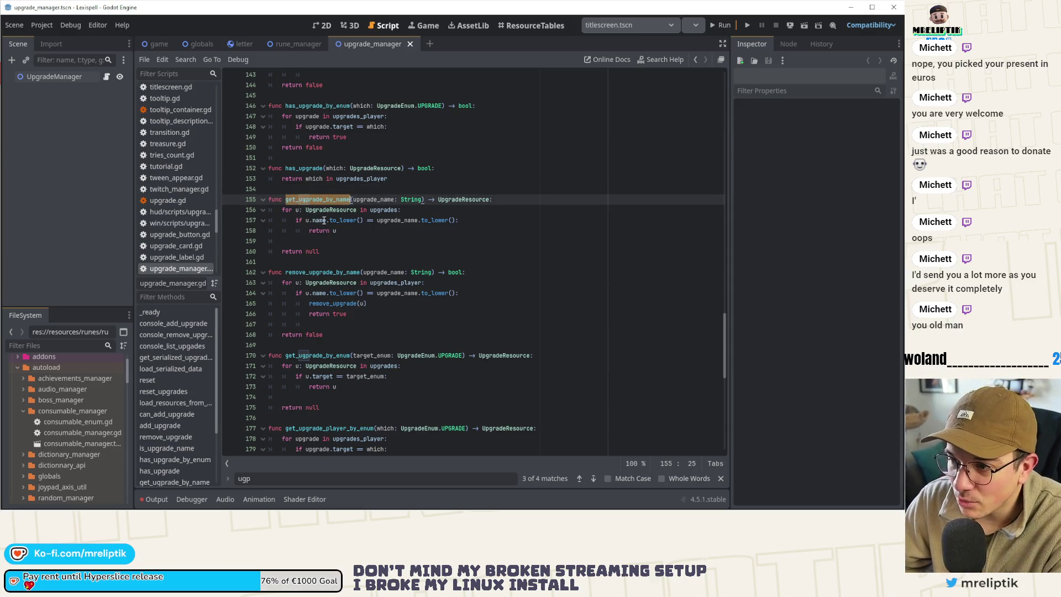
{"action": "left_click", "coordinate": [310, 200]}
{"action": "double_click", "coordinate": [312, 199]}
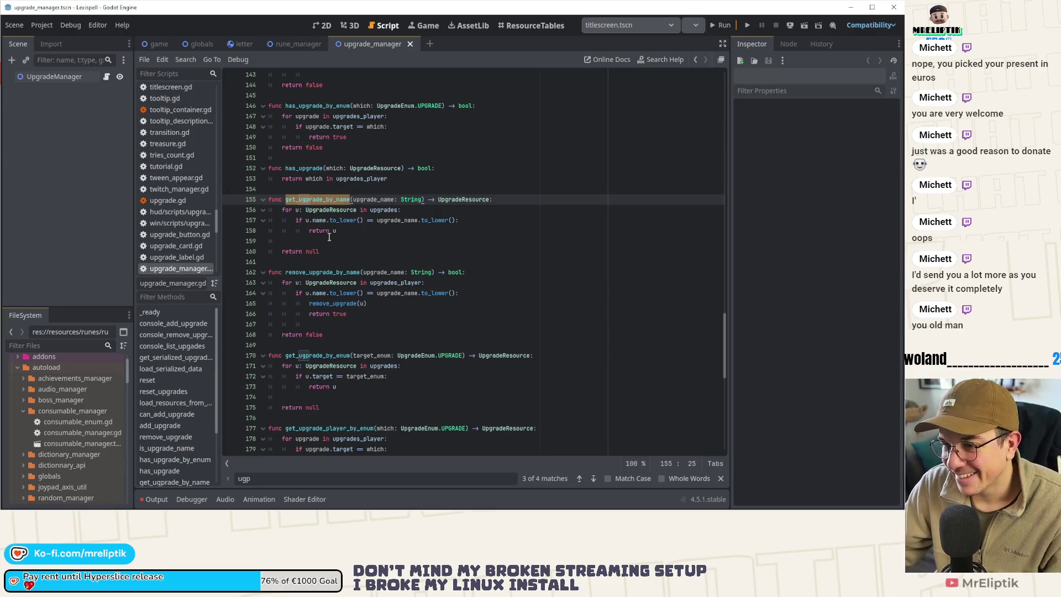
{"action": "double_click", "coordinate": [282, 474]}
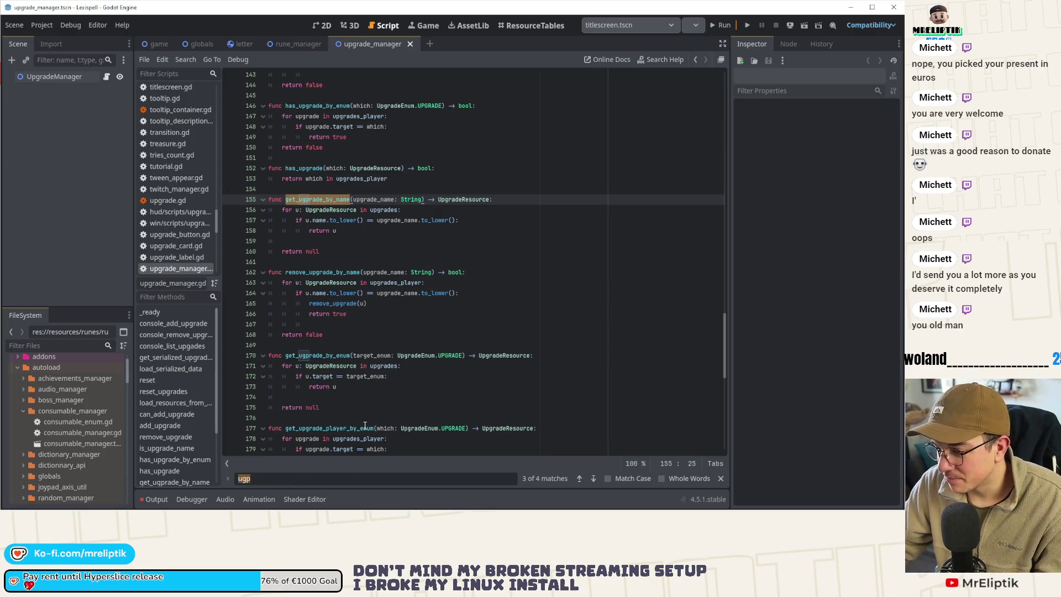
{"action": "key", "text": "ctrl+shift+f"}
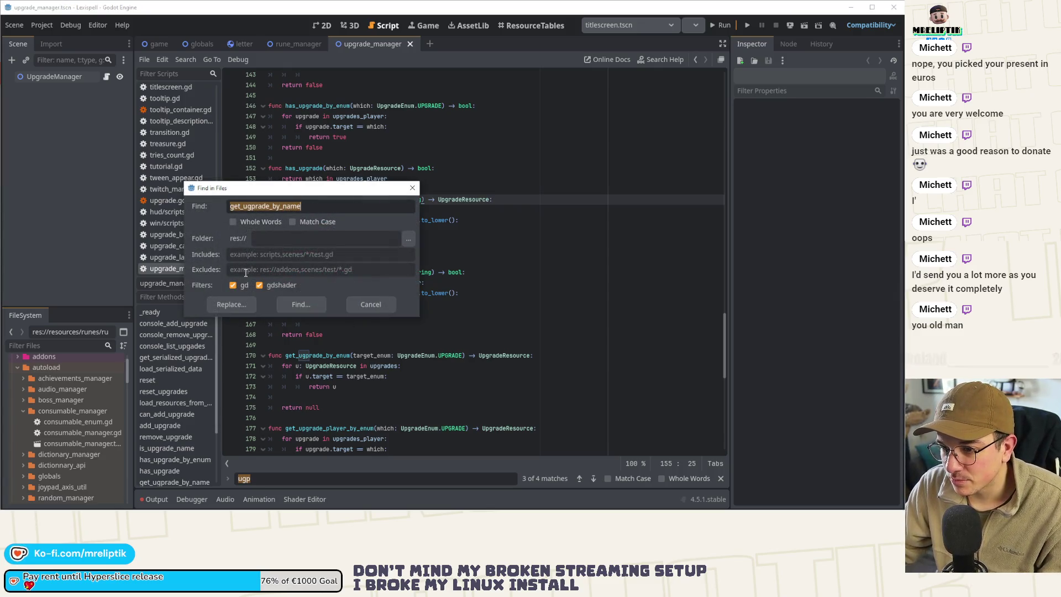
{"action": "left_click", "coordinate": [278, 303]}
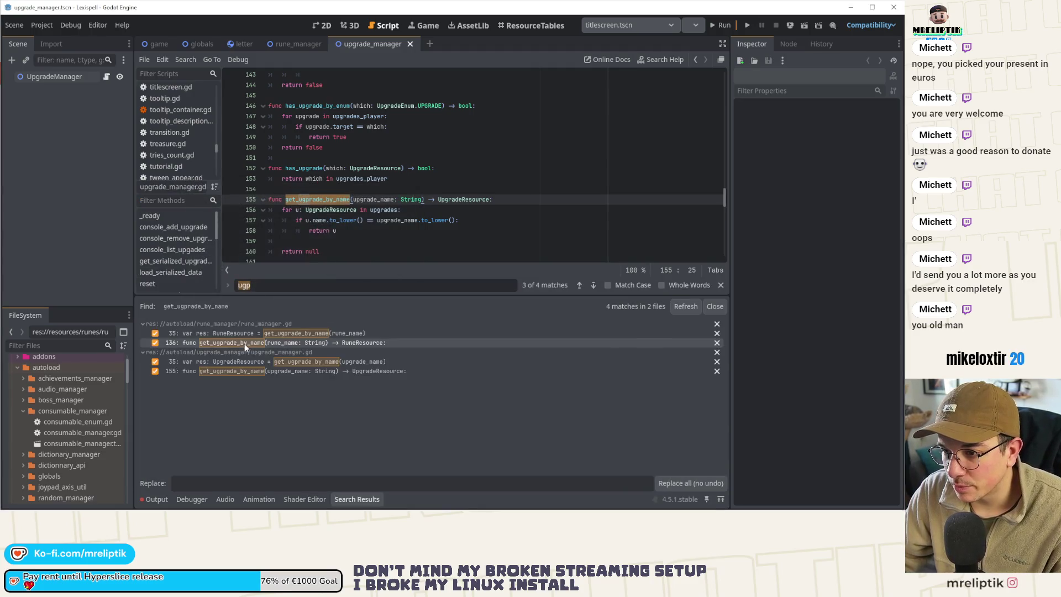
Step: Enter get_upgrade_by_name as the replacement text
{"action": "left_click", "coordinate": [216, 483]}
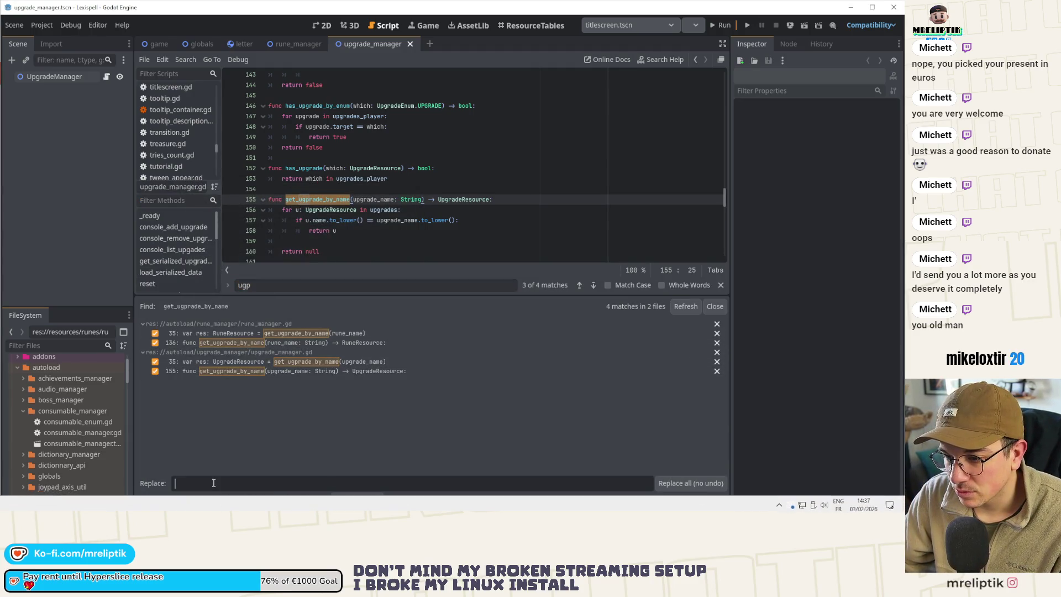
{"action": "type", "text": "get_ugpgrade_by_name"}
{"action": "left_click", "coordinate": [202, 483]}
{"action": "key", "text": "BackSpace"}
{"action": "key", "text": "BackSpace"}
{"action": "key", "text": "BackSpace"}
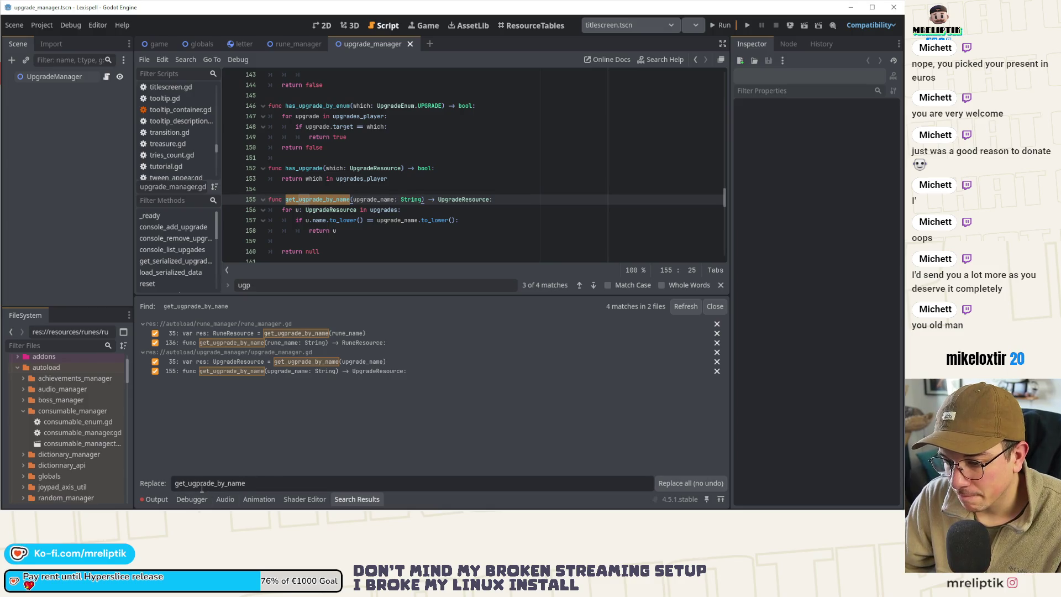
{"action": "type", "text": "pg"}
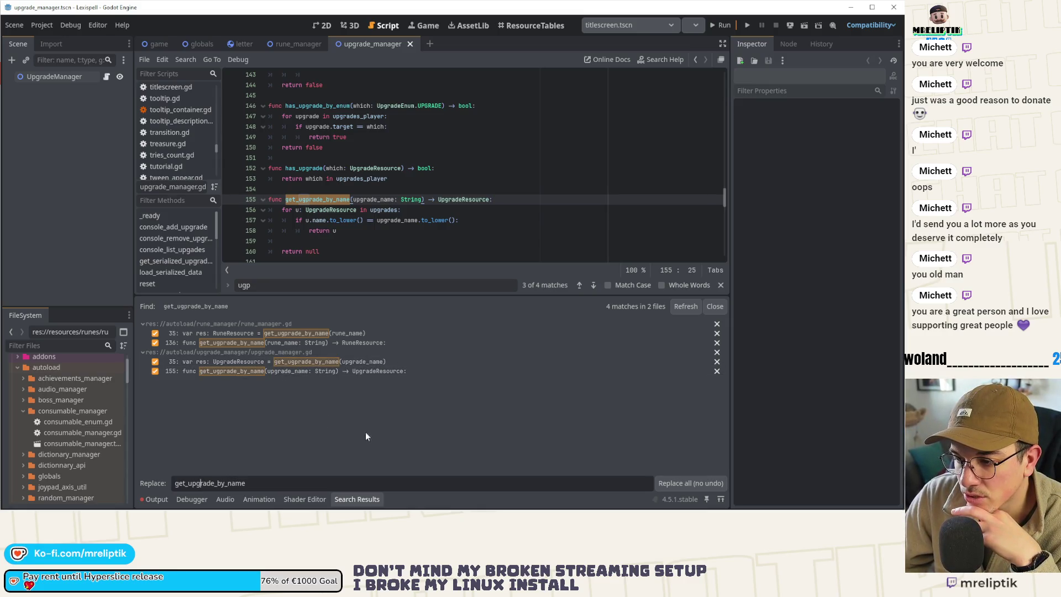
Step: Replace all get_ugprade_by_name matches with get_upgrade_by_name and close the results
{"action": "left_click", "coordinate": [684, 485]}
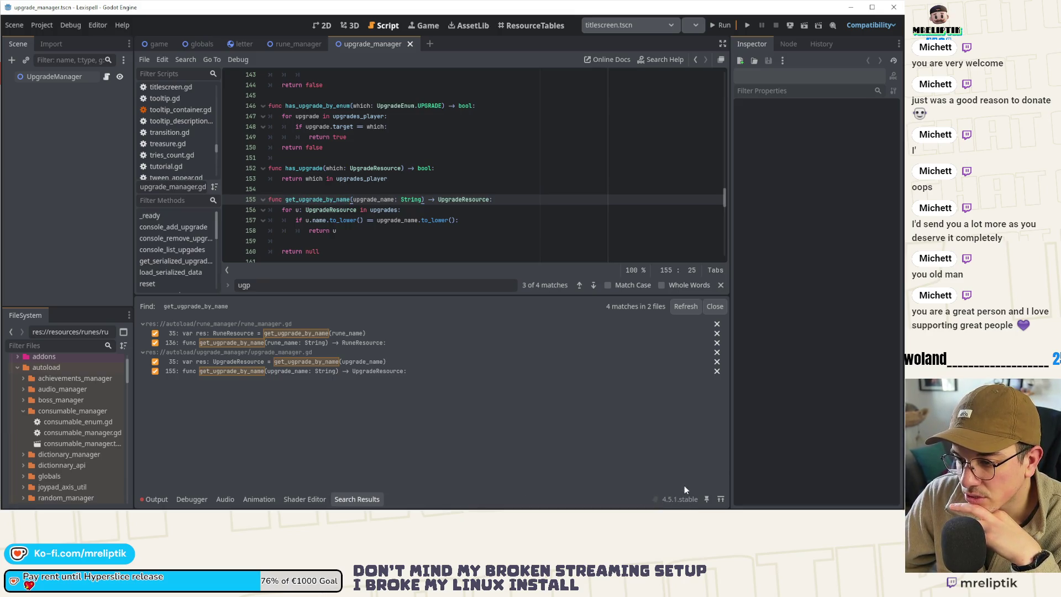
{"action": "left_click", "coordinate": [686, 306]}
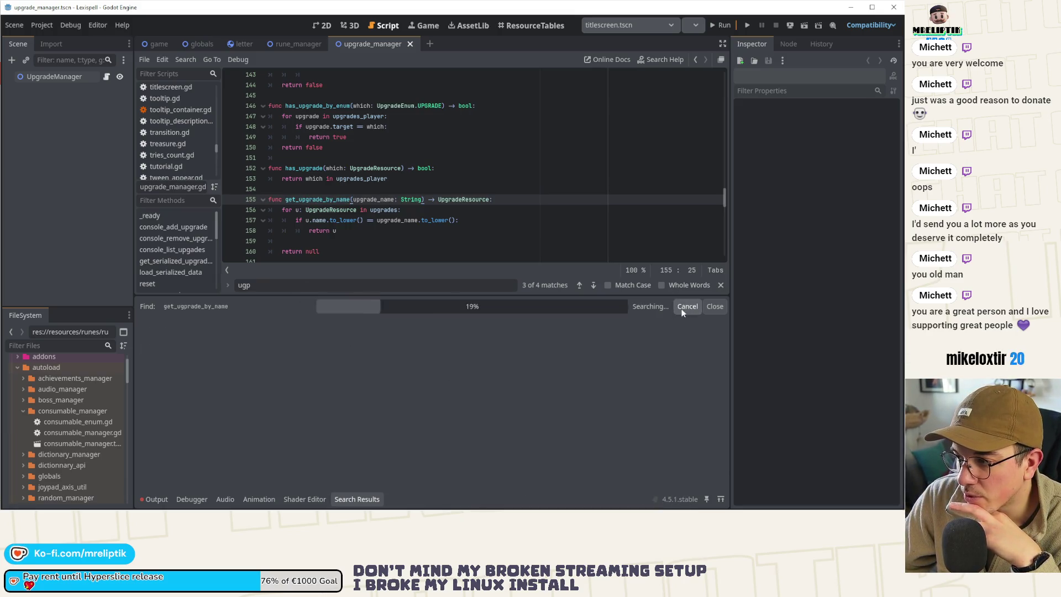
{"action": "left_click", "coordinate": [714, 306]}
Step: Select the misspelled get_ugprade_by_enum name on line 170 for replacement
{"action": "left_click", "coordinate": [341, 232]}
{"action": "left_click", "coordinate": [285, 272]}
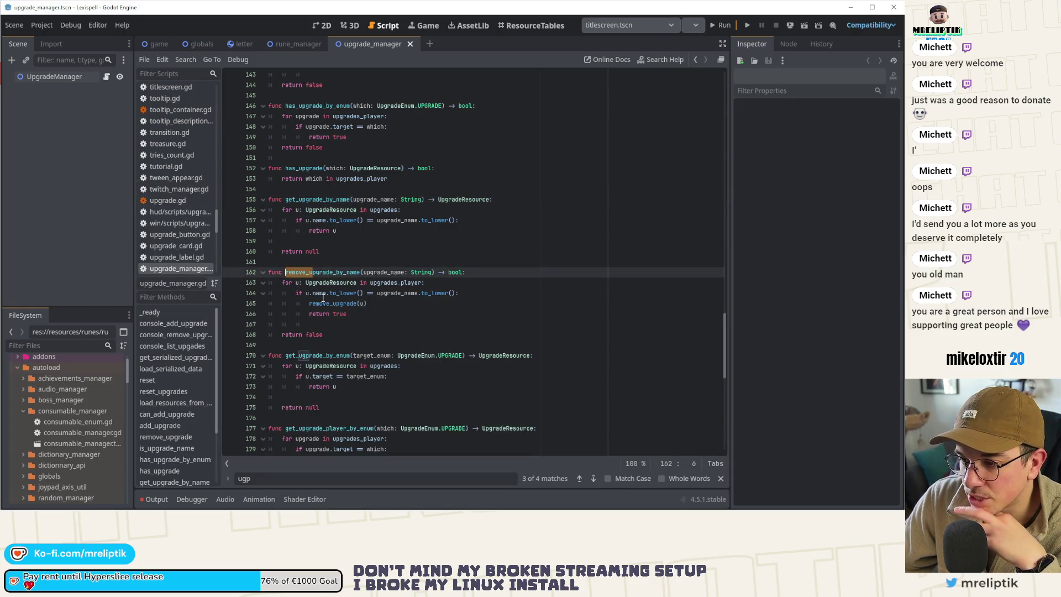
{"action": "double_click", "coordinate": [332, 356]}
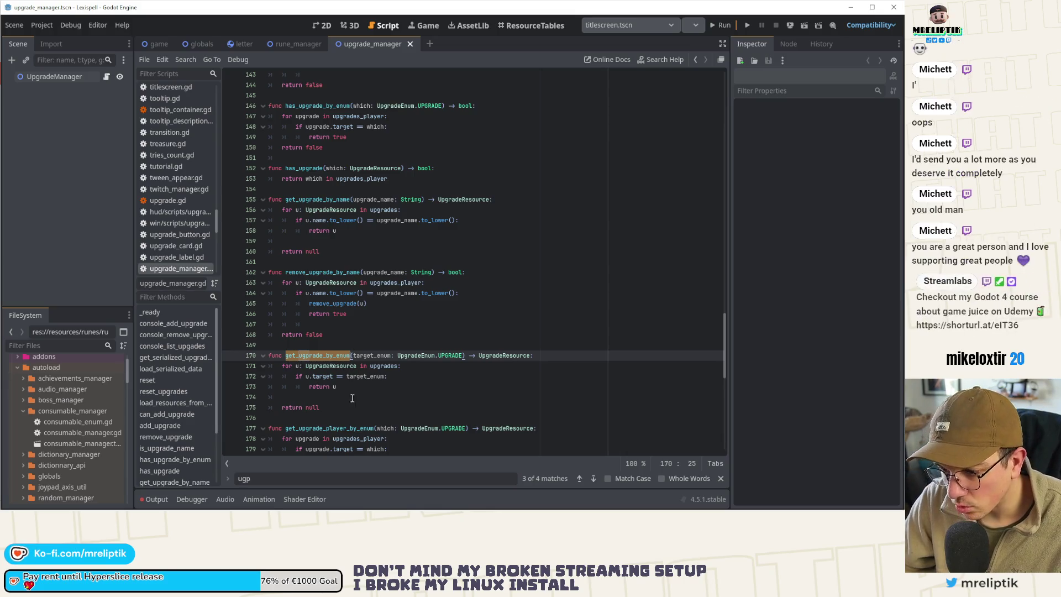
{"action": "key", "text": "ctrl+r"}
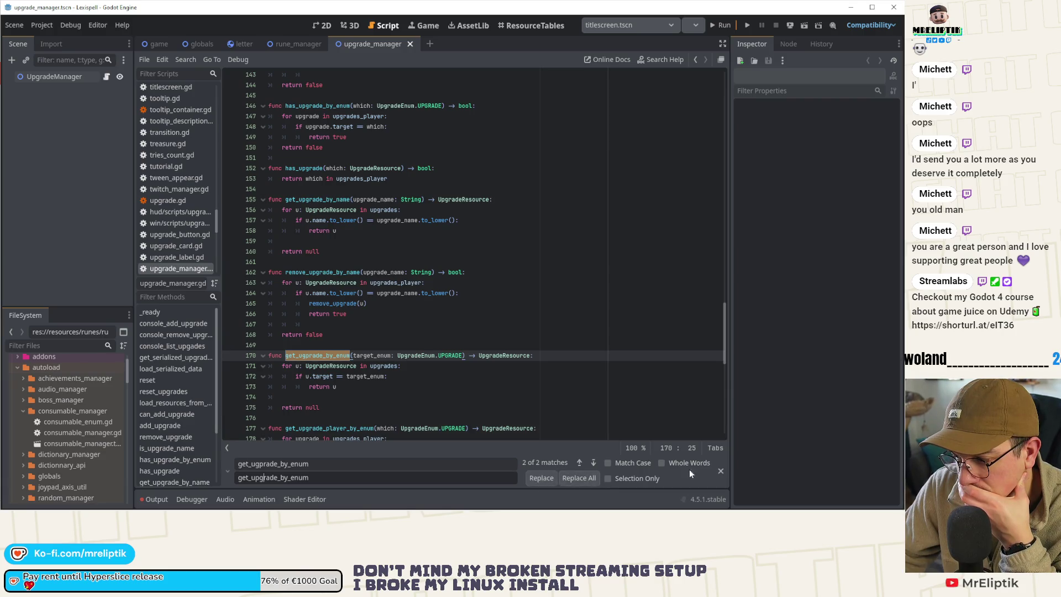
{"action": "double_click", "coordinate": [306, 352]}
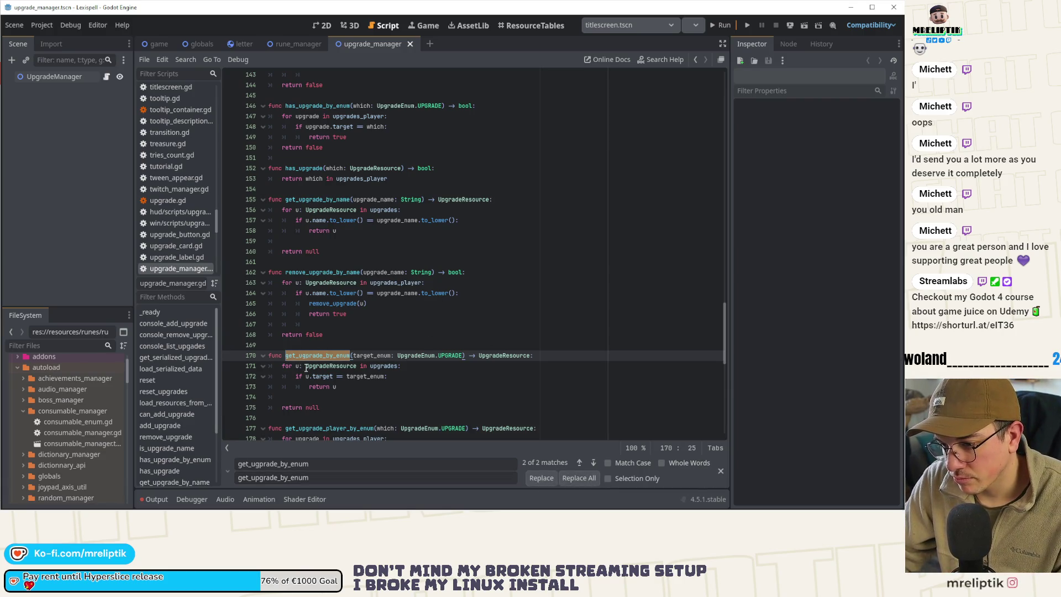
Step: Replace get_ugprade_by_enum with get_upgrade_by_enum across the project, then close the results
{"action": "key", "text": "ctrl+shift+f"}
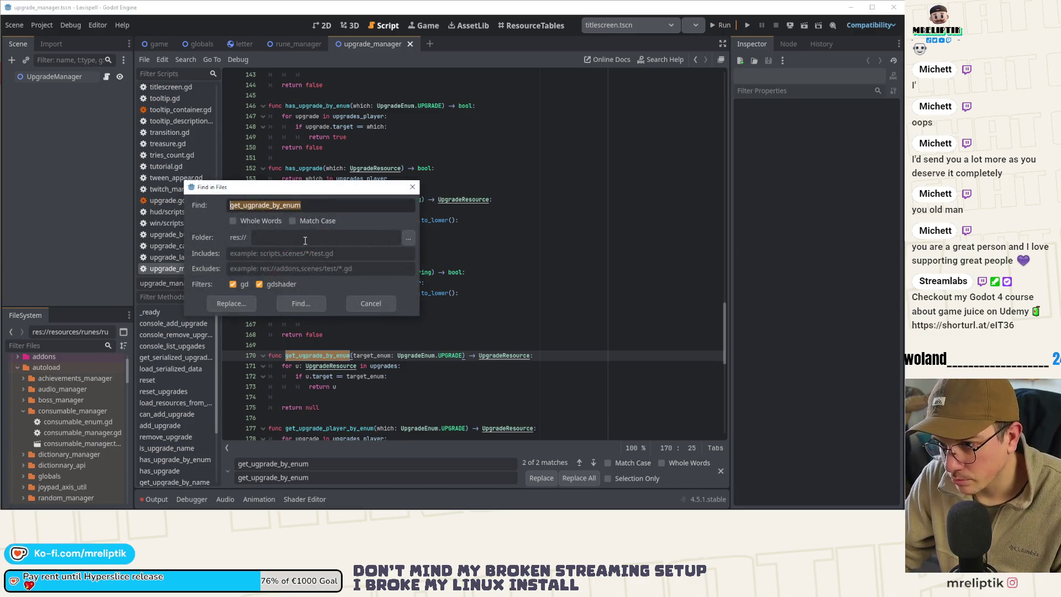
{"action": "left_click", "coordinate": [311, 478]}
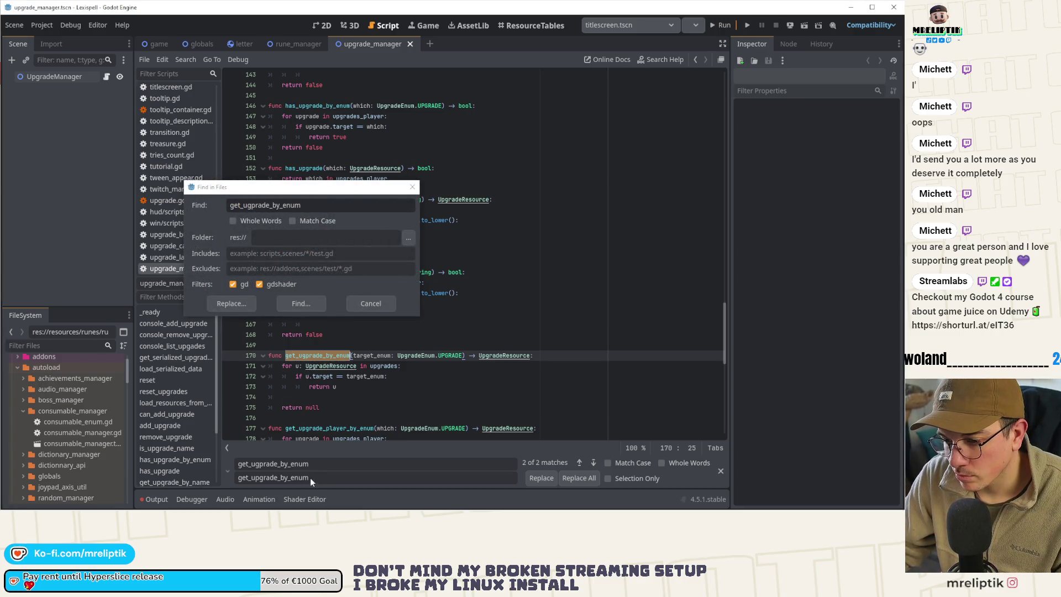
{"action": "left_click", "coordinate": [237, 304]}
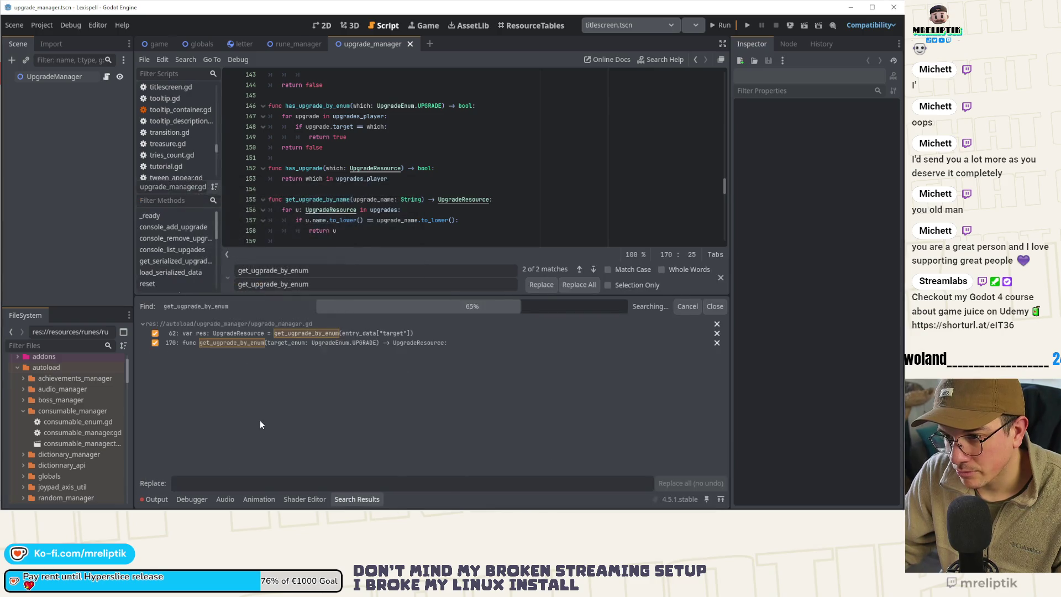
{"action": "type", "text": "get_ugprade_by_enum"}
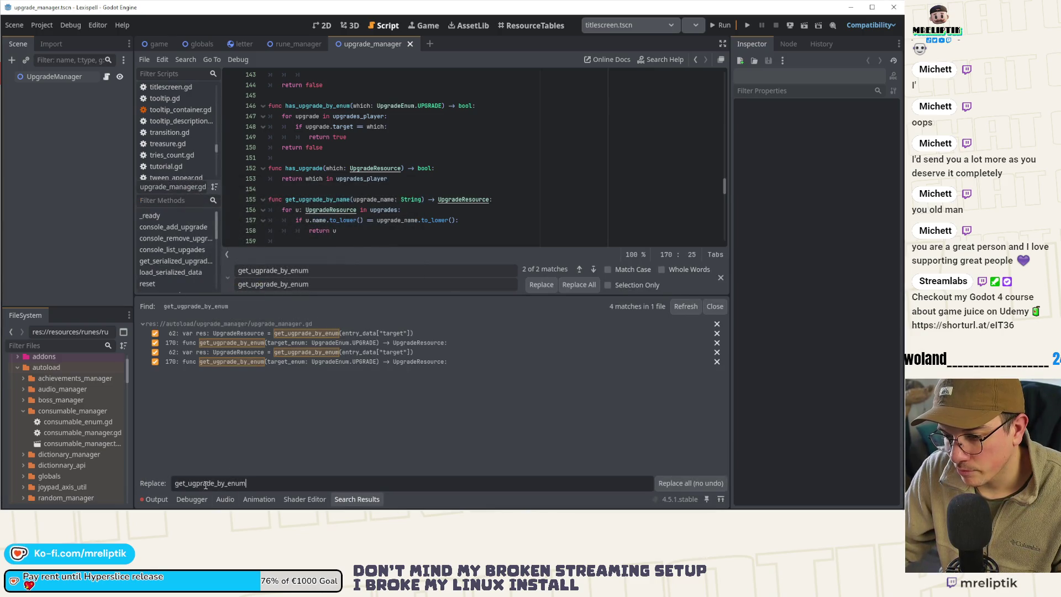
{"action": "key", "text": "Left"}
{"action": "key", "text": "Left"}
{"action": "key", "text": "Left"}
{"action": "key", "text": "BackSpace"}
{"action": "type", "text": "g"}
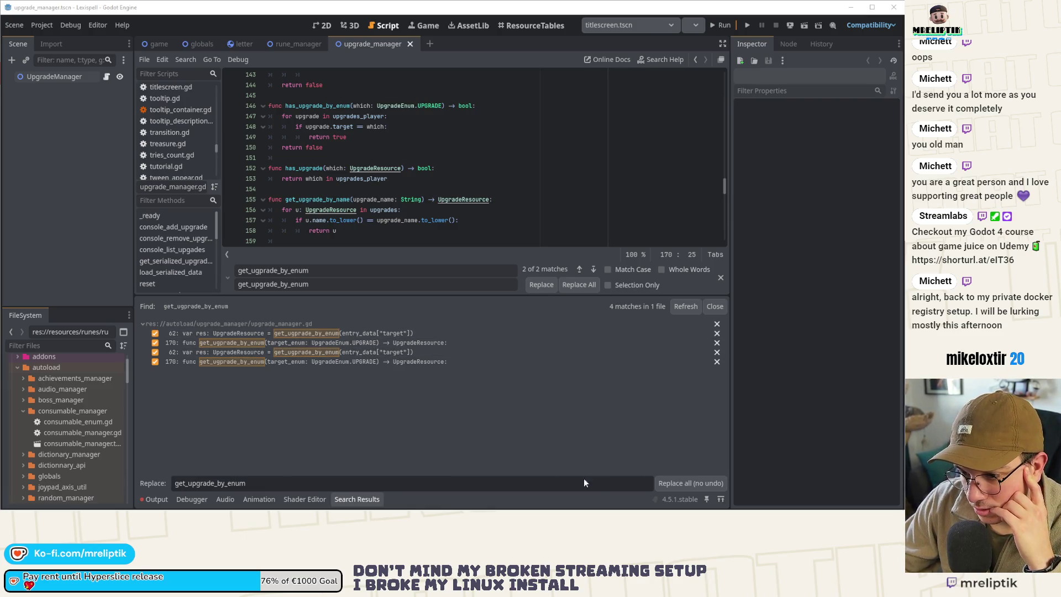
{"action": "left_click", "coordinate": [680, 485]}
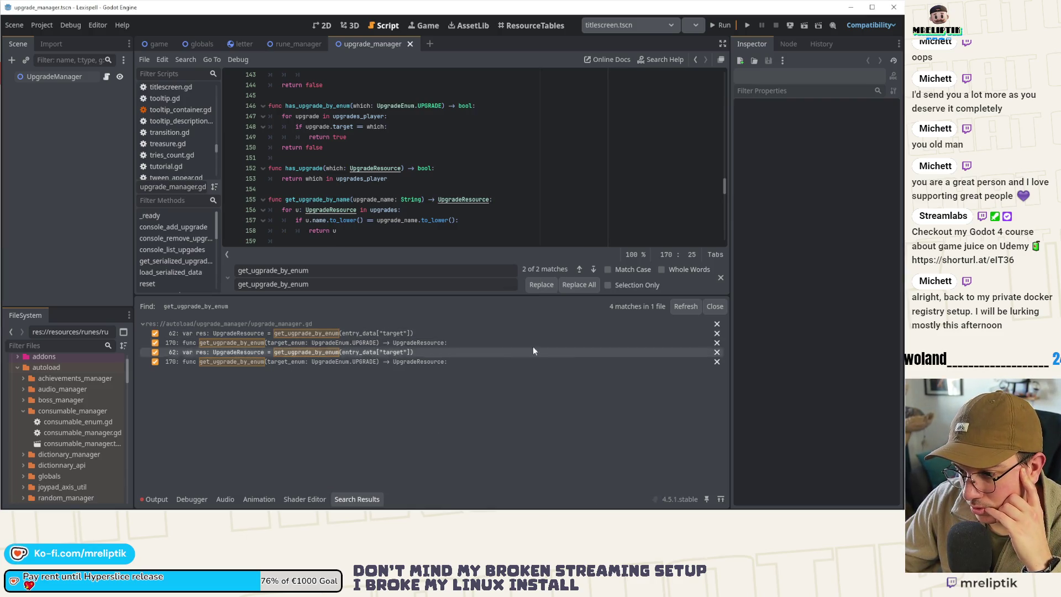
{"action": "left_click", "coordinate": [715, 306]}
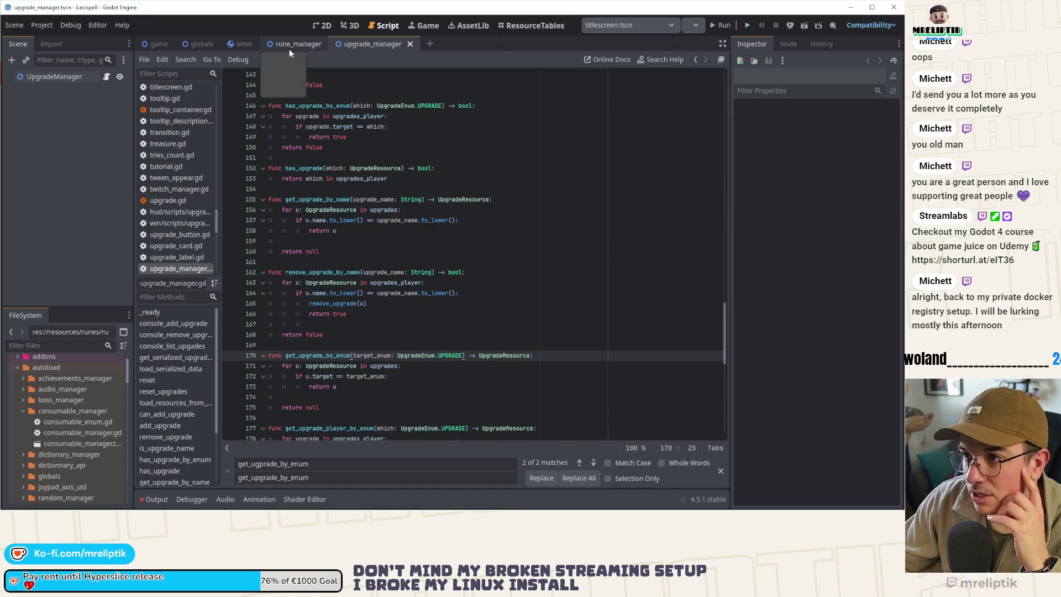
Step: Switch to rune_manager.gd and search it for 'upgrade'
{"action": "left_click", "coordinate": [291, 44]}
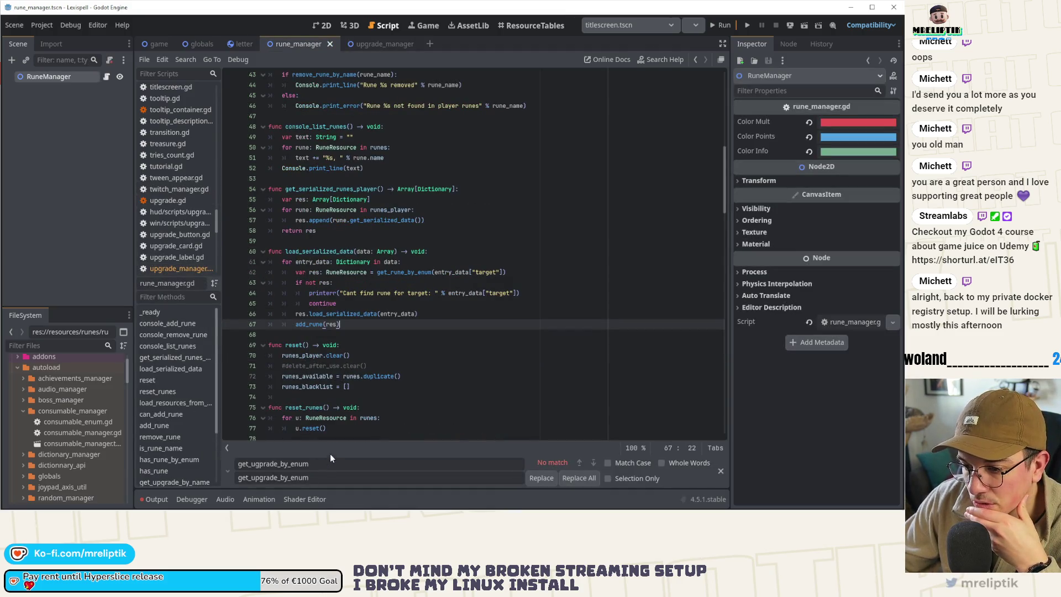
{"action": "left_click", "coordinate": [719, 471]}
{"action": "left_click", "coordinate": [536, 346]}
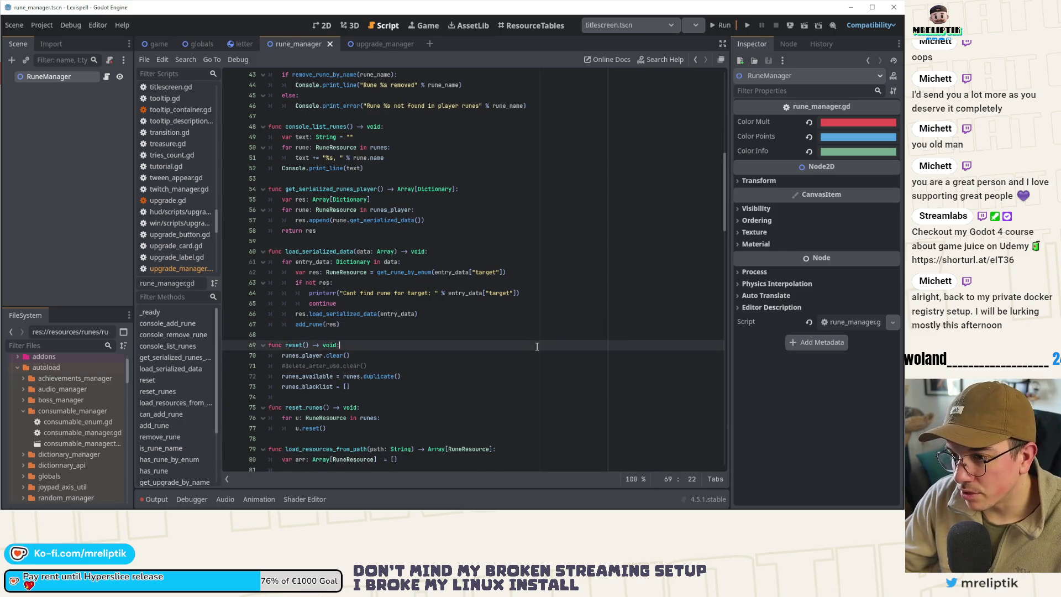
{"action": "key", "text": "ctrl+f"}
{"action": "type", "text": "ugprade"}
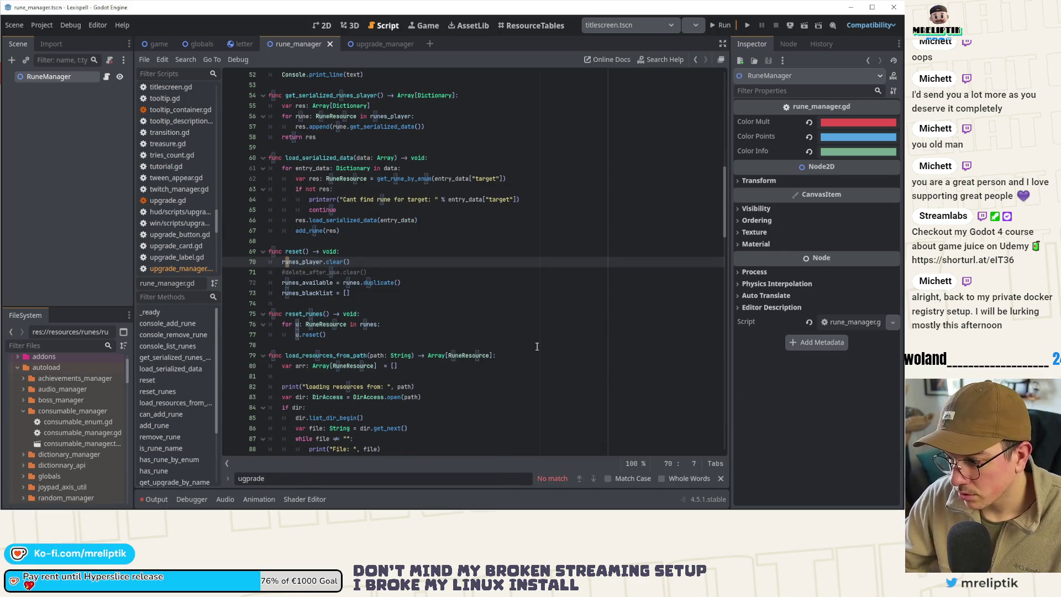
{"action": "key", "text": "ctrl+a"}
{"action": "type", "text": "upgrade"}
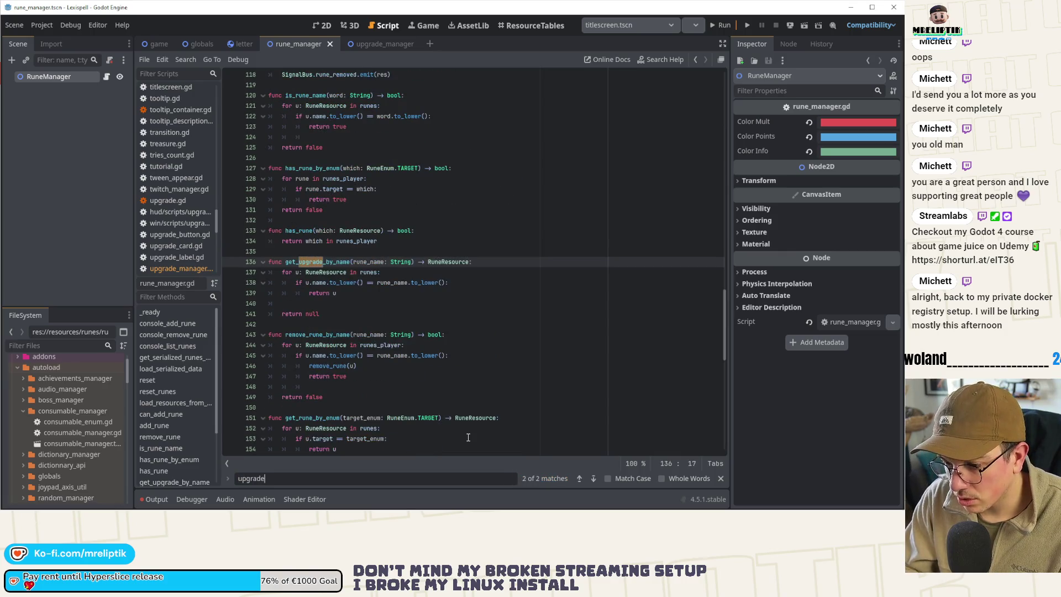
Step: Rename the line 136 function from get_upgrade_by_name to get_run_by_name
{"action": "left_click", "coordinate": [321, 261]}
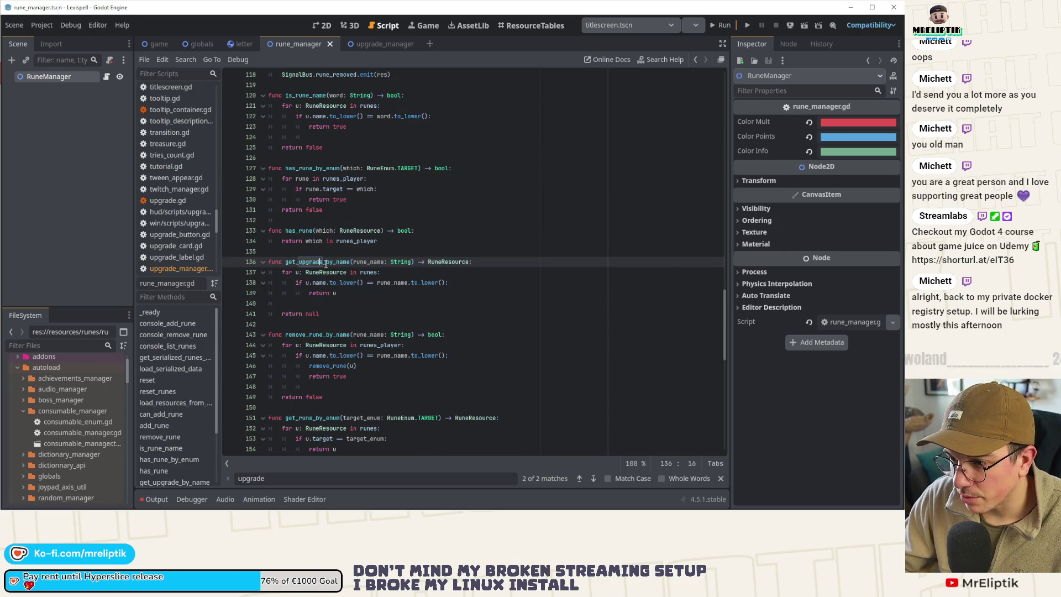
{"action": "key", "text": "Delete"}
{"action": "key", "text": "Delete"}
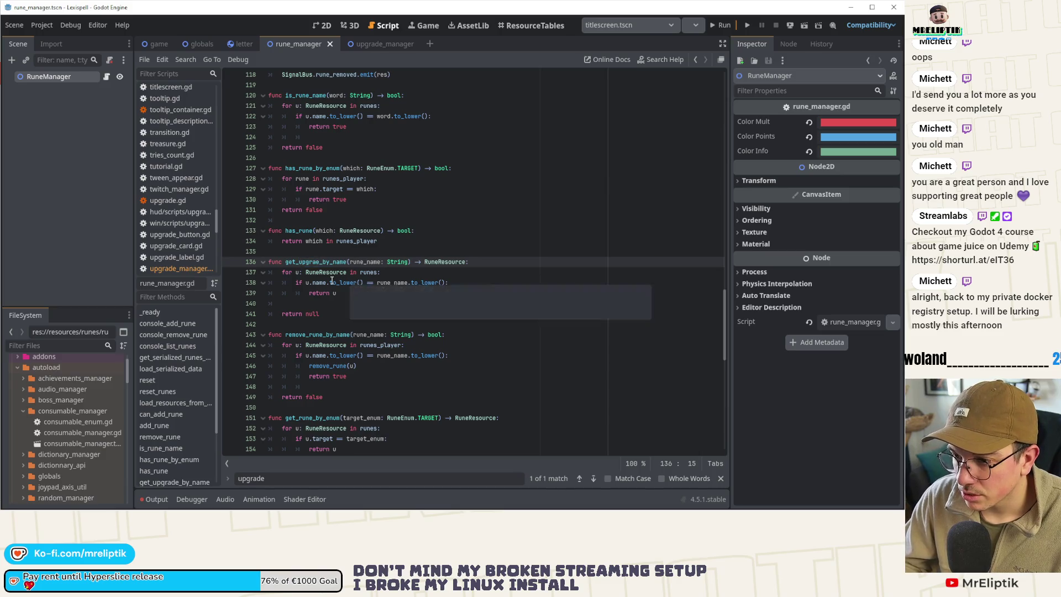
{"action": "key", "text": "BackSpace"}
{"action": "key", "text": "BackSpace"}
{"action": "key", "text": "BackSpace"}
{"action": "type", "text": "run"}
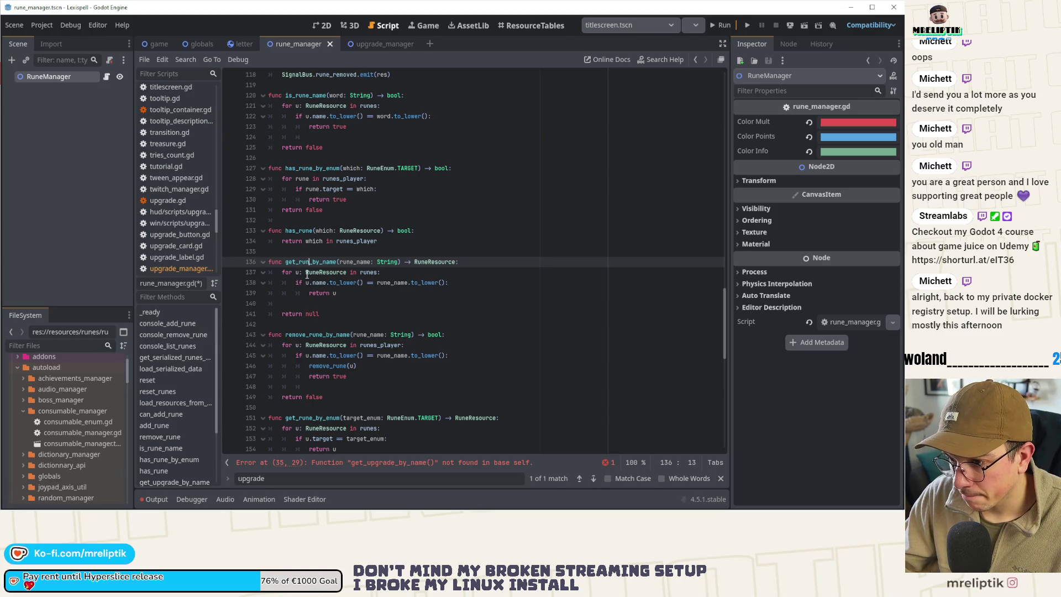
Step: Rename the broken call on line 35 to get_rune_by_name
{"action": "left_click", "coordinate": [374, 463]}
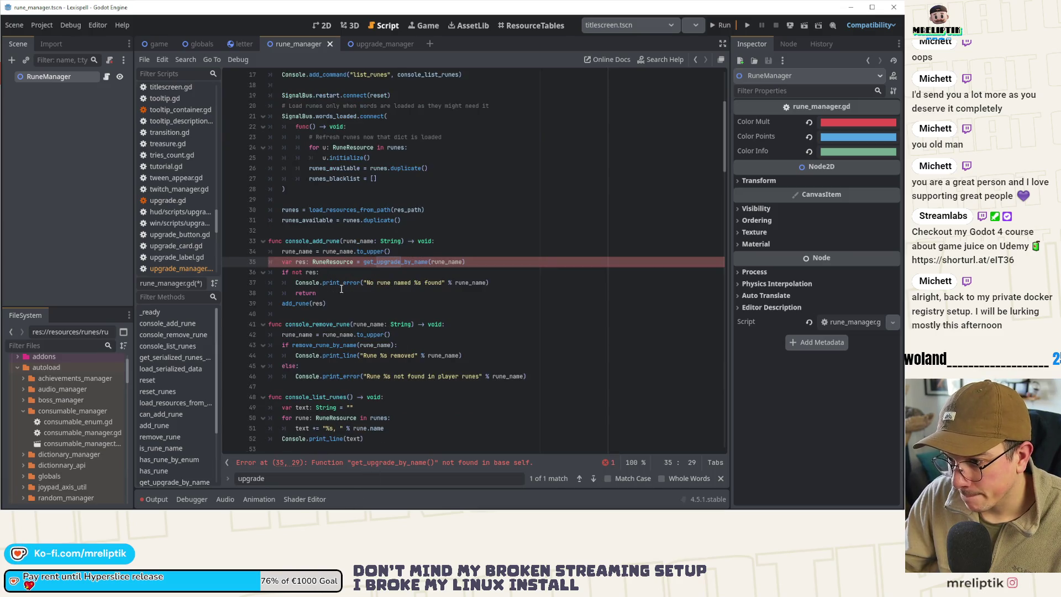
{"action": "left_click", "coordinate": [400, 262]}
{"action": "key", "text": "BackSpace"}
{"action": "key", "text": "BackSpace"}
{"action": "key", "text": "BackSpace"}
{"action": "key", "text": "BackSpace"}
{"action": "type", "text": "rune"}
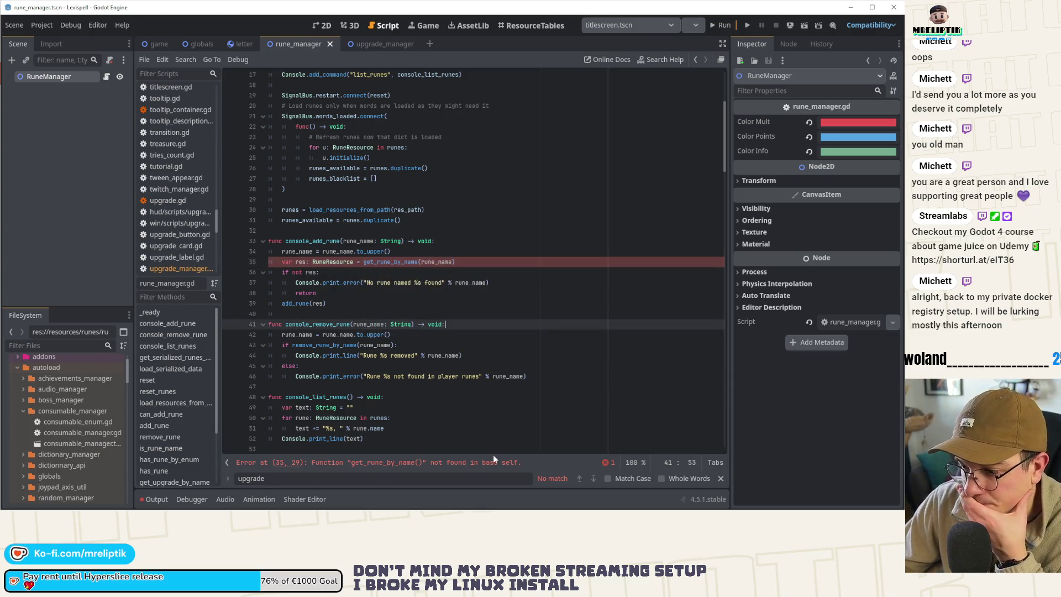
Step: Correct the line 136 definition to get_rune_by_name so the script error clears
{"action": "left_click", "coordinate": [419, 463]}
{"action": "double_click", "coordinate": [400, 463]}
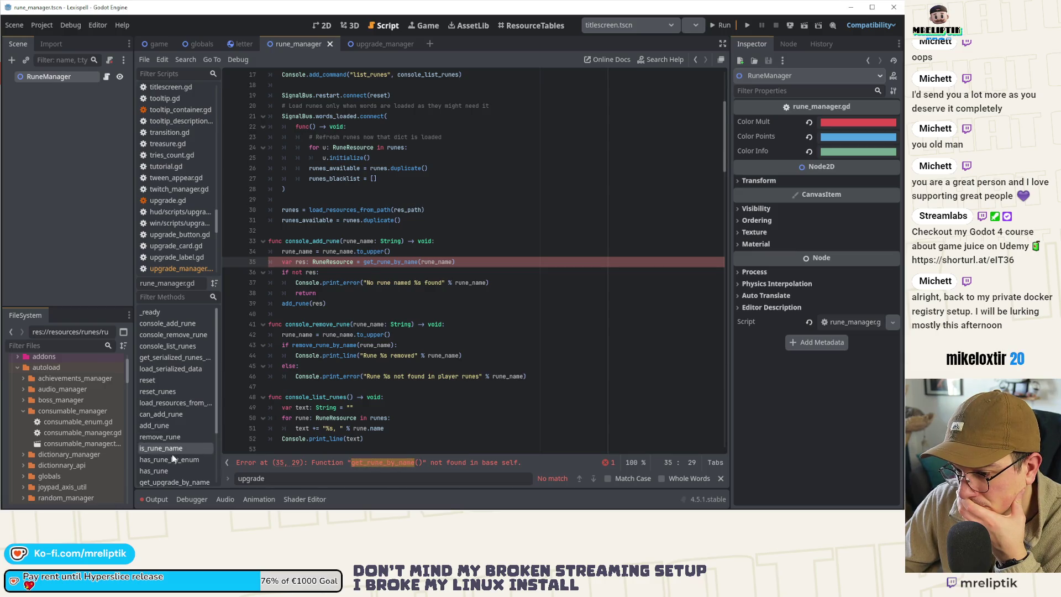
{"action": "scroll", "coordinate": [175, 462], "scroll_direction": "down", "scroll_amount": 2}
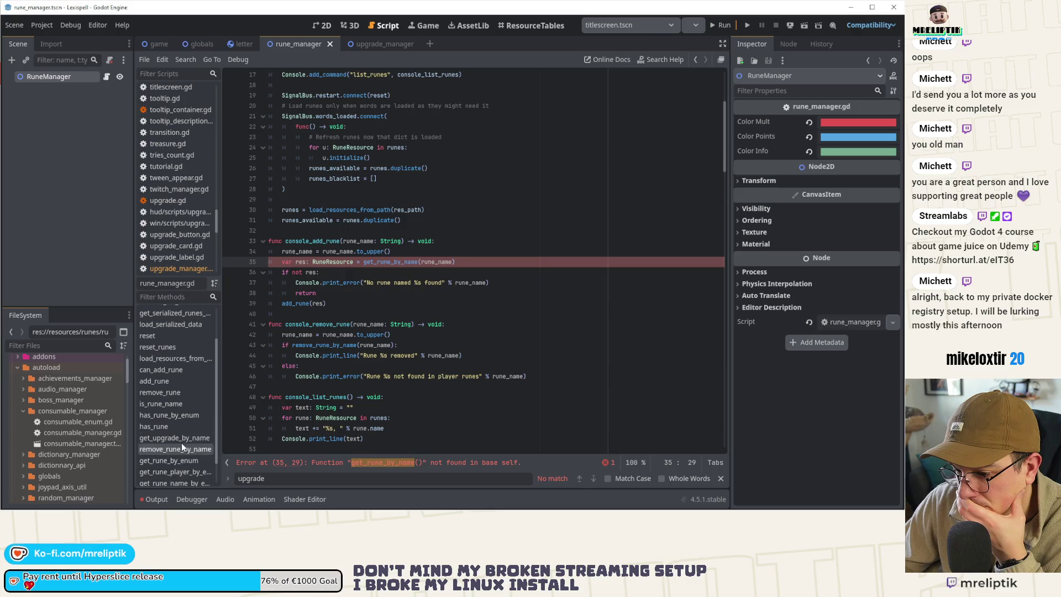
{"action": "left_click", "coordinate": [181, 442]}
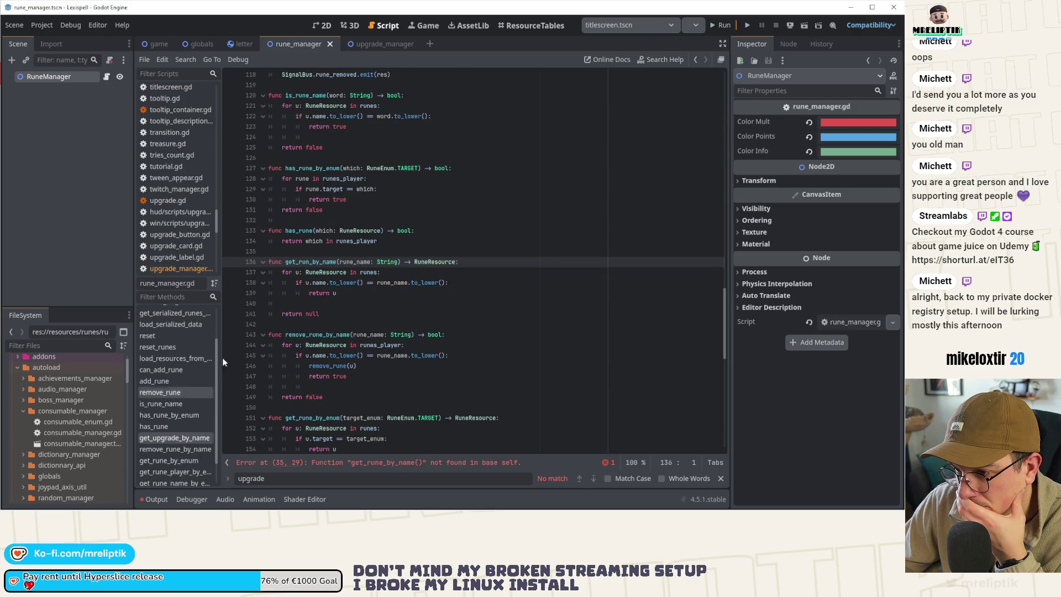
{"action": "left_click", "coordinate": [312, 261]}
{"action": "type", "text": "e"}
{"action": "left_click", "coordinate": [325, 313]}
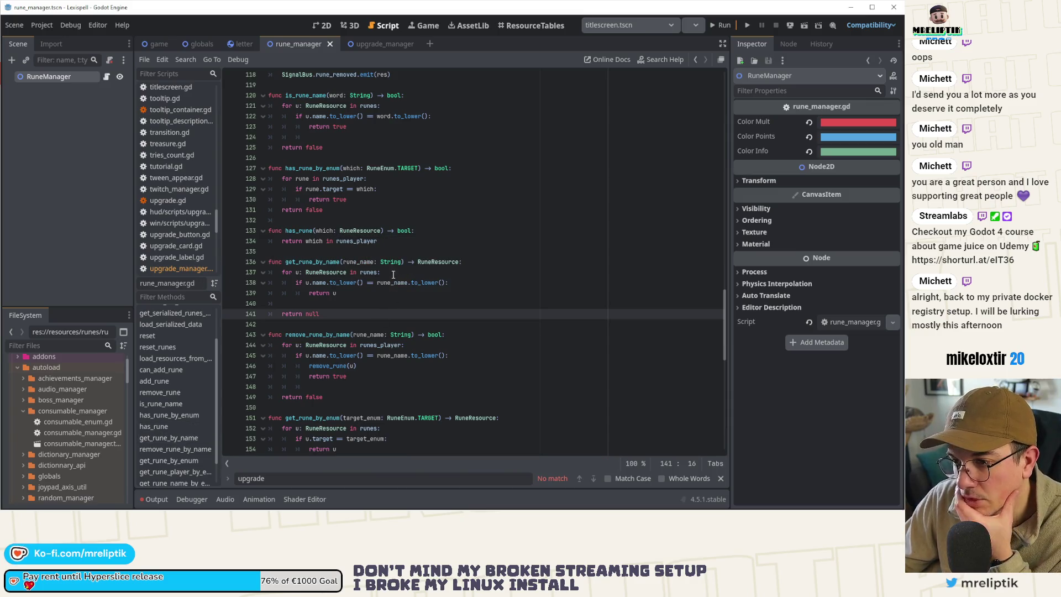
{"action": "scroll", "coordinate": [388, 322], "scroll_direction": "up", "scroll_amount": 1}
{"action": "scroll", "coordinate": [388, 322], "scroll_direction": "up", "scroll_amount": 15}
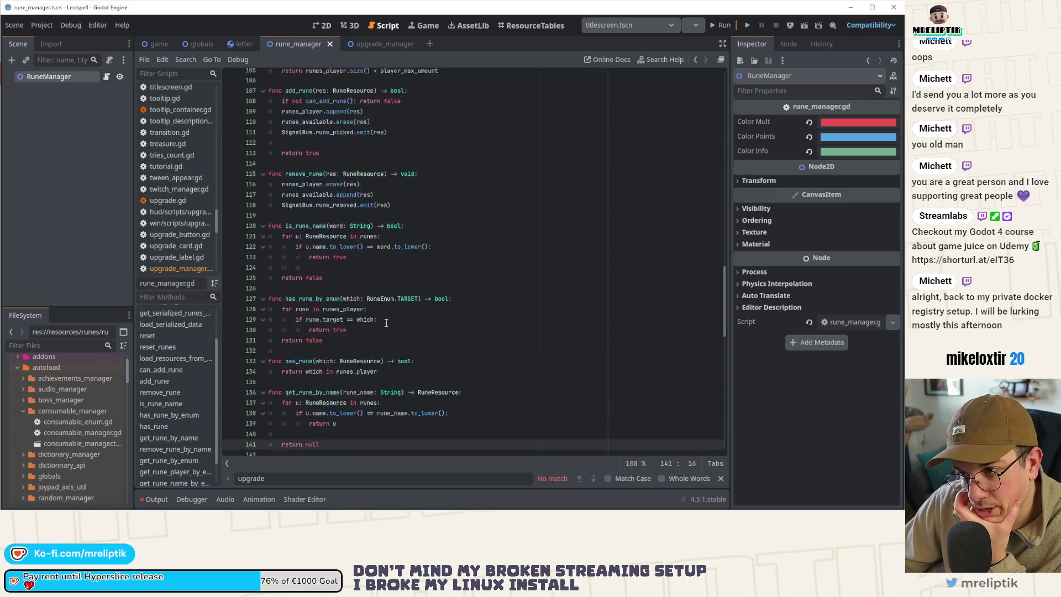
{"action": "scroll", "coordinate": [387, 325], "scroll_direction": "up", "scroll_amount": 20}
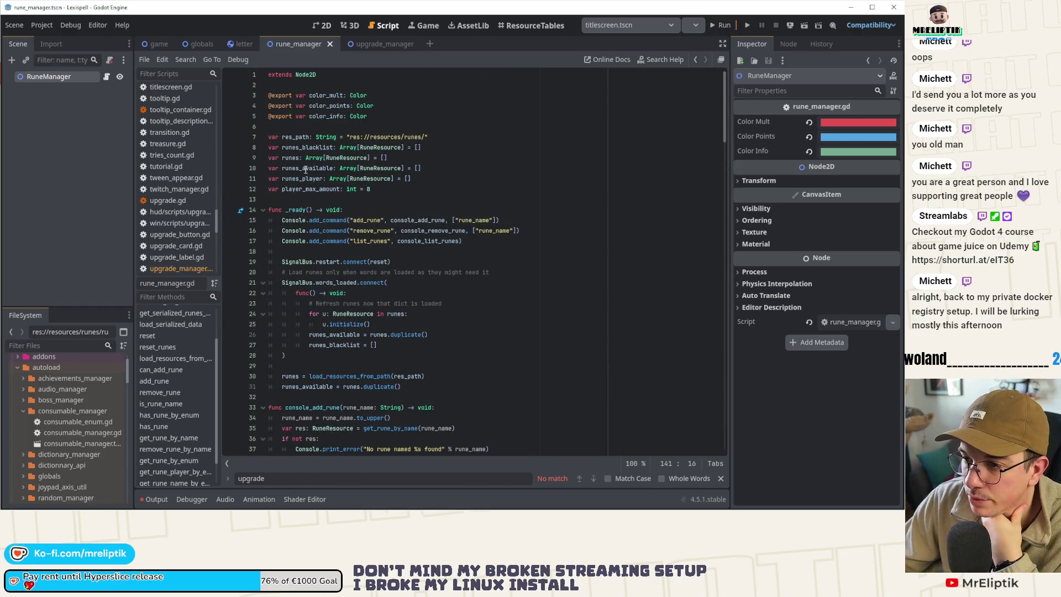
Step: Check runes_available usages, then fold console_add_rune, console_remove_rune and console_list_runes
{"action": "double_click", "coordinate": [318, 170]}
{"action": "scroll", "coordinate": [303, 278], "scroll_direction": "down", "scroll_amount": 3}
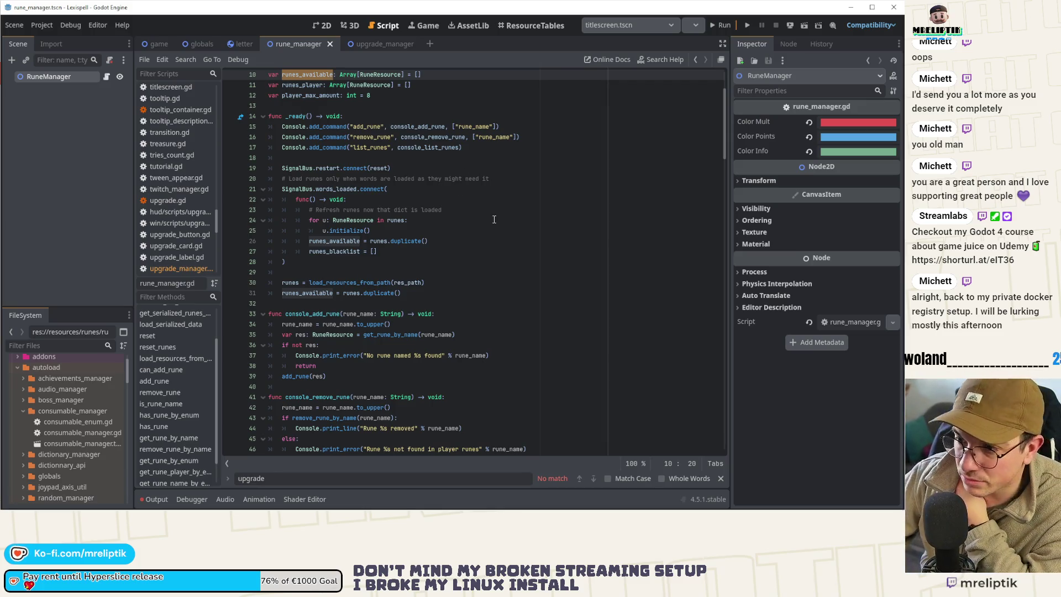
{"action": "scroll", "coordinate": [299, 415], "scroll_direction": "down", "scroll_amount": 3}
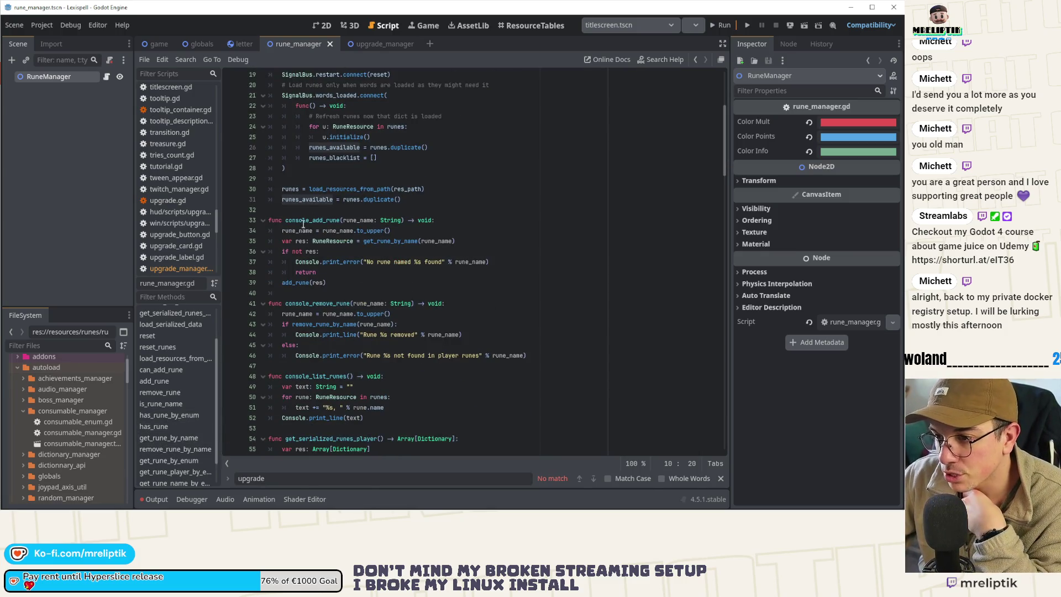
{"action": "left_click", "coordinate": [263, 220]}
{"action": "left_click", "coordinate": [263, 241]}
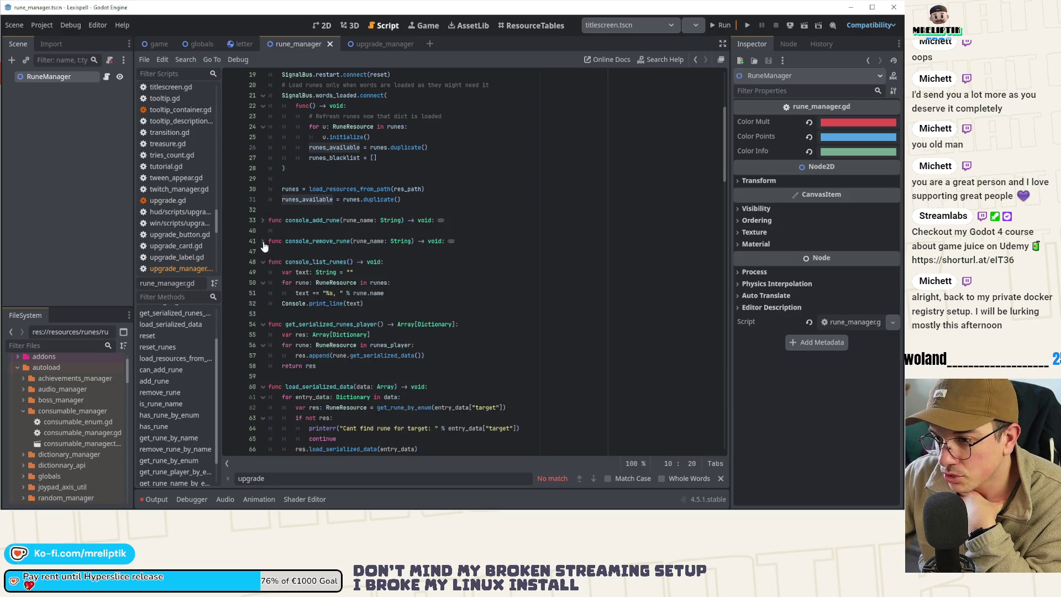
{"action": "left_click", "coordinate": [269, 262], "text": "shift"}
{"action": "left_click", "coordinate": [263, 261]}
{"action": "key", "text": "Down"}
{"action": "key", "text": "Down"}
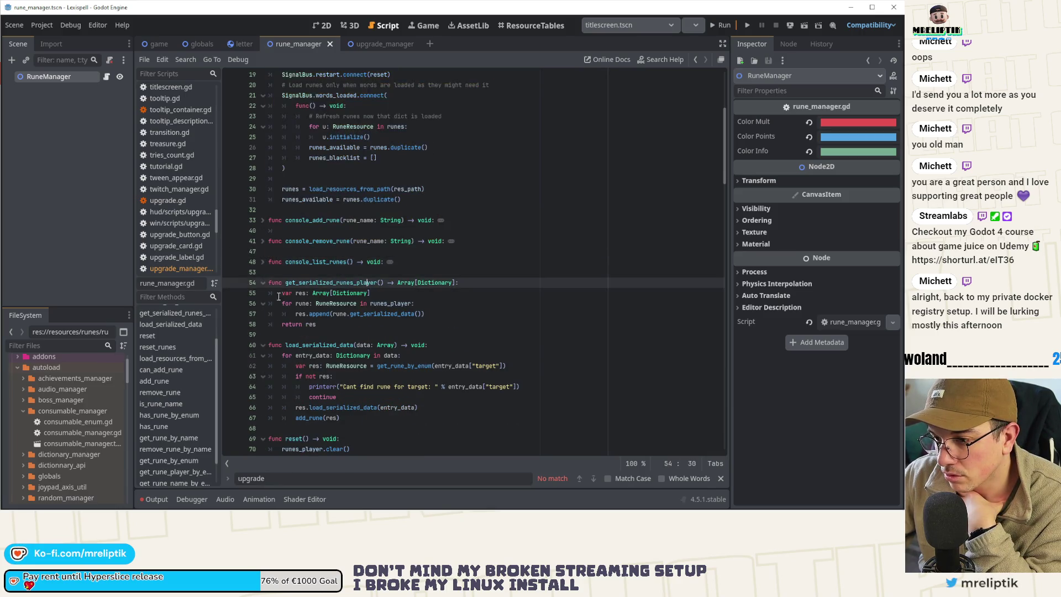
{"action": "scroll", "coordinate": [304, 314], "scroll_direction": "down", "scroll_amount": 4}
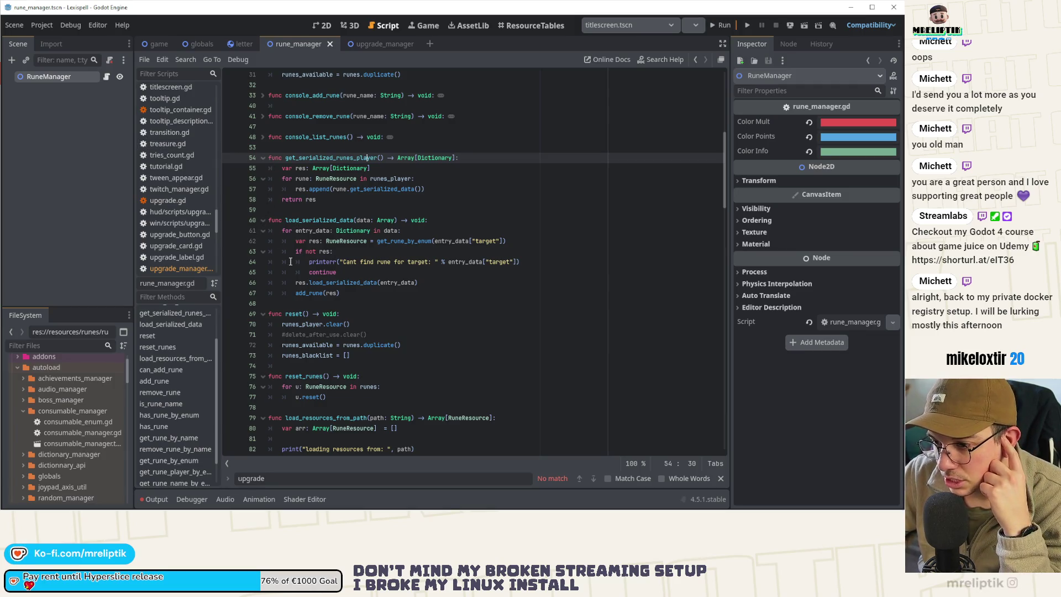
{"action": "scroll", "coordinate": [293, 264], "scroll_direction": "down", "scroll_amount": 2}
{"action": "left_click", "coordinate": [367, 273]}
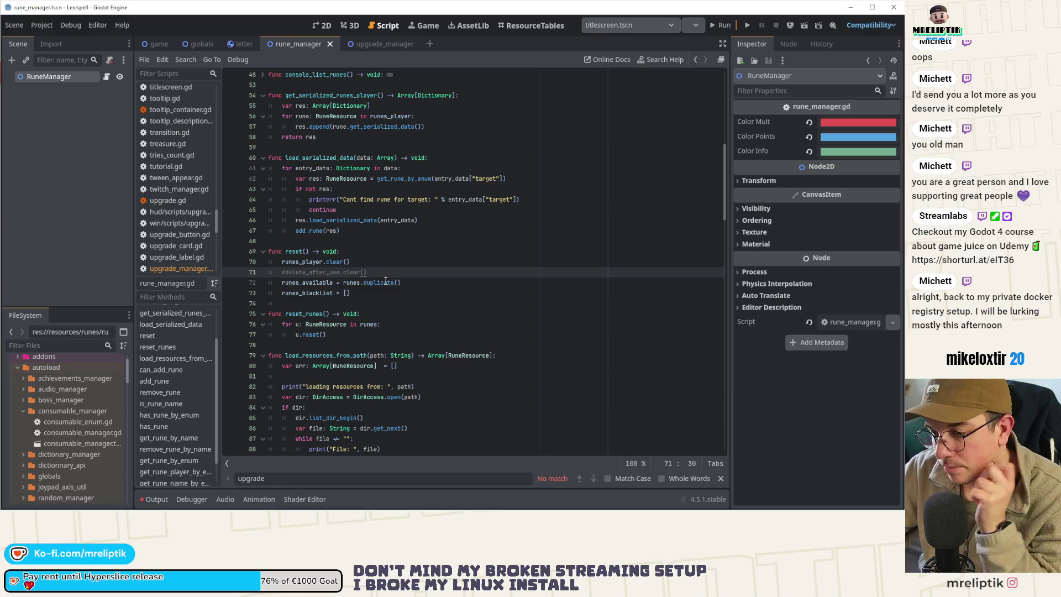
{"action": "scroll", "coordinate": [386, 276], "scroll_direction": "down", "scroll_amount": 3}
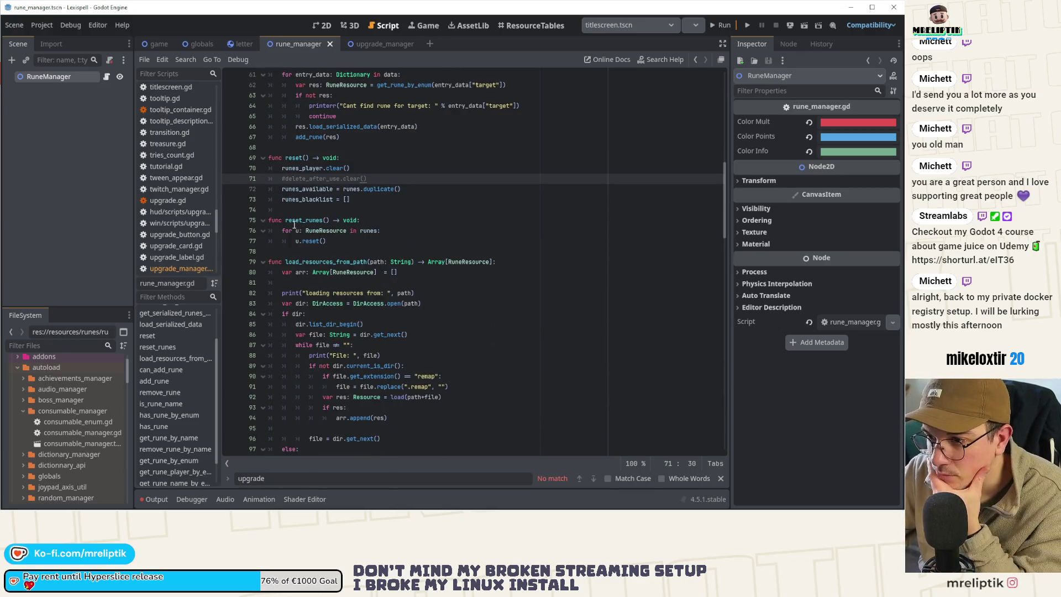
{"action": "scroll", "coordinate": [310, 242], "scroll_direction": "down", "scroll_amount": 5}
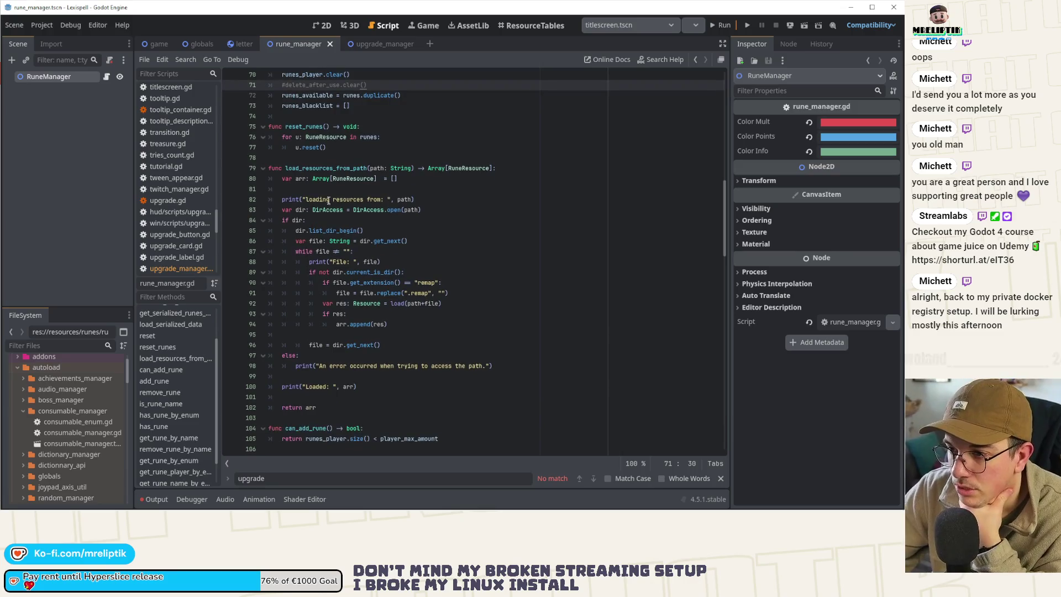
{"action": "scroll", "coordinate": [321, 225], "scroll_direction": "down", "scroll_amount": 4}
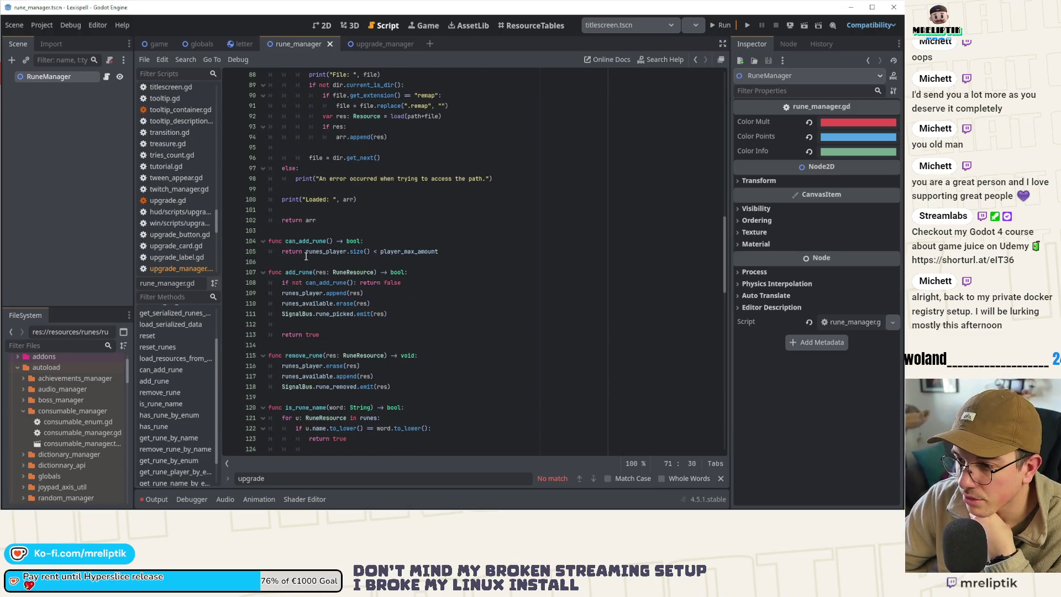
{"action": "double_click", "coordinate": [300, 242]}
{"action": "left_click", "coordinate": [285, 272]}
{"action": "scroll", "coordinate": [302, 261], "scroll_direction": "down", "scroll_amount": 4}
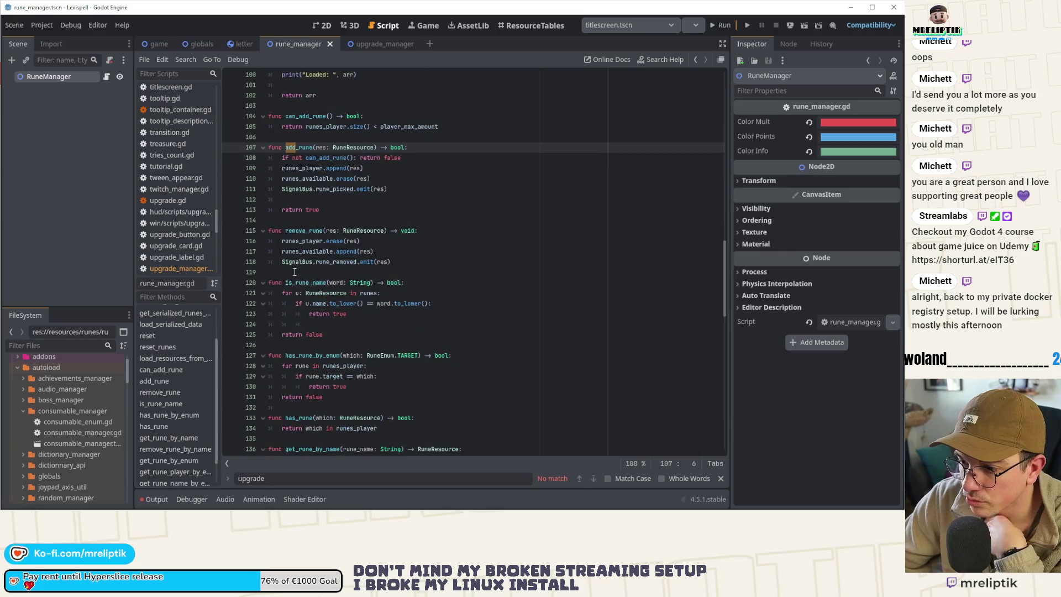
{"action": "double_click", "coordinate": [299, 231]}
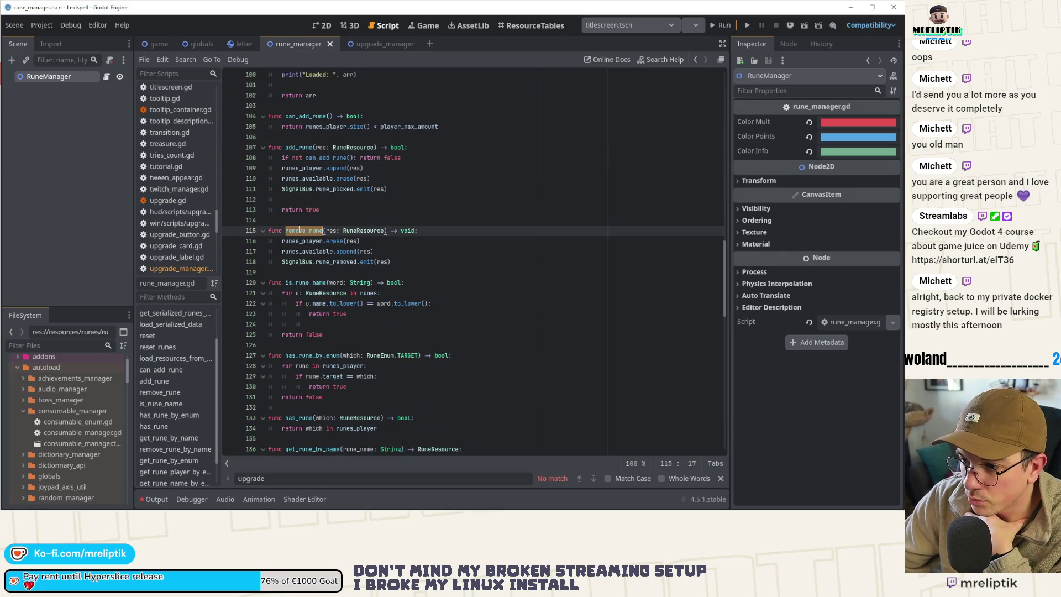
{"action": "double_click", "coordinate": [306, 282]}
{"action": "scroll", "coordinate": [306, 290], "scroll_direction": "down", "scroll_amount": 3}
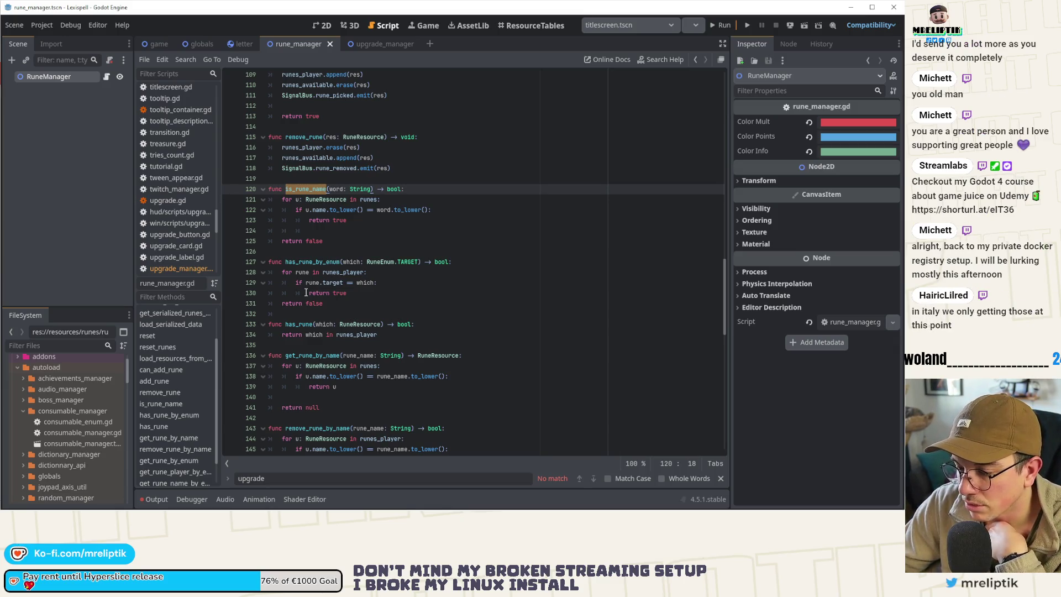
{"action": "double_click", "coordinate": [305, 261]}
{"action": "scroll", "coordinate": [315, 249], "scroll_direction": "down", "scroll_amount": 6}
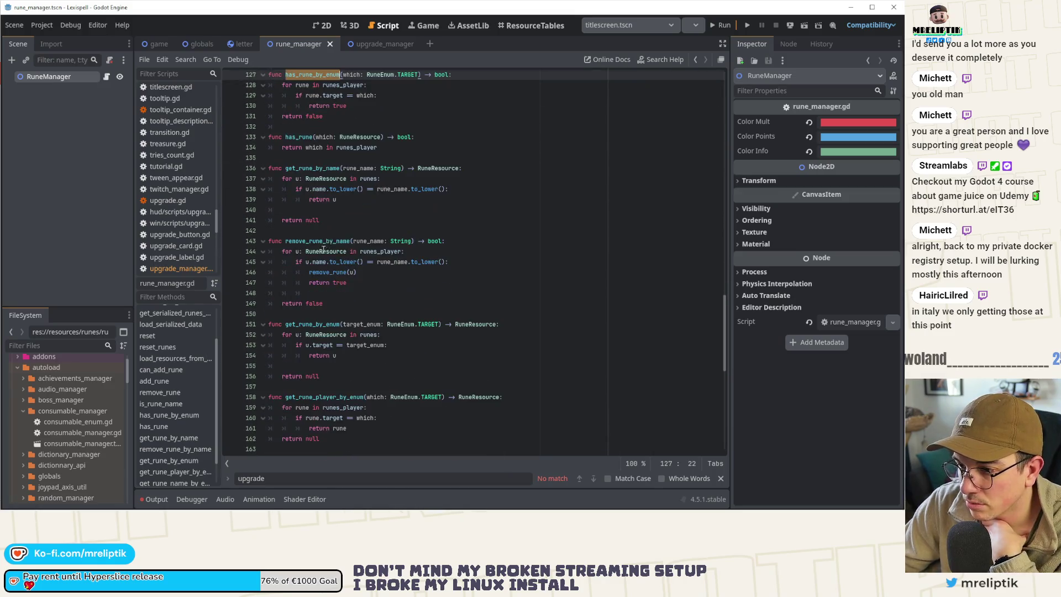
{"action": "scroll", "coordinate": [316, 243], "scroll_direction": "down", "scroll_amount": 10}
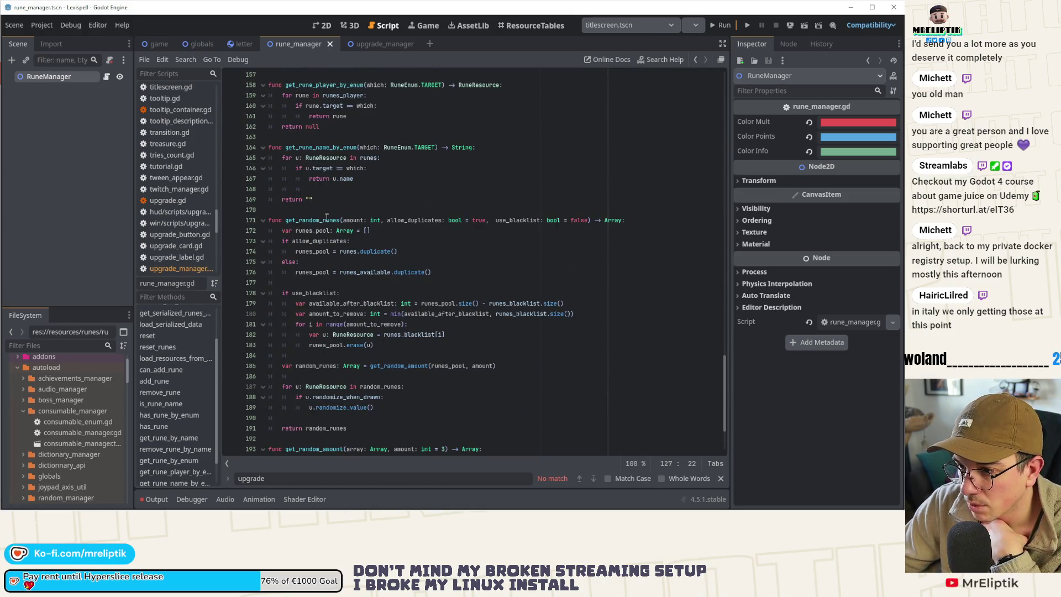
{"action": "double_click", "coordinate": [323, 221]}
{"action": "scroll", "coordinate": [323, 223], "scroll_direction": "down", "scroll_amount": 3}
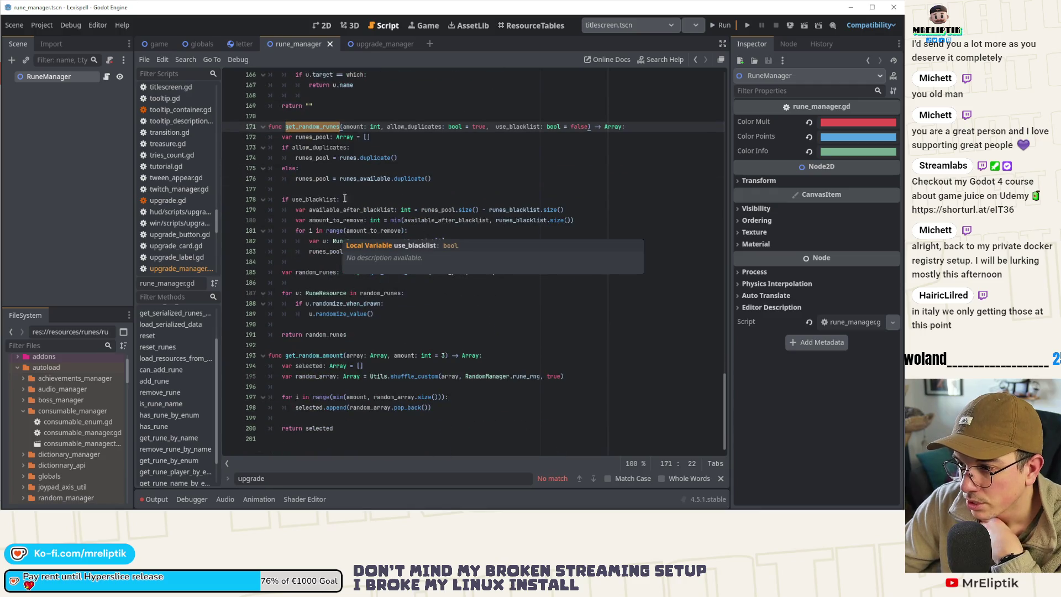
{"action": "left_click", "coordinate": [384, 271]}
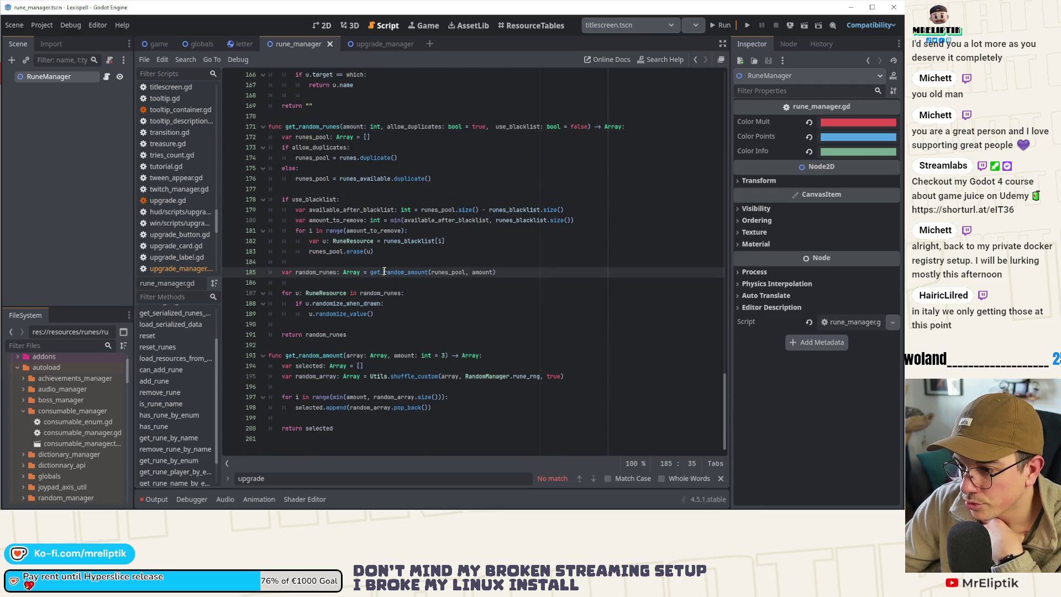
{"action": "left_click", "coordinate": [330, 313]}
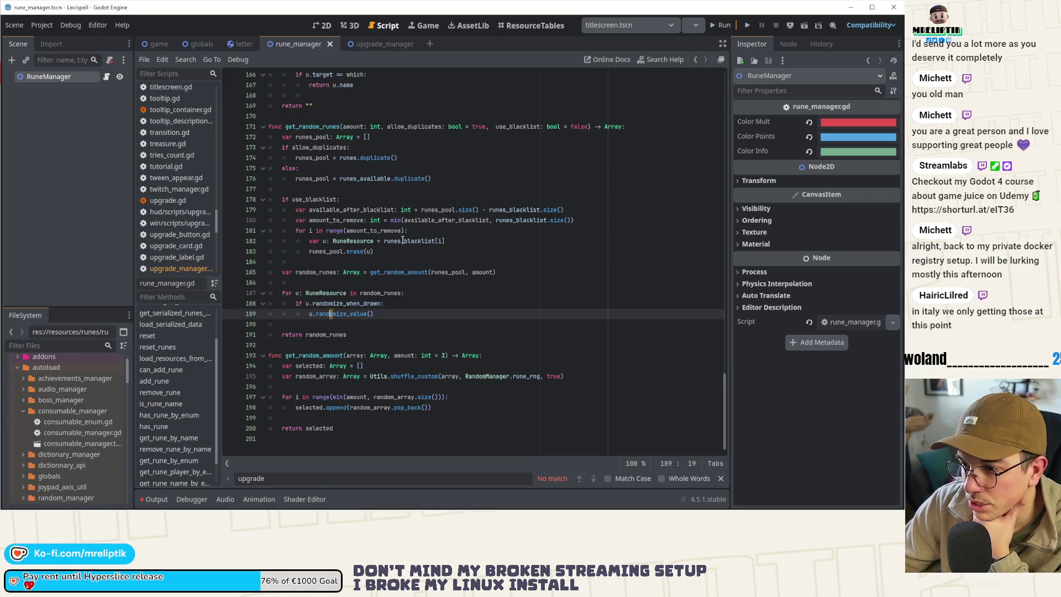
{"action": "double_click", "coordinate": [393, 271]}
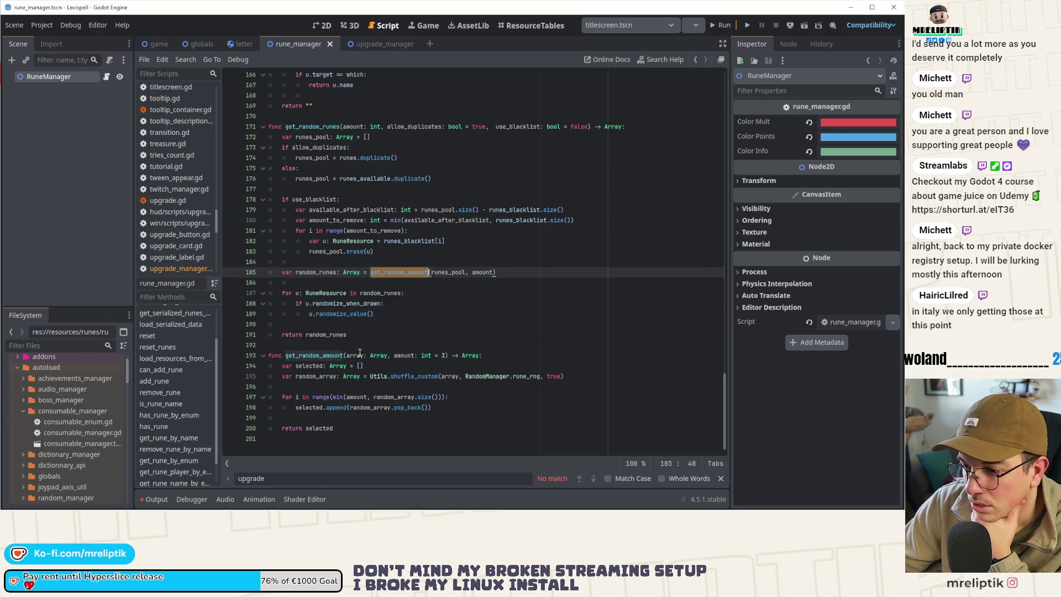
{"action": "double_click", "coordinate": [486, 376]}
{"action": "left_click", "coordinate": [534, 376]}
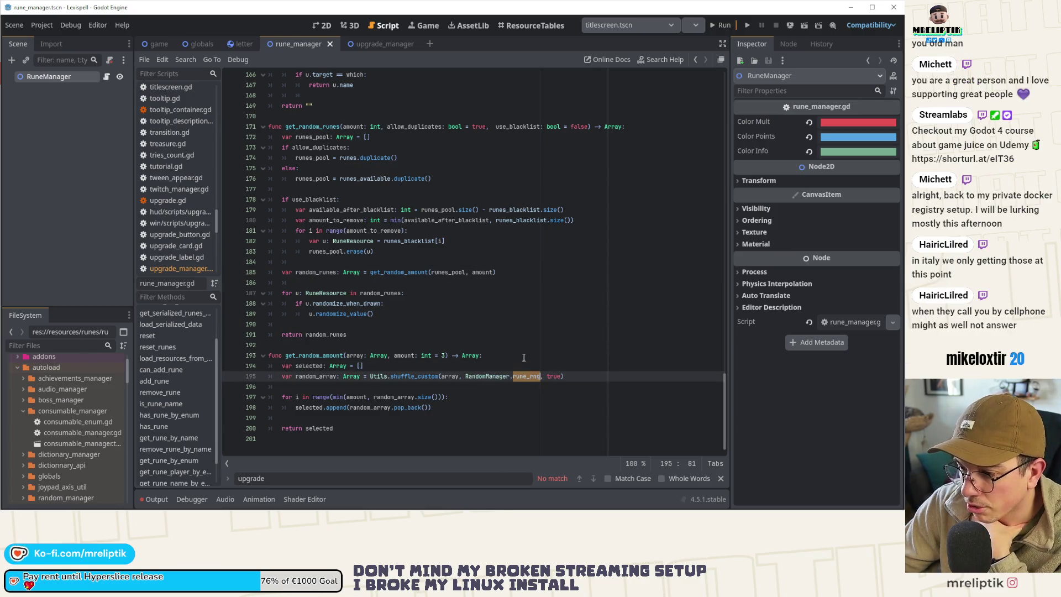
{"action": "left_click", "coordinate": [498, 357]}
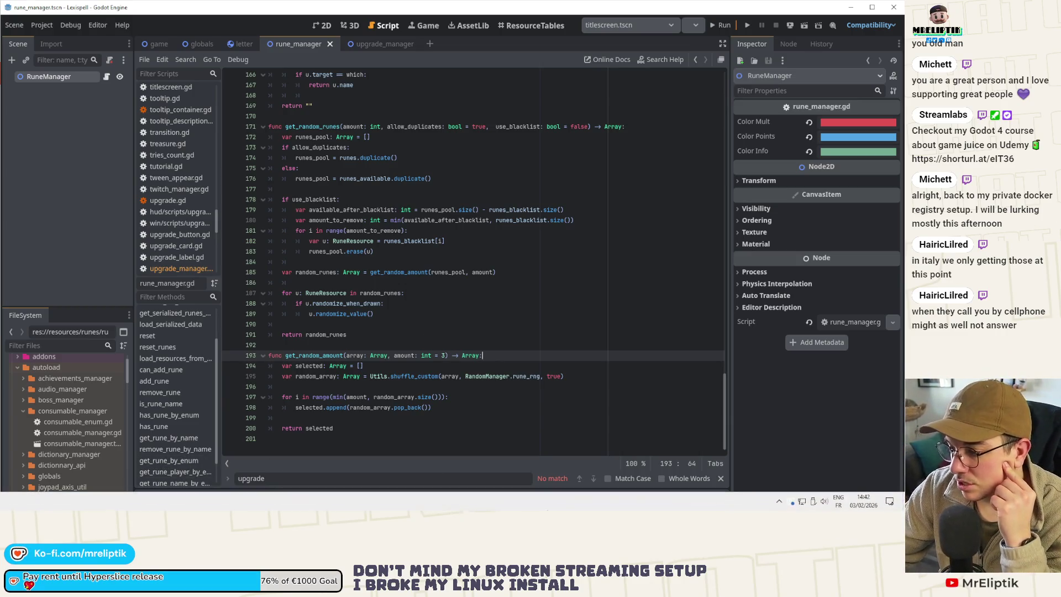
Step: Review the get_random_runes and get_rune_name_by_enum functions in rune_manager.gd
{"action": "mouse_move", "coordinate": [429, 358]}
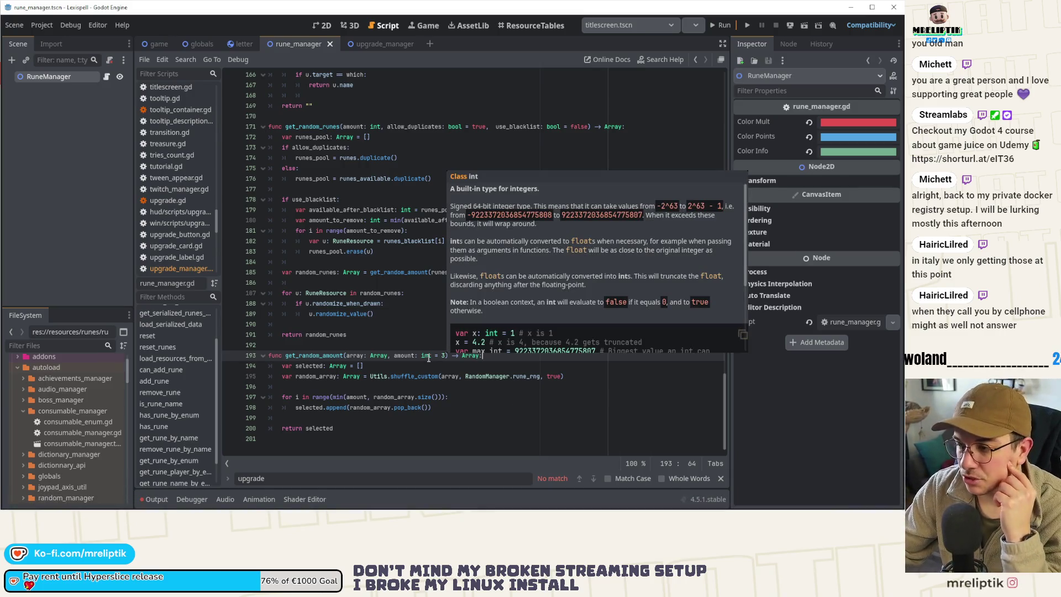
{"action": "left_click", "coordinate": [412, 304]}
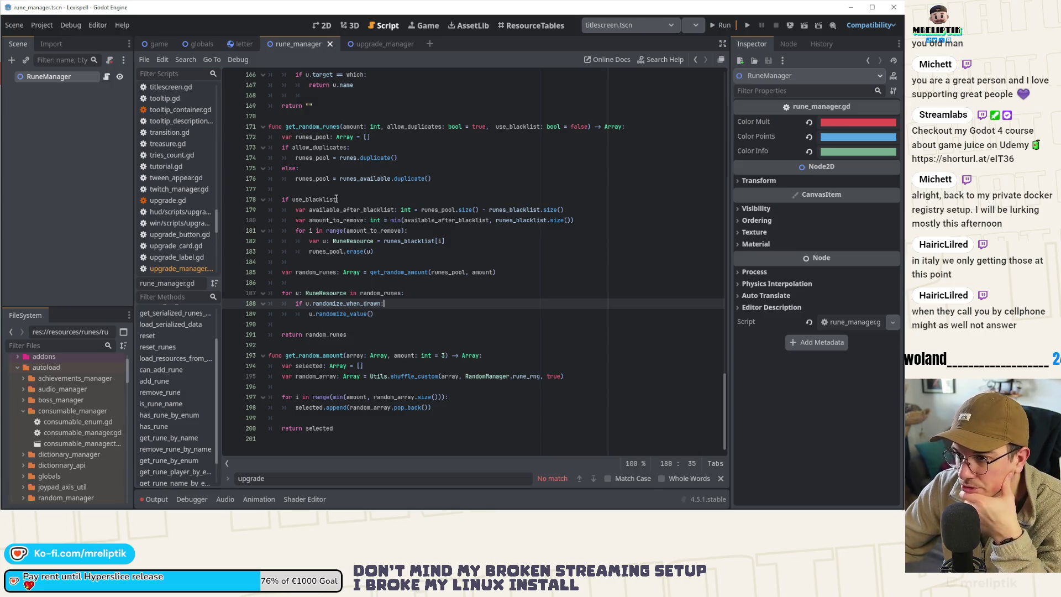
{"action": "double_click", "coordinate": [318, 127]}
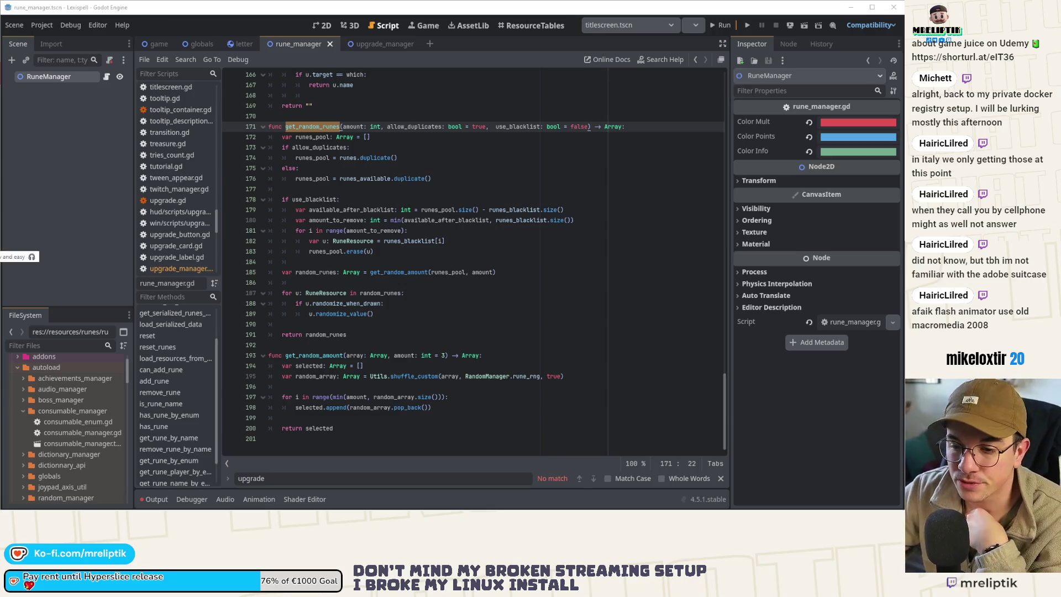
{"action": "scroll", "coordinate": [340, 299], "scroll_direction": "up", "scroll_amount": 4}
{"action": "left_click", "coordinate": [353, 261]}
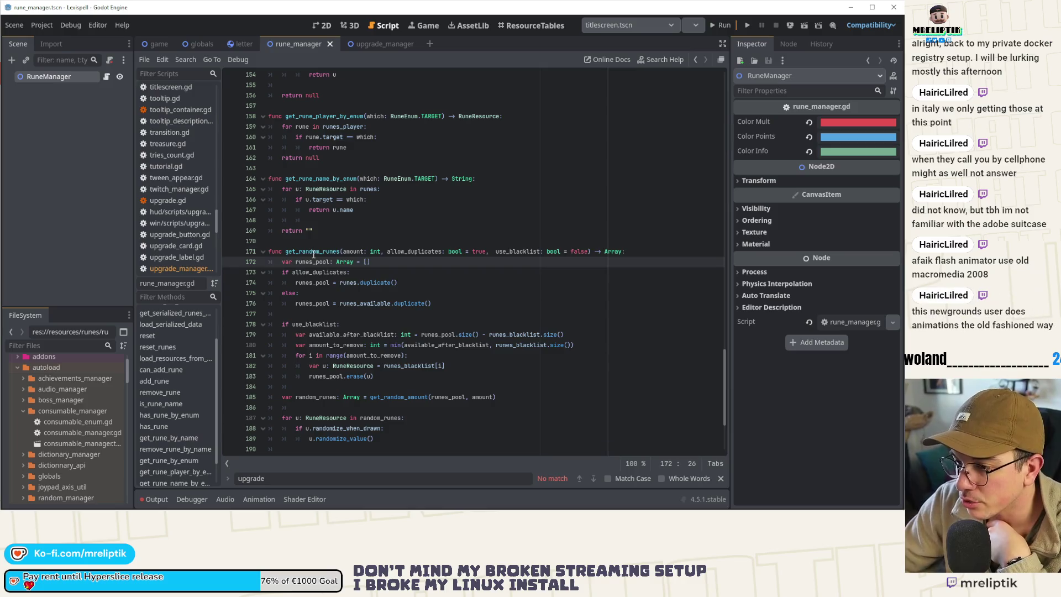
{"action": "double_click", "coordinate": [314, 252]}
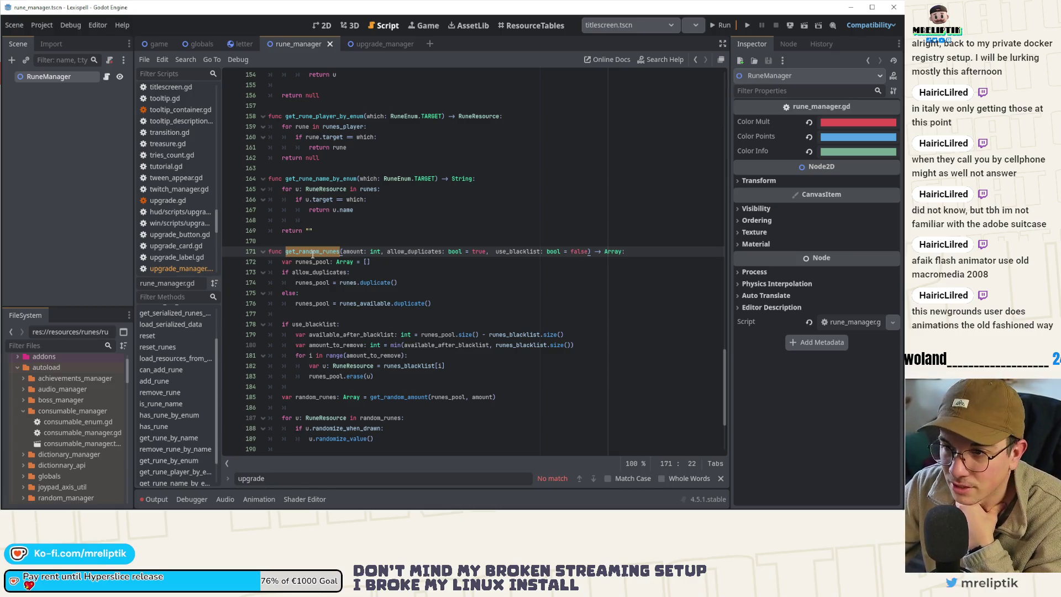
{"action": "left_click", "coordinate": [118, 177]}
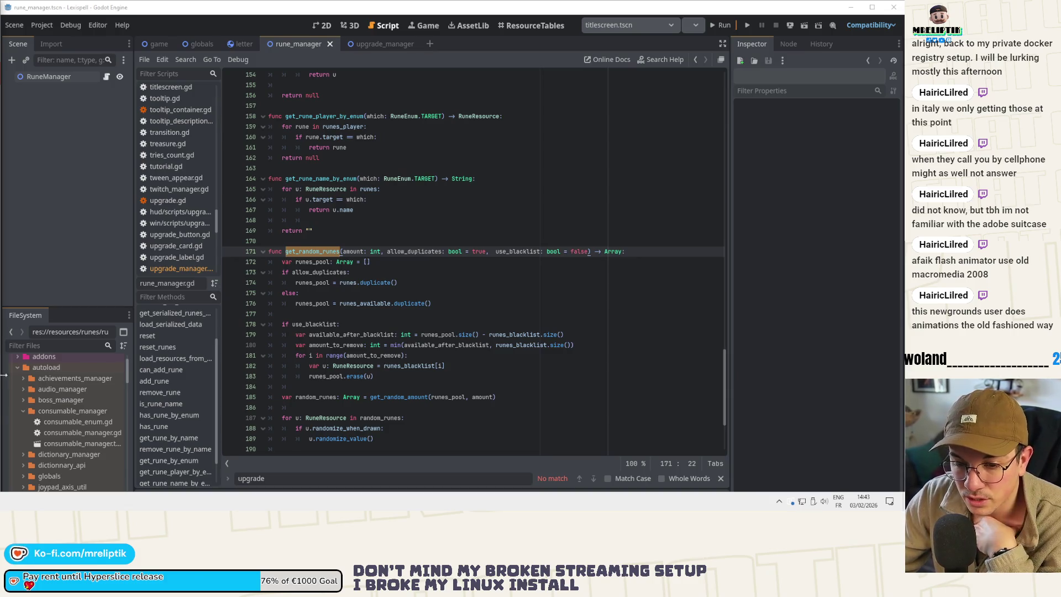
{"action": "left_click", "coordinate": [452, 221]}
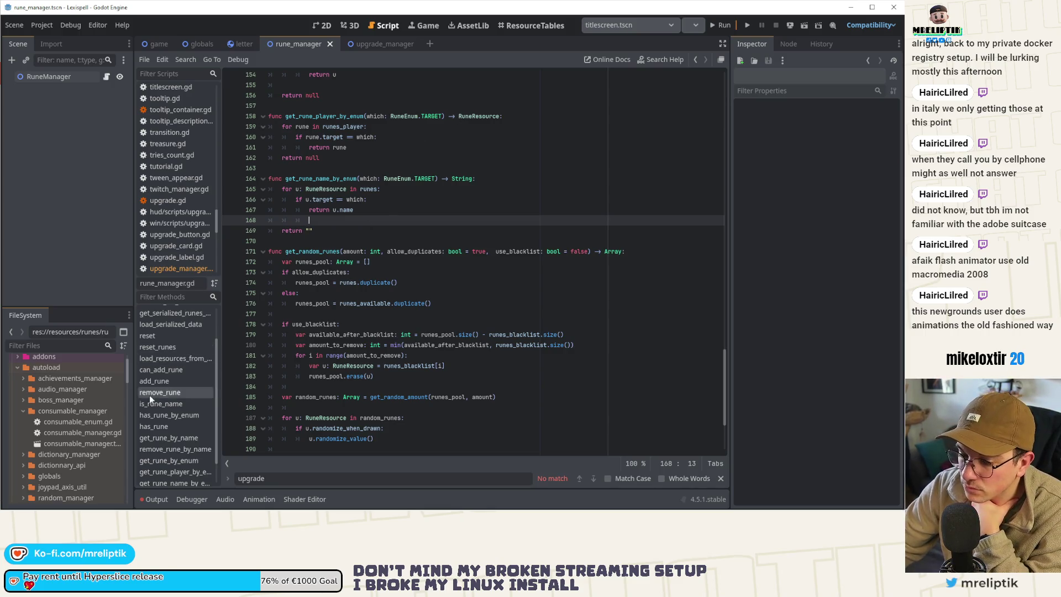
Step: Collapse consumable_manager in the FileSystem dock and select rune_manager.tscn in its folder
{"action": "left_click", "coordinate": [23, 410]}
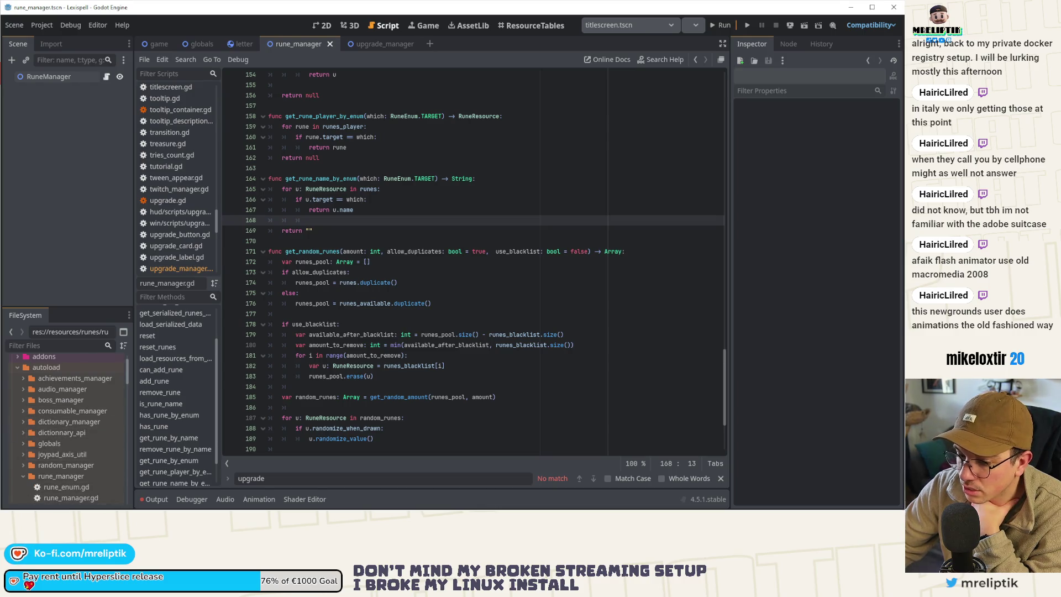
{"action": "scroll", "coordinate": [72, 448], "scroll_direction": "down", "scroll_amount": 3}
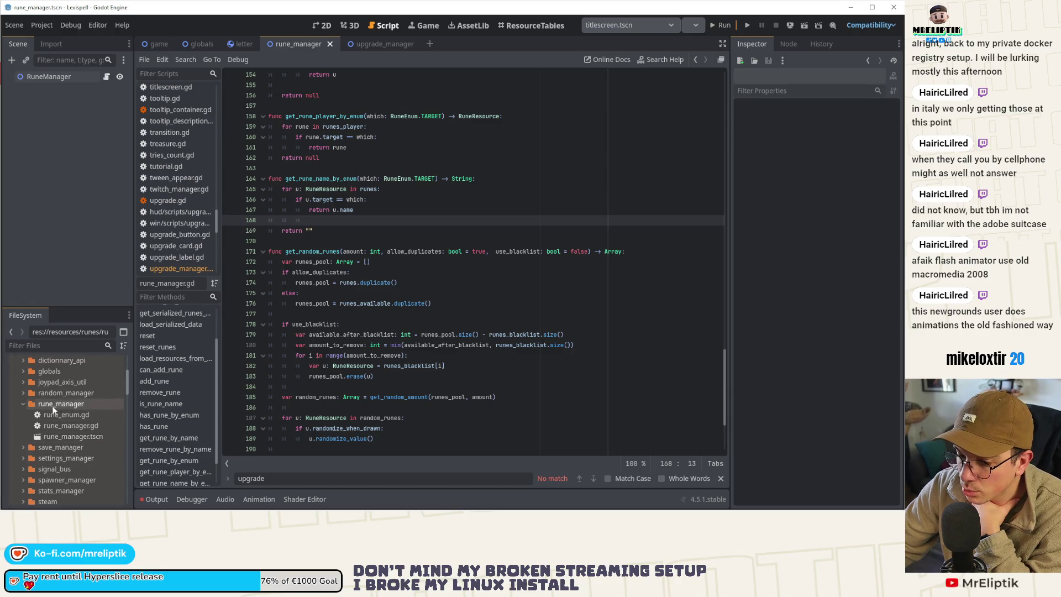
{"action": "left_click", "coordinate": [62, 435]}
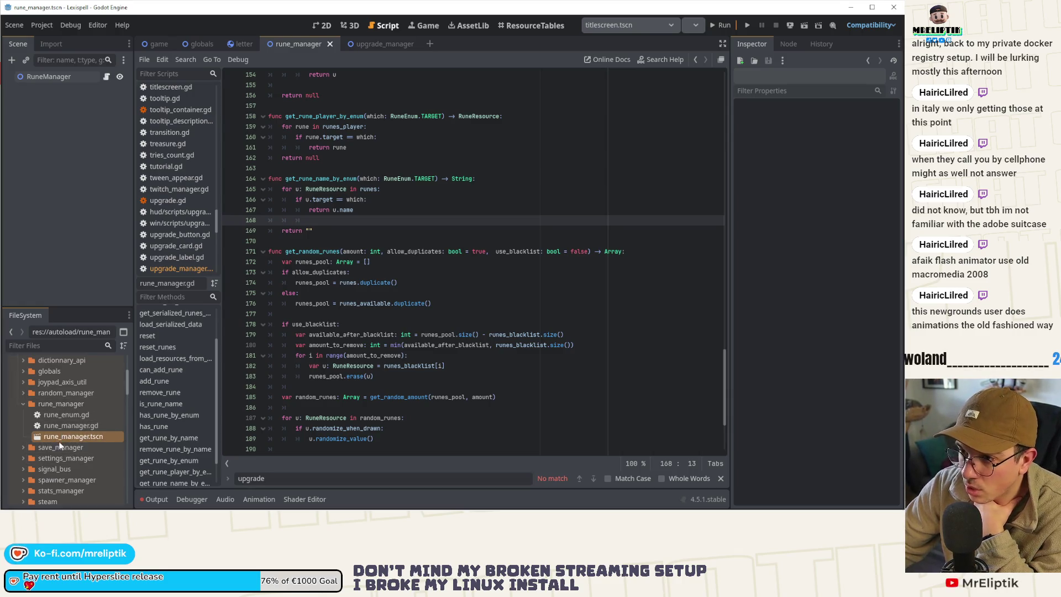
{"action": "left_click", "coordinate": [68, 428]}
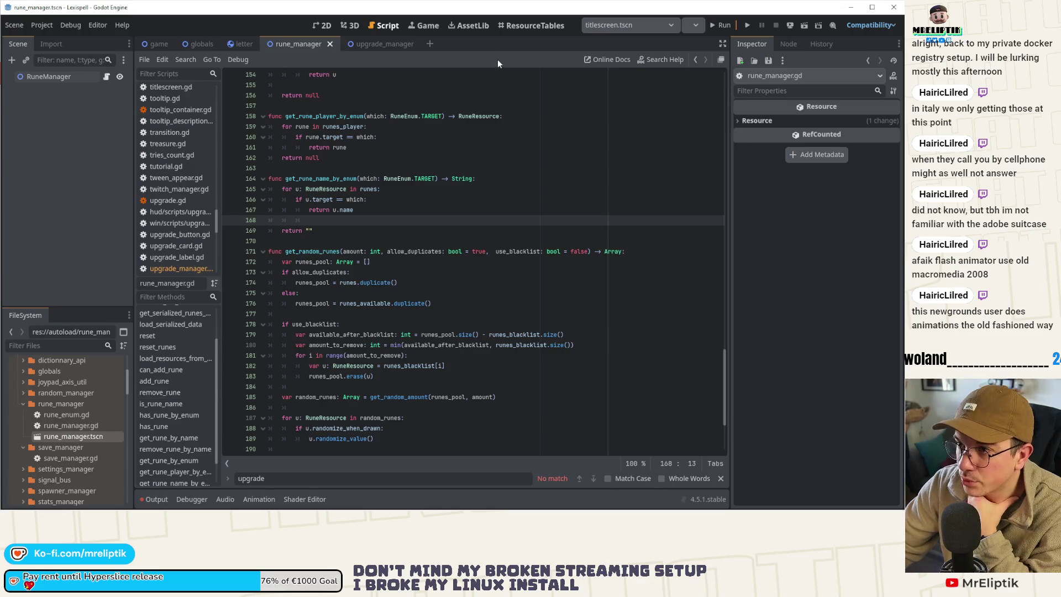
{"action": "key", "text": "ctrl+shift+o"}
Step: Open shop.tscn from the 'shop' search in its 2D view, then switch to the game scene
{"action": "type", "text": "shop"}
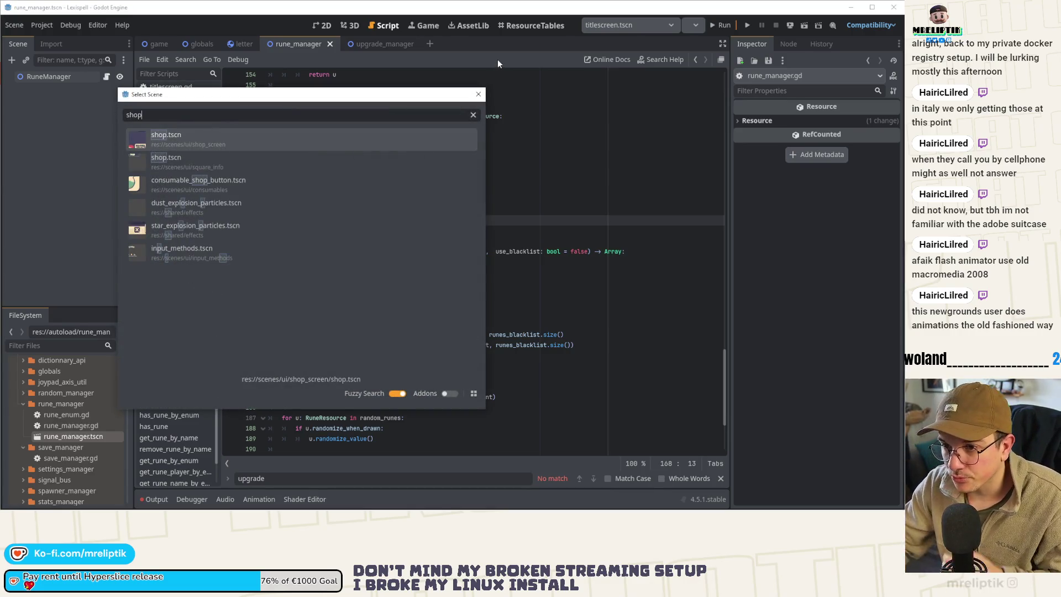
{"action": "double_click", "coordinate": [245, 139]}
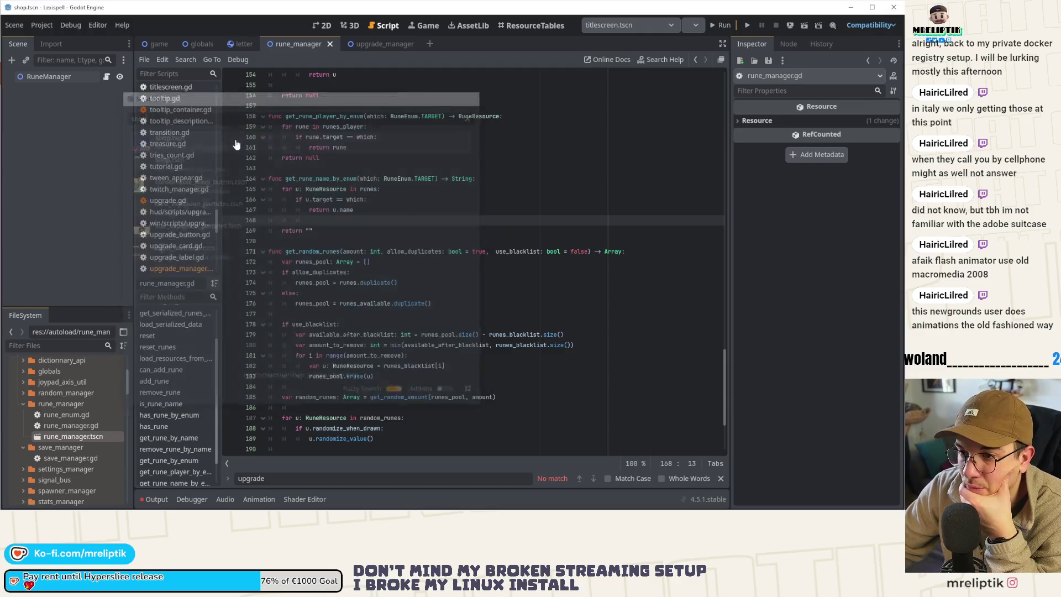
{"action": "left_click", "coordinate": [331, 27]}
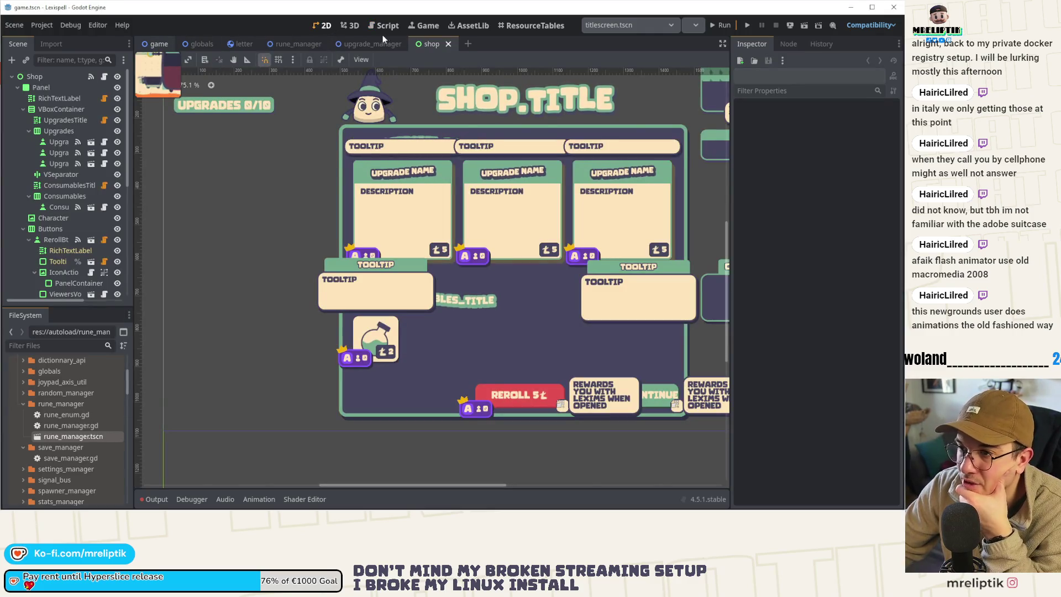
{"action": "key", "text": "ctrl+Tab"}
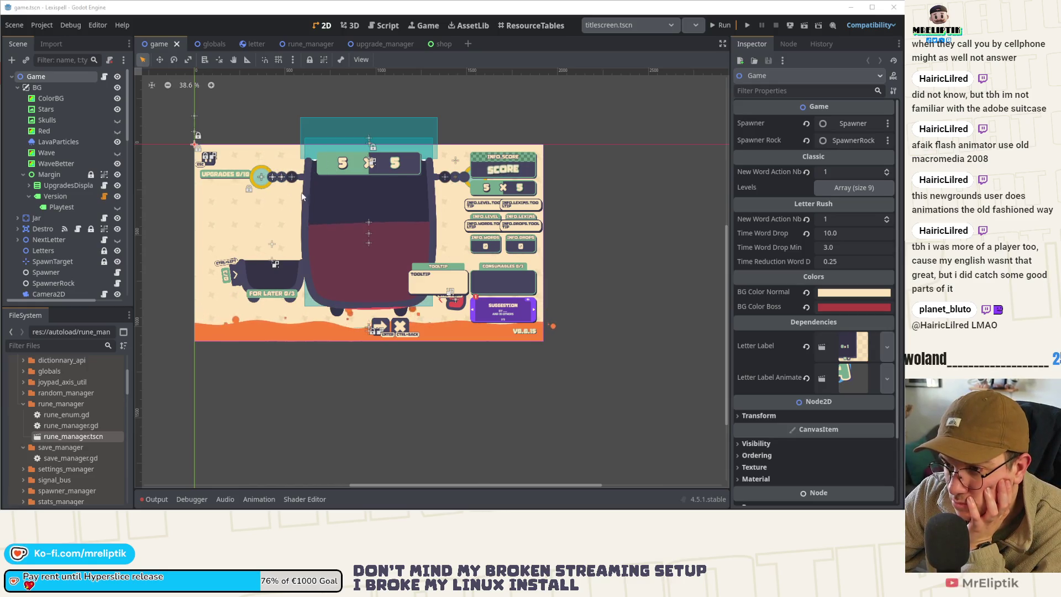
Step: Look around the game level's jar and score panels, then return to shop.tscn zoomed out fully
{"action": "scroll", "coordinate": [379, 228], "scroll_direction": "up", "scroll_amount": 2}
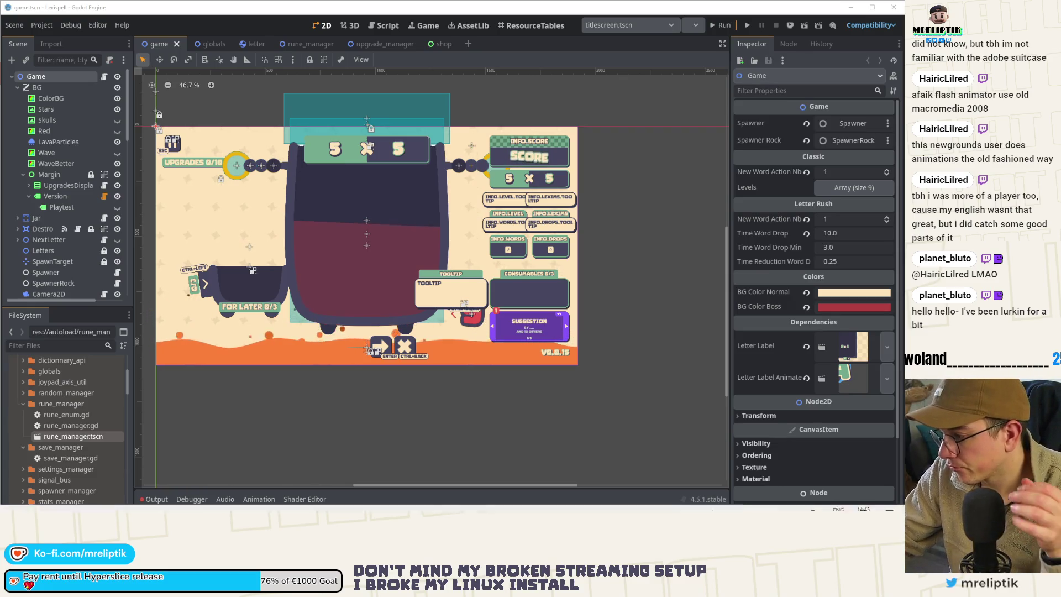
{"action": "left_click", "coordinate": [779, 502]}
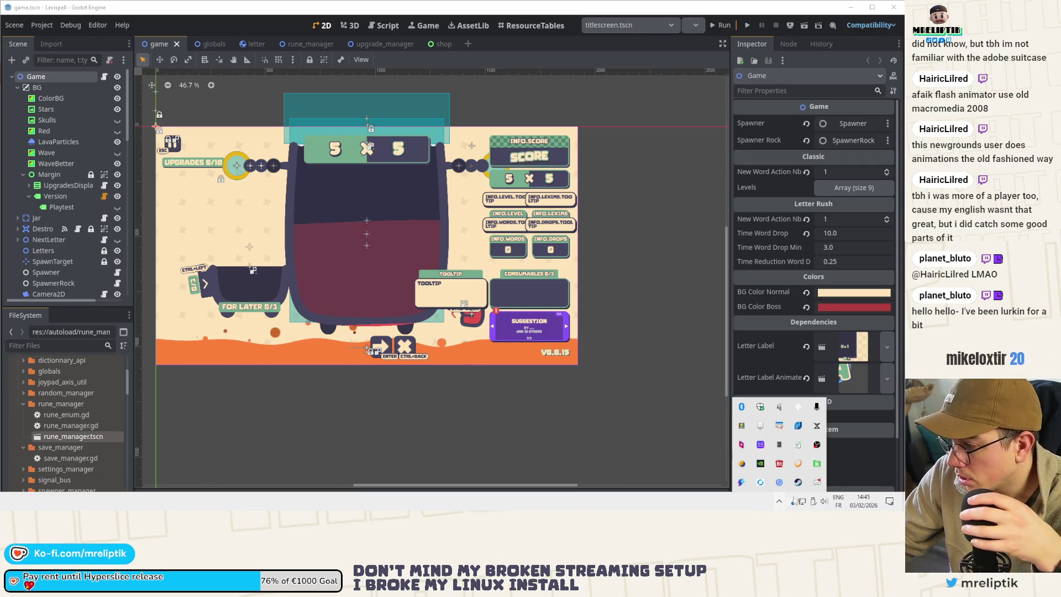
{"action": "left_click", "coordinate": [584, 453]}
{"action": "scroll", "coordinate": [304, 154], "scroll_direction": "up", "scroll_amount": 4}
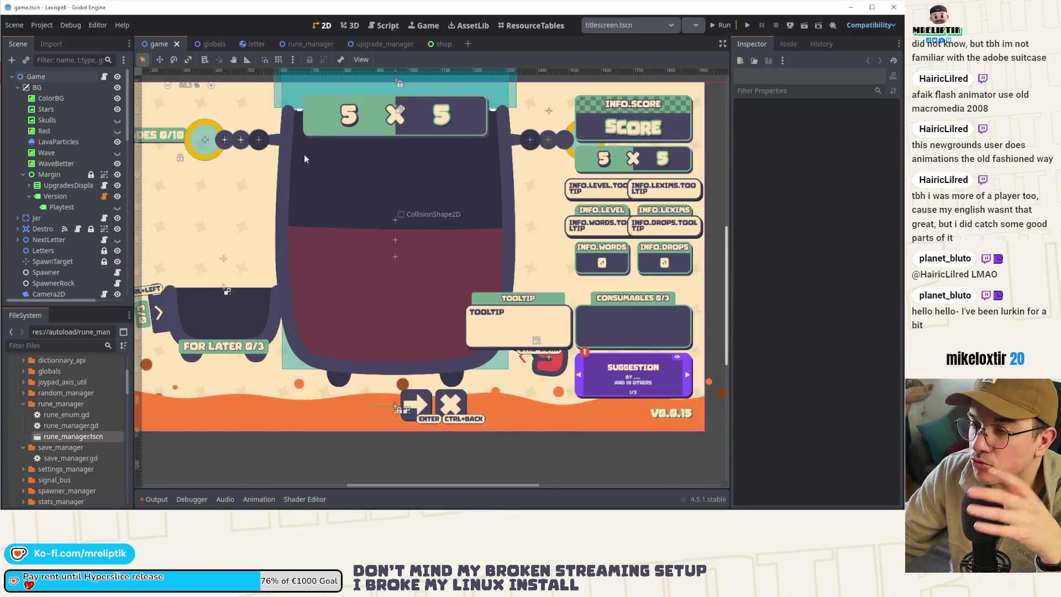
{"action": "left_click_drag", "start_coordinate": [276, 194], "coordinate": [316, 205]}
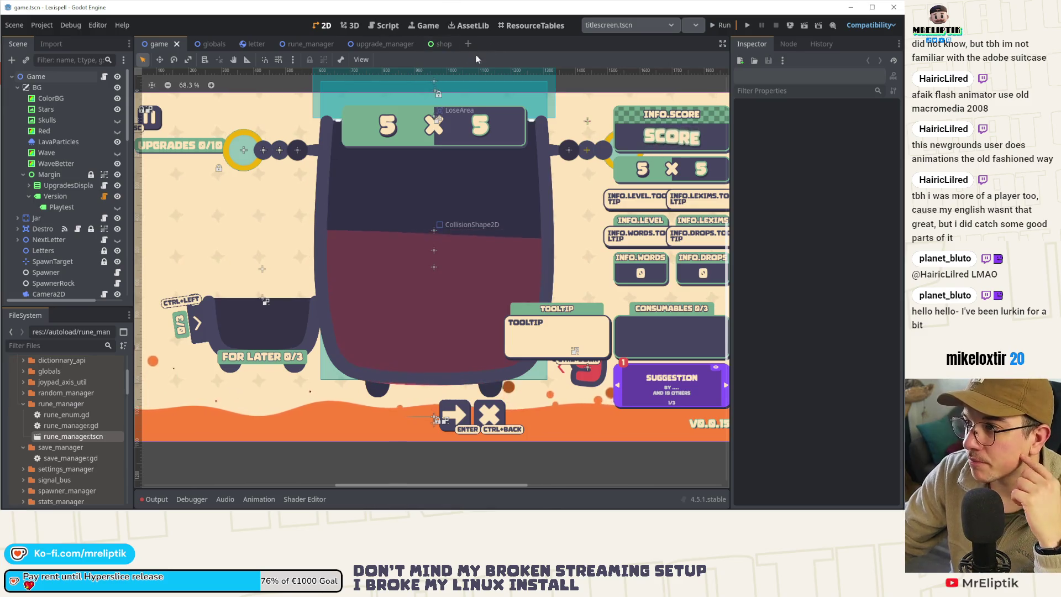
{"action": "left_click", "coordinate": [441, 44]}
{"action": "scroll", "coordinate": [348, 217], "scroll_direction": "down", "scroll_amount": 5}
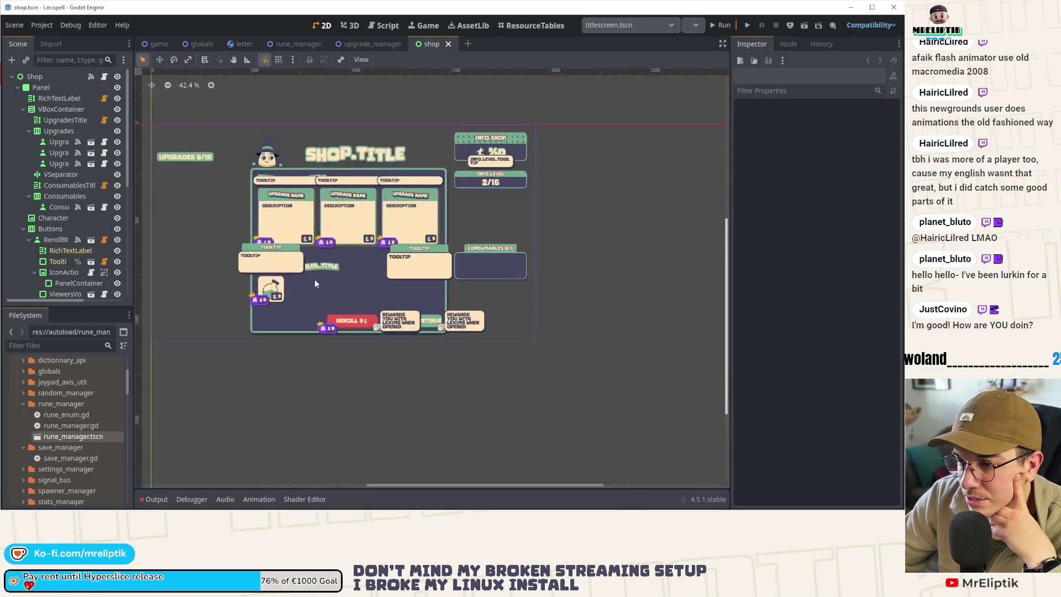
{"action": "scroll", "coordinate": [323, 274], "scroll_direction": "down", "scroll_amount": 3}
{"action": "scroll", "coordinate": [317, 331], "scroll_direction": "up", "scroll_amount": 3}
{"action": "scroll", "coordinate": [336, 280], "scroll_direction": "up", "scroll_amount": 5}
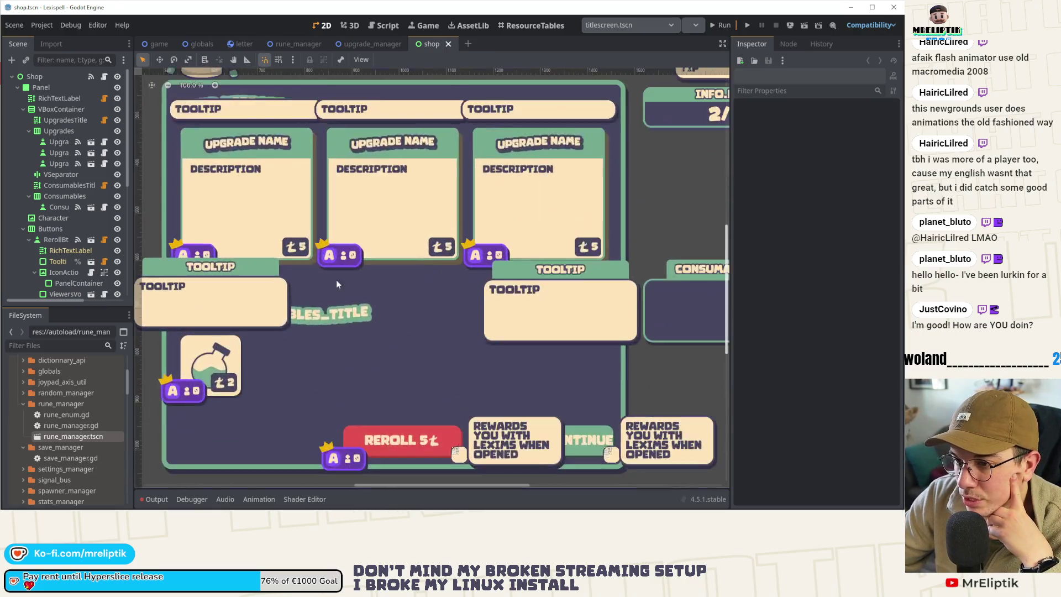
{"action": "scroll", "coordinate": [344, 286], "scroll_direction": "down", "scroll_amount": 4}
{"action": "scroll", "coordinate": [349, 304], "scroll_direction": "up", "scroll_amount": 1}
{"action": "scroll", "coordinate": [350, 330], "scroll_direction": "down", "scroll_amount": 12}
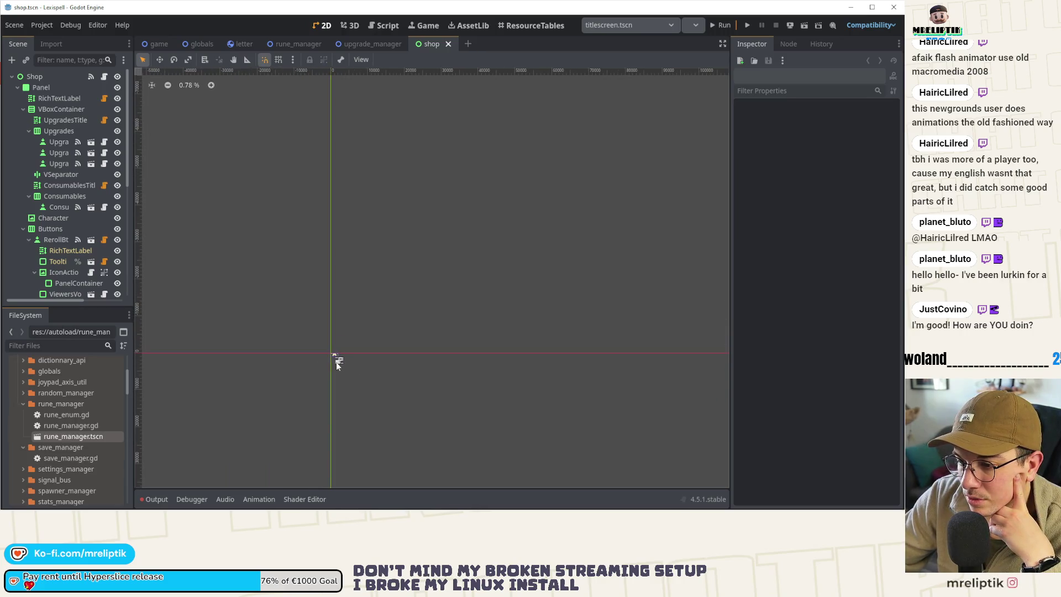
{"action": "scroll", "coordinate": [339, 360], "scroll_direction": "down", "scroll_amount": 2}
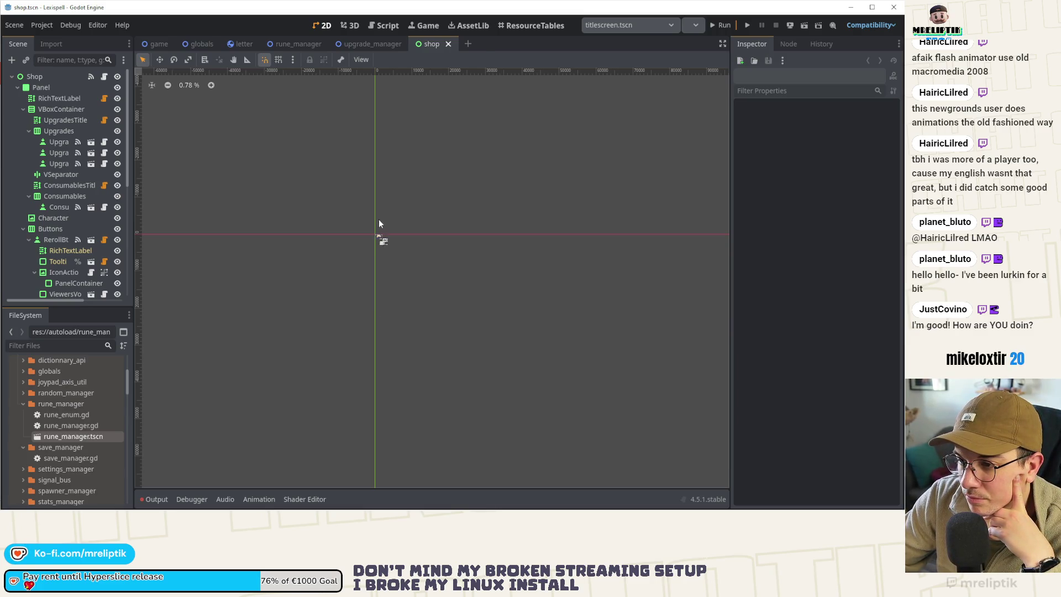
{"action": "scroll", "coordinate": [379, 223], "scroll_direction": "up", "scroll_amount": 15}
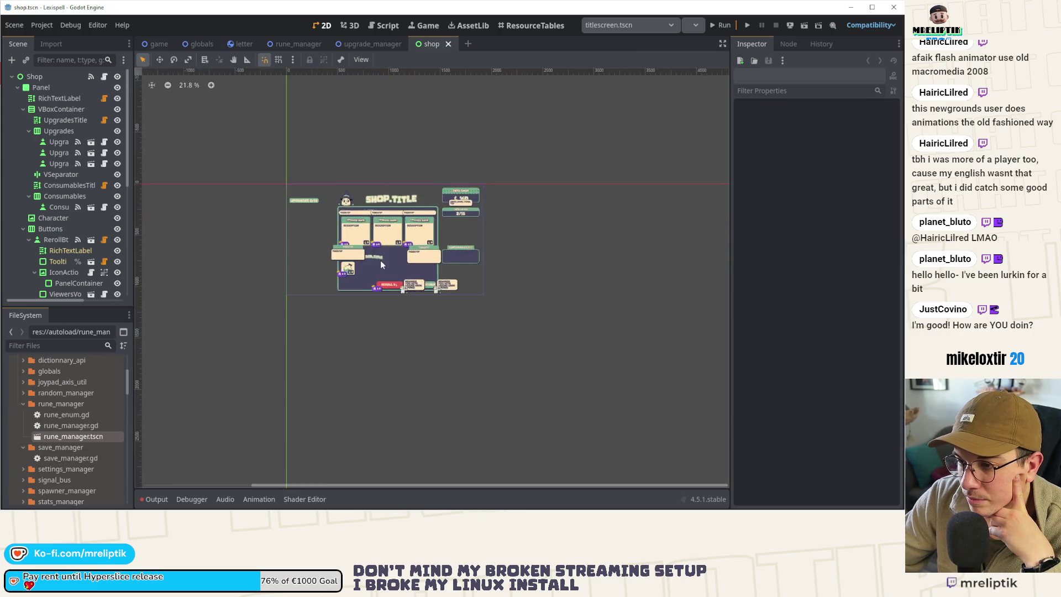
{"action": "scroll", "coordinate": [380, 260], "scroll_direction": "up", "scroll_amount": 14}
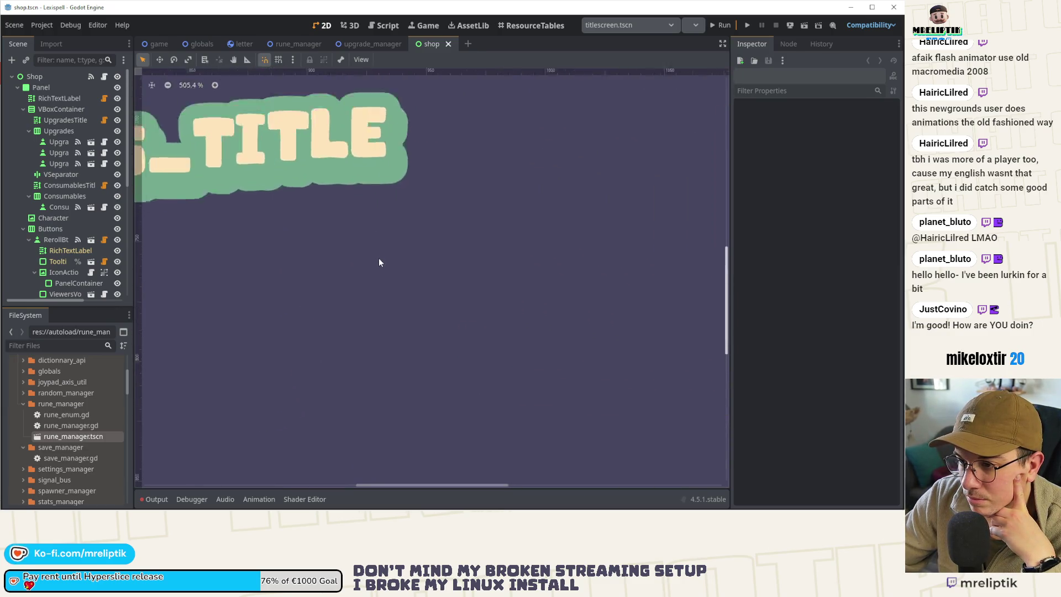
{"action": "scroll", "coordinate": [379, 263], "scroll_direction": "up", "scroll_amount": 4}
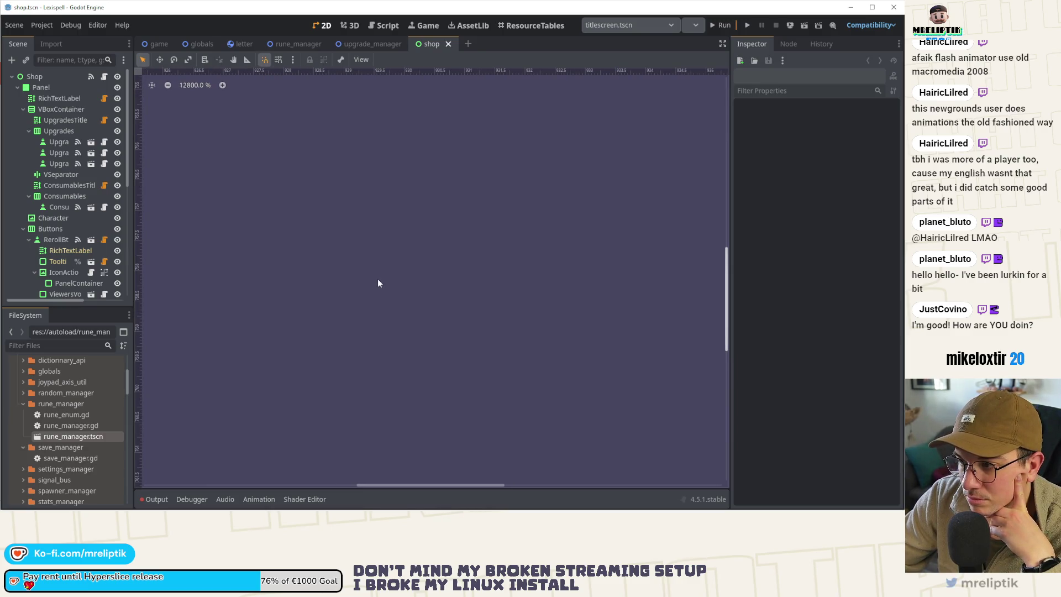
{"action": "scroll", "coordinate": [377, 279], "scroll_direction": "down", "scroll_amount": 4}
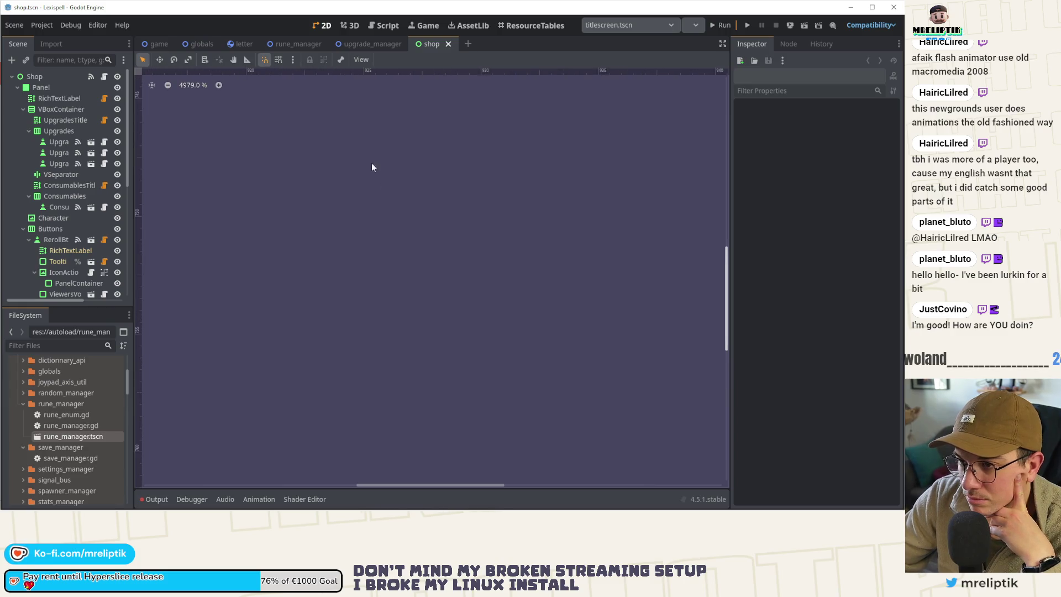
{"action": "scroll", "coordinate": [358, 267], "scroll_direction": "up", "scroll_amount": 5}
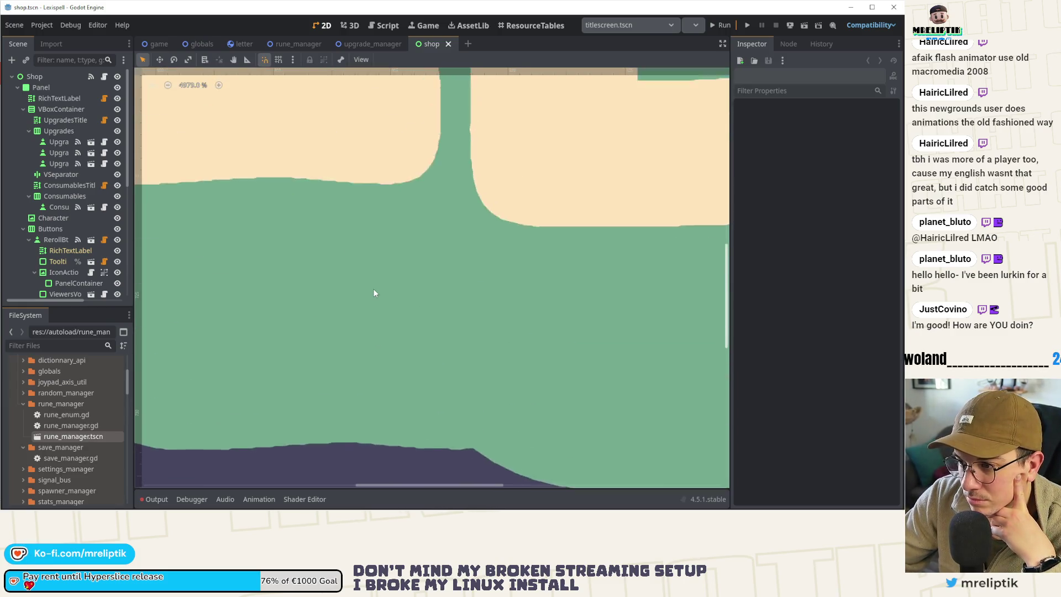
{"action": "scroll", "coordinate": [373, 293], "scroll_direction": "up", "scroll_amount": 3}
{"action": "scroll", "coordinate": [370, 292], "scroll_direction": "down", "scroll_amount": 3}
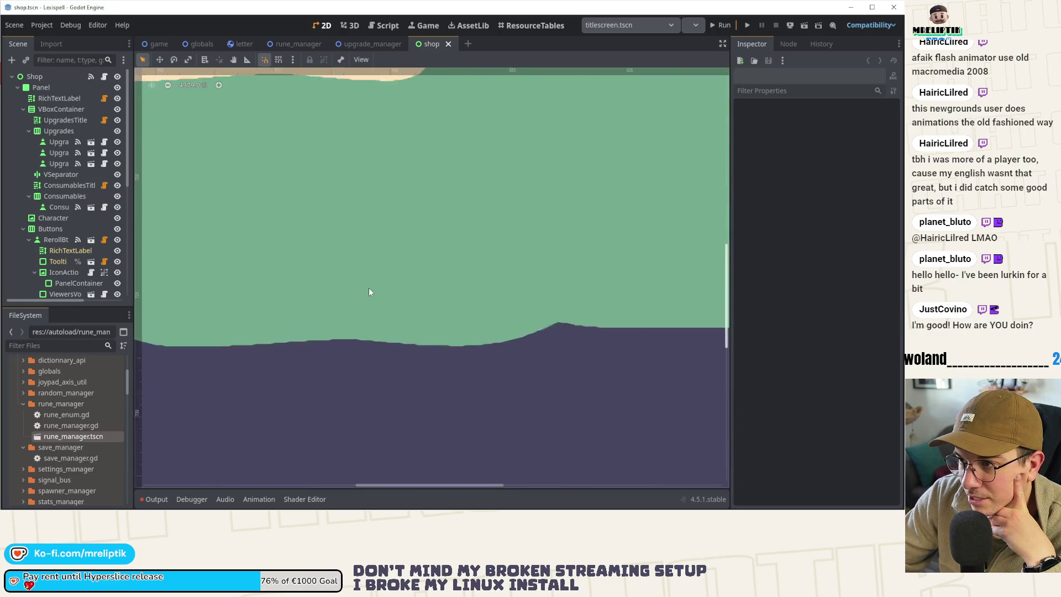
{"action": "scroll", "coordinate": [369, 294], "scroll_direction": "up", "scroll_amount": 2}
{"action": "scroll", "coordinate": [368, 293], "scroll_direction": "down", "scroll_amount": 8}
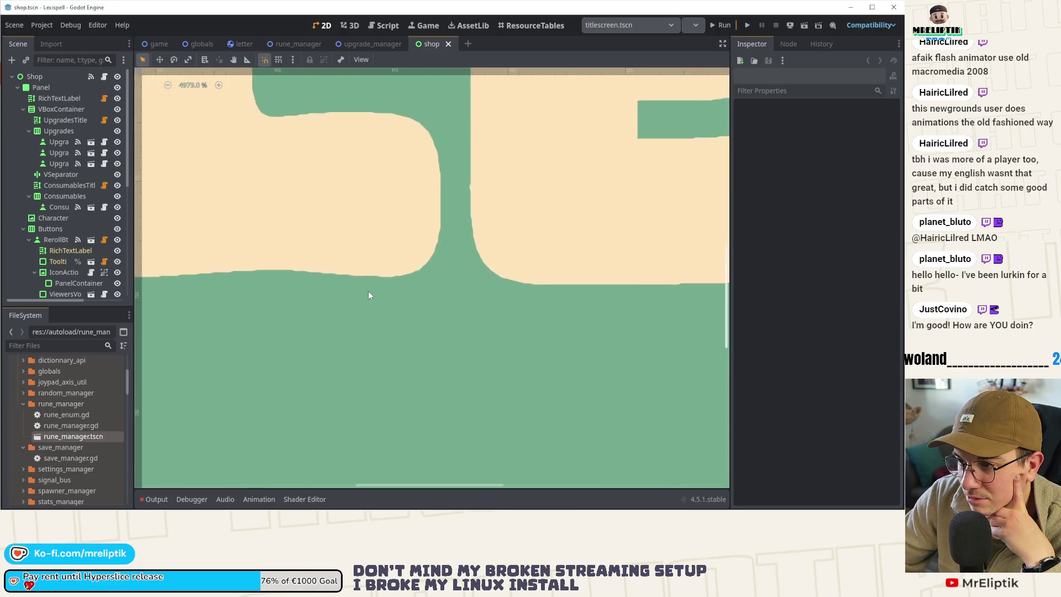
{"action": "scroll", "coordinate": [372, 276], "scroll_direction": "down", "scroll_amount": 15}
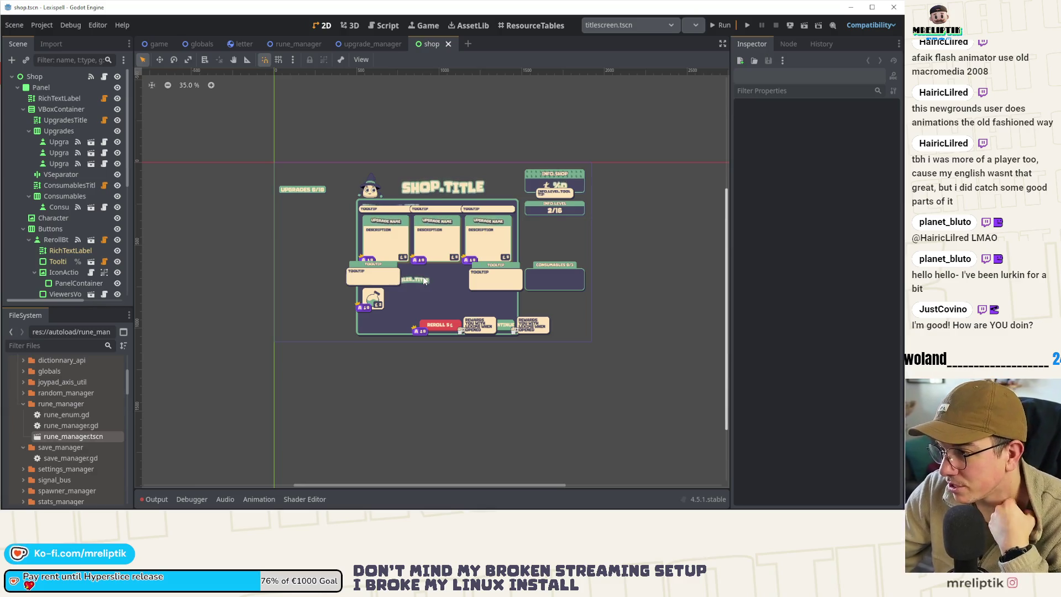
{"action": "scroll", "coordinate": [431, 298], "scroll_direction": "left", "scroll_amount": 1}
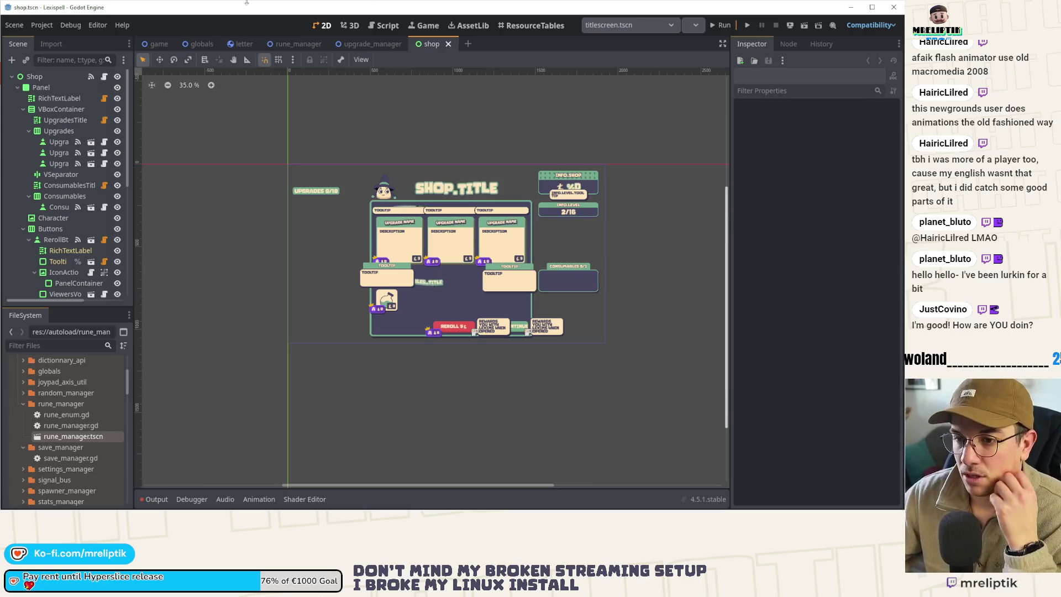
{"action": "scroll", "coordinate": [341, 259], "scroll_direction": "down", "scroll_amount": 2}
{"action": "scroll", "coordinate": [341, 260], "scroll_direction": "right", "scroll_amount": 2}
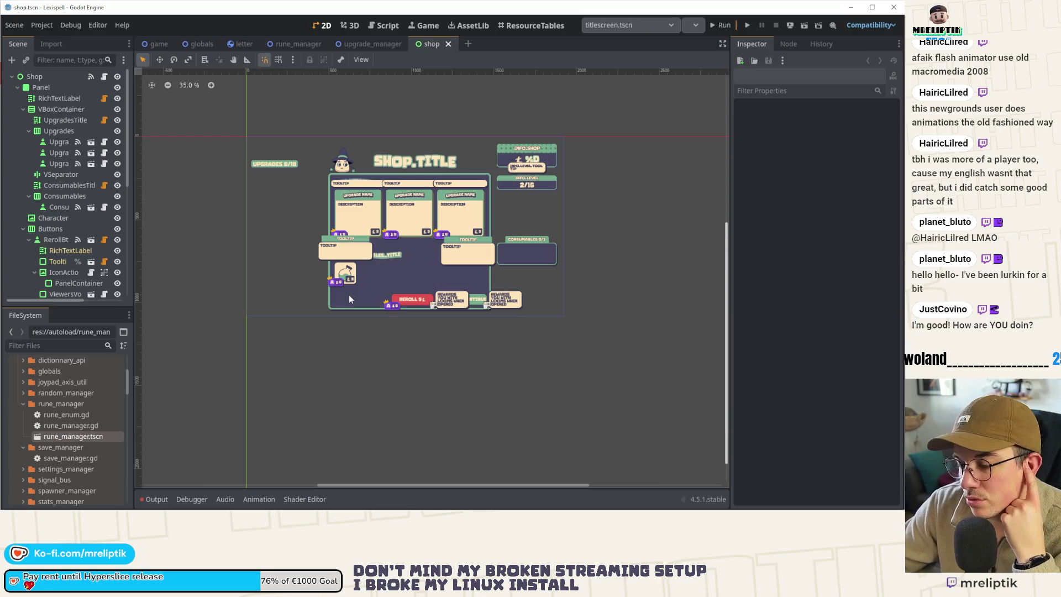
{"action": "mouse_move", "coordinate": [399, 507]}
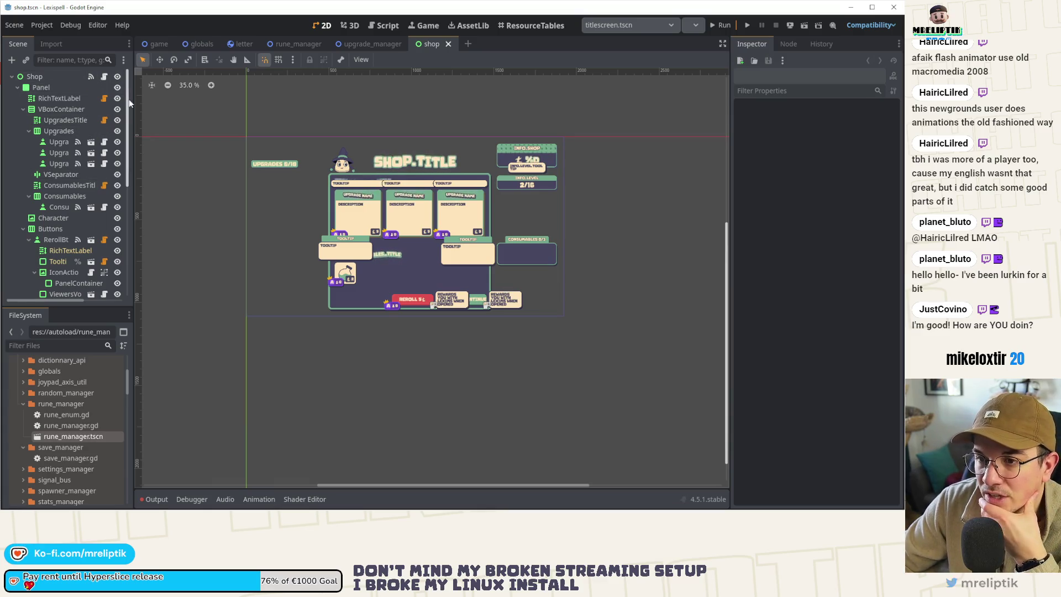
{"action": "left_click_drag", "start_coordinate": [134, 86], "coordinate": [164, 86]}
Step: In shop.gd, duplicate the fill_in_consumables function directly below the original
{"action": "left_click", "coordinate": [136, 76]}
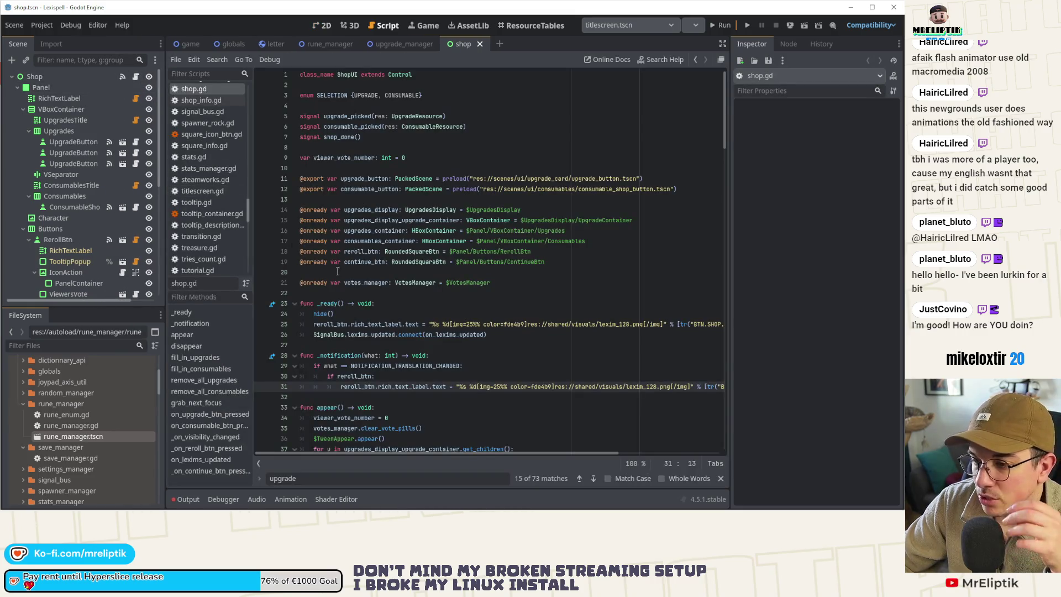
{"action": "scroll", "coordinate": [337, 271], "scroll_direction": "down", "scroll_amount": 19}
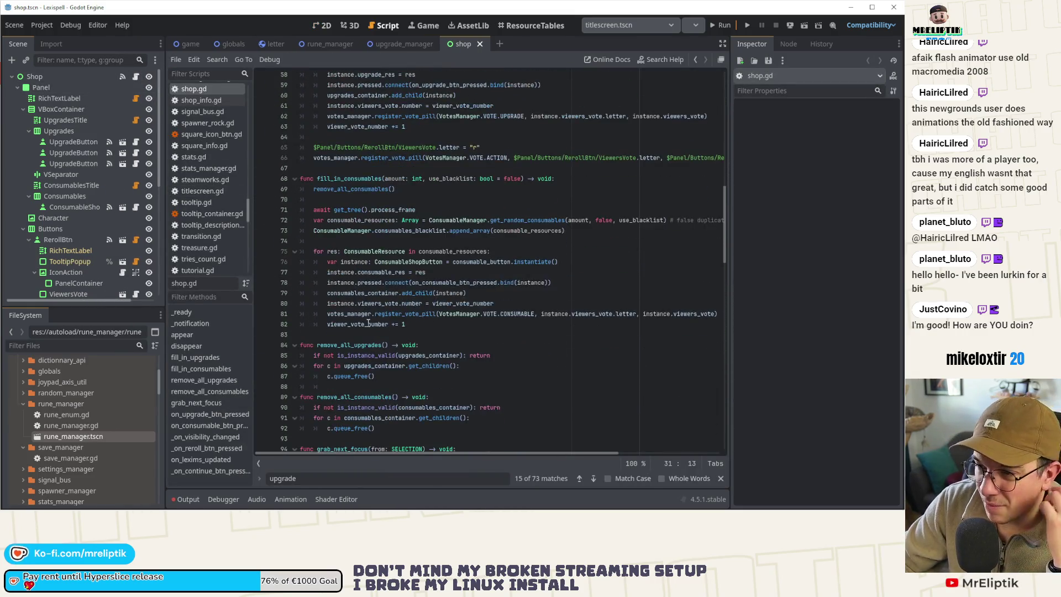
{"action": "left_click", "coordinate": [358, 179]}
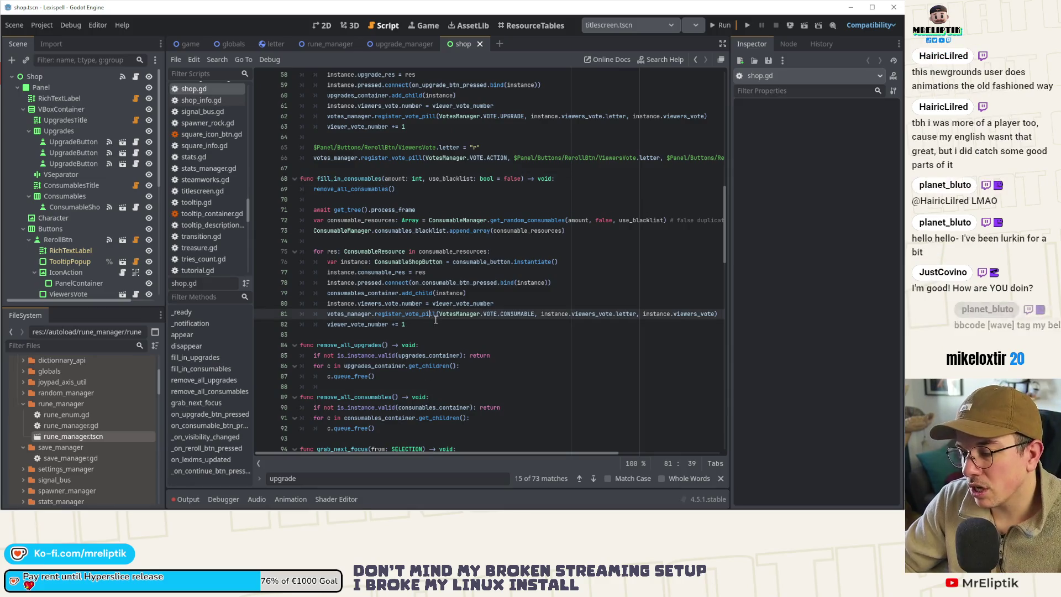
{"action": "left_click_drag", "start_coordinate": [437, 326], "coordinate": [301, 185]}
{"action": "key", "text": "ctrl+c"}
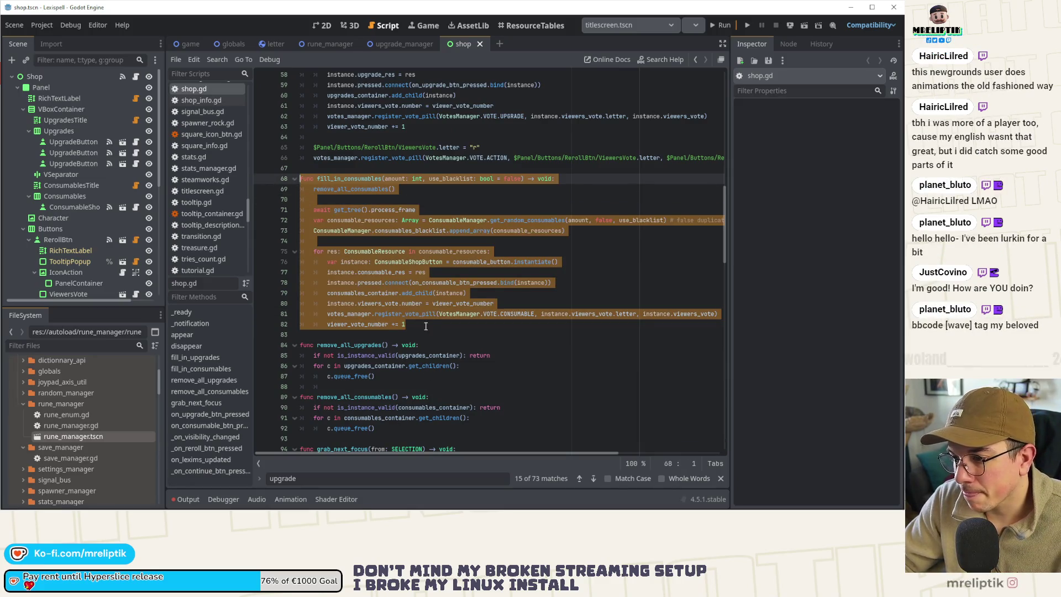
{"action": "left_click", "coordinate": [426, 326]}
{"action": "key", "text": "Return"}
{"action": "key", "text": "Return"}
{"action": "key", "text": "ctrl+v"}
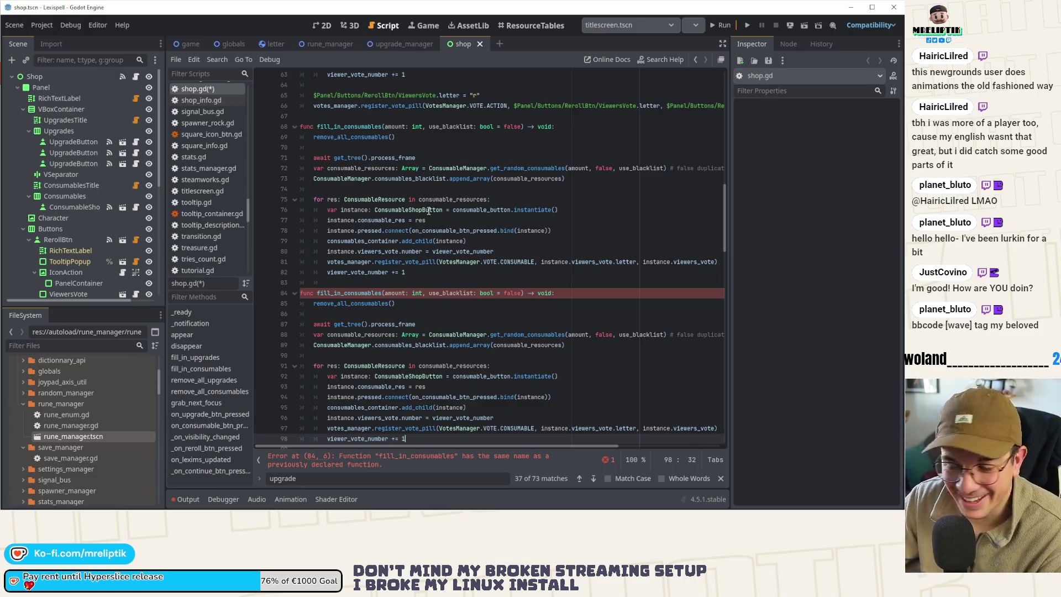
Step: Rename the duplicated function to fill_in_runes and save shop.gd
{"action": "scroll", "coordinate": [510, 293], "scroll_direction": "down", "scroll_amount": 4}
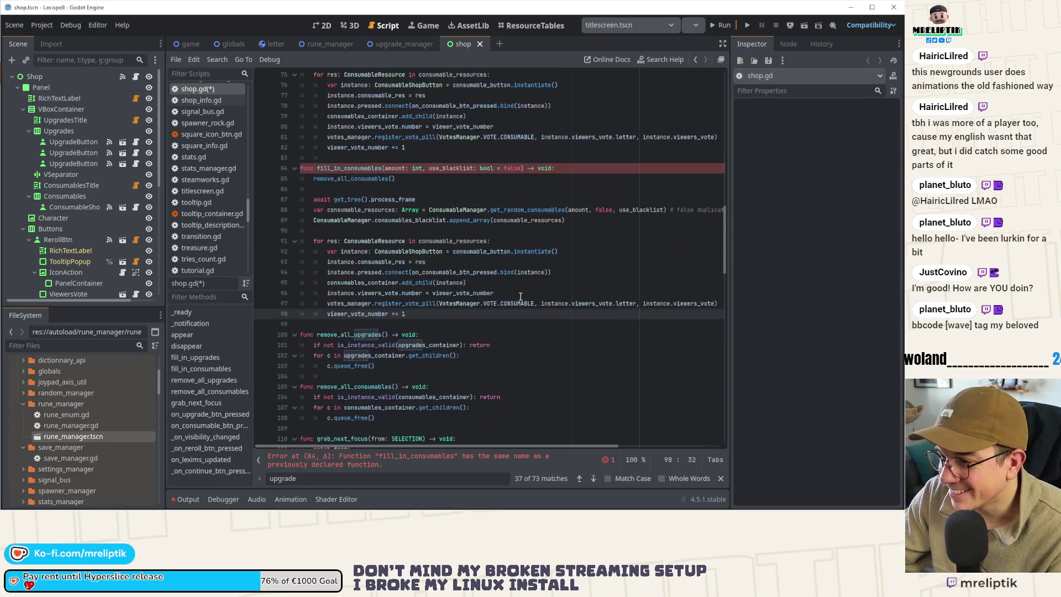
{"action": "left_click", "coordinate": [448, 168]}
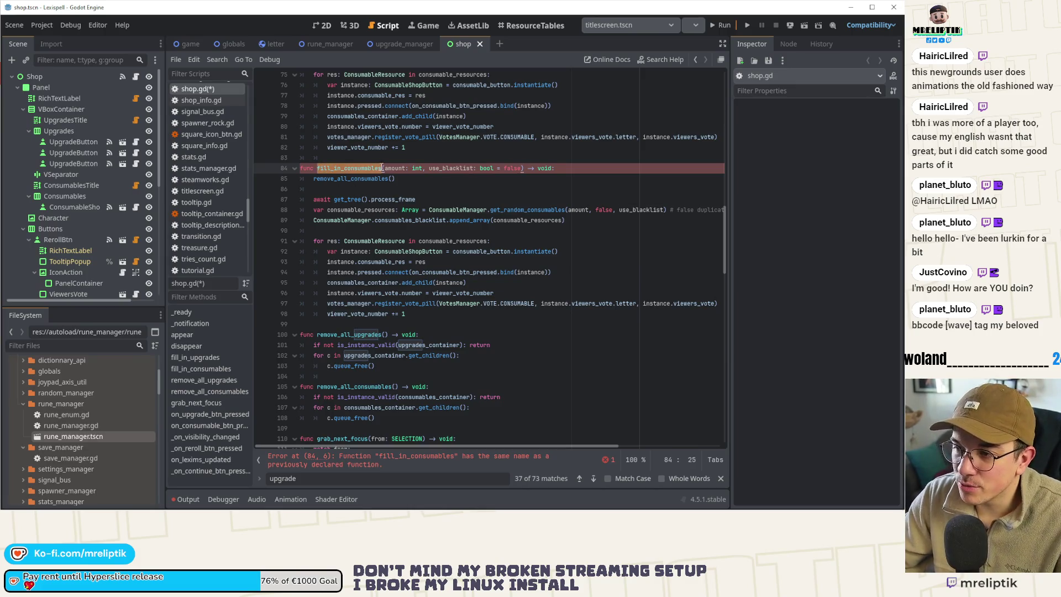
{"action": "key", "text": "BackSpace"}
{"action": "key", "text": "BackSpace"}
{"action": "key", "text": "BackSpace"}
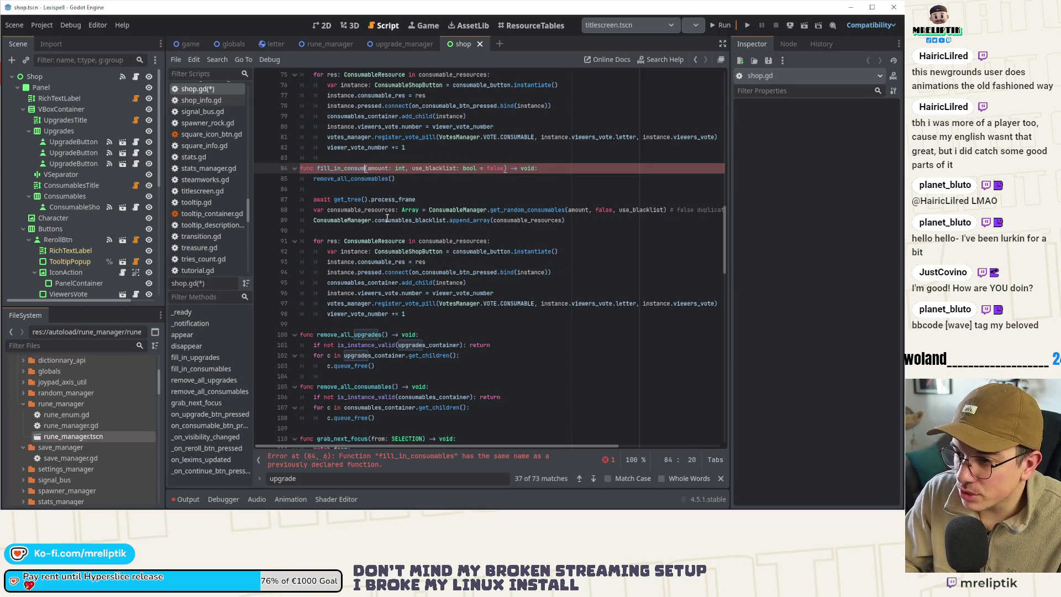
{"action": "type", "text": "runes"}
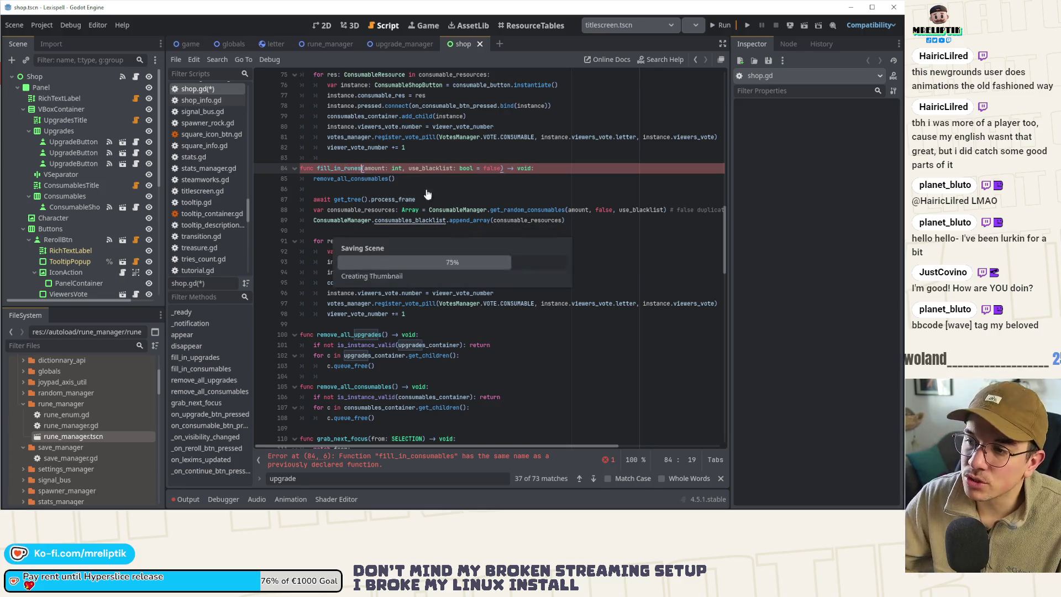
{"action": "key", "text": "ctrl+s"}
Step: Return to the shop scene's 2D layout
{"action": "left_click", "coordinate": [322, 26]}
{"action": "scroll", "coordinate": [381, 255], "scroll_direction": "up", "scroll_amount": 3}
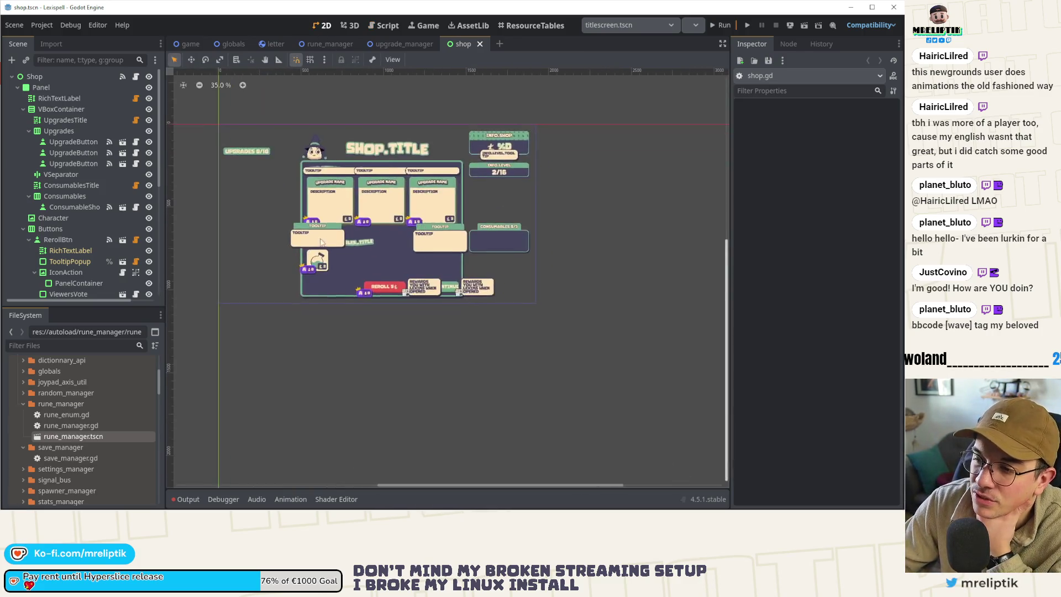
{"action": "scroll", "coordinate": [330, 250], "scroll_direction": "down", "scroll_amount": 2}
{"action": "scroll", "coordinate": [330, 251], "scroll_direction": "up", "scroll_amount": 2}
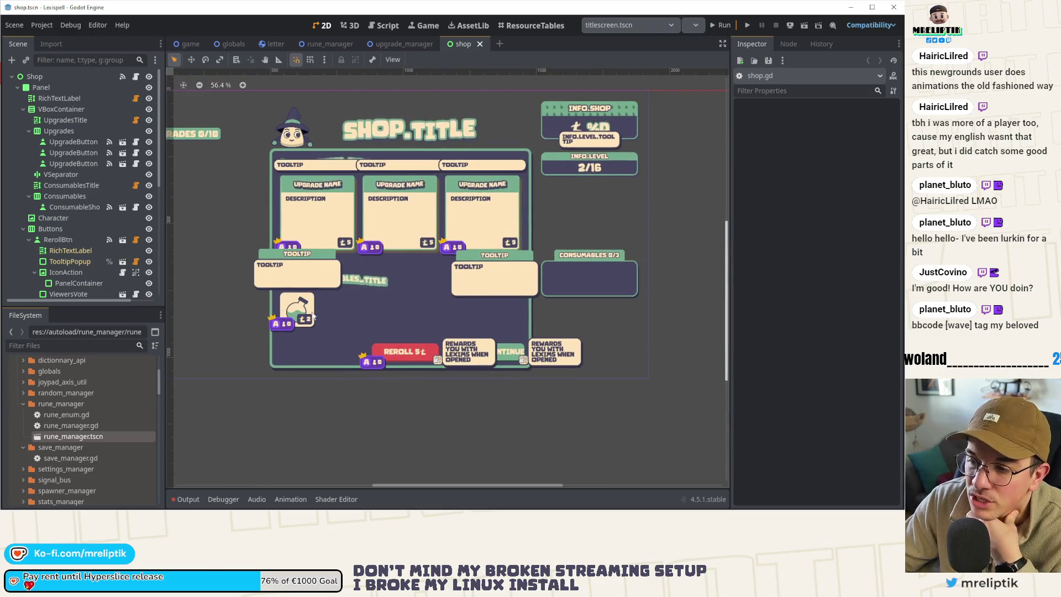
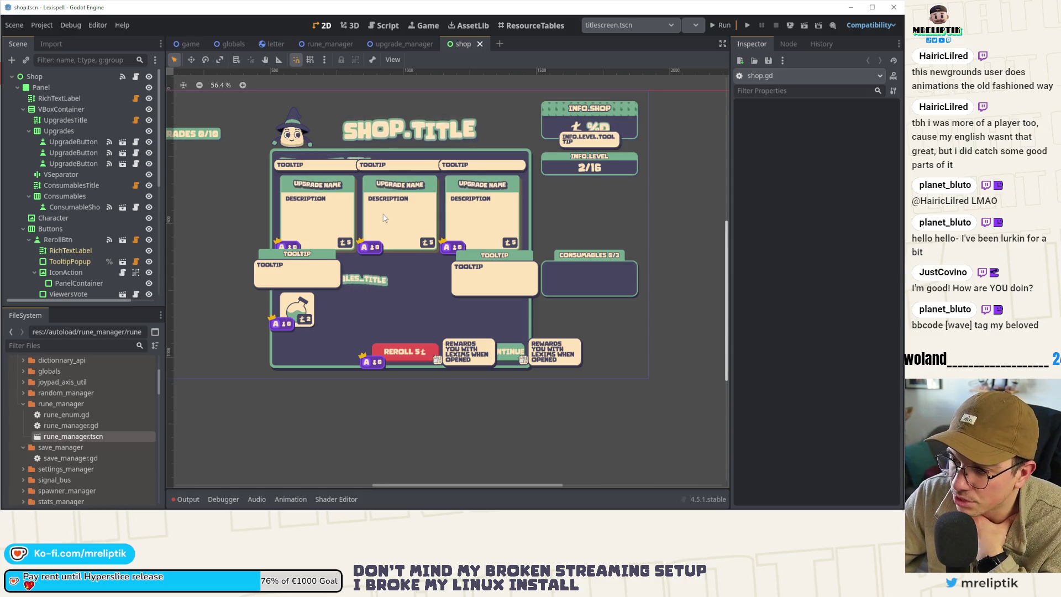
Step: Add an HBoxContainer as a child of the shop's main VBoxContainer
{"action": "left_click", "coordinate": [371, 282]}
{"action": "left_click", "coordinate": [55, 134]}
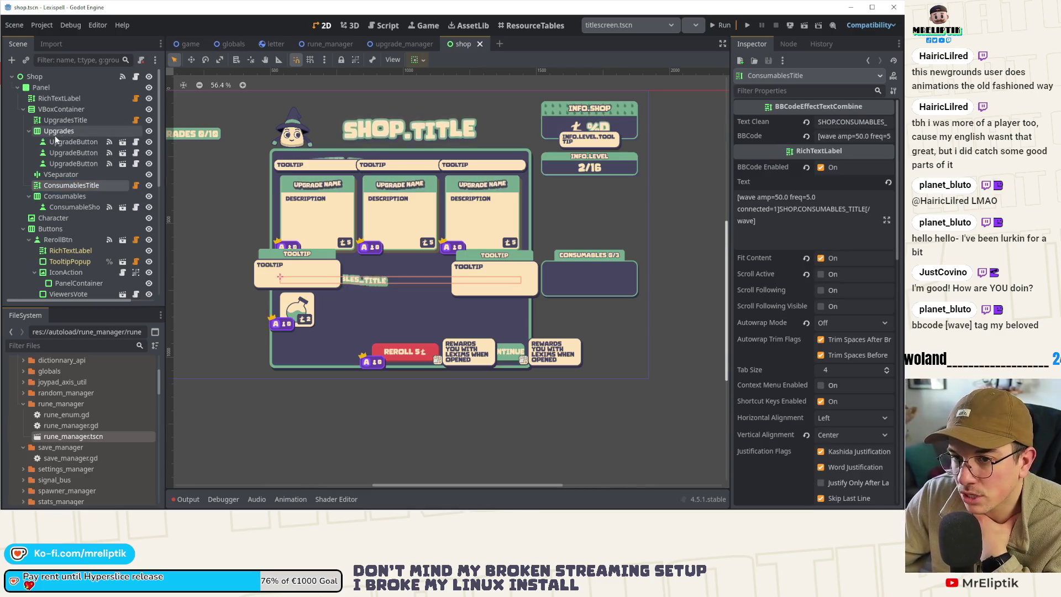
{"action": "left_click", "coordinate": [62, 110]}
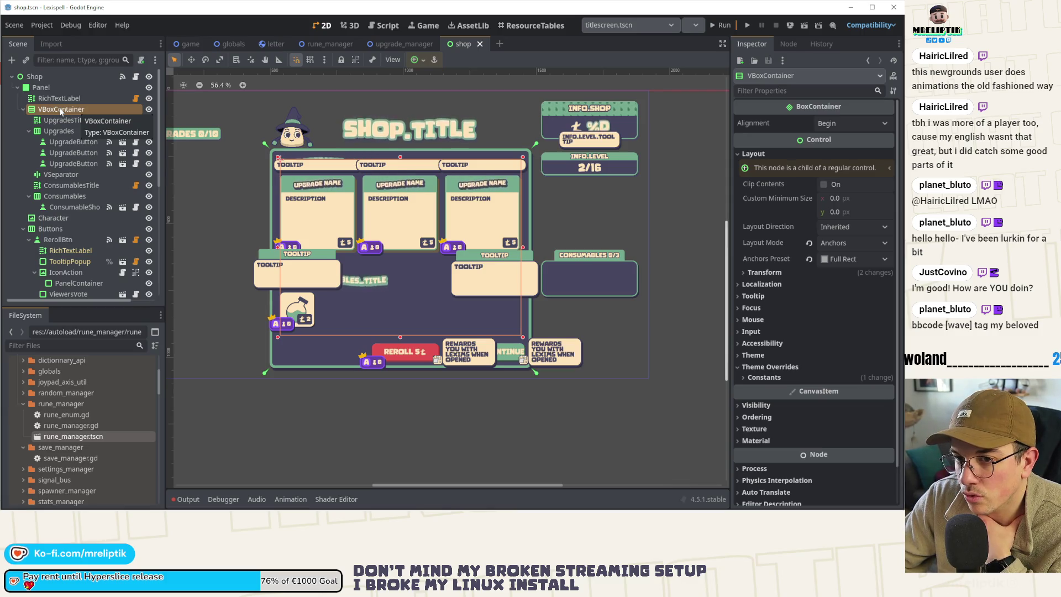
{"action": "right_click", "coordinate": [60, 110]}
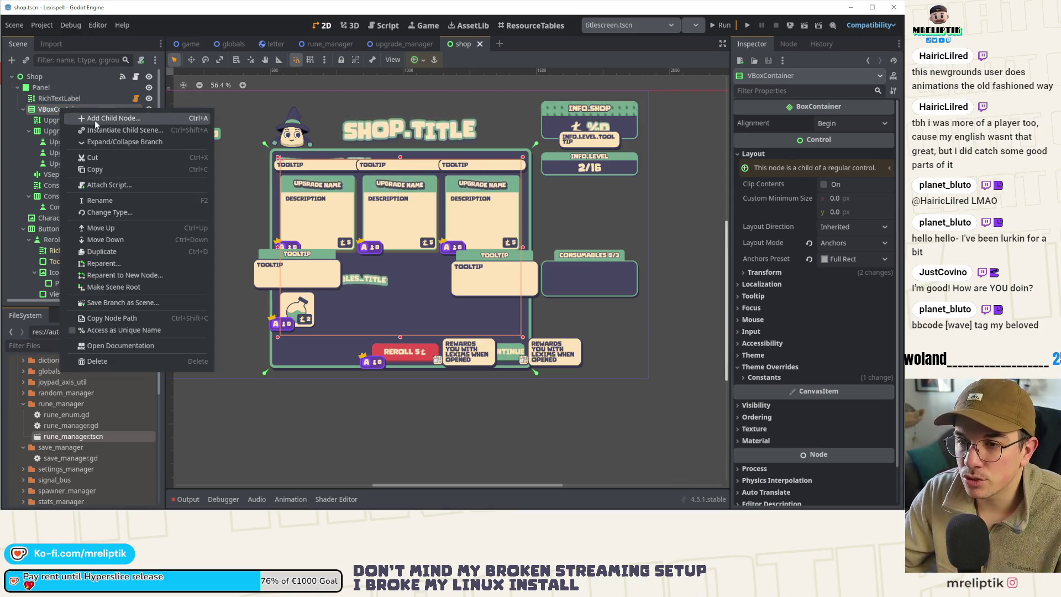
{"action": "left_click", "coordinate": [95, 121]}
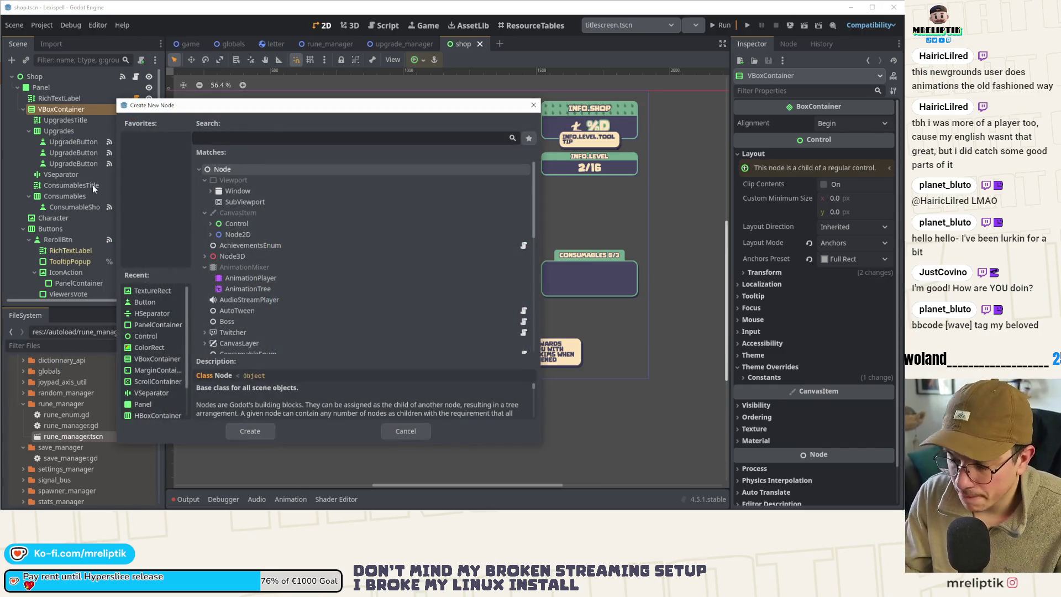
{"action": "type", "text": "hbox"}
{"action": "key", "text": "Return"}
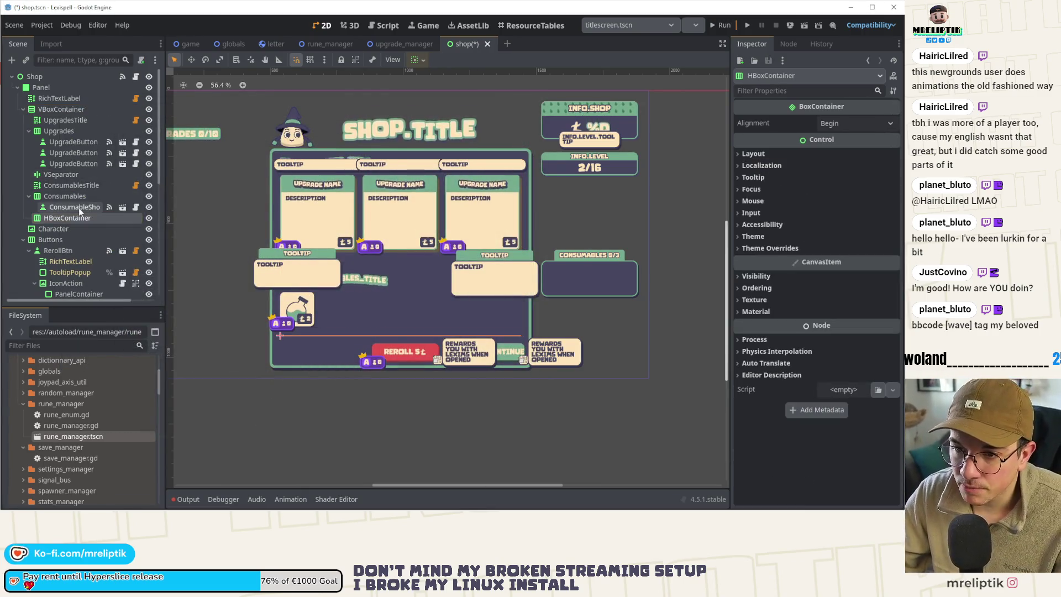
Step: Put a VBoxContainer inside the HBoxContainer, duplicate it, and save the scene
{"action": "right_click", "coordinate": [53, 109]}
{"action": "left_click", "coordinate": [87, 124]}
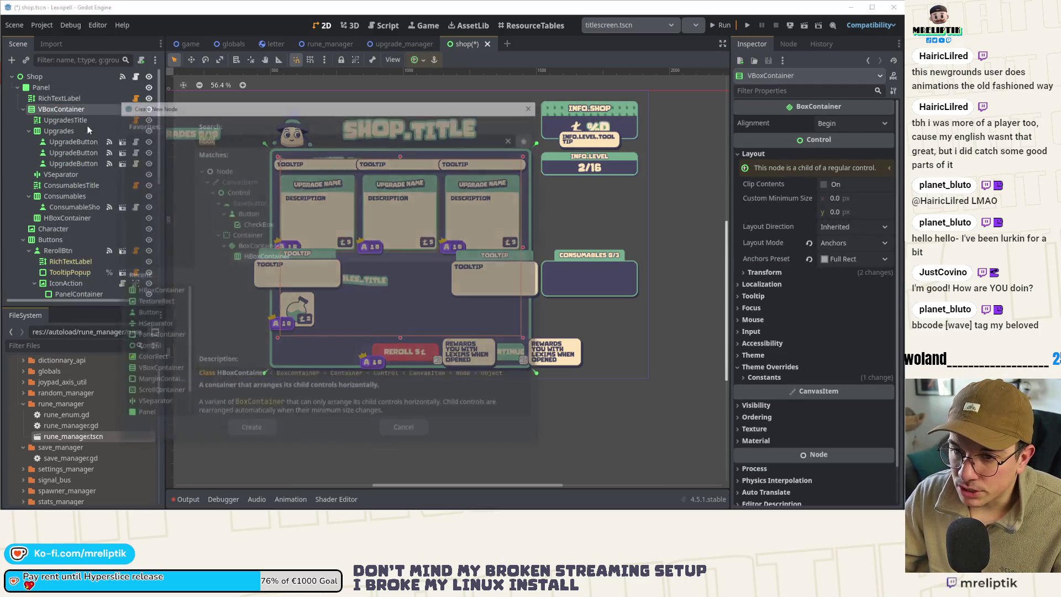
{"action": "key", "text": "Escape"}
{"action": "right_click", "coordinate": [58, 218]}
{"action": "left_click", "coordinate": [78, 226]}
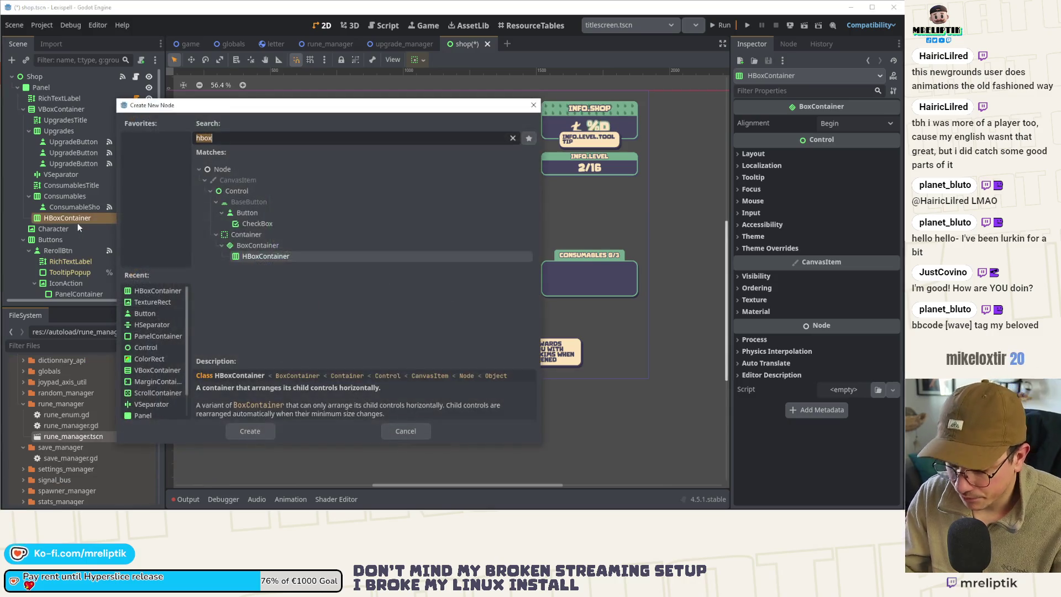
{"action": "type", "text": "vbox"}
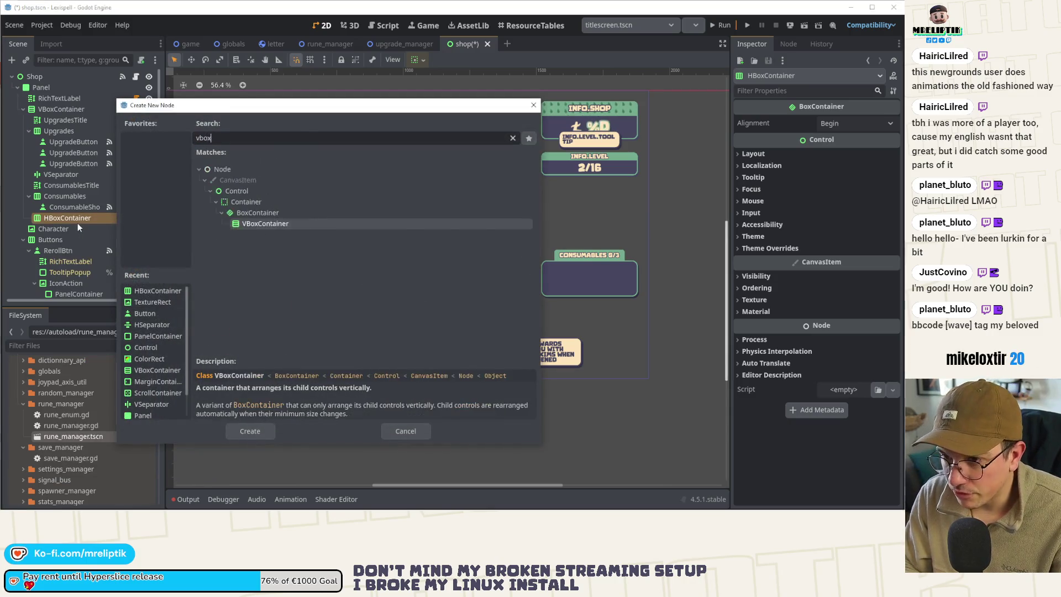
{"action": "key", "text": "Return"}
{"action": "key", "text": "ctrl+d"}
{"action": "key", "text": "ctrl+s"}
{"action": "left_click", "coordinate": [65, 196]}
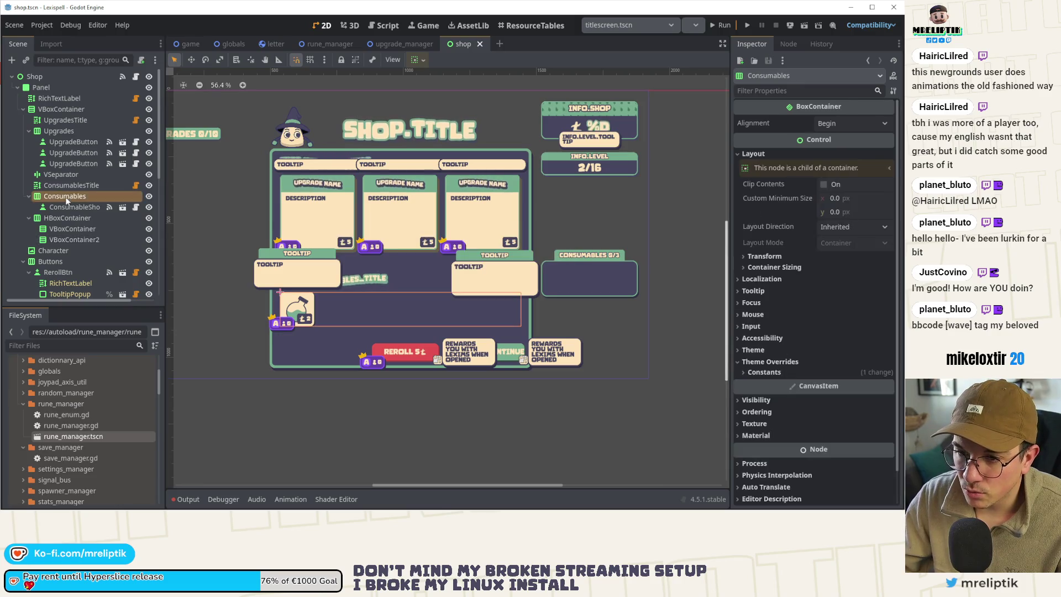
Step: Try moving the consumables nodes into the new column, then undo the misplaced move
{"action": "left_click", "coordinate": [67, 217]}
{"action": "left_click", "coordinate": [64, 196]}
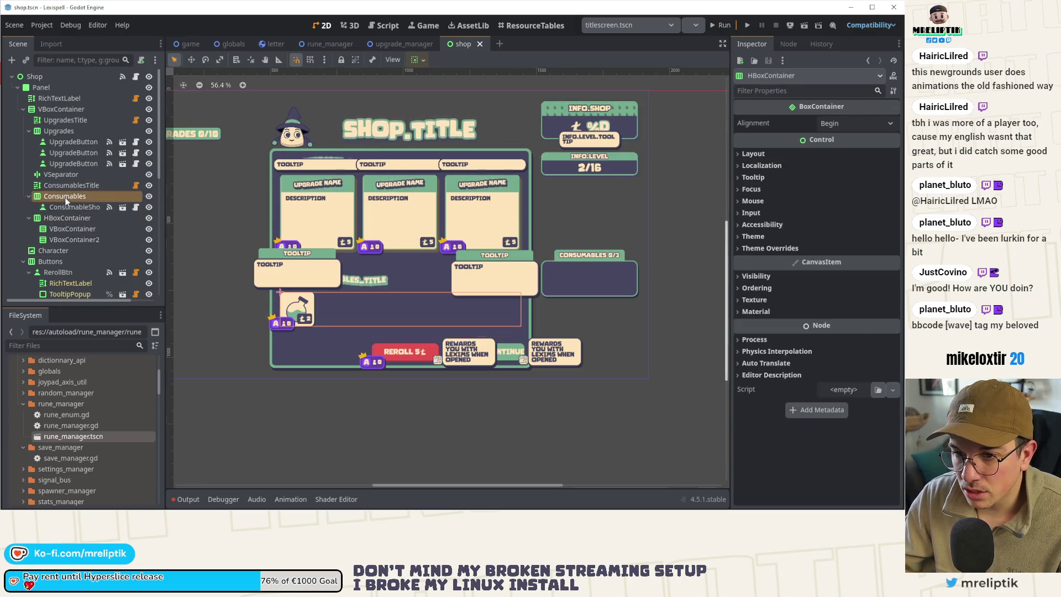
{"action": "left_click", "coordinate": [64, 187], "text": "shift"}
{"action": "left_click_drag", "start_coordinate": [59, 200], "coordinate": [60, 232]}
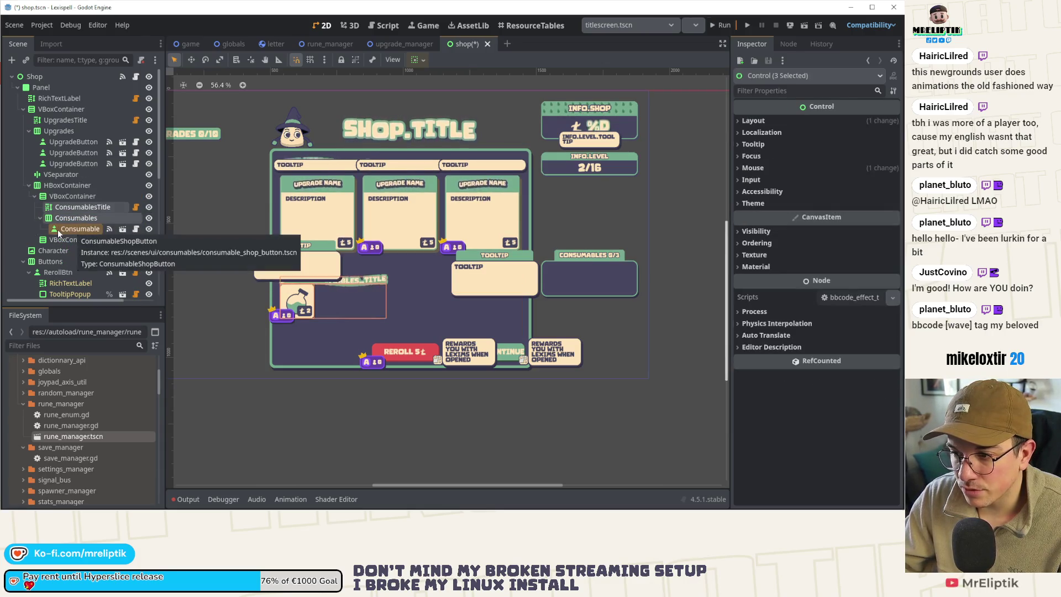
{"action": "left_click", "coordinate": [254, 394]}
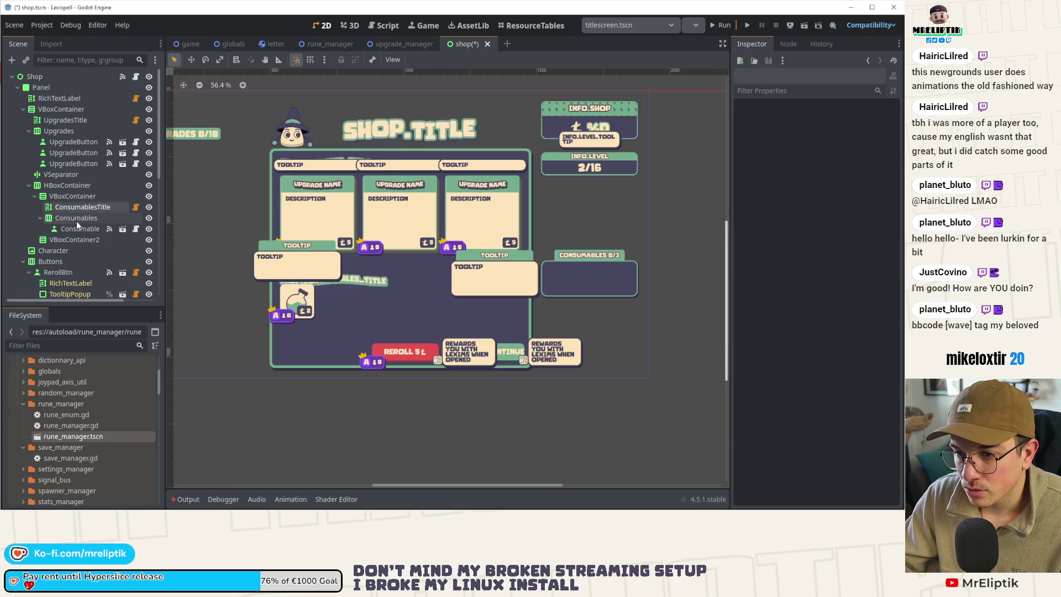
{"action": "key", "text": "ctrl+z"}
Step: Move ConsumablesTitle, Consumables and ConsumableShopButton into the first inner VBoxContainer
{"action": "left_click", "coordinate": [63, 187]}
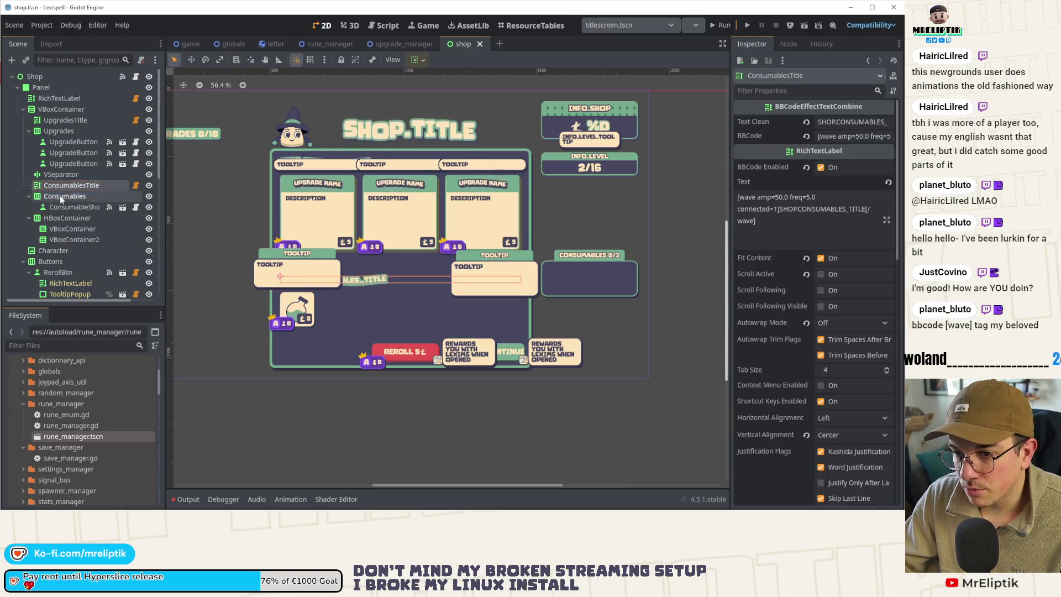
{"action": "left_click", "coordinate": [58, 130]}
{"action": "left_click", "coordinate": [61, 108]}
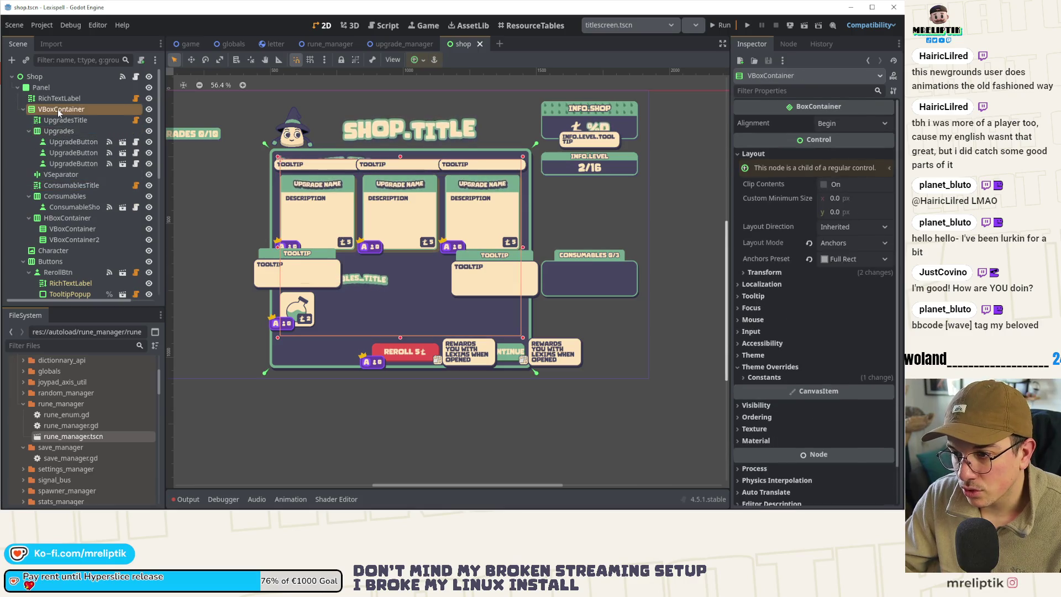
{"action": "left_click", "coordinate": [764, 377]}
{"action": "left_click", "coordinate": [58, 185]}
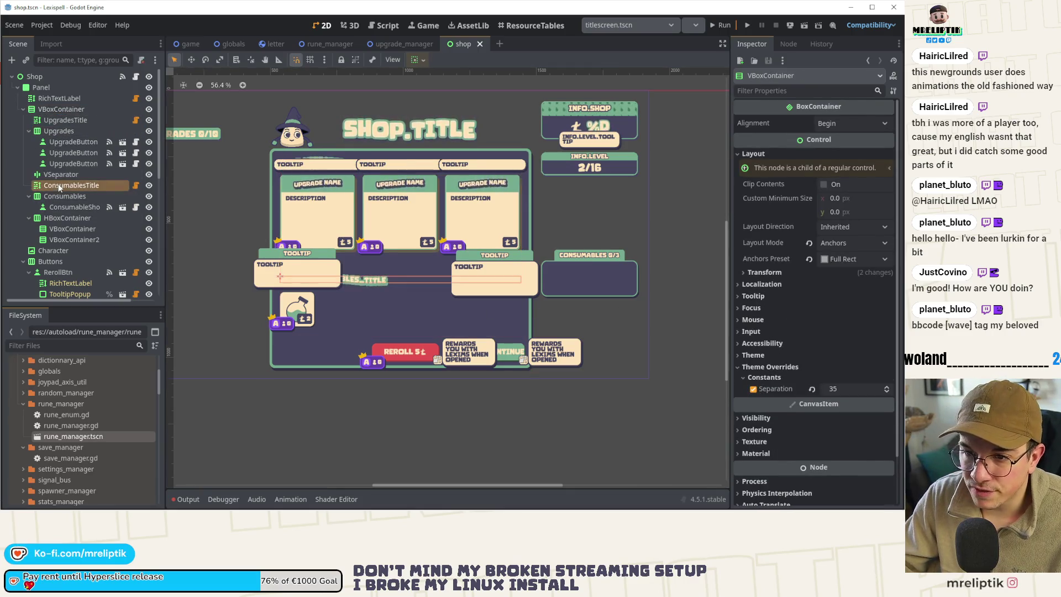
{"action": "left_click", "coordinate": [67, 218], "text": "ctrl"}
{"action": "left_click", "coordinate": [60, 207], "text": "ctrl"}
{"action": "left_click_drag", "start_coordinate": [59, 212], "coordinate": [67, 229]}
Step: Set the Separation constant of both inner VBoxContainers to 35 and save the scene
{"action": "left_click", "coordinate": [58, 186]}
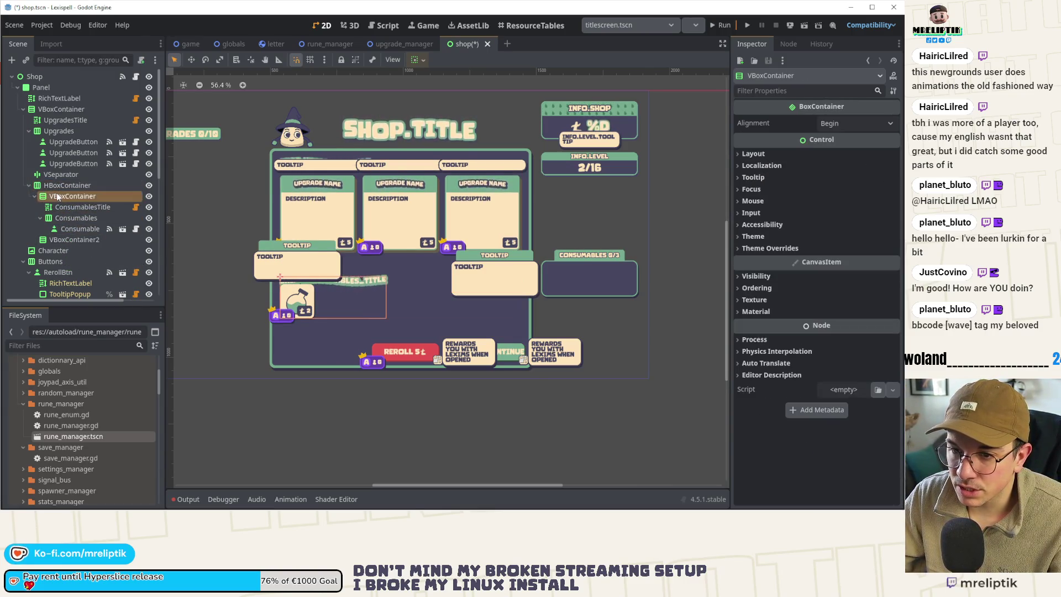
{"action": "left_click", "coordinate": [72, 196]}
{"action": "left_click", "coordinate": [768, 248]}
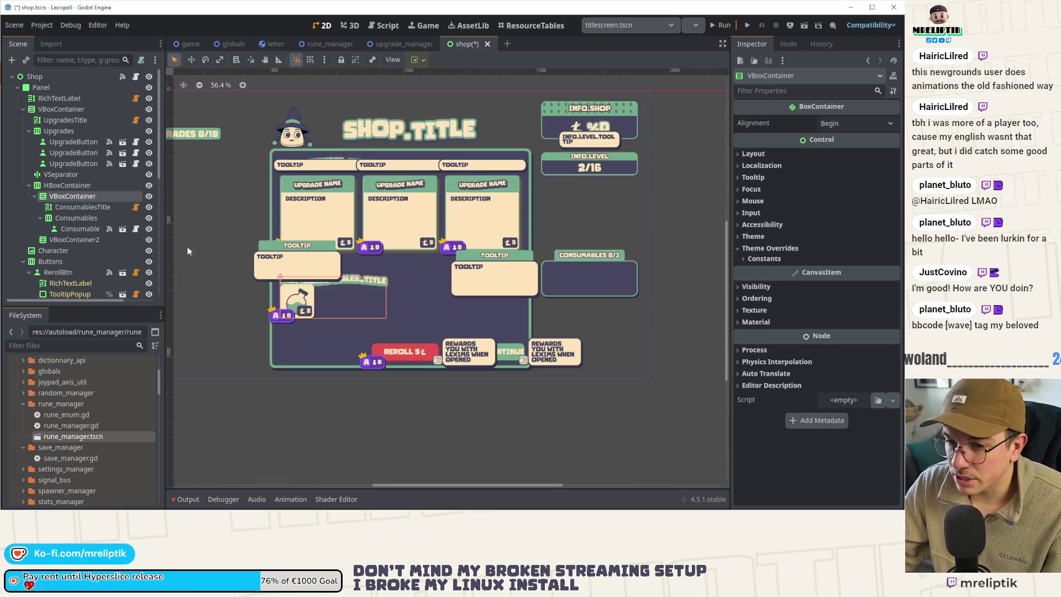
{"action": "left_click", "coordinate": [69, 239], "text": "ctrl"}
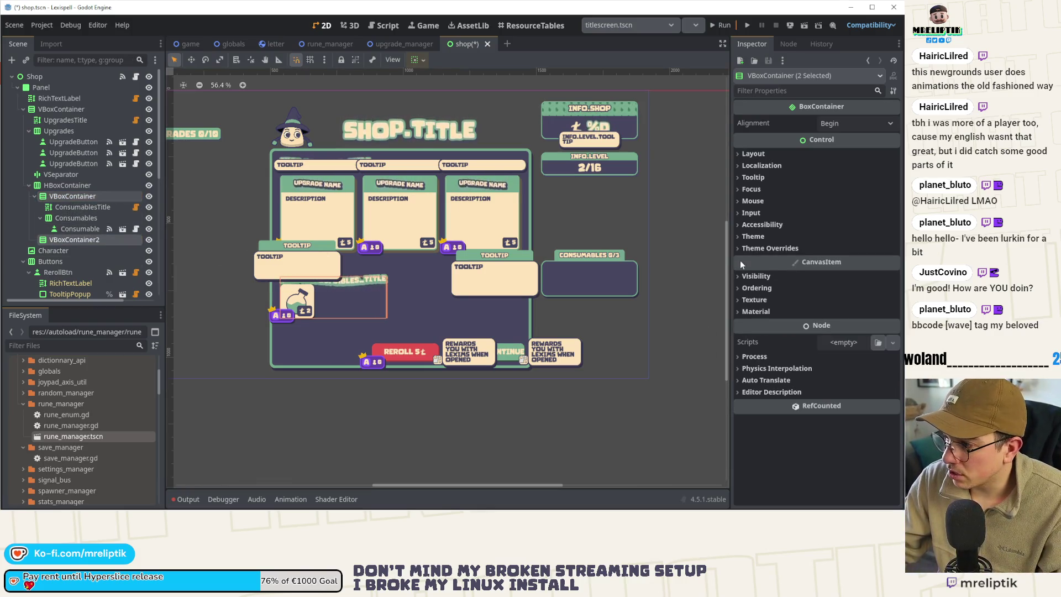
{"action": "left_click", "coordinate": [768, 248]}
{"action": "left_click", "coordinate": [764, 258]}
{"action": "type", "text": "35"}
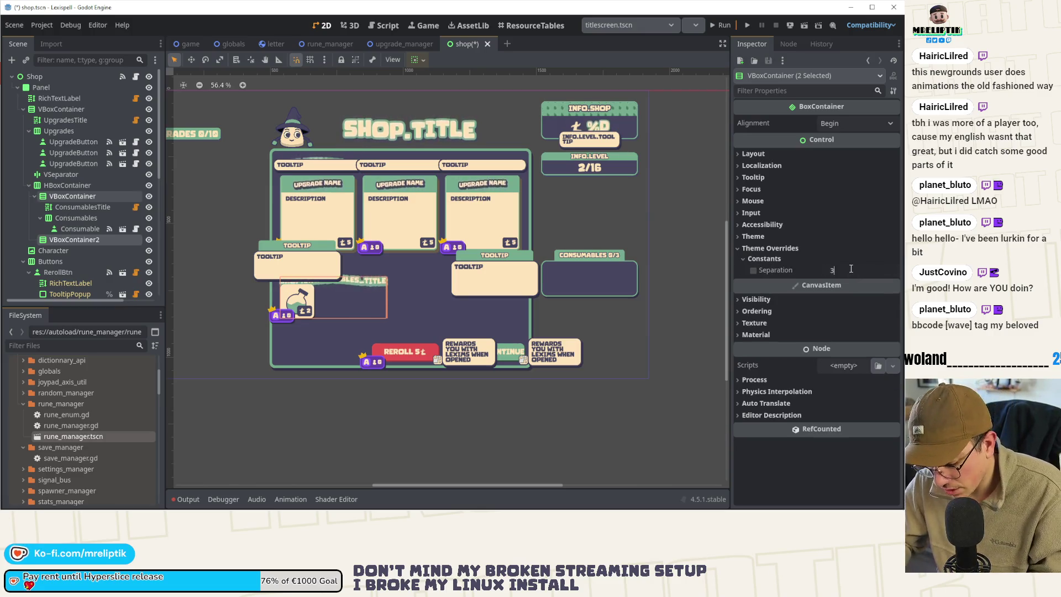
{"action": "key", "text": "Return"}
{"action": "key", "text": "ctrl+s"}
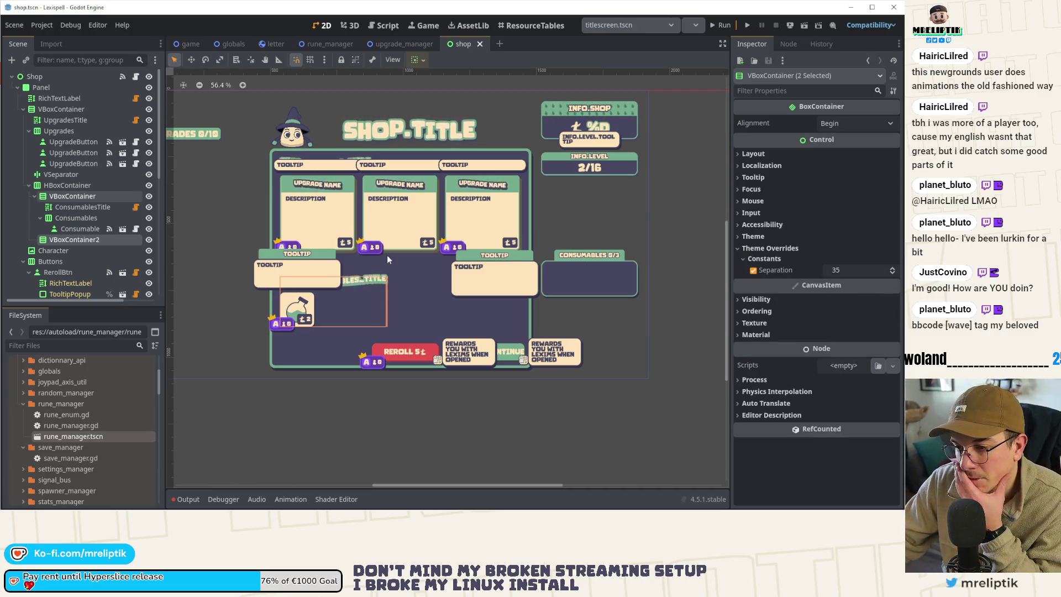
{"action": "left_click", "coordinate": [294, 398]}
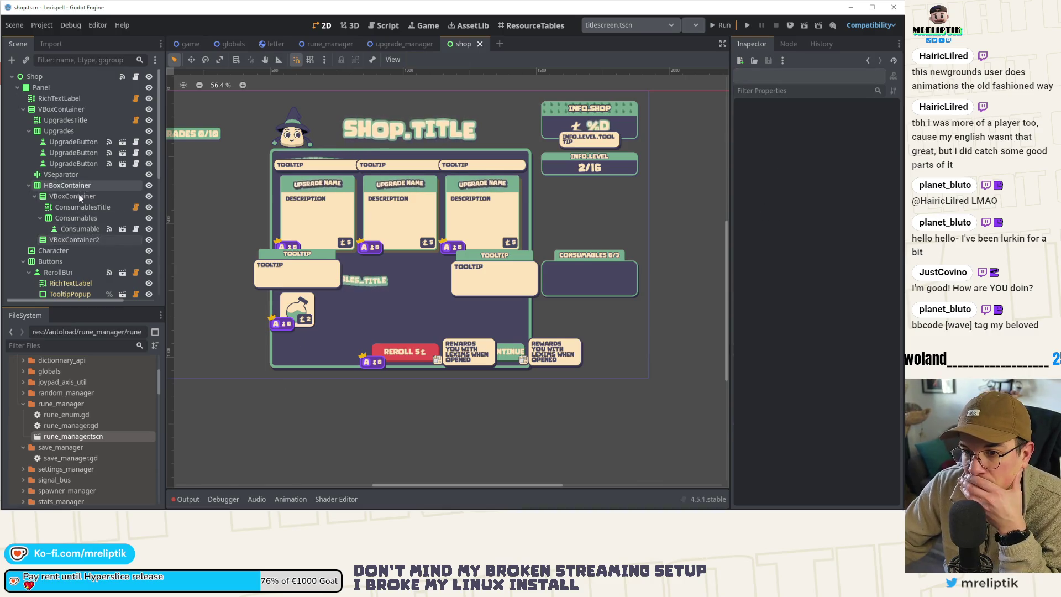
{"action": "left_click", "coordinate": [71, 208]}
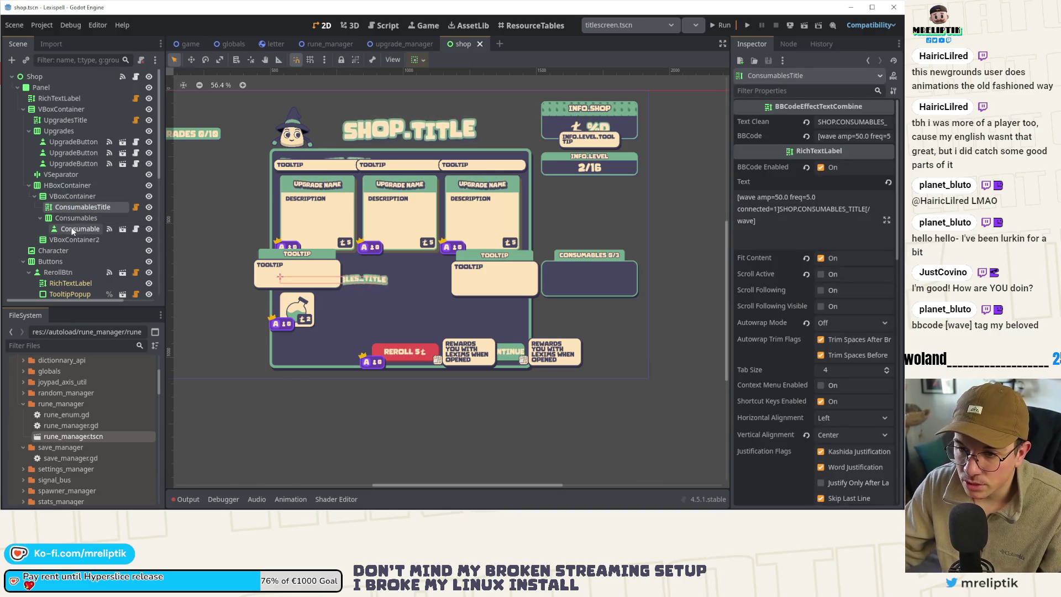
Step: Copy the three consumables nodes into VBoxContainer2 and save the scene
{"action": "left_click", "coordinate": [83, 239]}
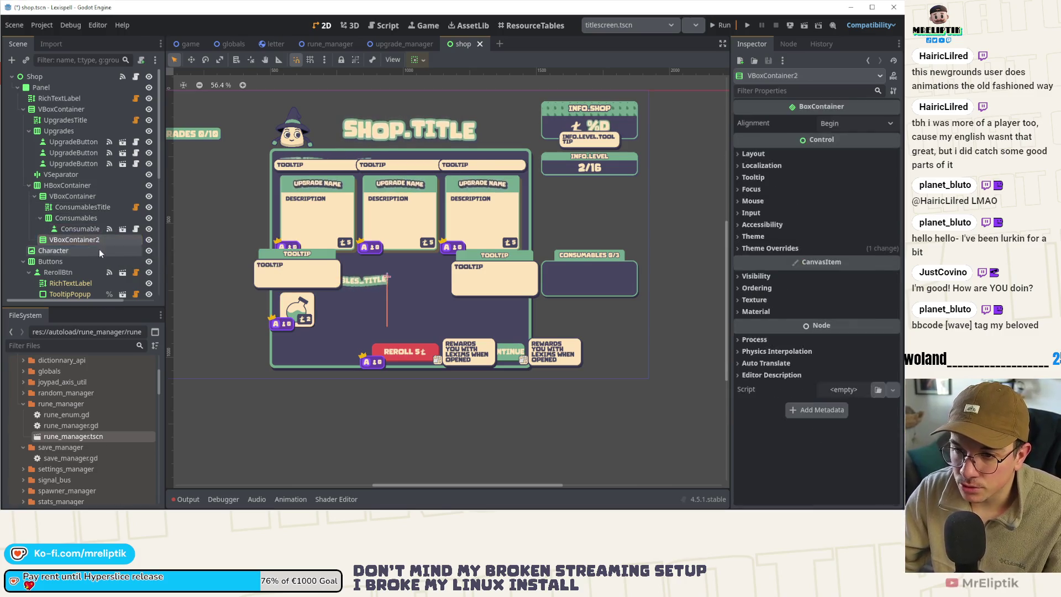
{"action": "key", "text": "ctrl+v"}
{"action": "key", "text": "ctrl+s"}
{"action": "key", "text": "Delete"}
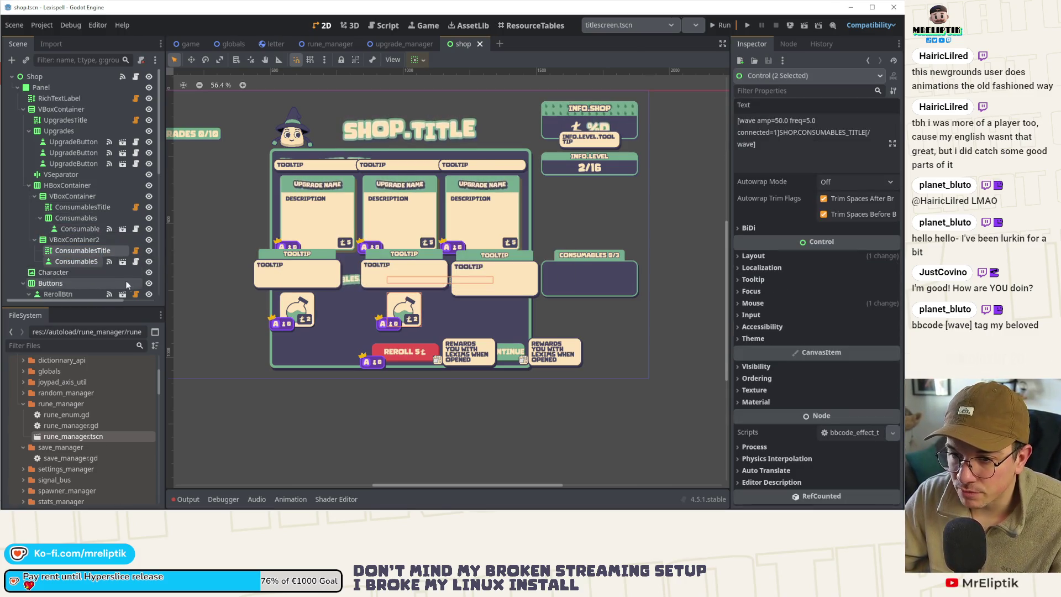
{"action": "left_click", "coordinate": [82, 207]}
{"action": "left_click", "coordinate": [73, 228], "text": "shift"}
{"action": "key", "text": "ctrl+c"}
{"action": "left_click", "coordinate": [83, 239]}
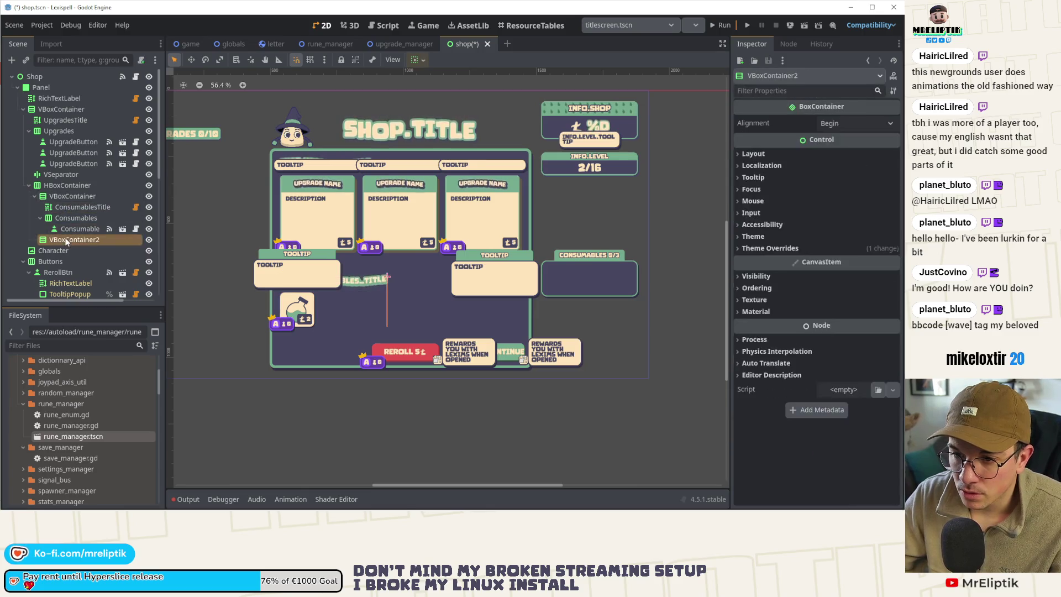
{"action": "key", "text": "ctrl+v"}
{"action": "key", "text": "ctrl+s"}
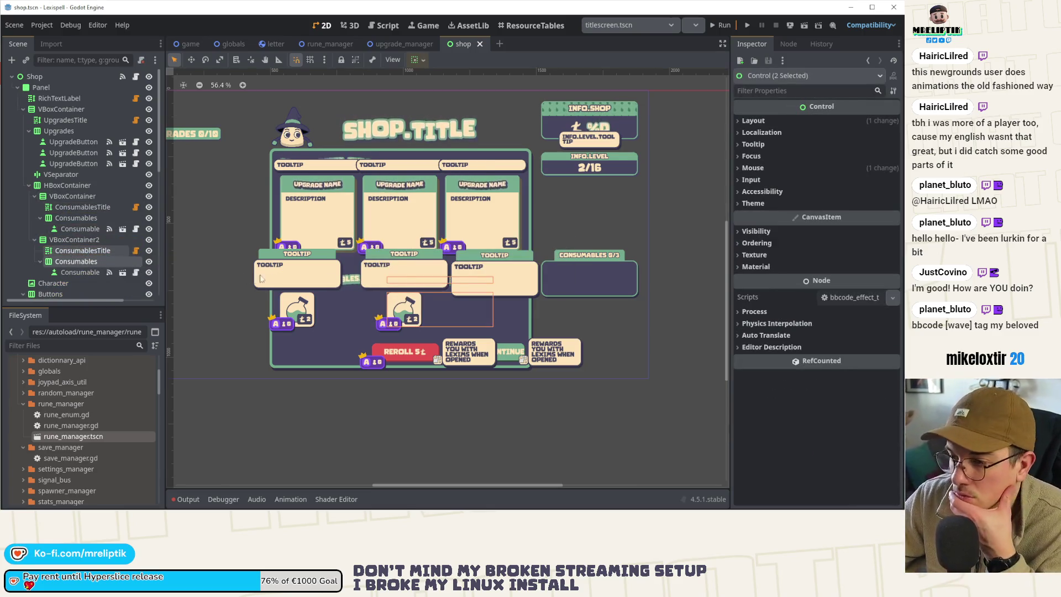
Step: Rename the copied Consumables node to Runes and its title node to RunesTitle
{"action": "scroll", "coordinate": [396, 260], "scroll_direction": "up", "scroll_amount": 2}
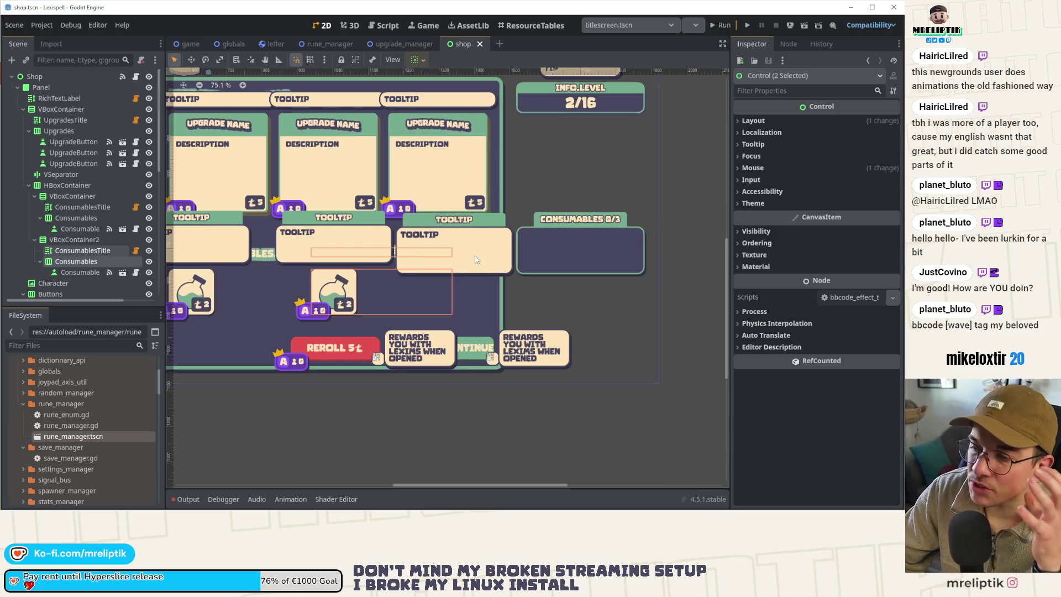
{"action": "scroll", "coordinate": [244, 282], "scroll_direction": "up", "scroll_amount": 4}
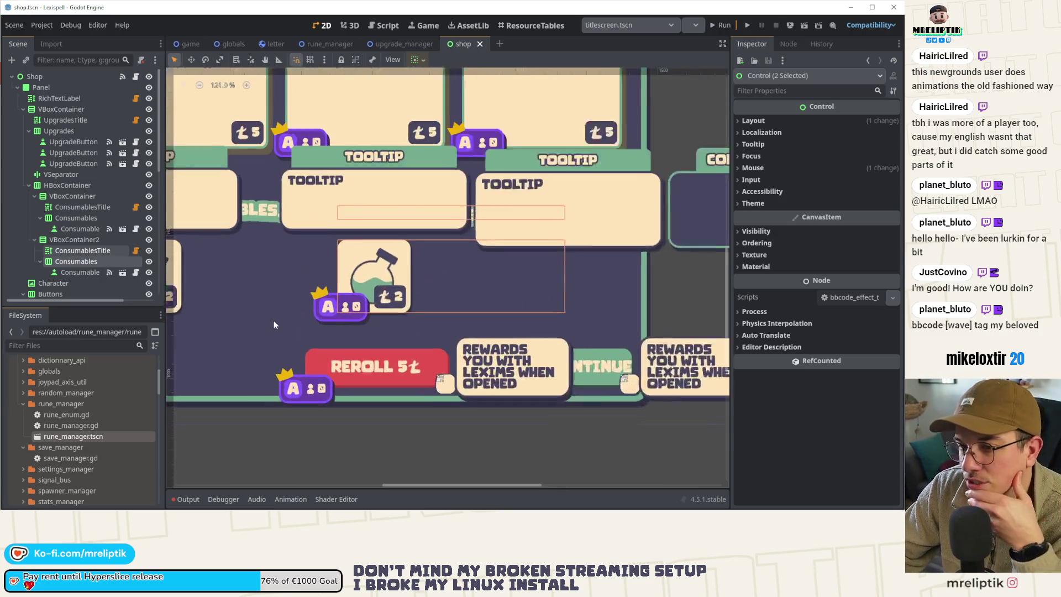
{"action": "scroll", "coordinate": [380, 279], "scroll_direction": "down", "scroll_amount": 3}
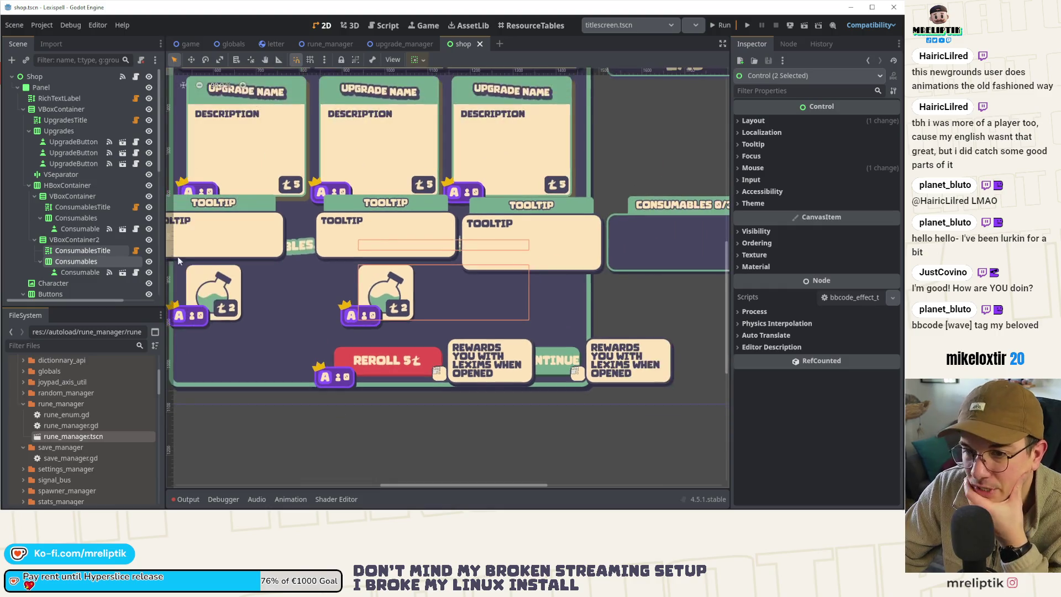
{"action": "double_click", "coordinate": [97, 263]}
{"action": "type", "text": "rtun"}
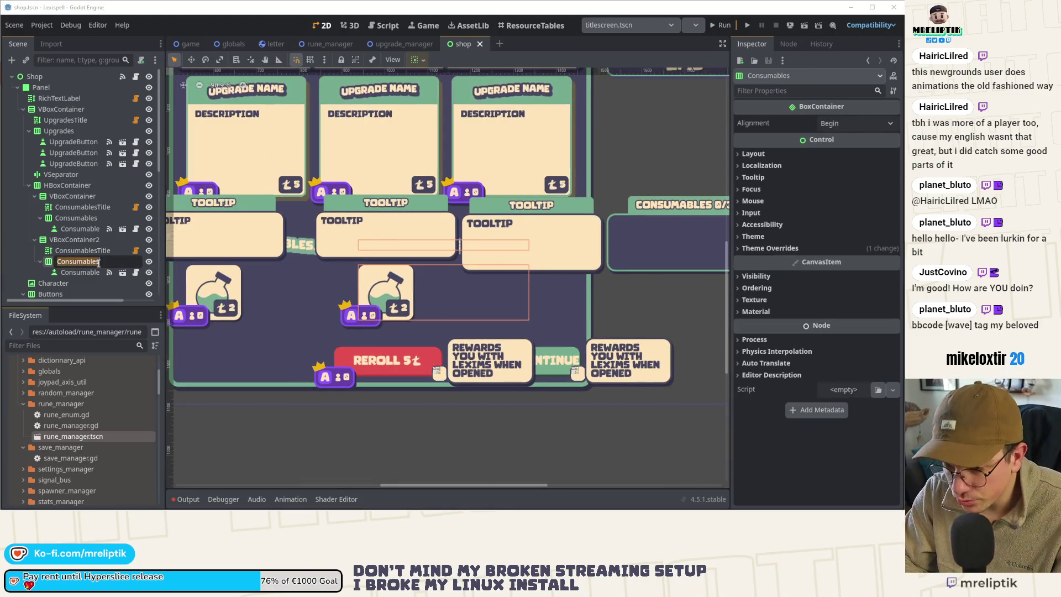
{"action": "type", "text": "s"}
{"action": "key", "text": "Return"}
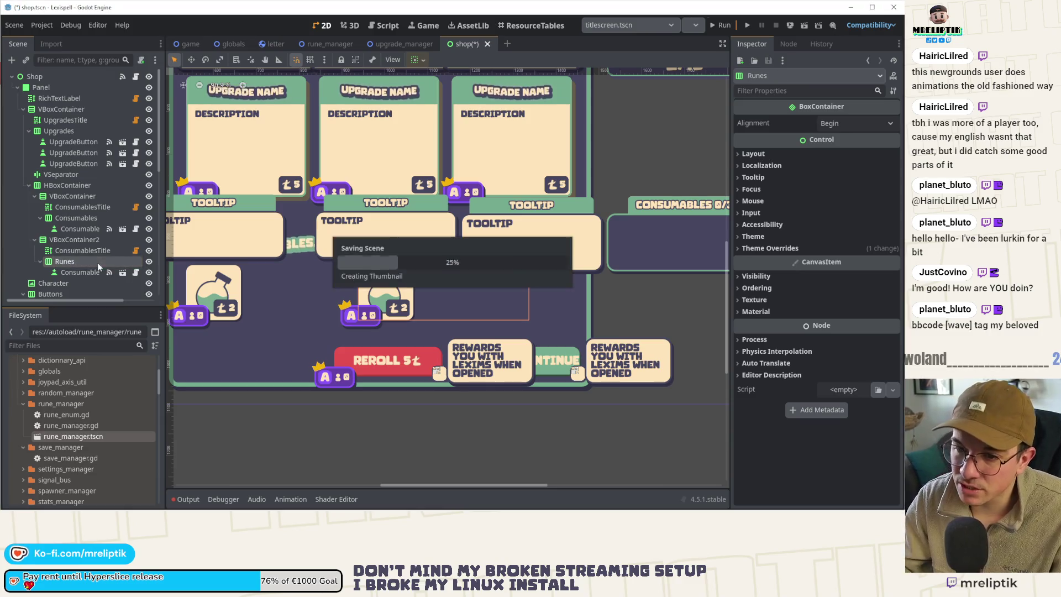
{"action": "left_click", "coordinate": [74, 252]}
{"action": "double_click", "coordinate": [75, 252]}
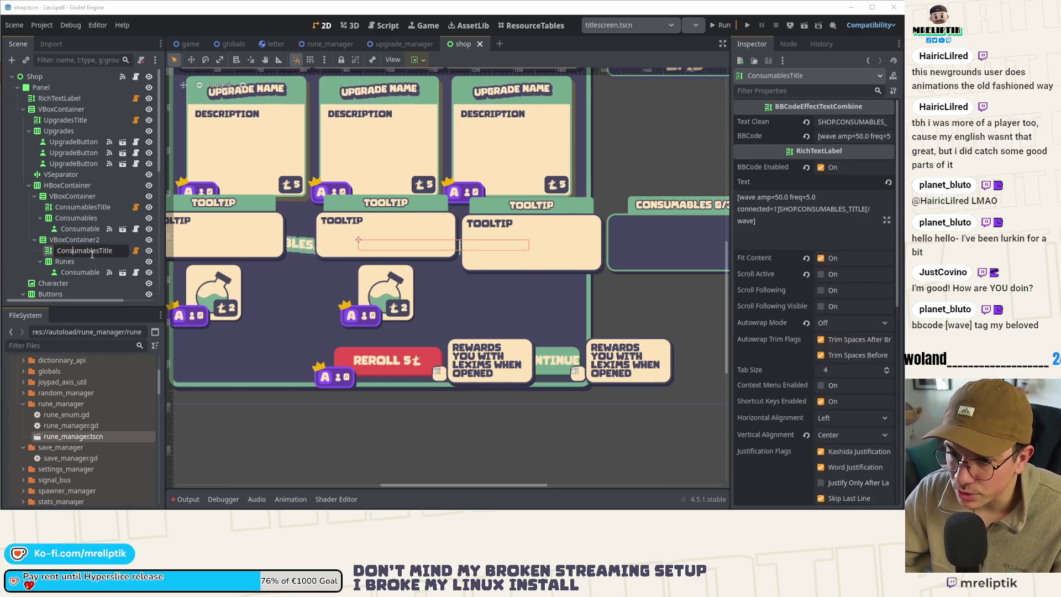
{"action": "key", "text": "shift+Home"}
{"action": "type", "text": "Runes"}
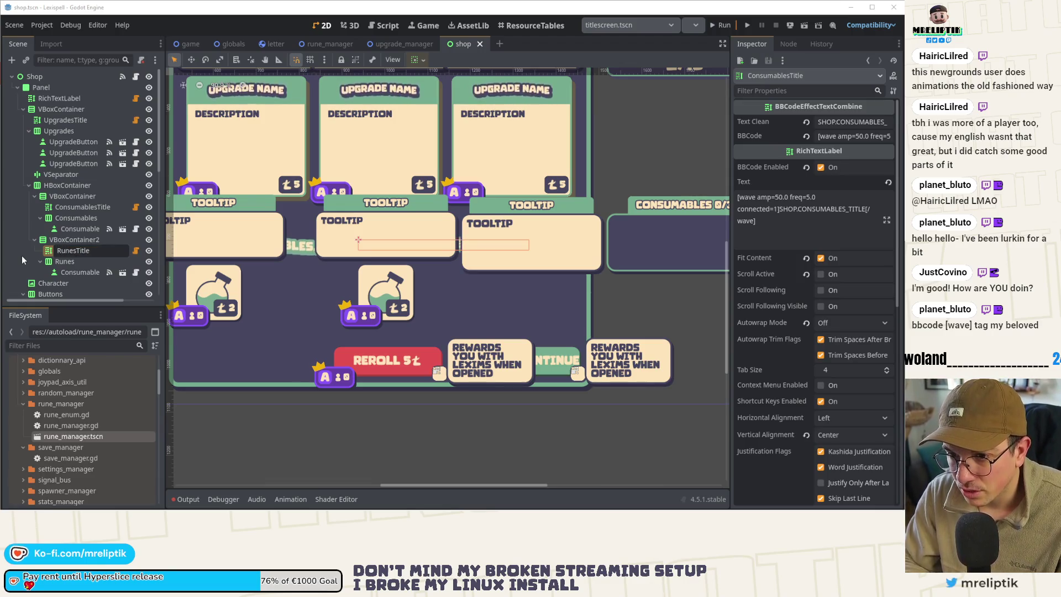
{"action": "key", "text": "Return"}
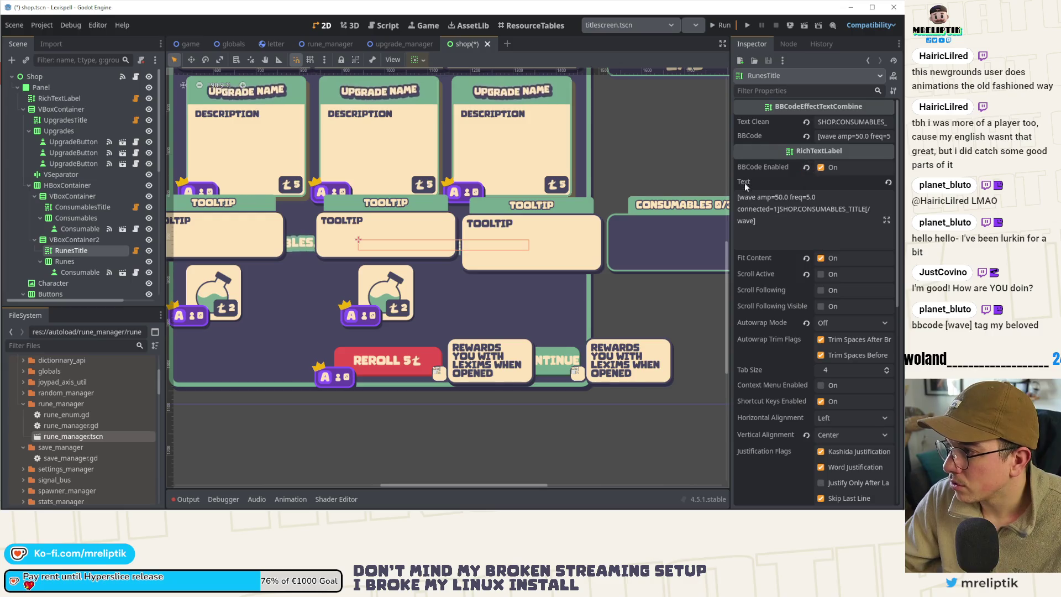
Step: Set RunesTitle's text key to SHOP.RUNES_TITLE and save the shop scene
{"action": "left_click_drag", "start_coordinate": [731, 166], "coordinate": [536, 166]}
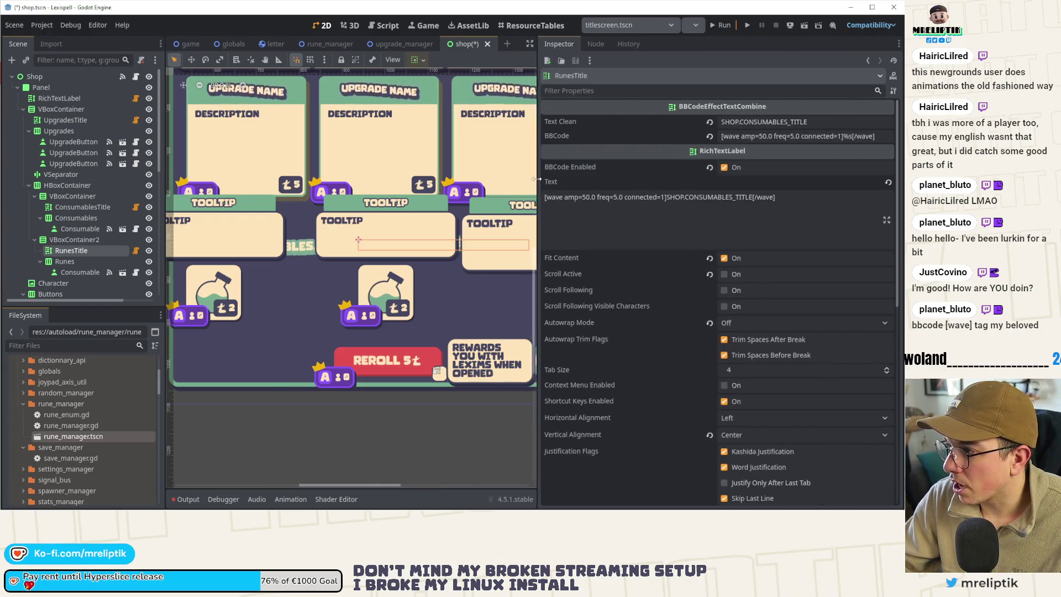
{"action": "double_click", "coordinate": [753, 122]}
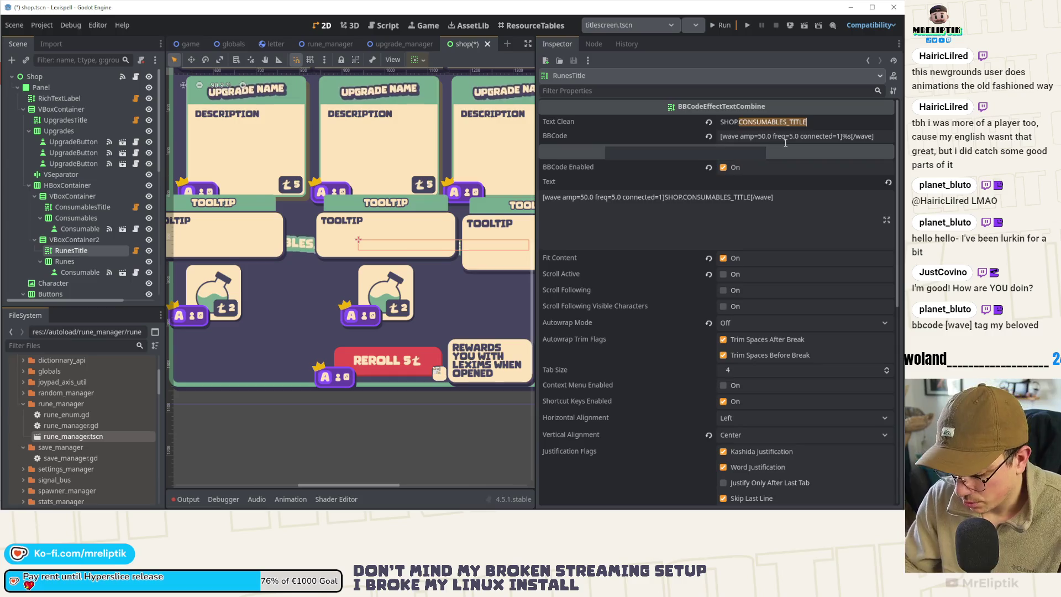
{"action": "type", "text": "RUNES"}
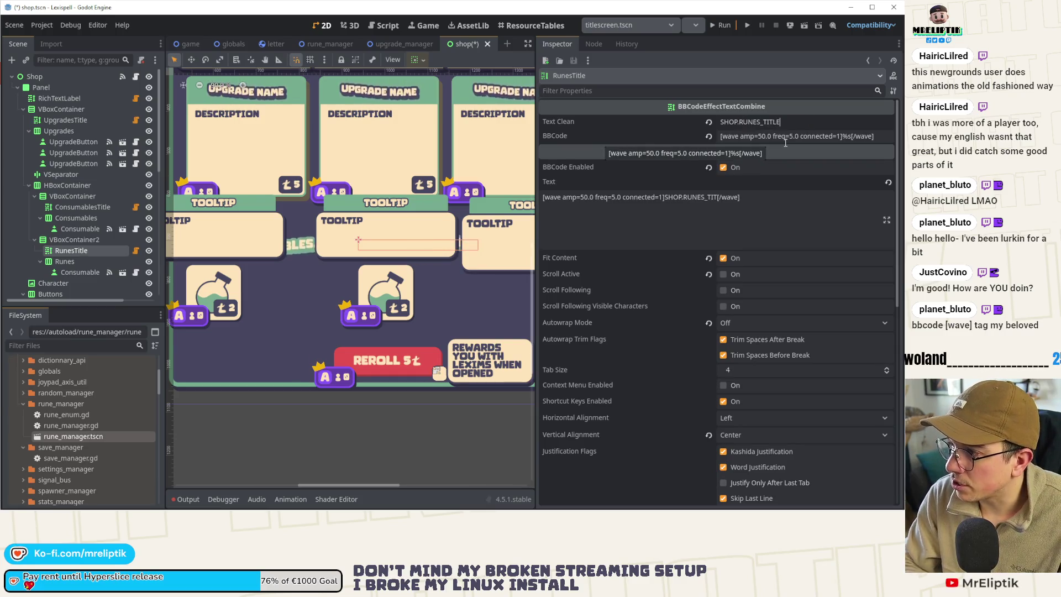
{"action": "key", "text": "ctrl+s"}
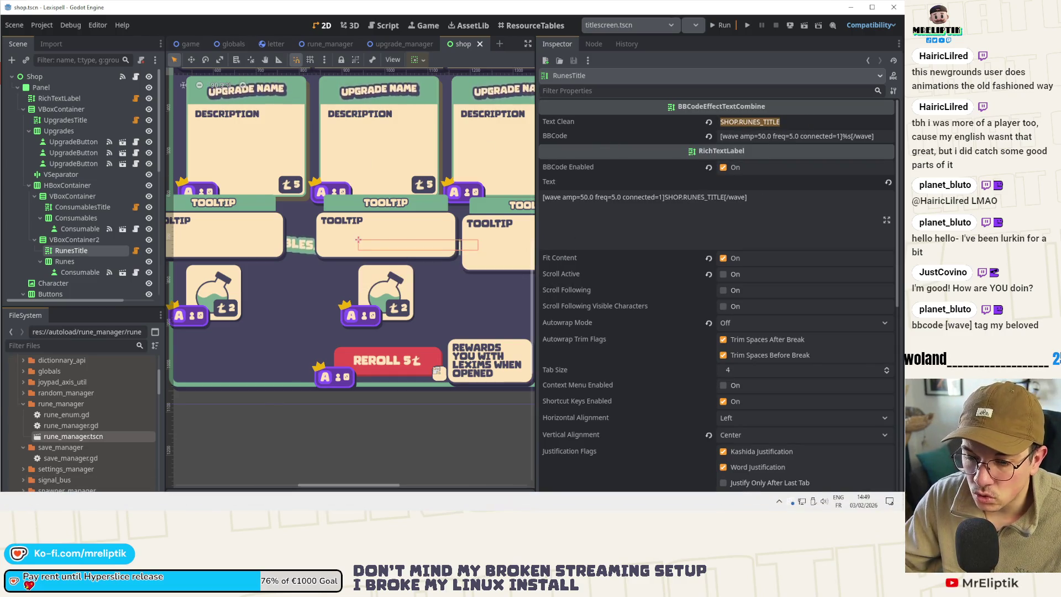
{"action": "key", "text": "alt+Tab"}
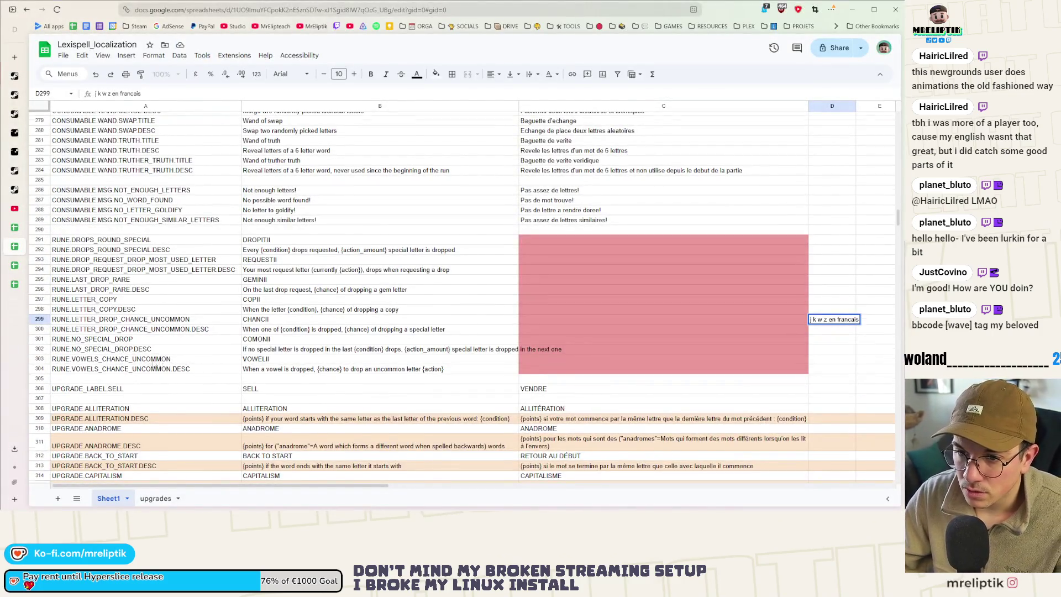
Step: Insert a blank row above row 197, below the consumables title
{"action": "scroll", "coordinate": [155, 368], "scroll_direction": "down", "scroll_amount": 10}
{"action": "scroll", "coordinate": [139, 367], "scroll_direction": "up", "scroll_amount": 6}
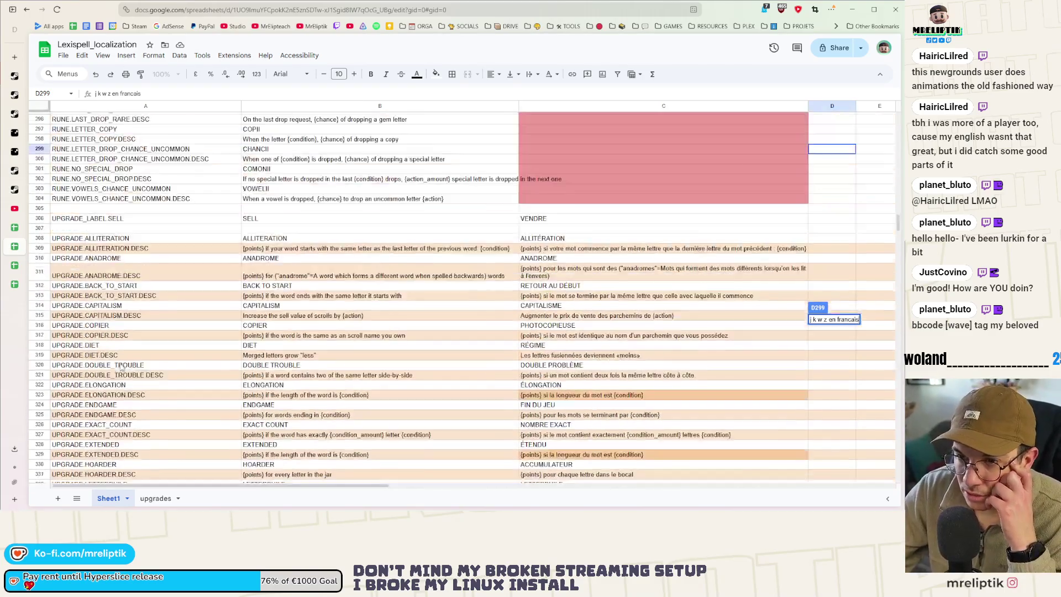
{"action": "scroll", "coordinate": [122, 366], "scroll_direction": "up", "scroll_amount": 17}
{"action": "scroll", "coordinate": [139, 370], "scroll_direction": "up", "scroll_amount": 13}
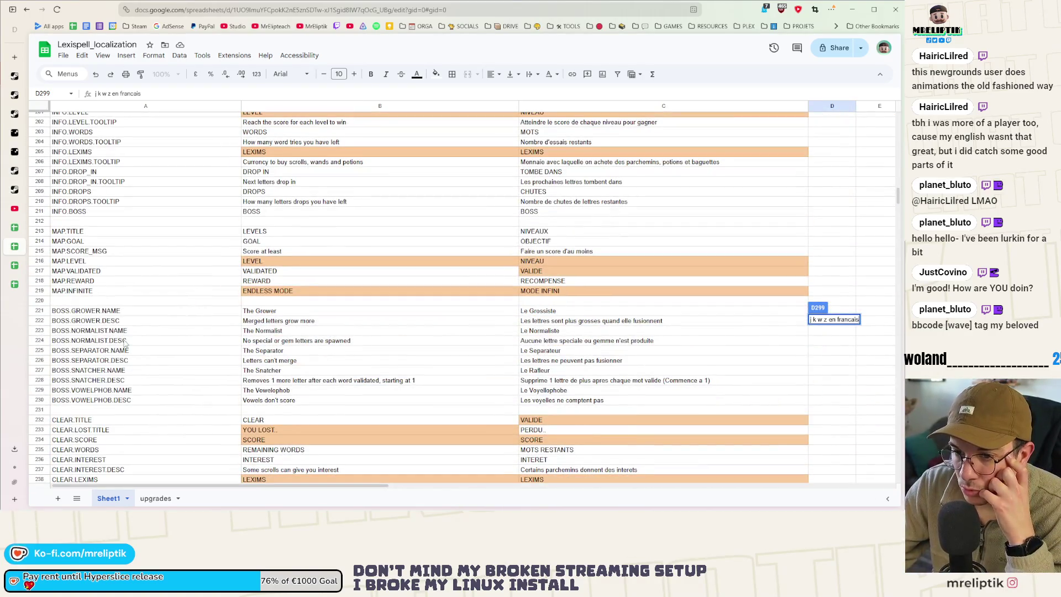
{"action": "scroll", "coordinate": [124, 352], "scroll_direction": "up", "scroll_amount": 6}
{"action": "scroll", "coordinate": [124, 353], "scroll_direction": "up", "scroll_amount": 2}
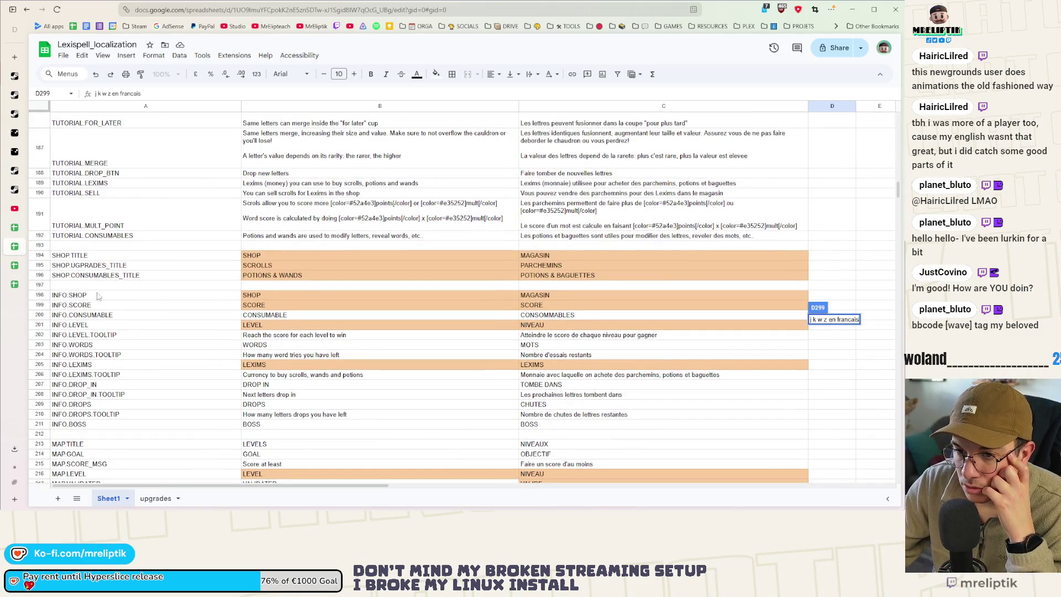
{"action": "left_click", "coordinate": [73, 285]}
{"action": "right_click", "coordinate": [72, 285]}
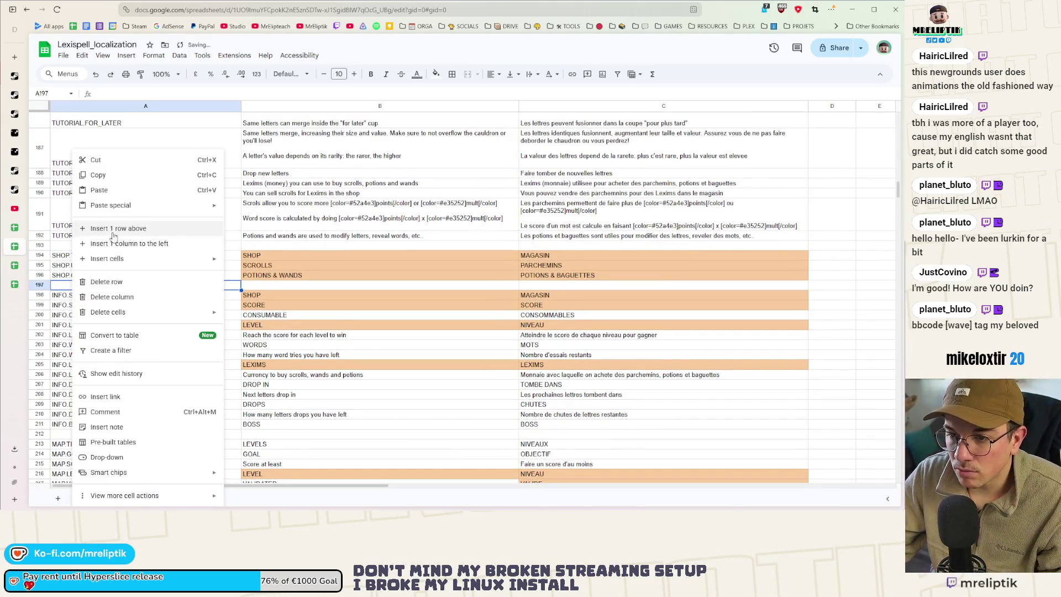
{"action": "left_click", "coordinate": [111, 227]}
Step: Fill the row with SHOP.RUNES_TITLE and RUNES in English and French, then minimise the browser
{"action": "key", "text": "Tab"}
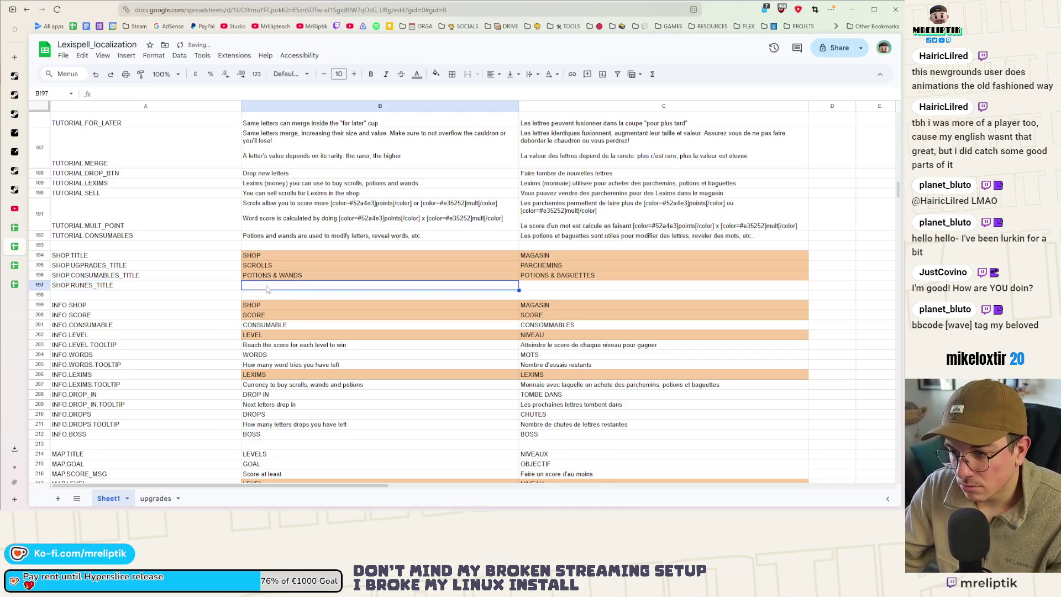
{"action": "type", "text": "RUNES"}
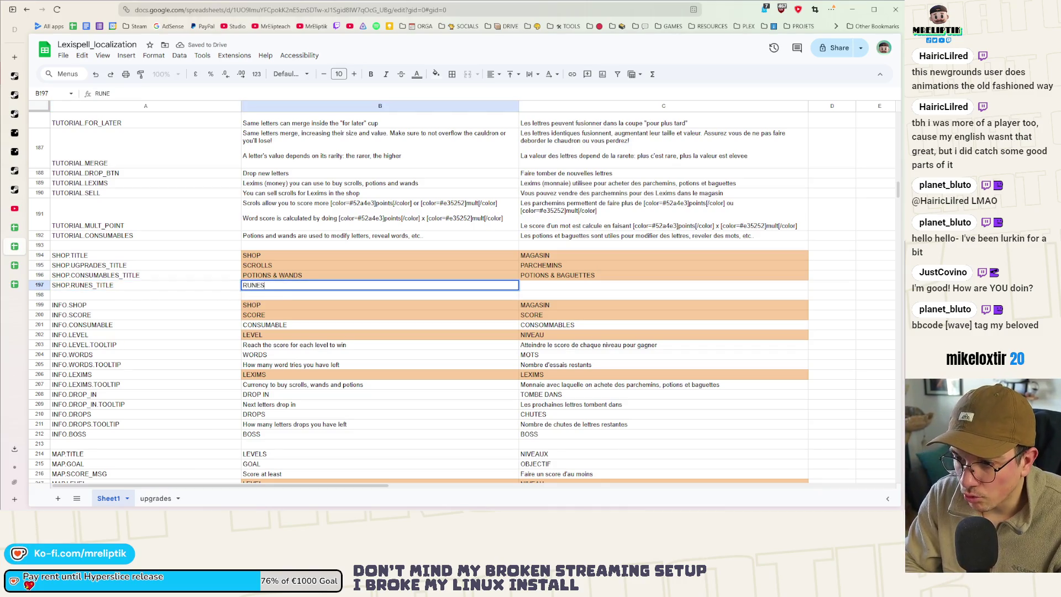
{"action": "key", "text": "Tab"}
{"action": "type", "text": "RUNES"}
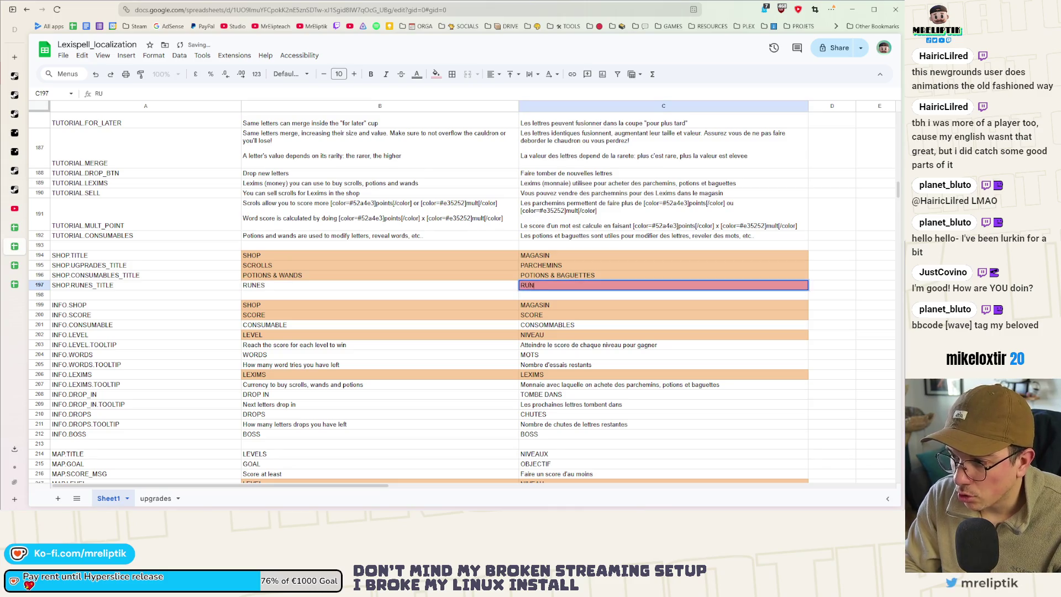
{"action": "left_click", "coordinate": [333, 336]}
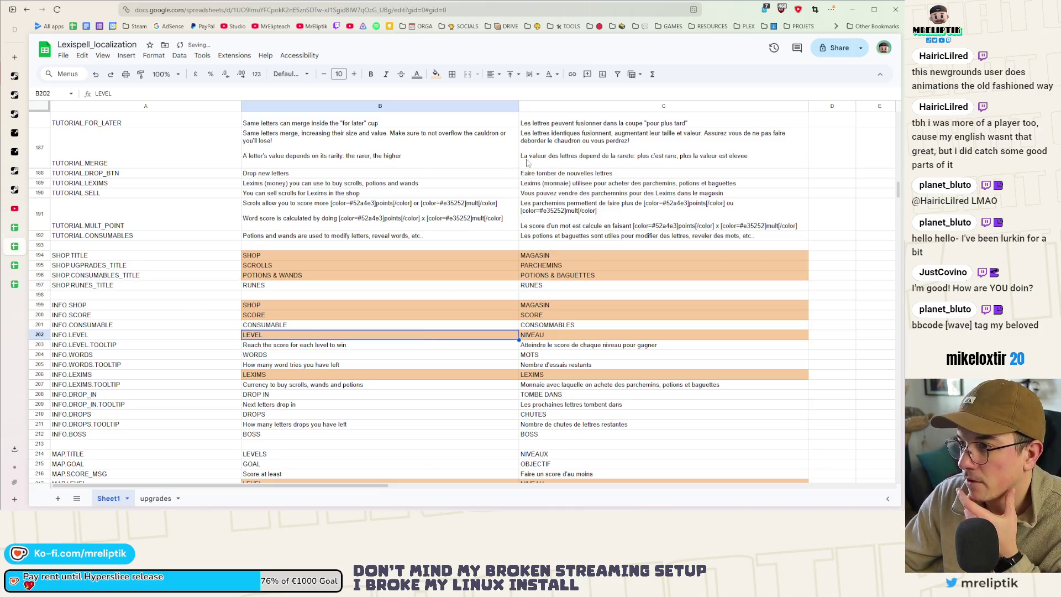
{"action": "left_click", "coordinate": [852, 9]}
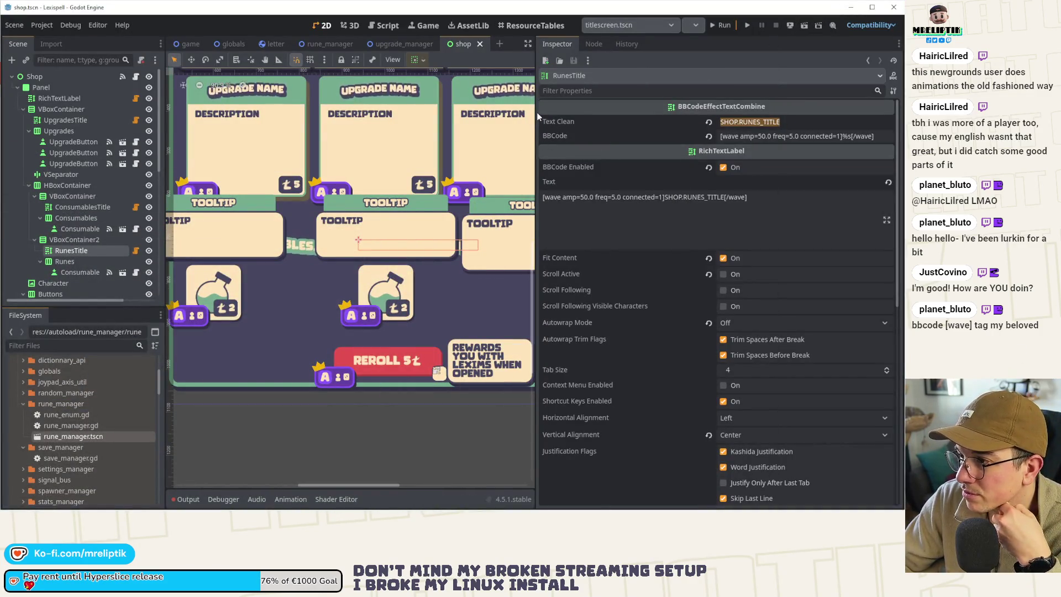
Step: Enlarge the 2D view and widen the Scene dock to show full node names under Runes
{"action": "left_click_drag", "start_coordinate": [536, 112], "coordinate": [754, 125]}
{"action": "scroll", "coordinate": [470, 256], "scroll_direction": "down", "scroll_amount": 2}
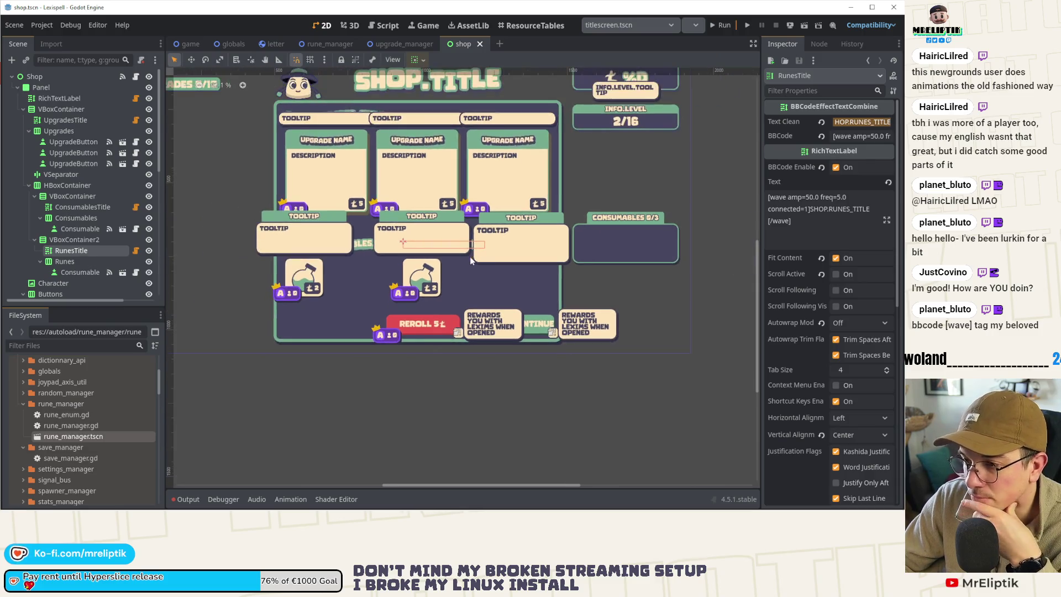
{"action": "left_click", "coordinate": [420, 367]}
{"action": "left_click", "coordinate": [421, 288]}
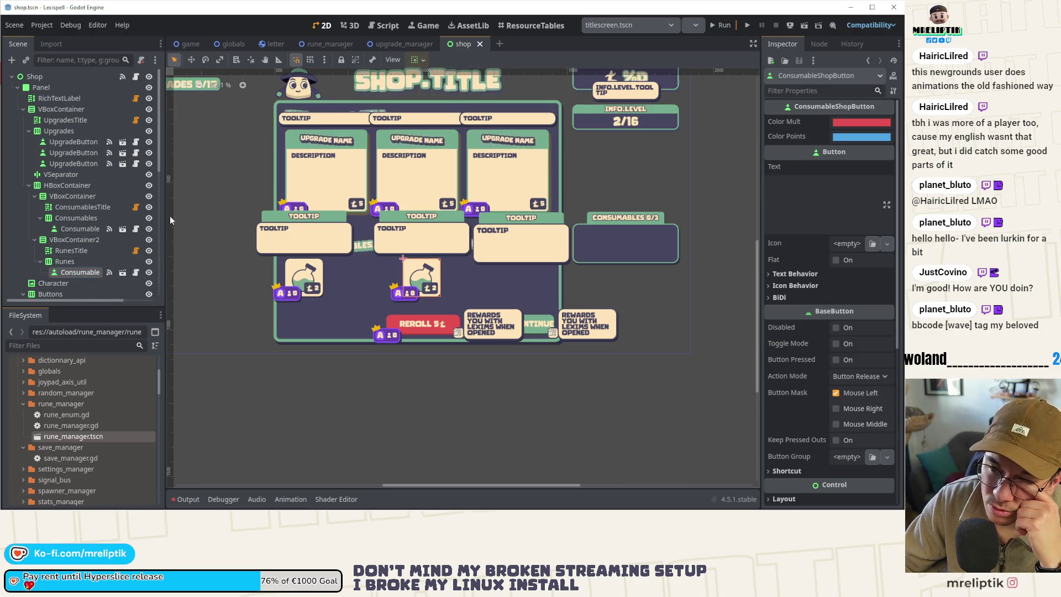
{"action": "left_click_drag", "start_coordinate": [173, 223], "coordinate": [308, 235]}
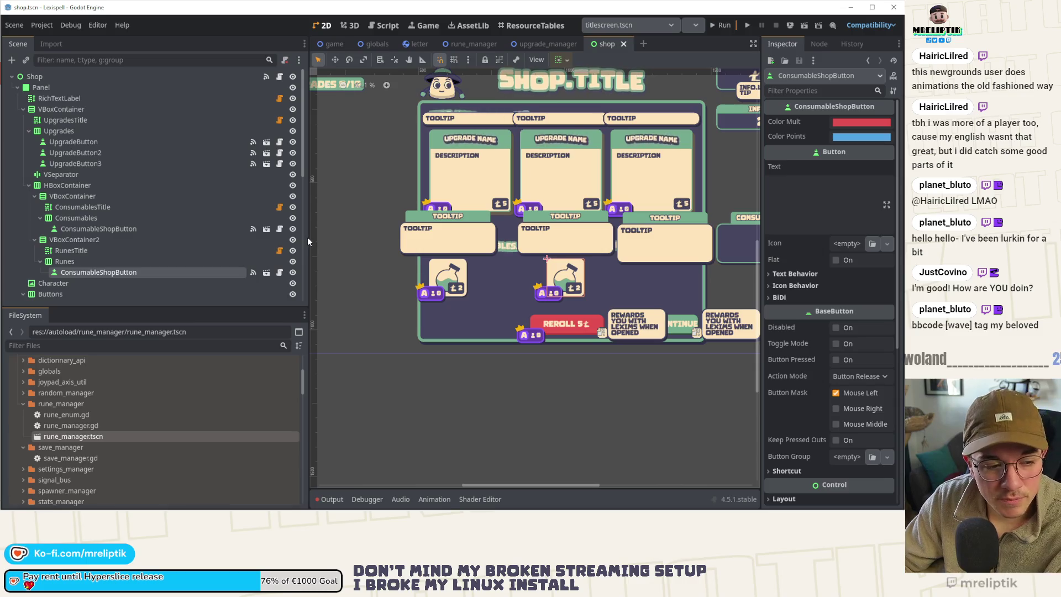
{"action": "left_click", "coordinate": [169, 273]}
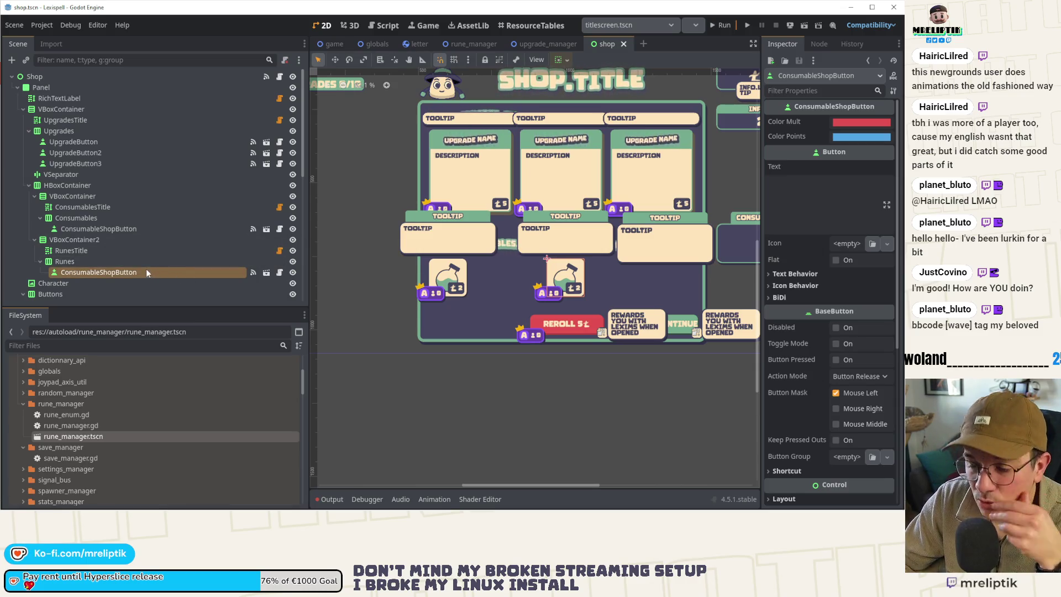
{"action": "right_click", "coordinate": [148, 270]}
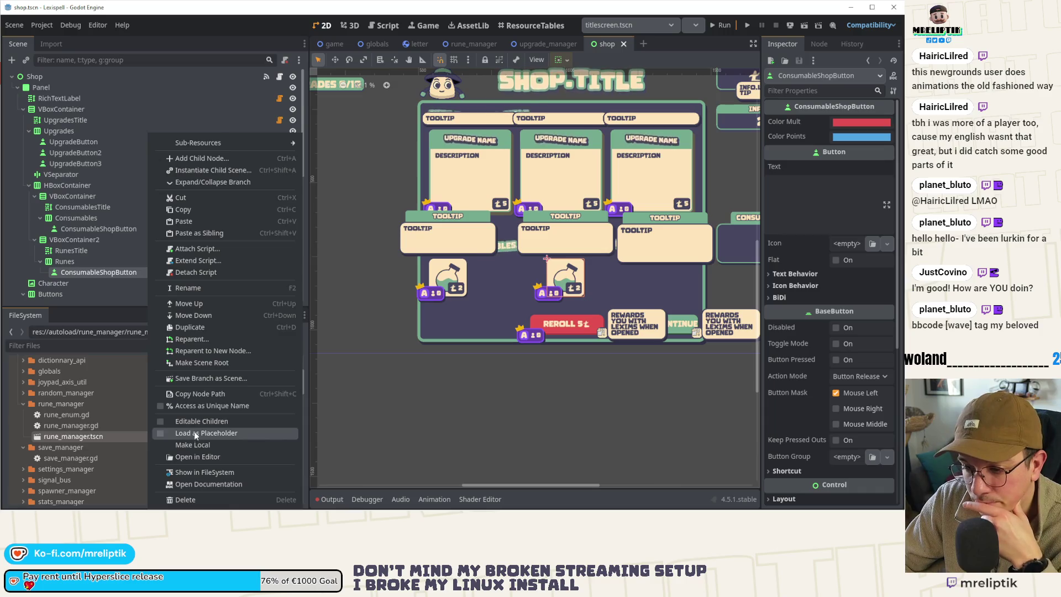
Step: Detach the script from the shop button under Runes
{"action": "key", "text": "Escape"}
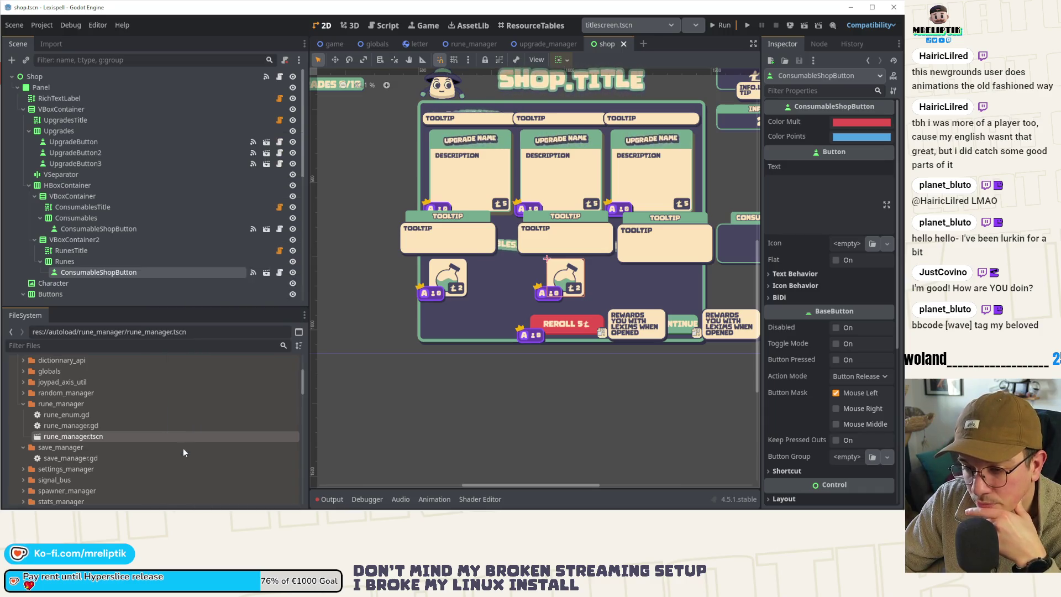
{"action": "left_click", "coordinate": [161, 265]}
{"action": "scroll", "coordinate": [108, 161], "scroll_direction": "down", "scroll_amount": 3}
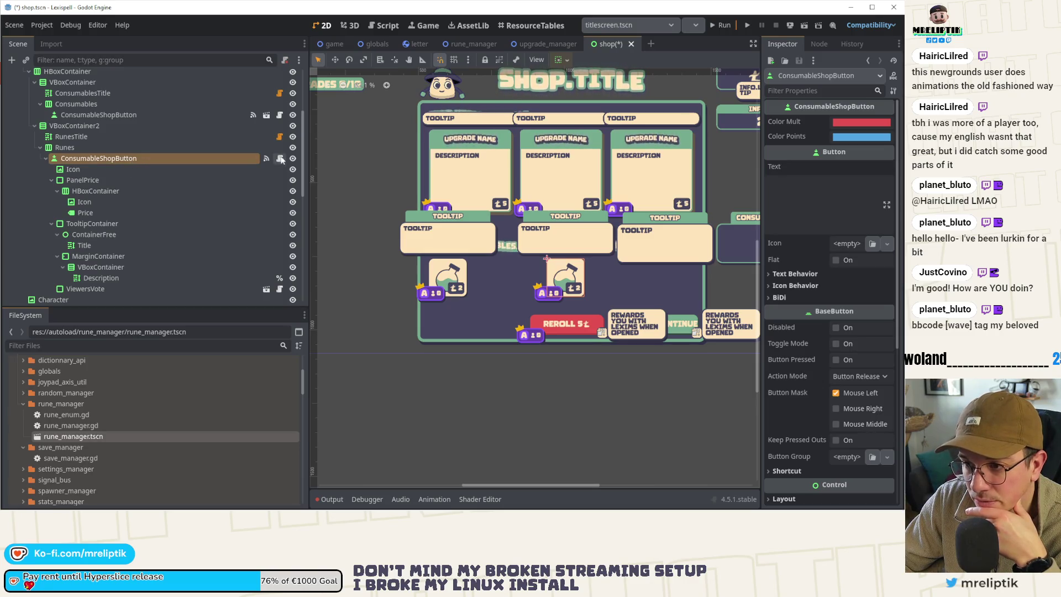
{"action": "right_click", "coordinate": [199, 157]}
{"action": "right_click", "coordinate": [175, 159]}
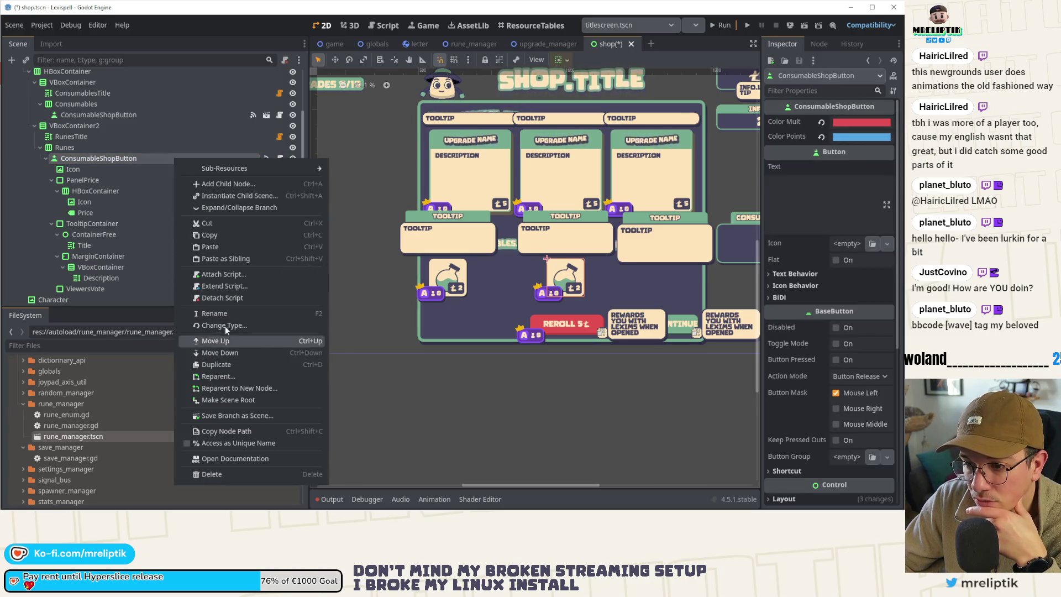
{"action": "left_click", "coordinate": [223, 298]}
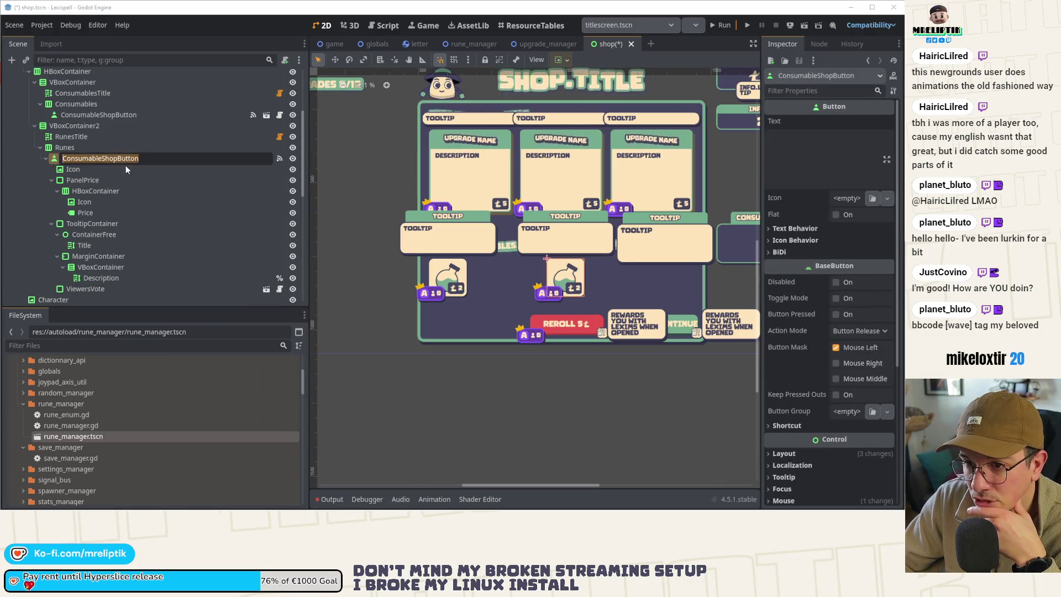
Step: Rename the Runes shop button to RuneShopButton
{"action": "double_click", "coordinate": [106, 158]}
{"action": "left_click", "coordinate": [100, 160]}
{"action": "key", "text": "shift+Home"}
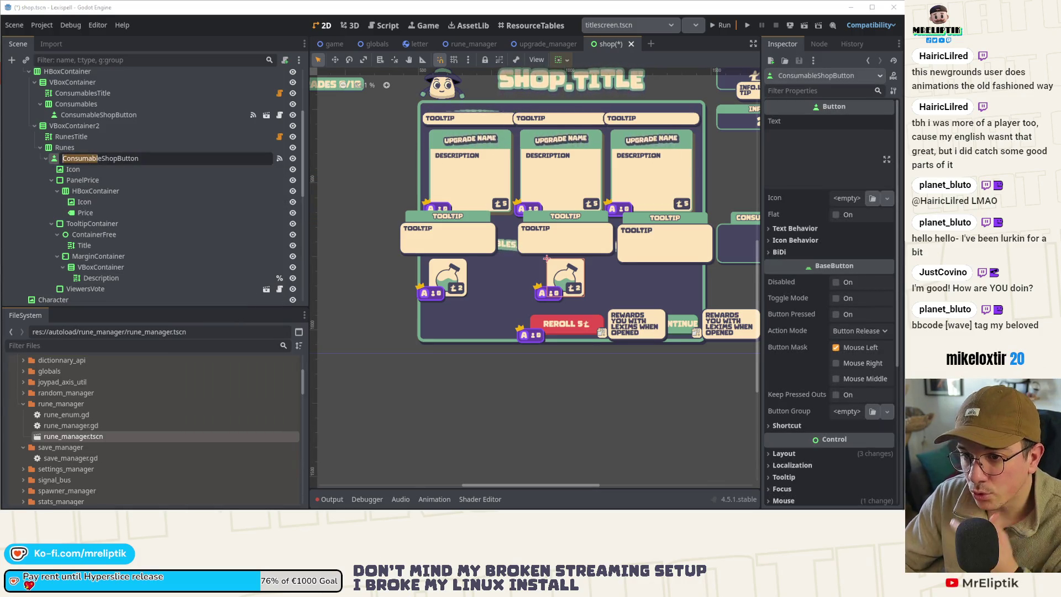
{"action": "key", "text": "BackSpace"}
{"action": "type", "text": "un"}
{"action": "key", "text": "Return"}
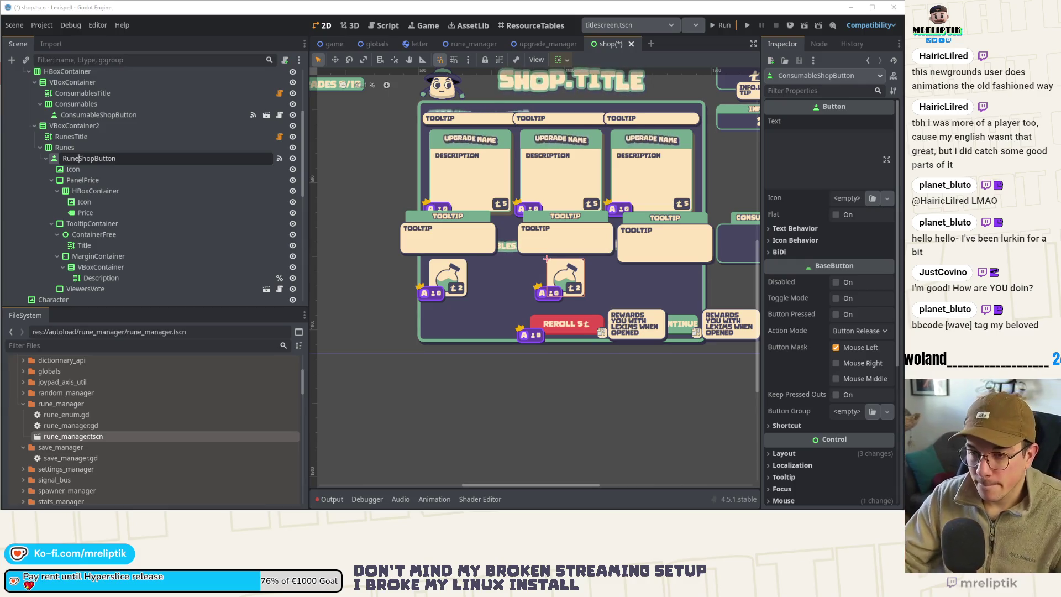
{"action": "key", "text": "Return"}
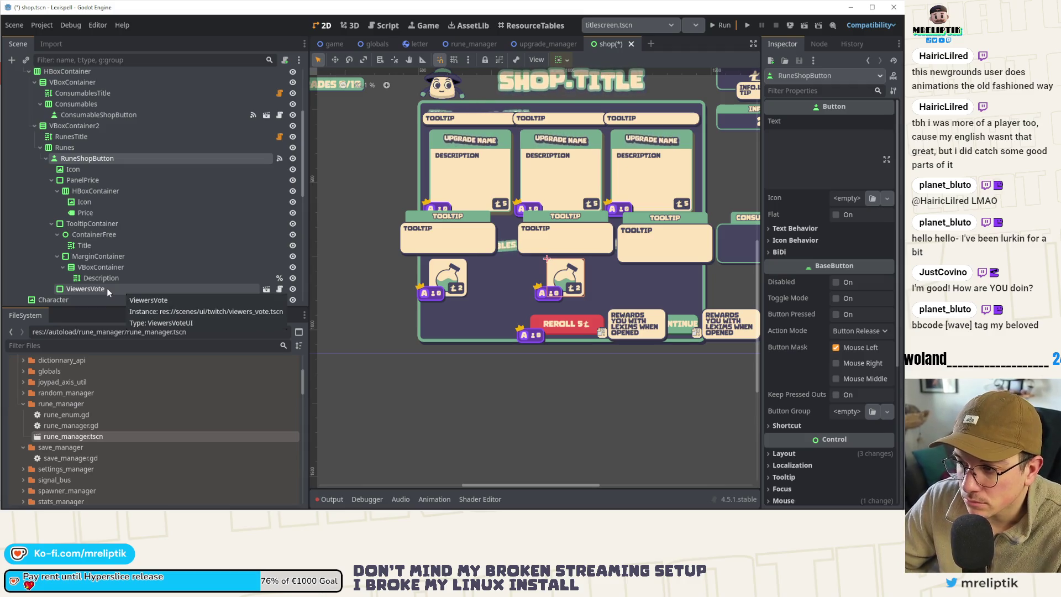
{"action": "left_click", "coordinate": [81, 160]}
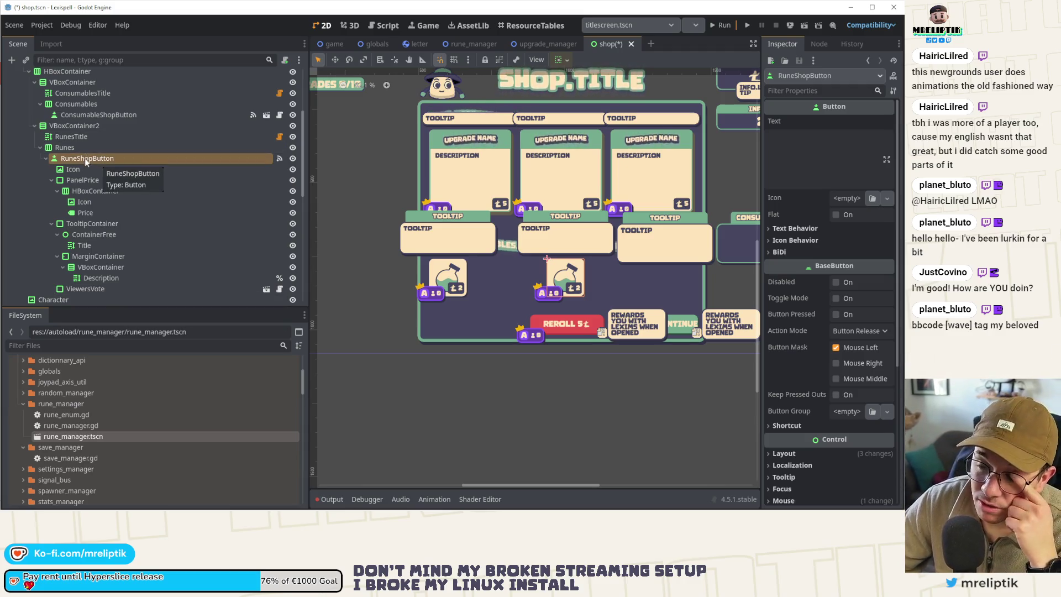
{"action": "right_click", "coordinate": [86, 158]}
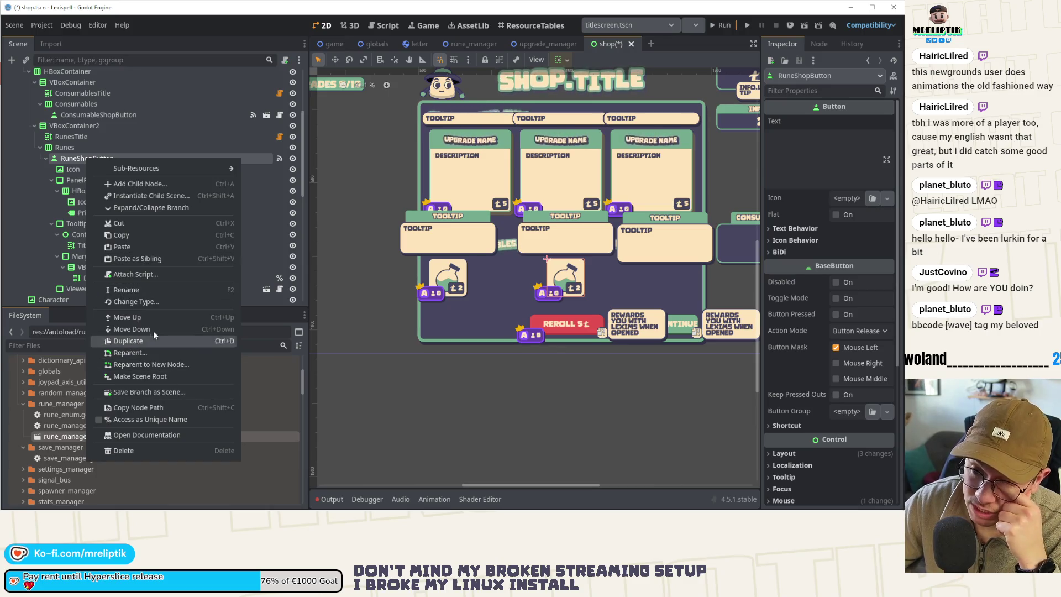
Step: Save the RuneShopButton branch as rune_shop_button.tscn in a new scenes/ui/runes folder and open it
{"action": "left_click", "coordinate": [153, 393]}
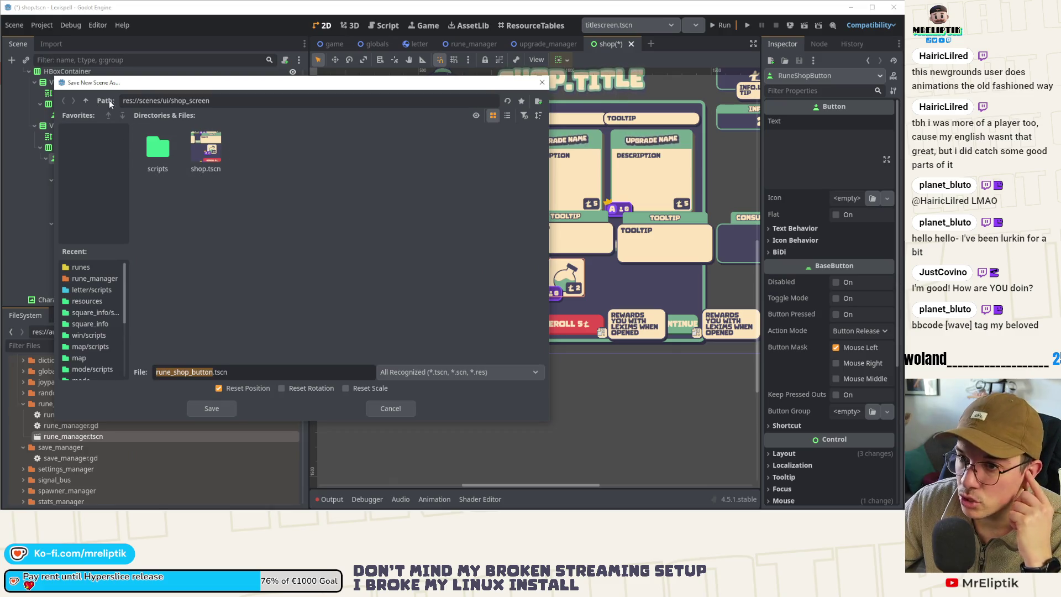
{"action": "left_click", "coordinate": [84, 100]}
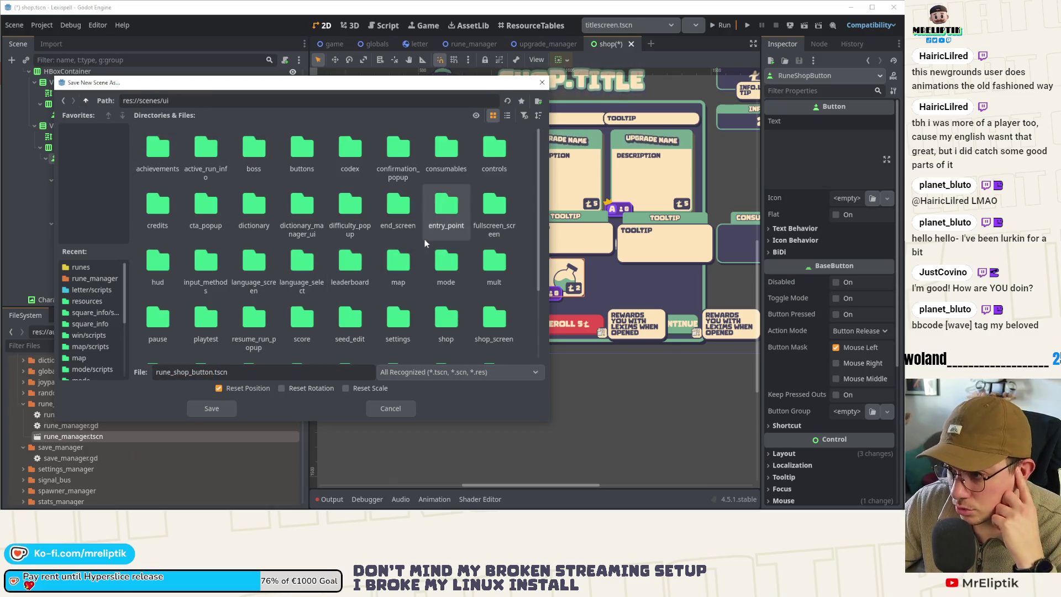
{"action": "double_click", "coordinate": [447, 149]}
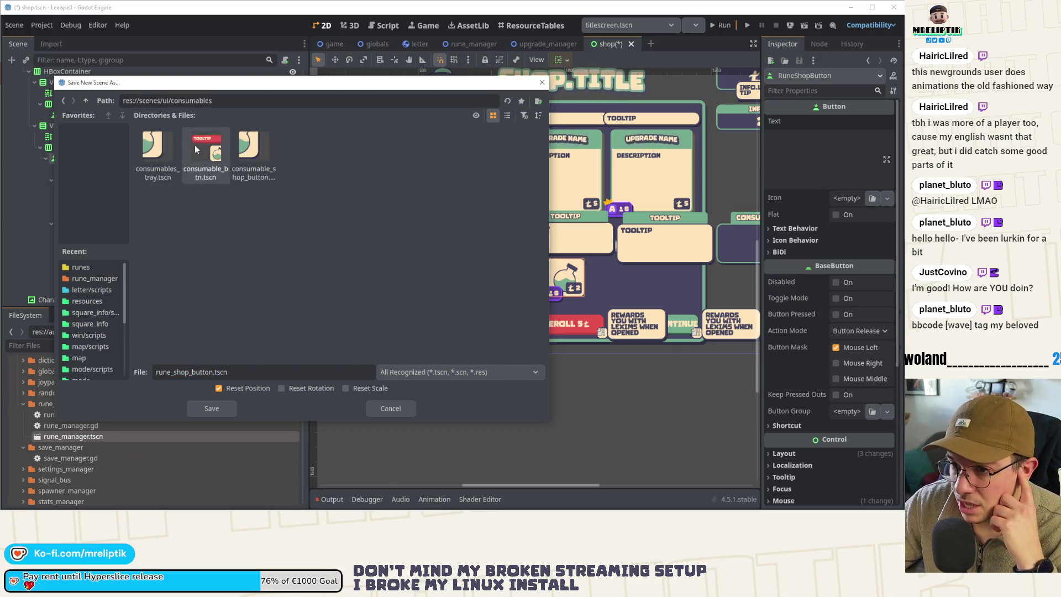
{"action": "left_click", "coordinate": [85, 100]}
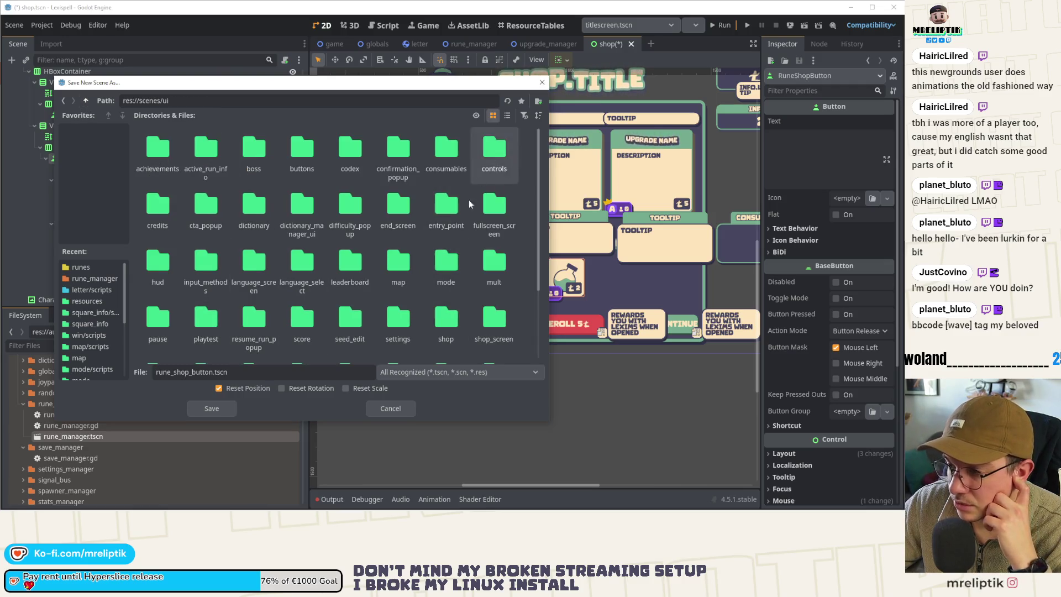
{"action": "scroll", "coordinate": [401, 266], "scroll_direction": "down", "scroll_amount": 3}
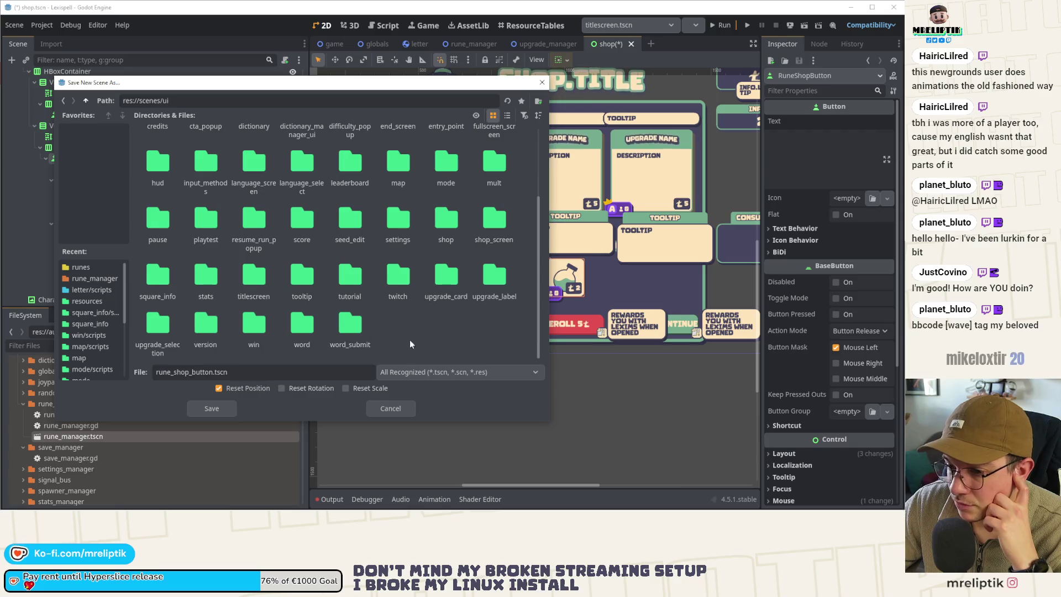
{"action": "right_click", "coordinate": [438, 337]}
{"action": "left_click", "coordinate": [463, 343]}
{"action": "type", "text": "runes"}
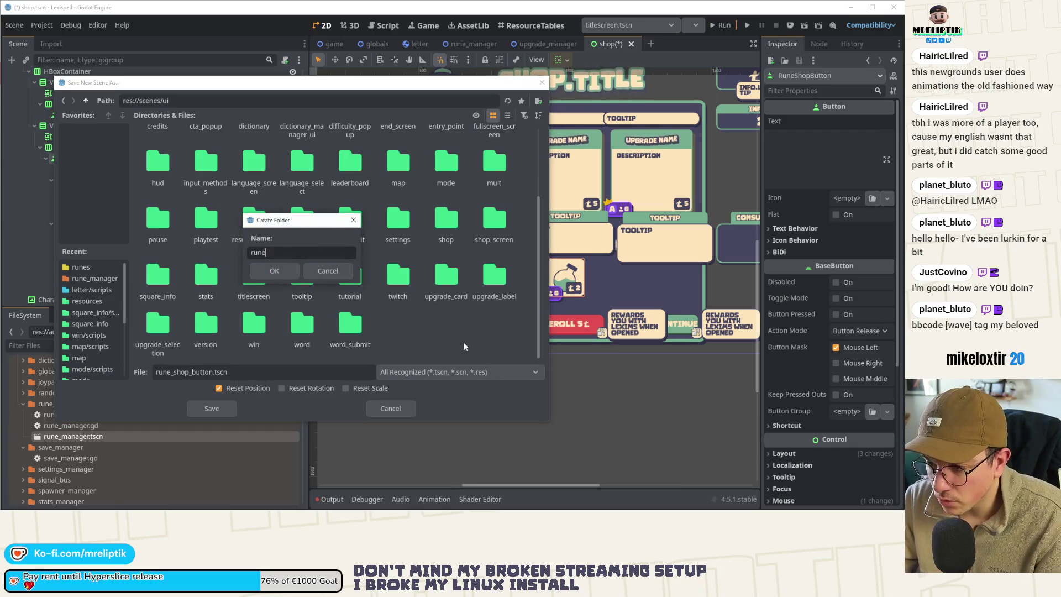
{"action": "key", "text": "Return"}
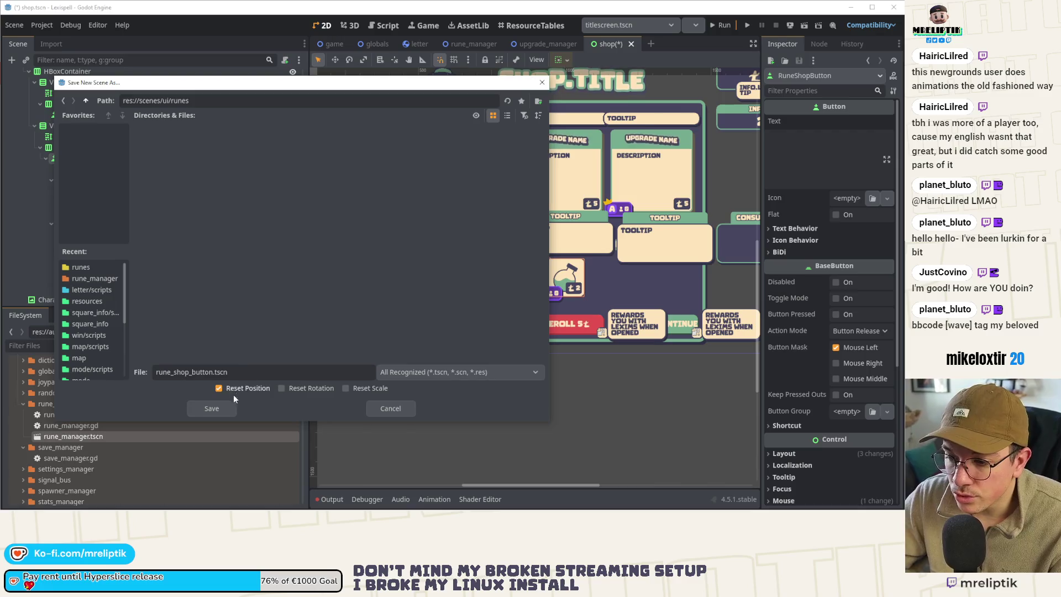
{"action": "left_click", "coordinate": [210, 410]}
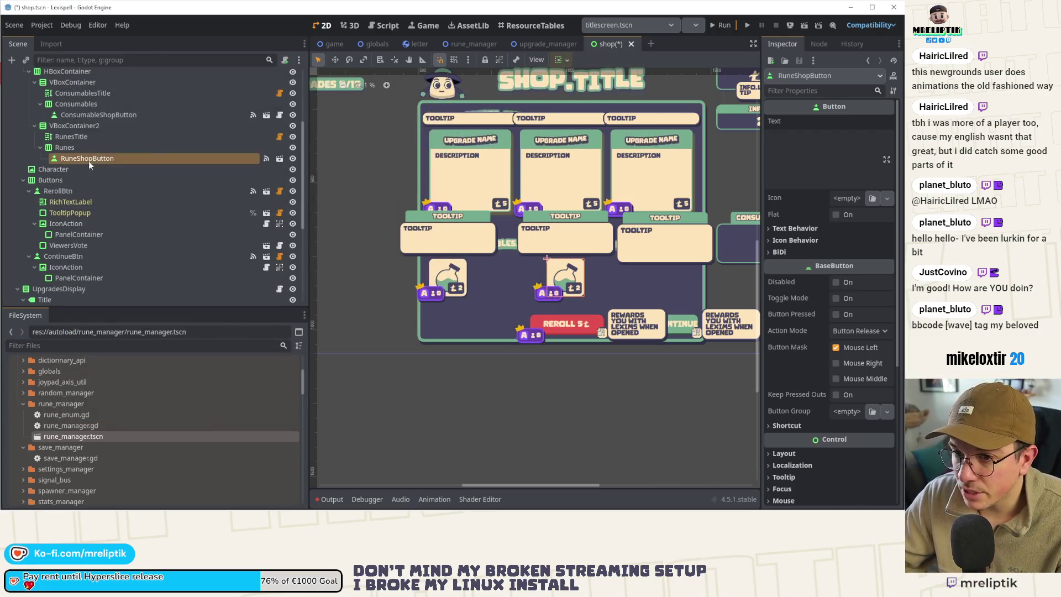
{"action": "left_click", "coordinate": [279, 158]}
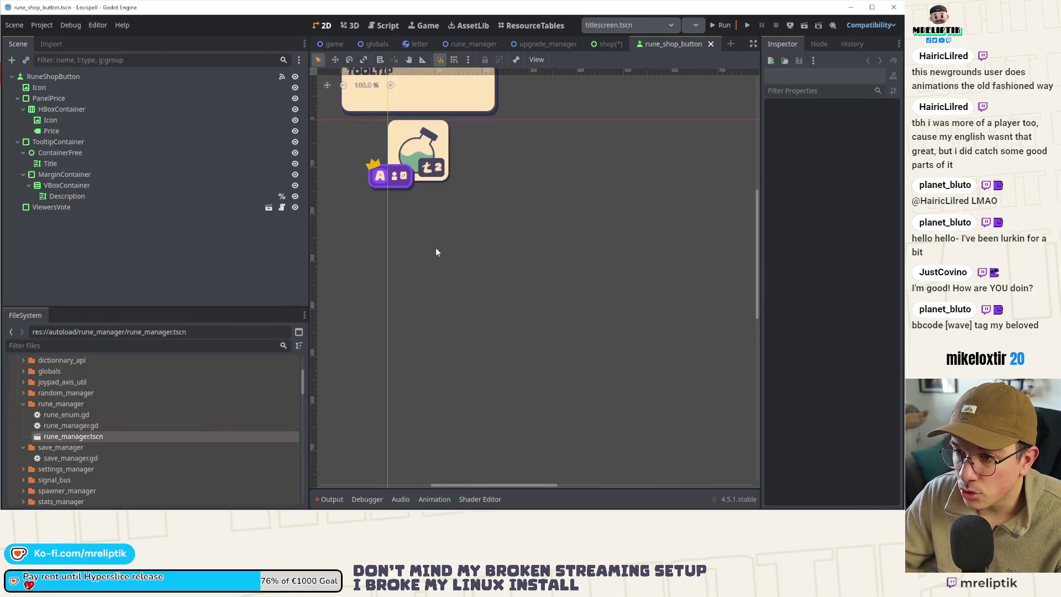
Step: Attach a new rune_shop_button.gd script to RuneShopButton, stored in a new runes/scripts folder
{"action": "scroll", "coordinate": [413, 281], "scroll_direction": "up", "scroll_amount": 2}
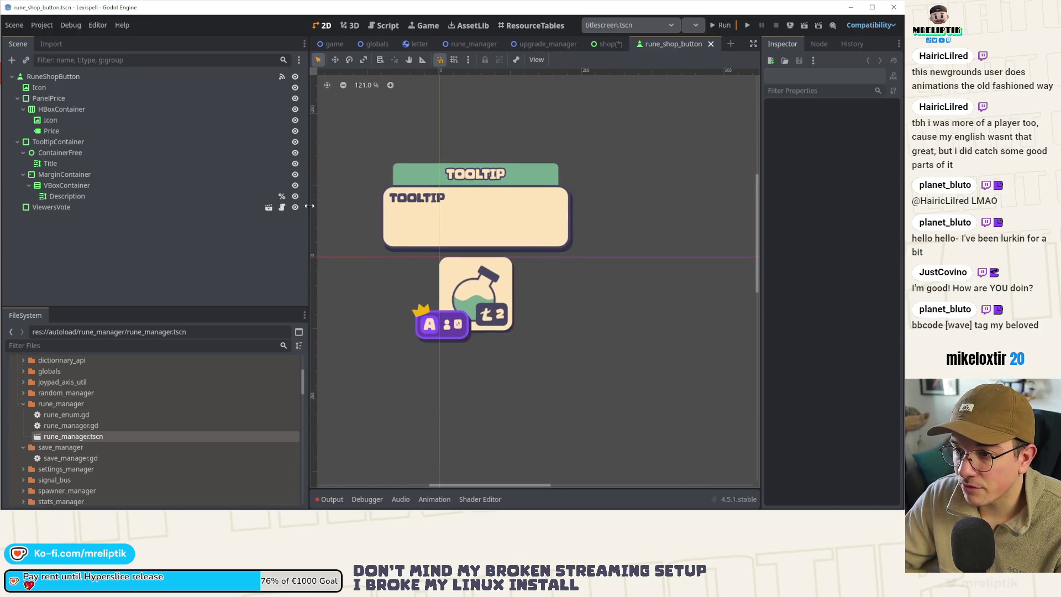
{"action": "left_click_drag", "start_coordinate": [309, 205], "coordinate": [187, 206]}
{"action": "right_click", "coordinate": [105, 81]}
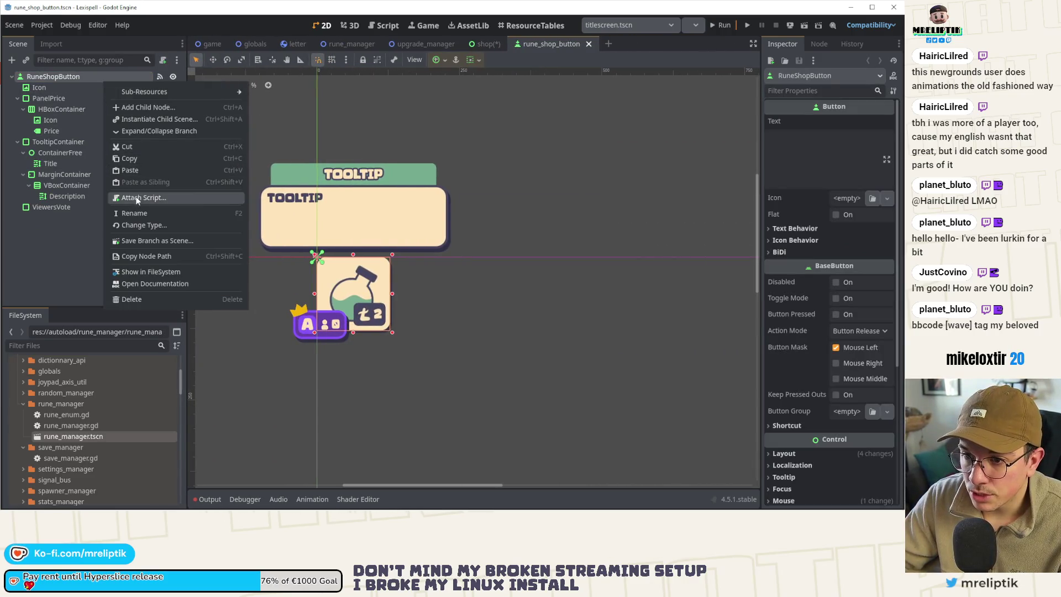
{"action": "left_click", "coordinate": [137, 199]}
{"action": "left_click", "coordinate": [402, 245]}
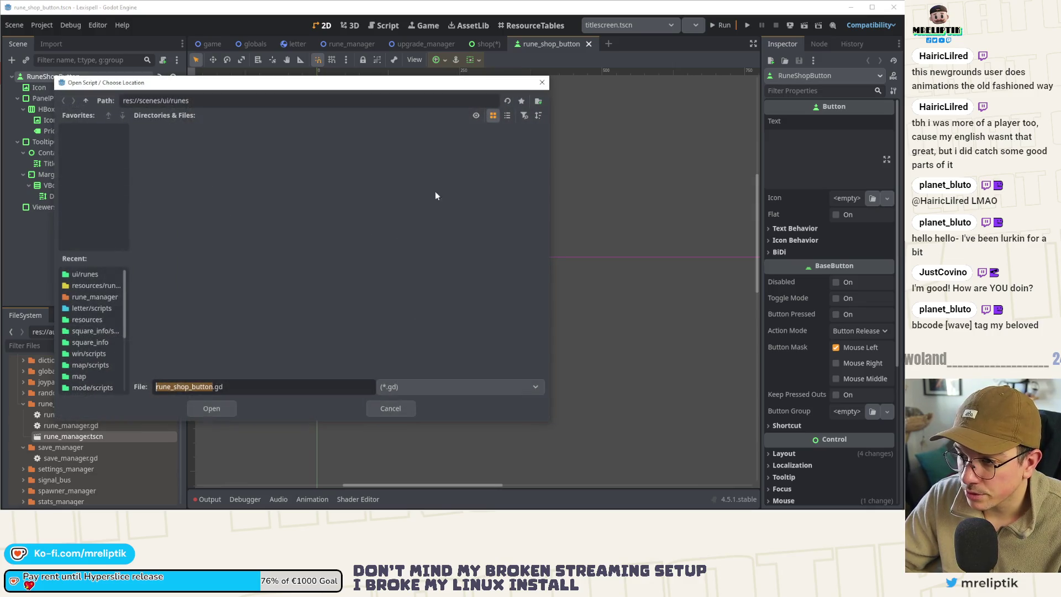
{"action": "left_click", "coordinate": [539, 101]}
{"action": "type", "text": "scripts"}
{"action": "key", "text": "Return"}
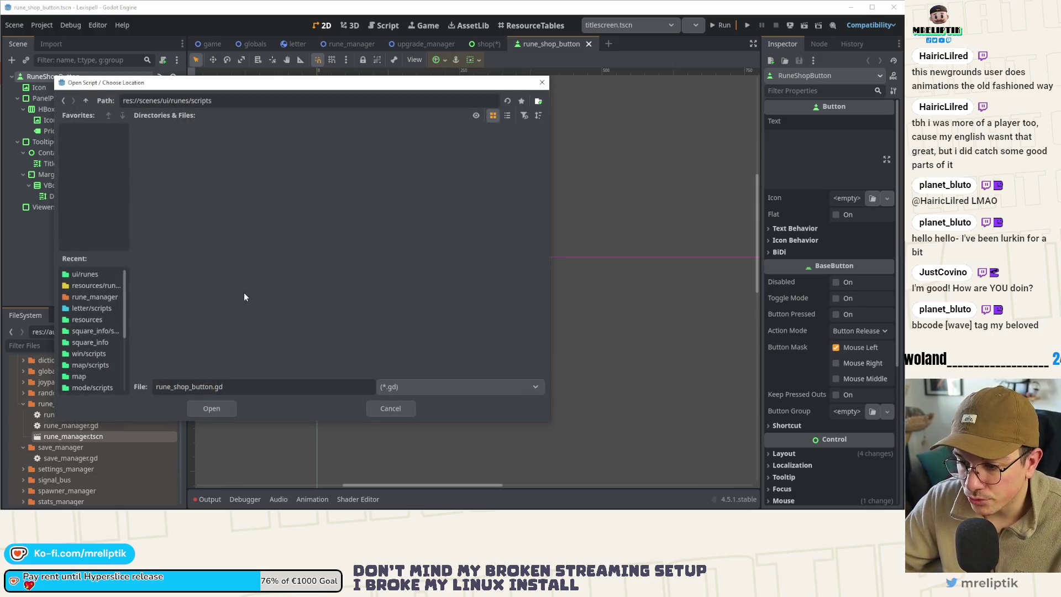
{"action": "left_click", "coordinate": [198, 414]}
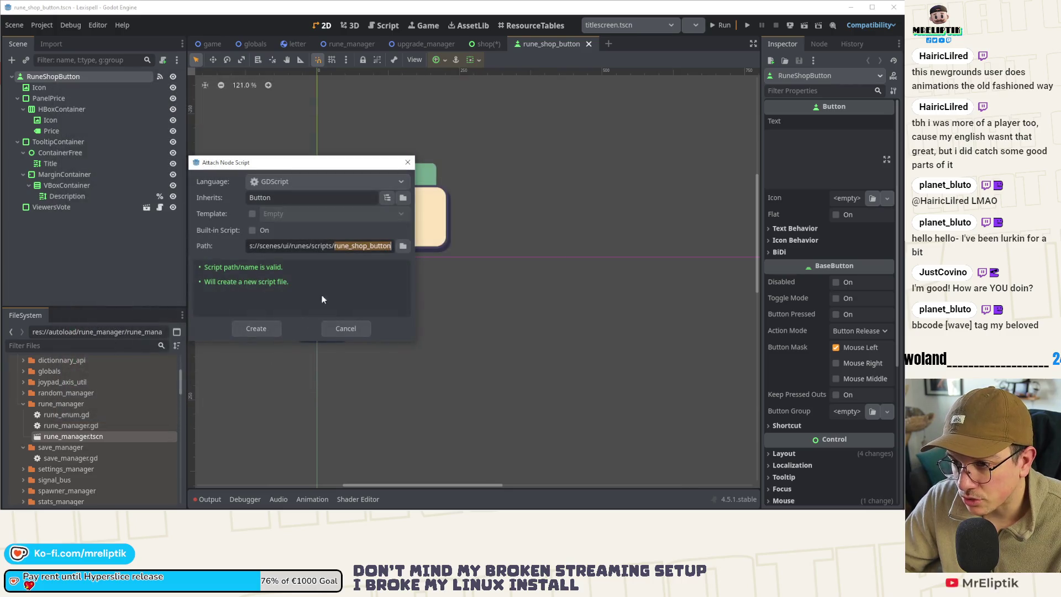
{"action": "left_click", "coordinate": [259, 323]}
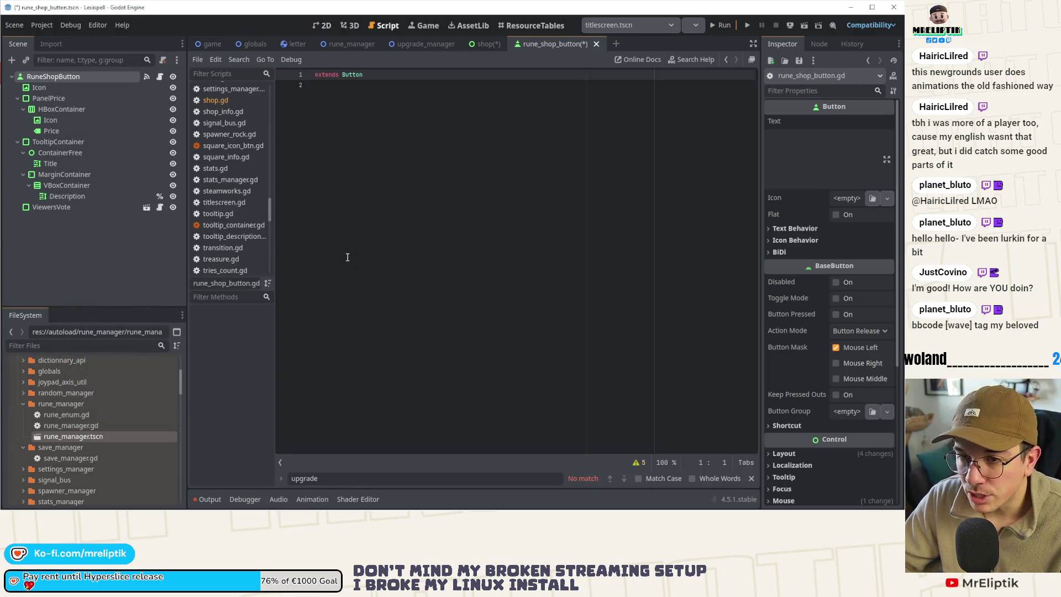
Step: Copy all of consumable_shop_button.gd's code and return to the new rune script
{"action": "left_click", "coordinate": [60, 346]}
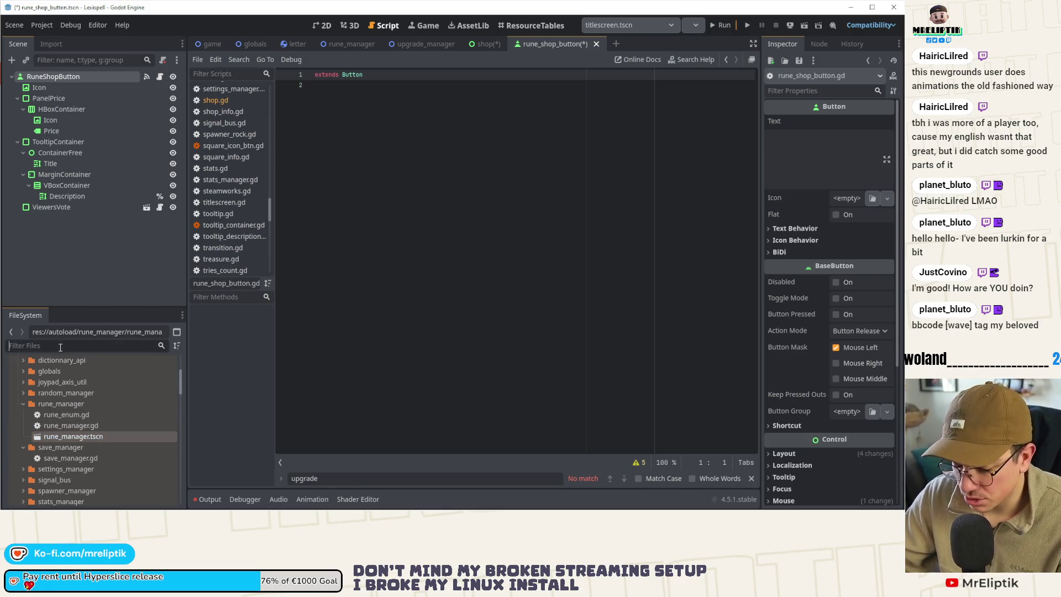
{"action": "type", "text": "consu"}
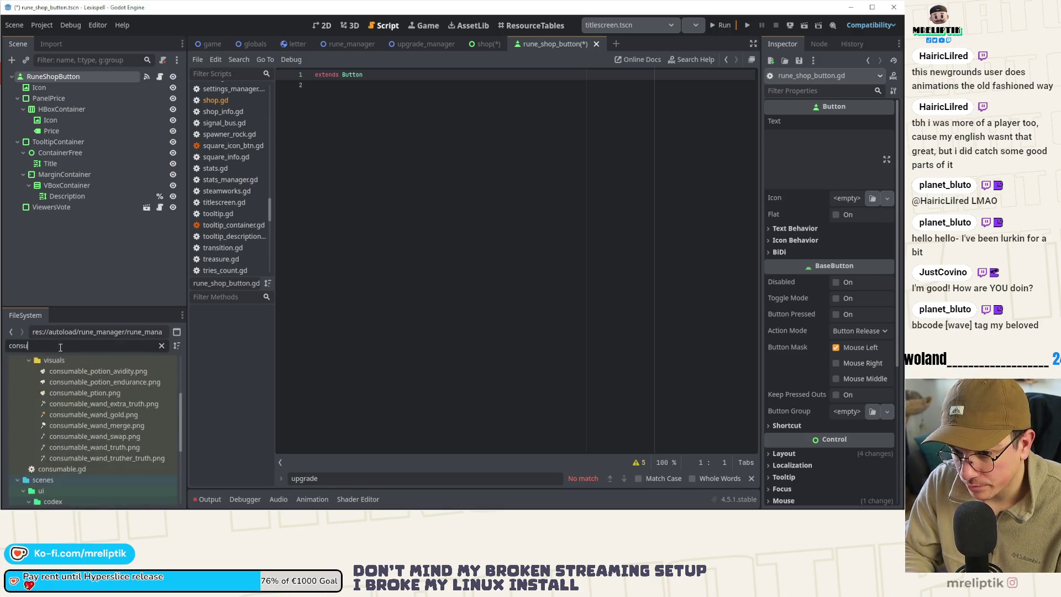
{"action": "type", "text": "mal"}
{"action": "key", "text": "BackSpace"}
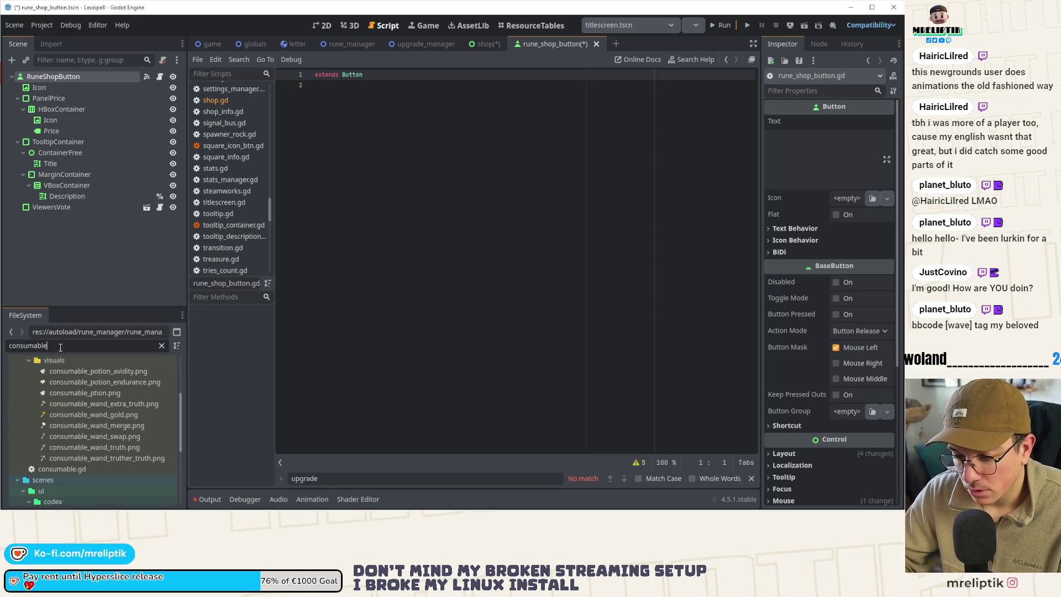
{"action": "scroll", "coordinate": [51, 418], "scroll_direction": "down", "scroll_amount": 5}
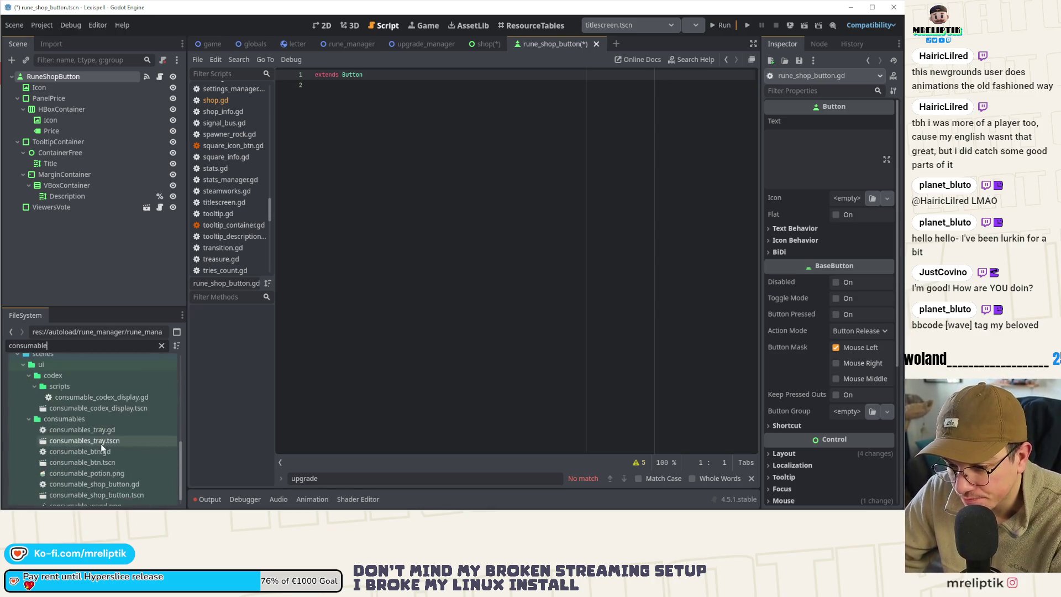
{"action": "scroll", "coordinate": [101, 448], "scroll_direction": "down", "scroll_amount": 1}
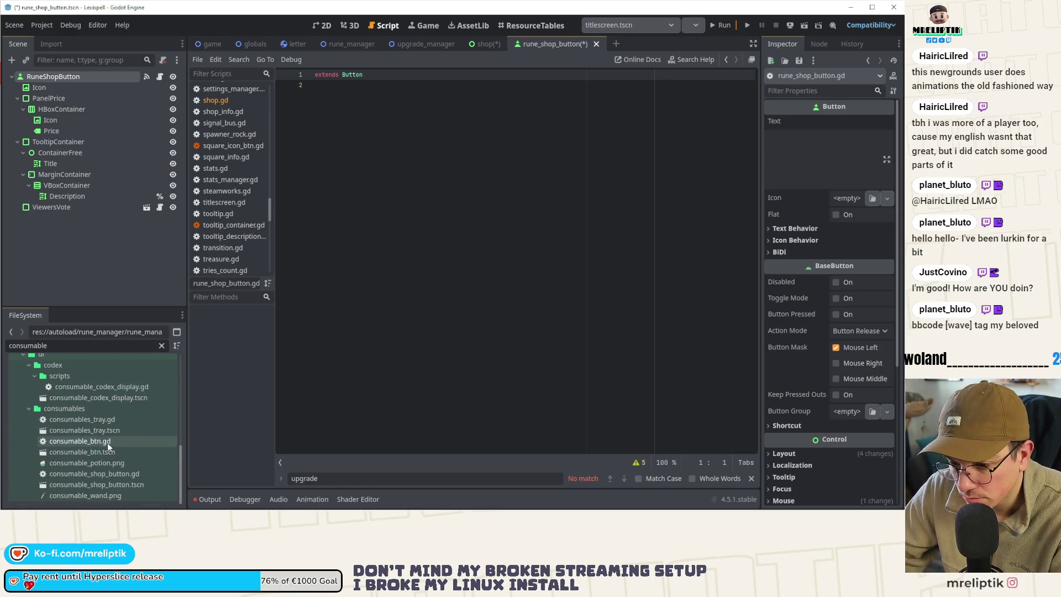
{"action": "double_click", "coordinate": [85, 476]}
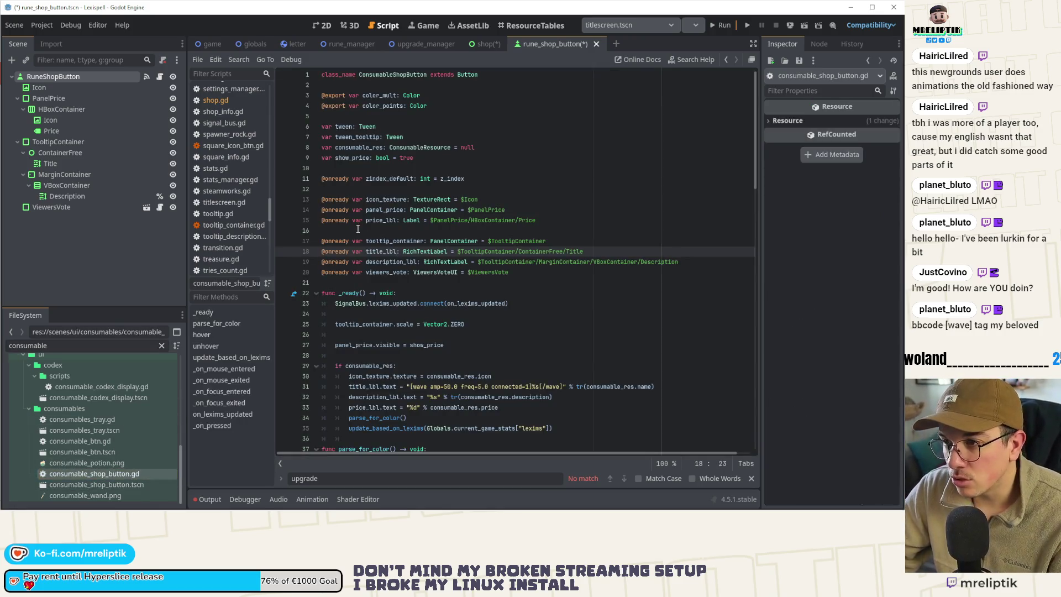
{"action": "left_click", "coordinate": [358, 228]}
{"action": "key", "text": "ctrl+a"}
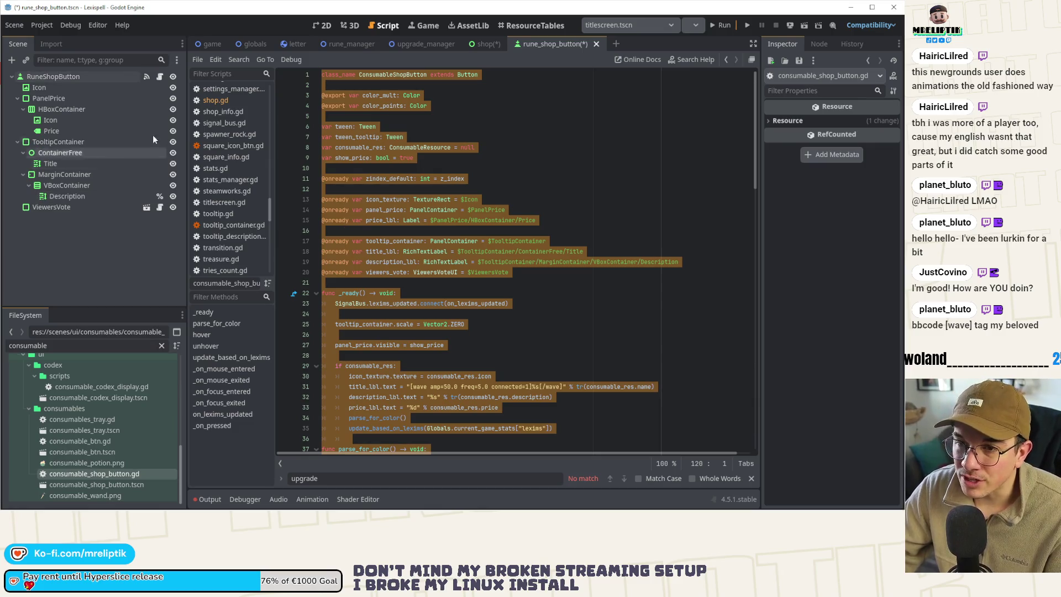
{"action": "left_click", "coordinate": [322, 26]}
{"action": "left_click", "coordinate": [160, 77]}
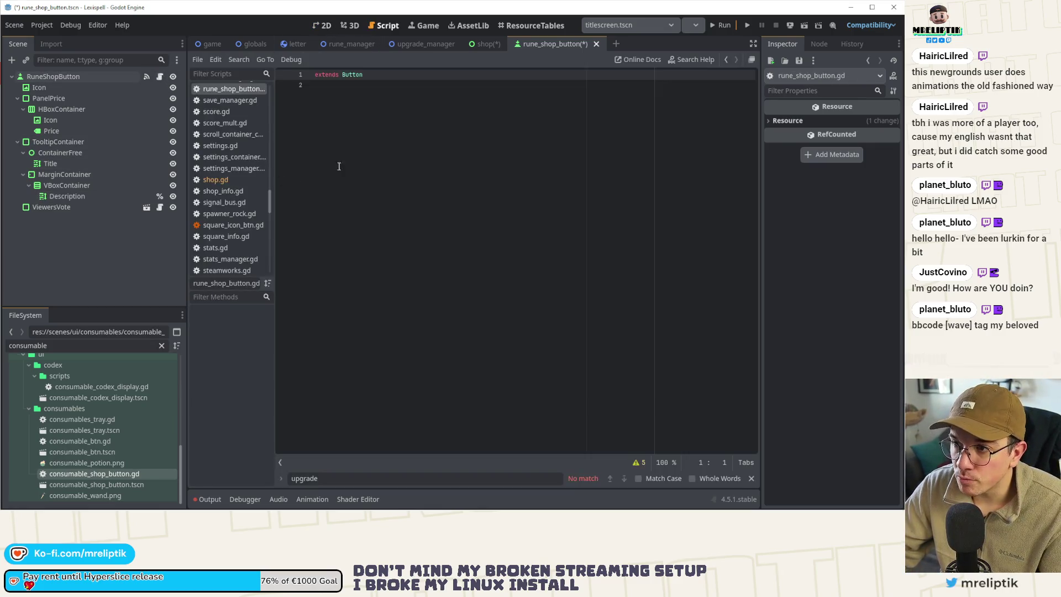
{"action": "scroll", "coordinate": [362, 138], "scroll_direction": "up", "scroll_amount": 20}
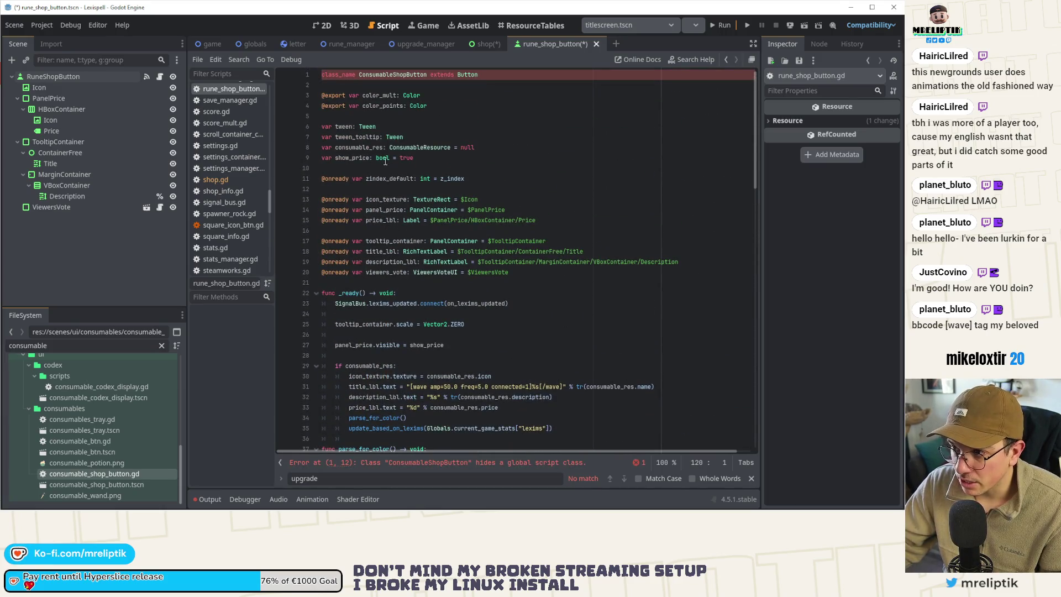
Step: Change the class name on line 1 to RunesShopButton and save the script
{"action": "left_click_drag", "start_coordinate": [395, 73], "coordinate": [360, 77]}
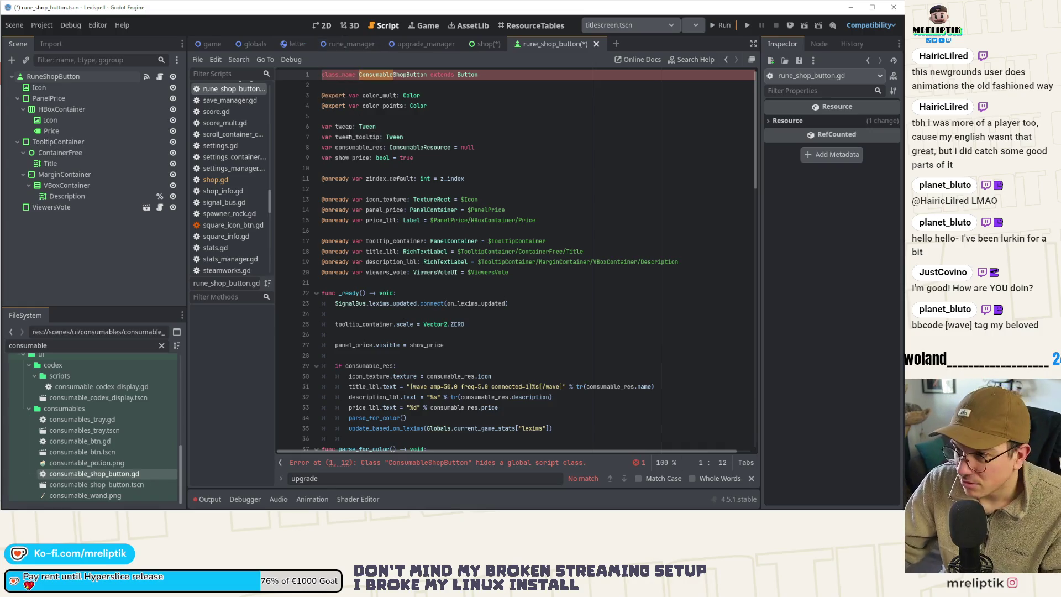
{"action": "type", "text": "Rune"}
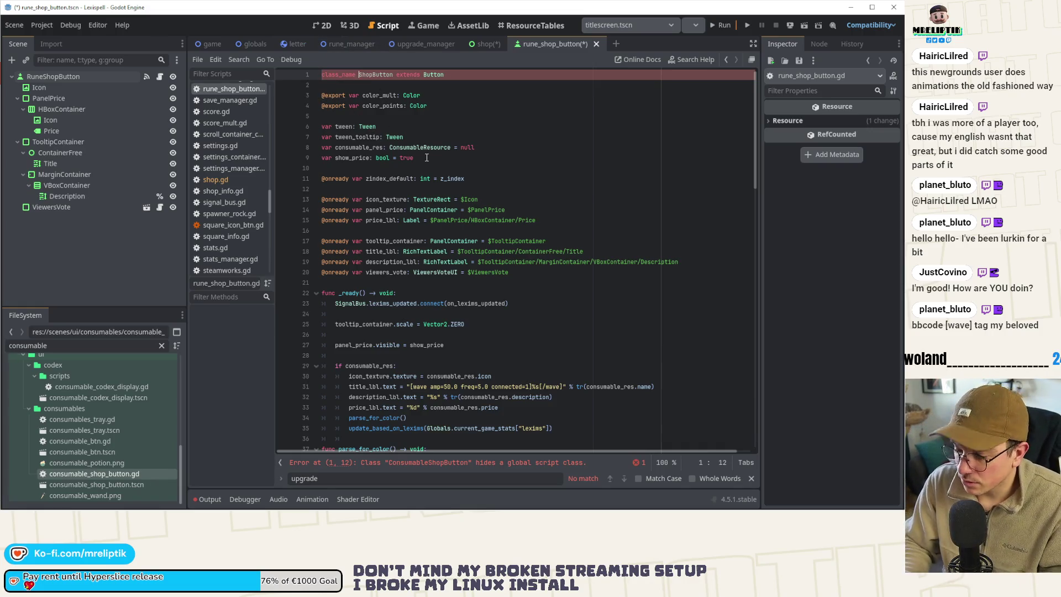
{"action": "key", "text": "ctrl+s"}
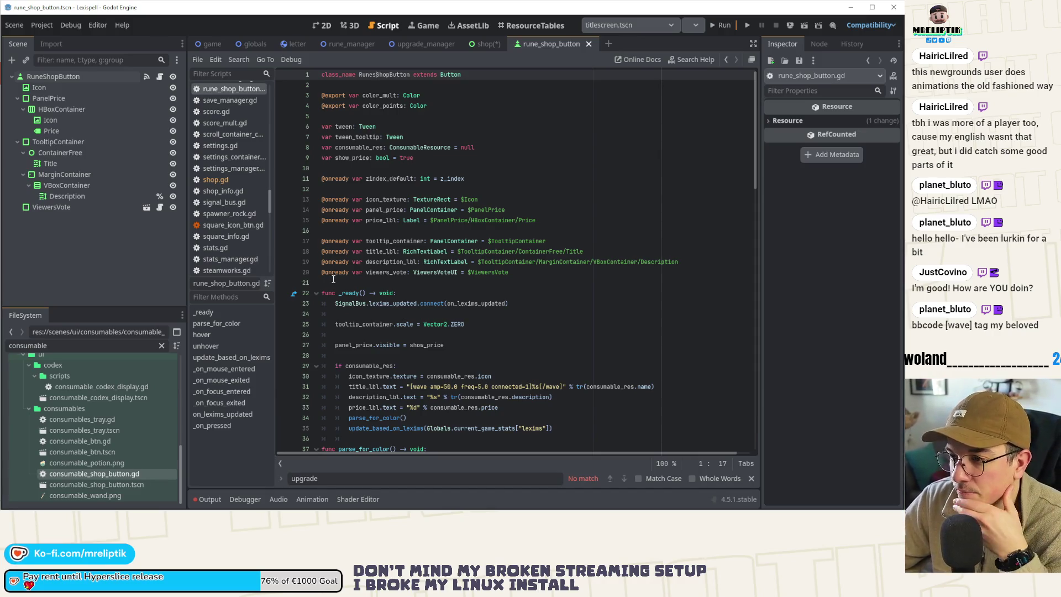
Step: Retype the consumable_res variable on line 8 from ConsumableResource to RuneResource
{"action": "double_click", "coordinate": [415, 148]}
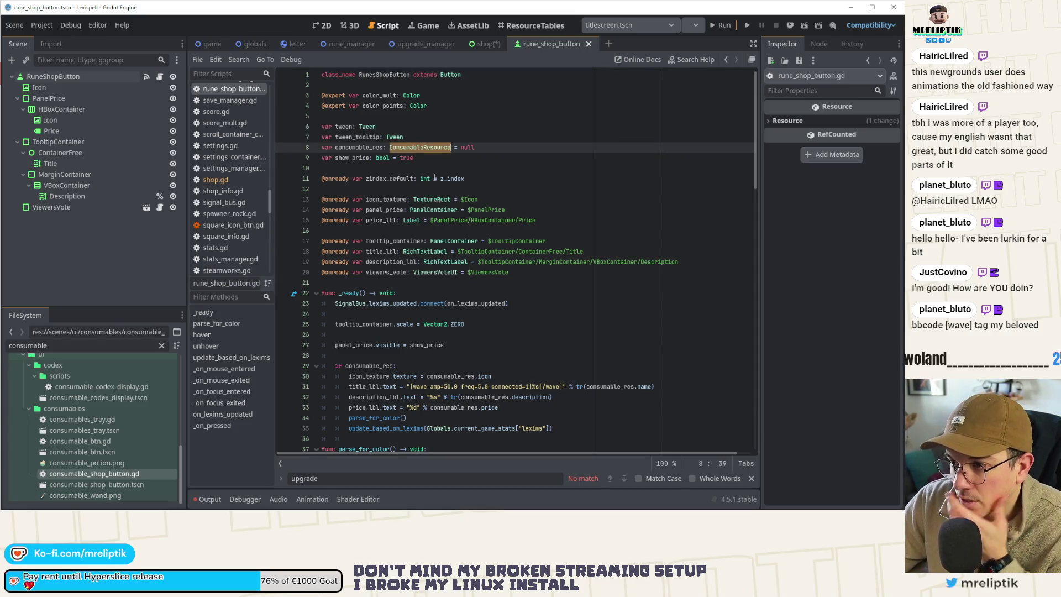
{"action": "type", "text": "RuneResource"}
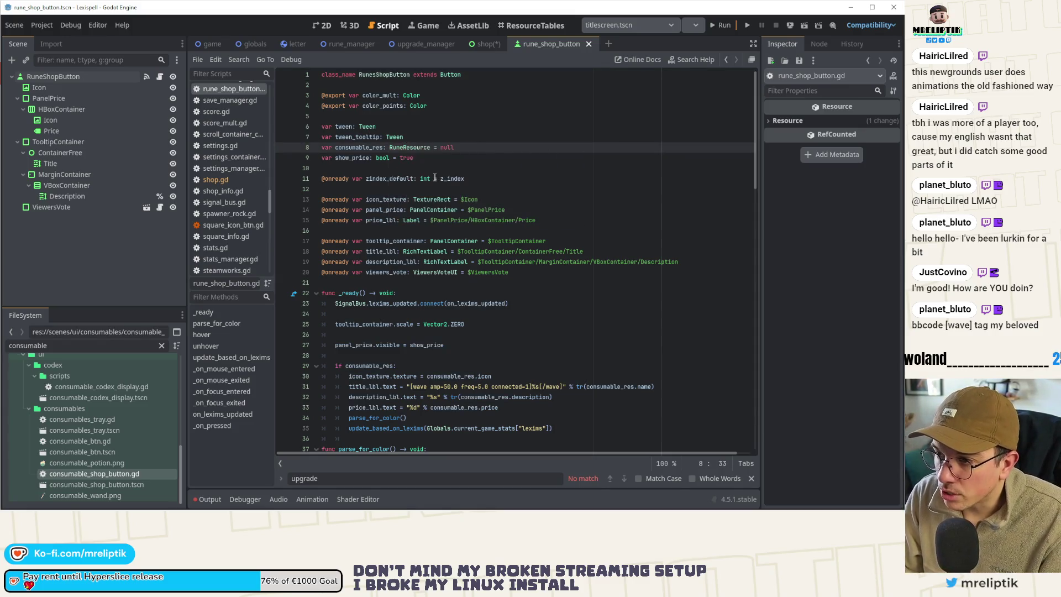
{"action": "key", "text": "ctrl+s"}
{"action": "scroll", "coordinate": [458, 210], "scroll_direction": "down", "scroll_amount": 1}
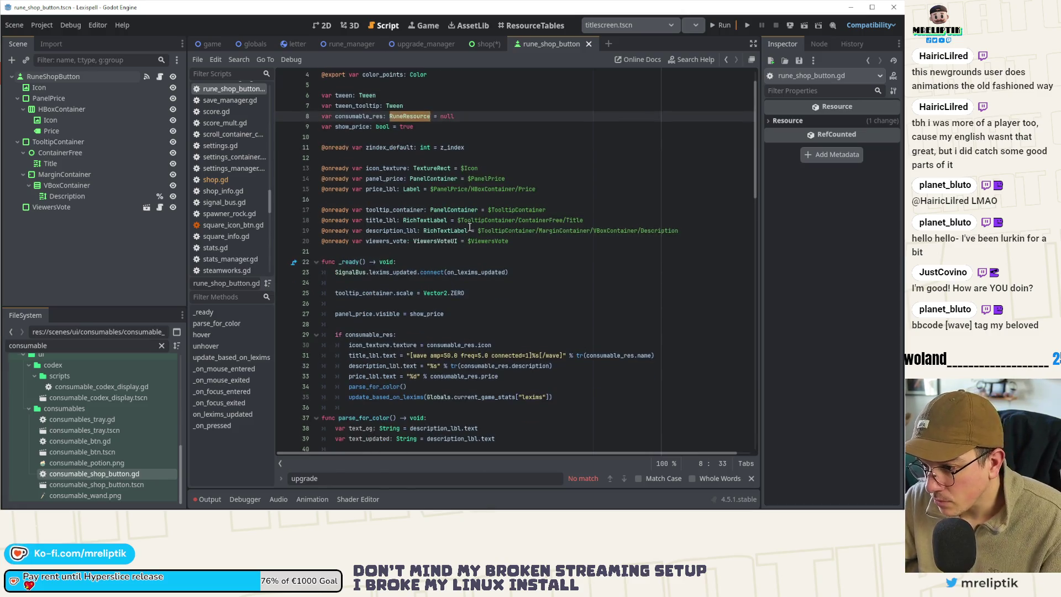
Step: Find 'consumeable' with replacement 'rune', replacing the first matches through line 33
{"action": "left_click", "coordinate": [469, 231]}
{"action": "key", "text": "ctrl+f"}
{"action": "type", "text": "consume"}
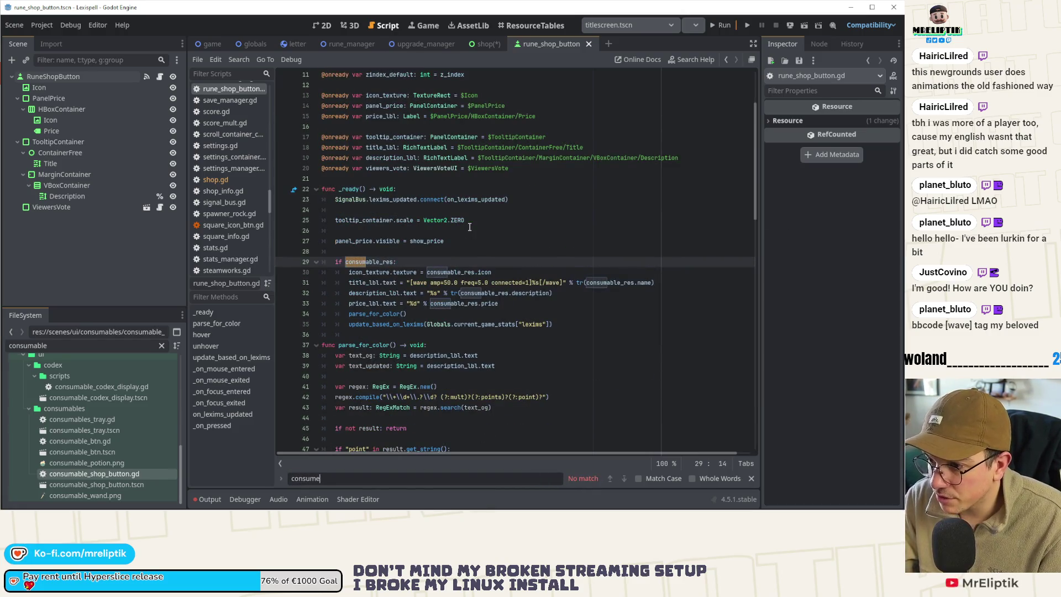
{"action": "key", "text": "BackSpace"}
{"action": "type", "text": "able"}
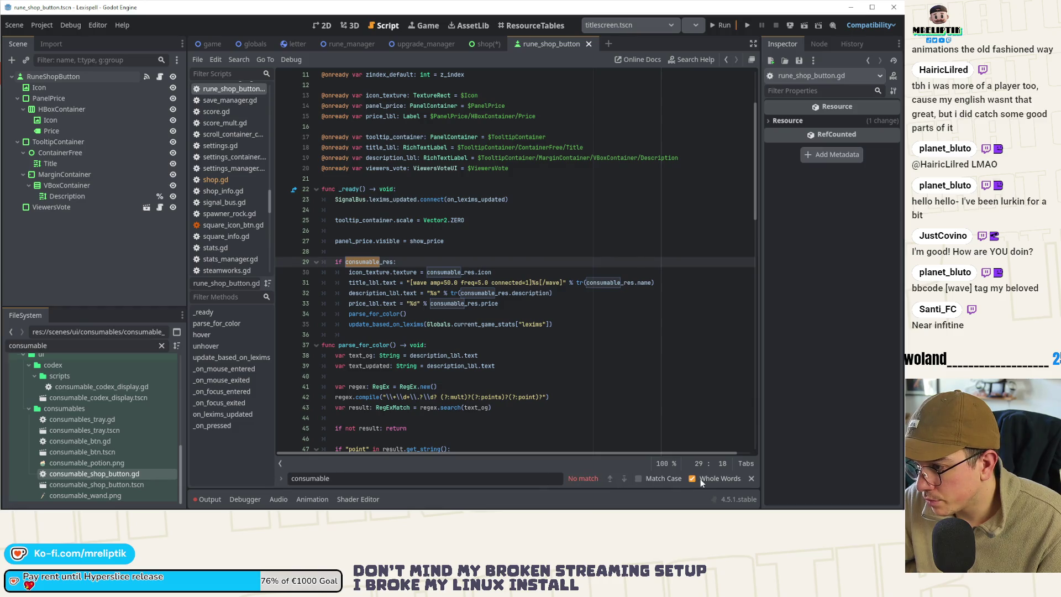
{"action": "key", "text": "ctrl+r"}
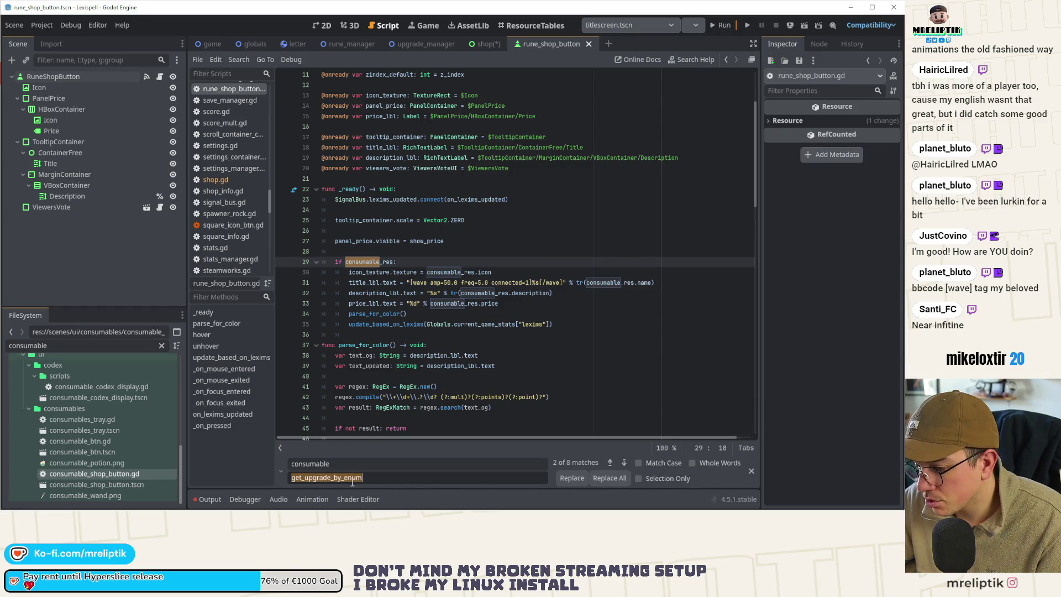
{"action": "type", "text": "rune"}
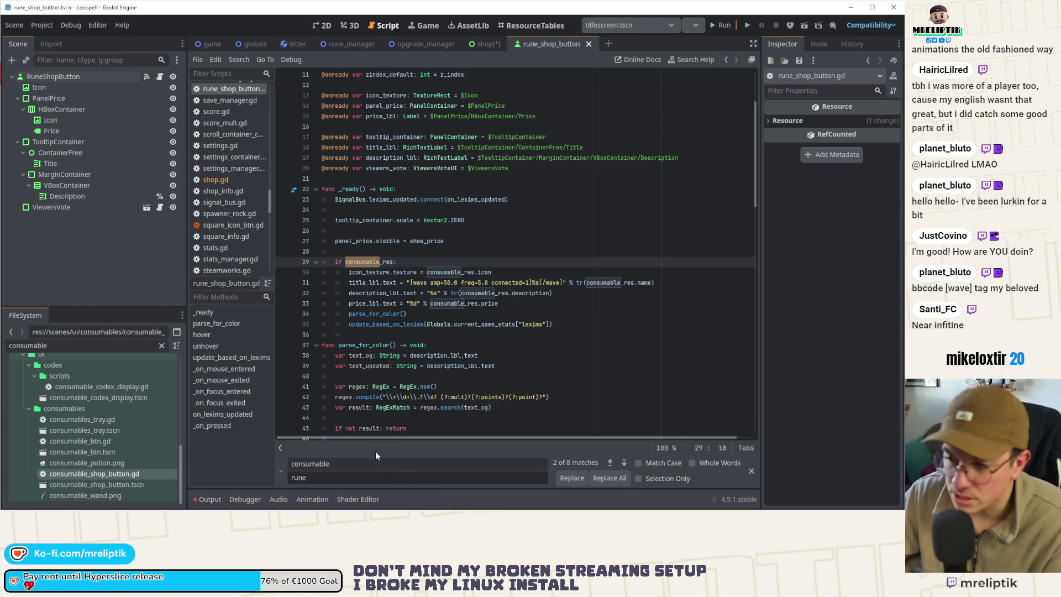
{"action": "left_click", "coordinate": [573, 479]}
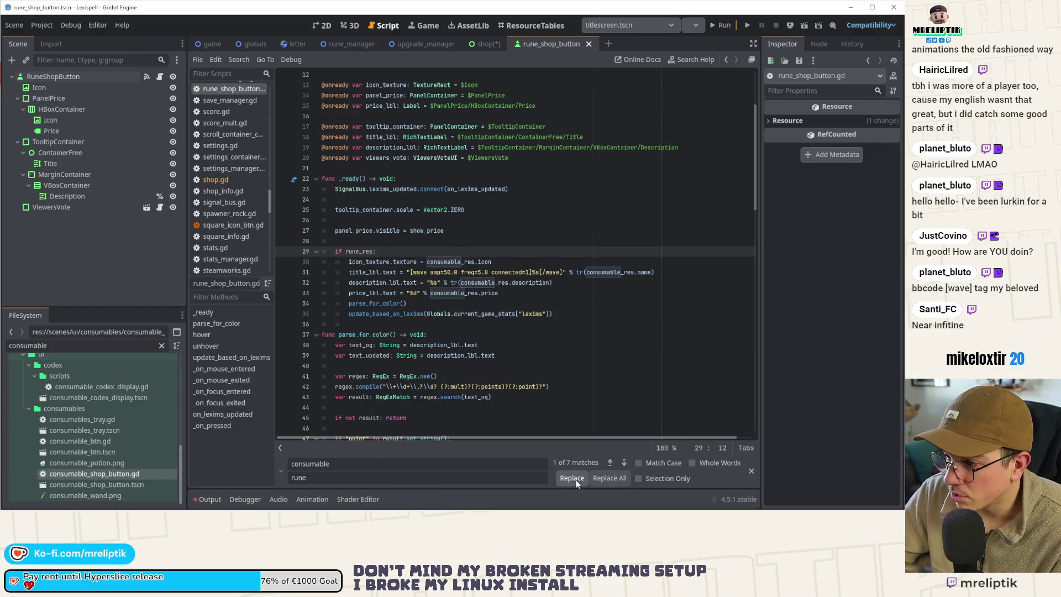
{"action": "left_click", "coordinate": [575, 480]}
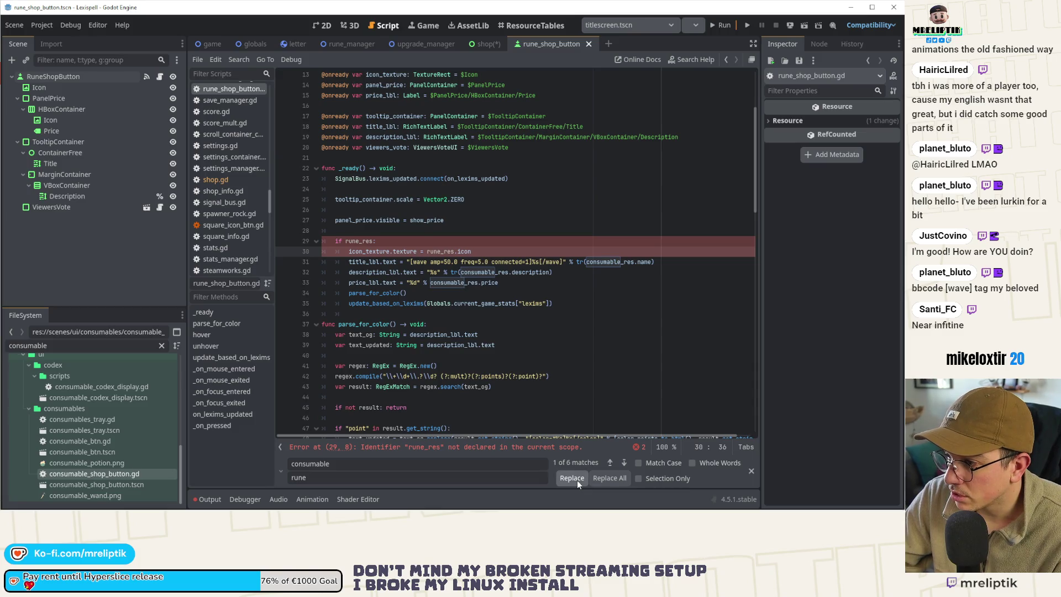
{"action": "left_click", "coordinate": [577, 479]}
{"action": "left_click", "coordinate": [577, 480]}
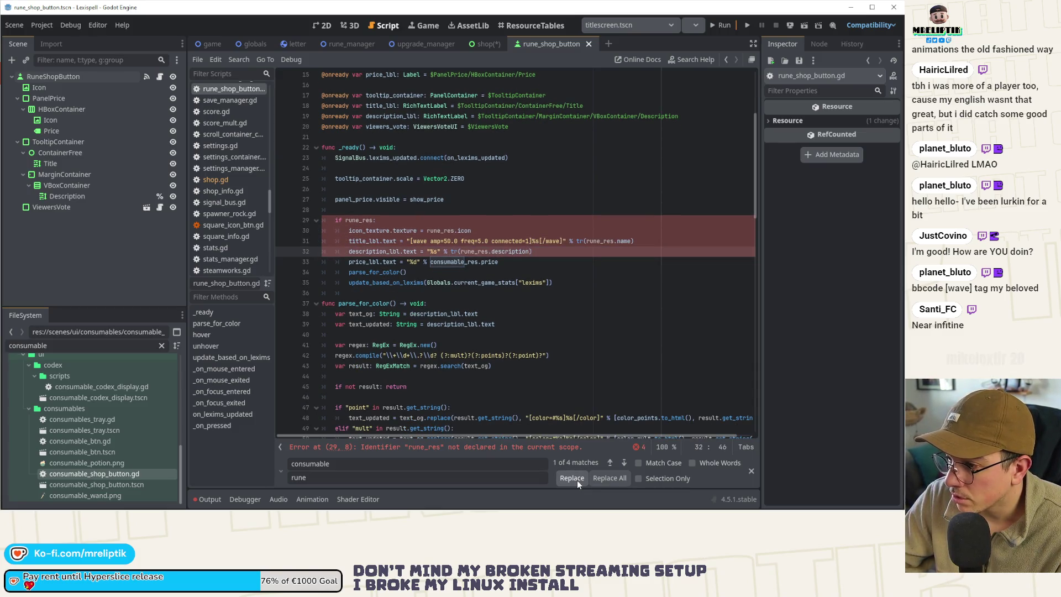
{"action": "left_click", "coordinate": [577, 480]}
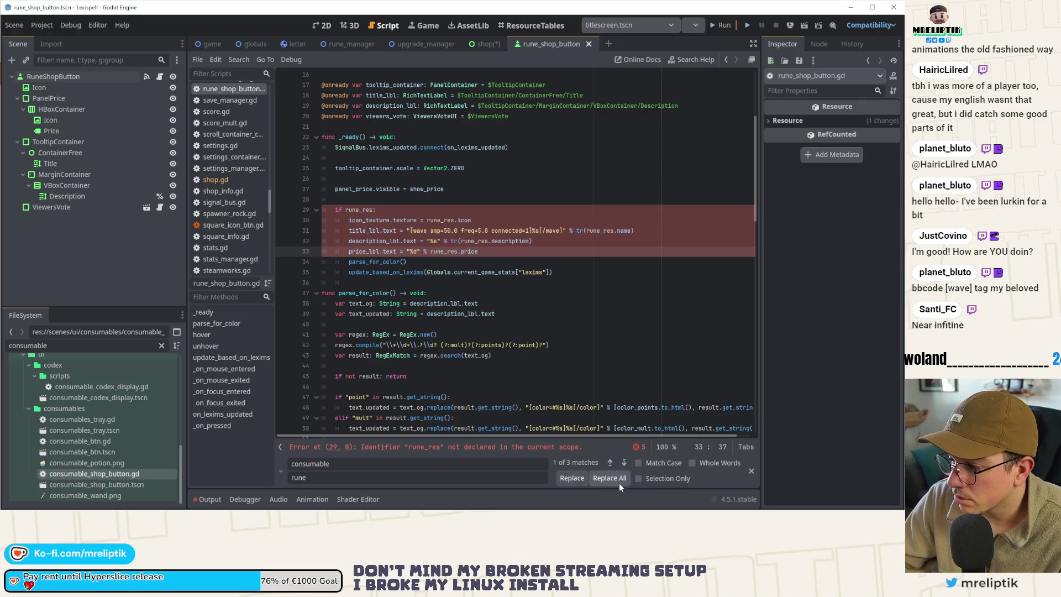
Step: Replace the remaining matches on lines 92, 93 and 8 so consumable_res becomes rune_res, then close the bar
{"action": "left_click", "coordinate": [624, 464]}
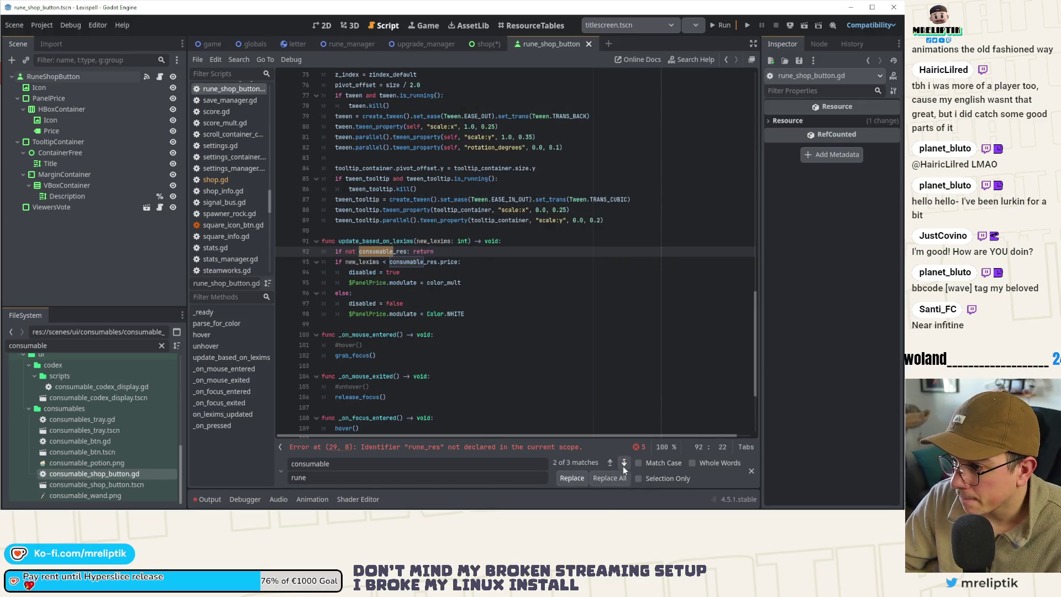
{"action": "left_click", "coordinate": [570, 478]}
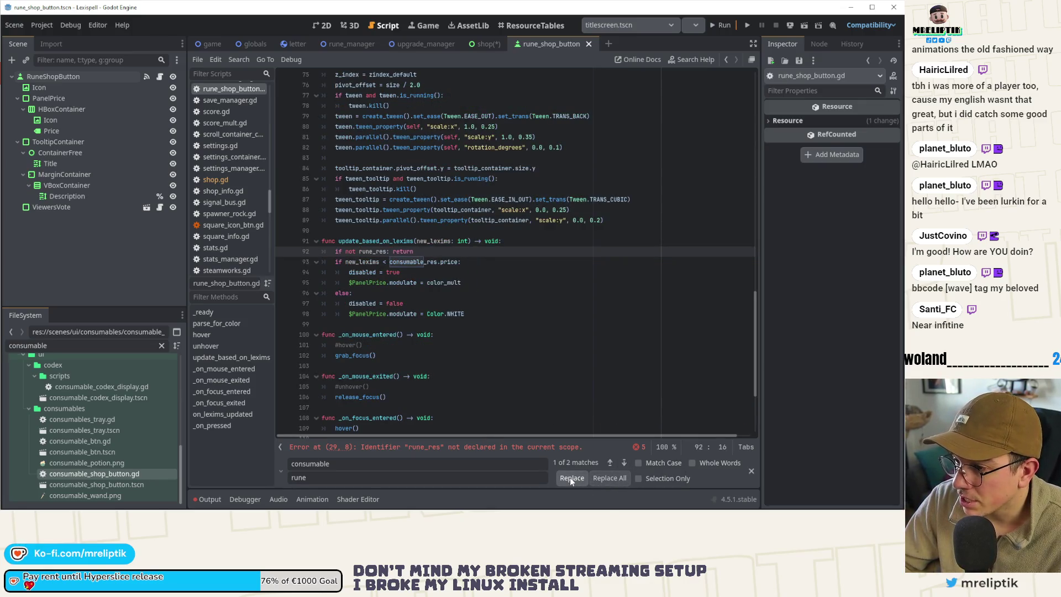
{"action": "left_click", "coordinate": [624, 463]}
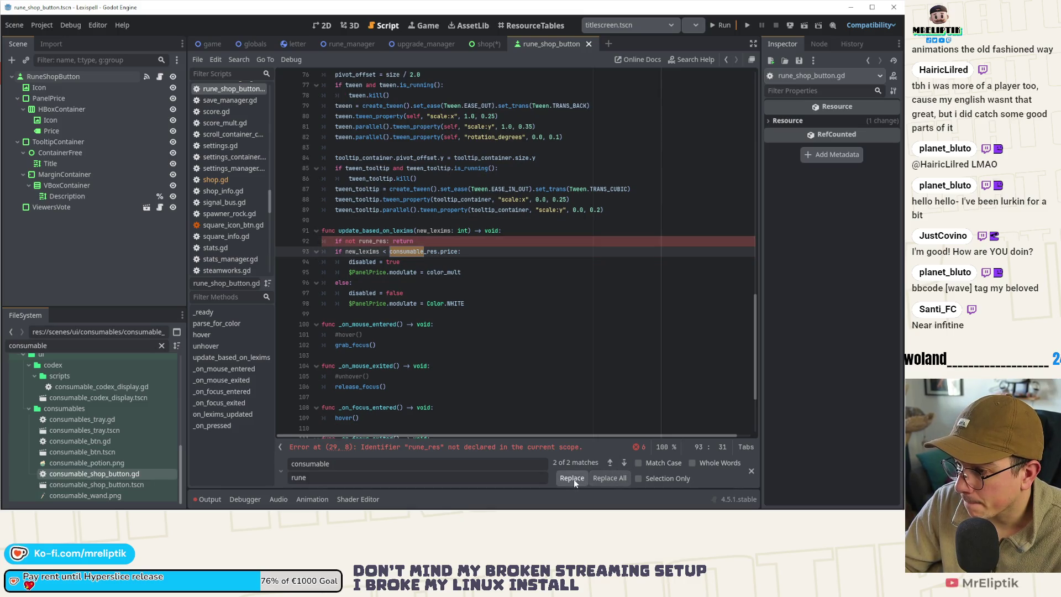
{"action": "left_click", "coordinate": [575, 480]}
{"action": "left_click", "coordinate": [611, 463]}
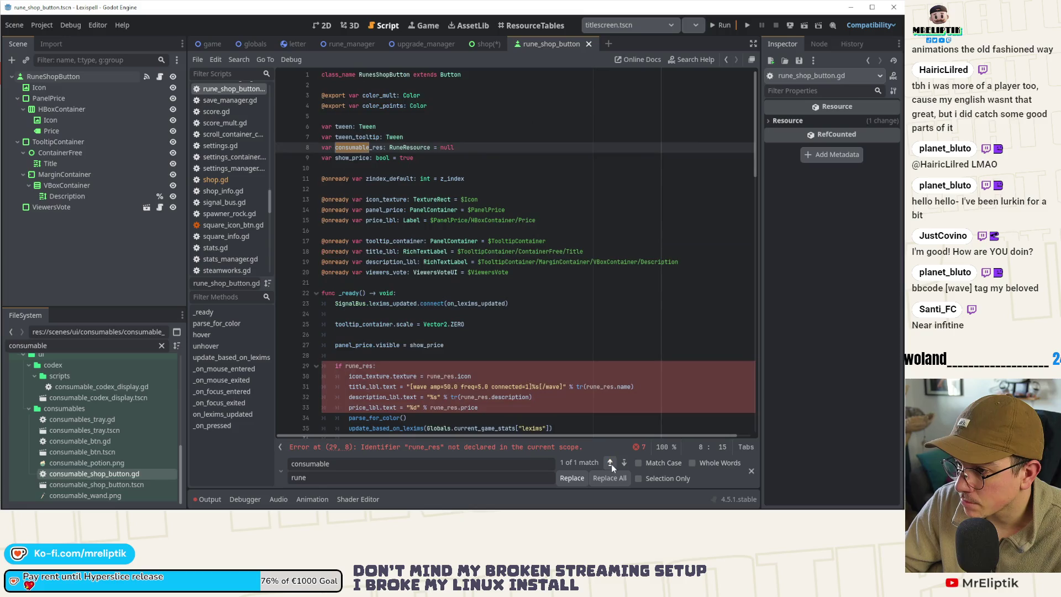
{"action": "left_click", "coordinate": [572, 479]}
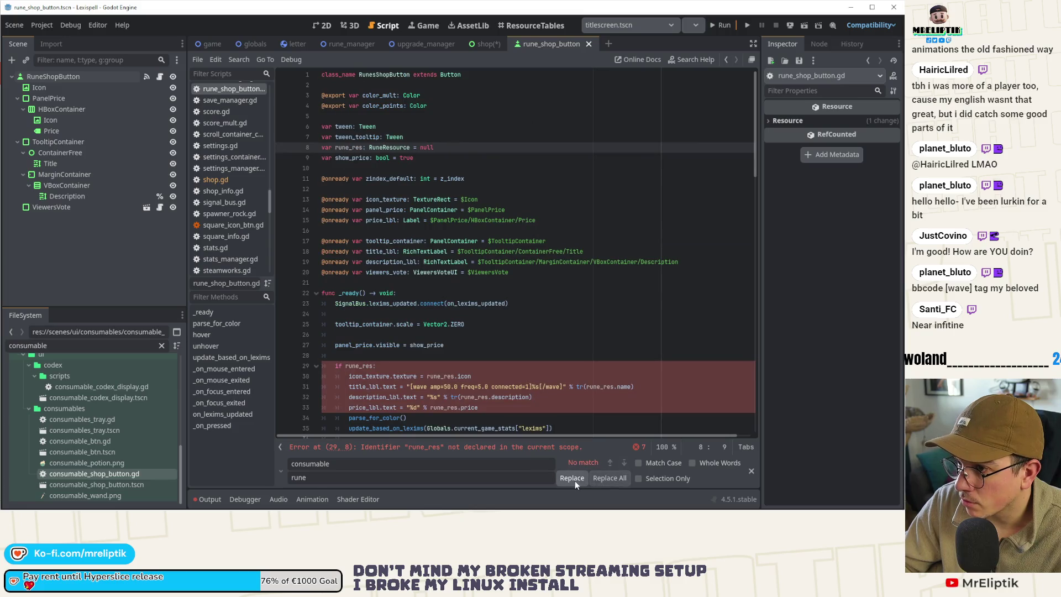
{"action": "left_click", "coordinate": [749, 471]}
{"action": "left_click", "coordinate": [519, 314]}
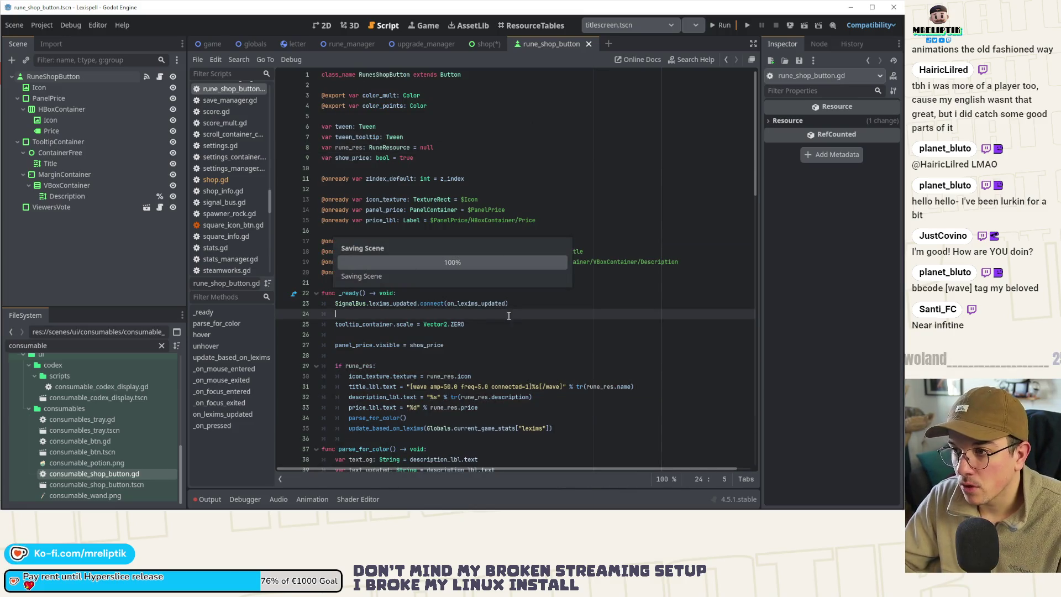
Step: Cut the parse_for_color() line from _ready and the entire func parse_for_color() block
{"action": "scroll", "coordinate": [371, 324], "scroll_direction": "down", "scroll_amount": 3}
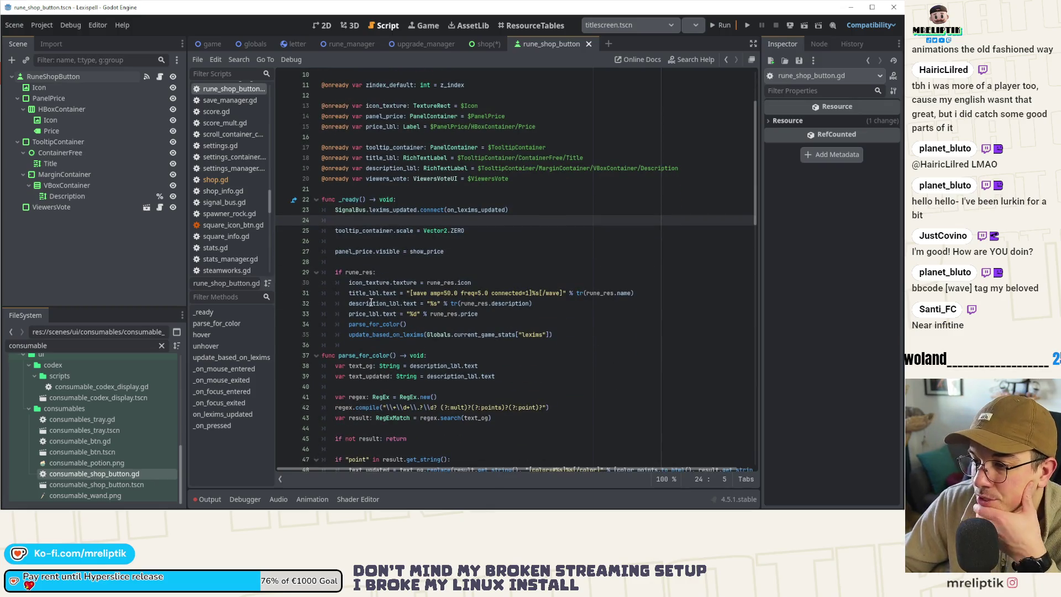
{"action": "double_click", "coordinate": [366, 303]}
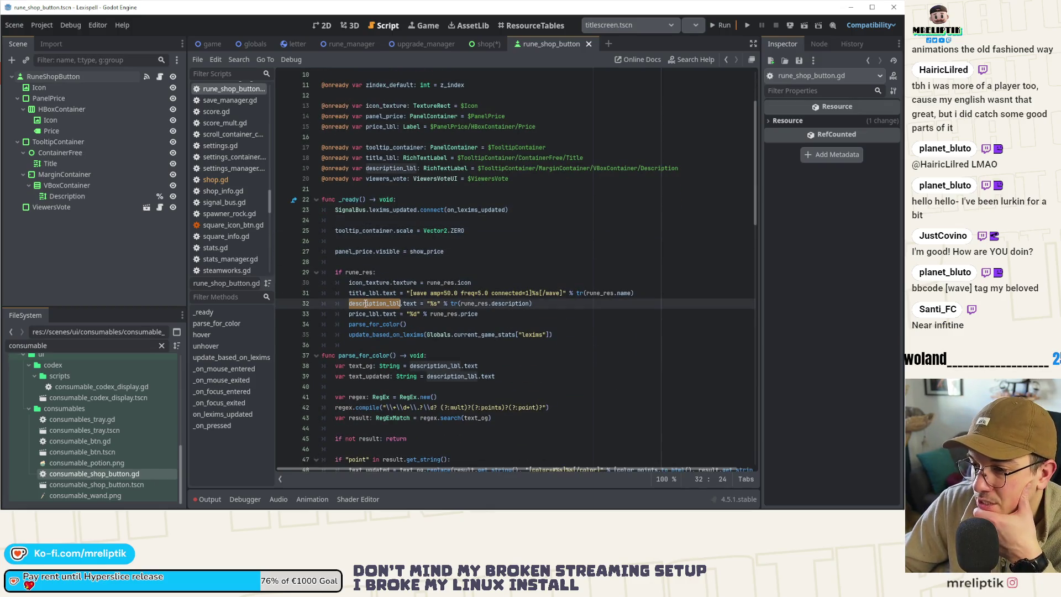
{"action": "double_click", "coordinate": [502, 303]}
{"action": "left_click", "coordinate": [537, 315]}
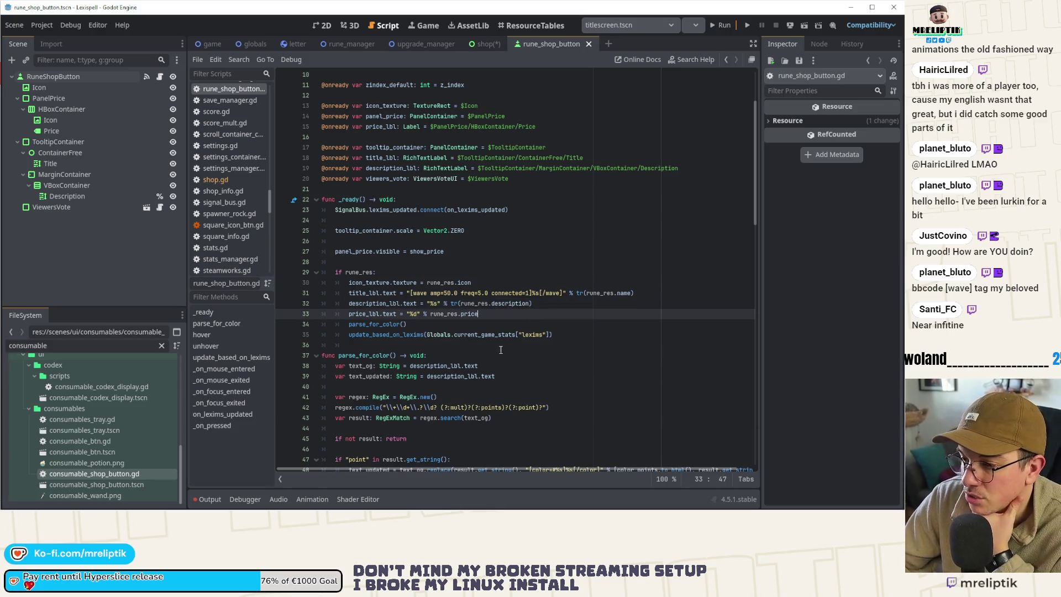
{"action": "double_click", "coordinate": [375, 325]}
{"action": "scroll", "coordinate": [406, 348], "scroll_direction": "down", "scroll_amount": 3}
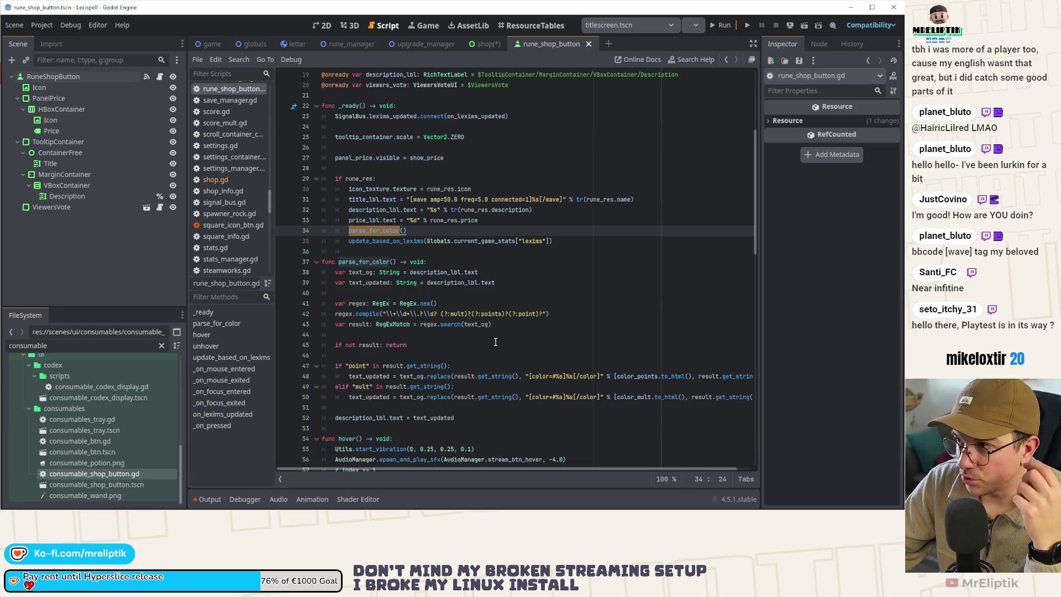
{"action": "left_click", "coordinate": [433, 231]}
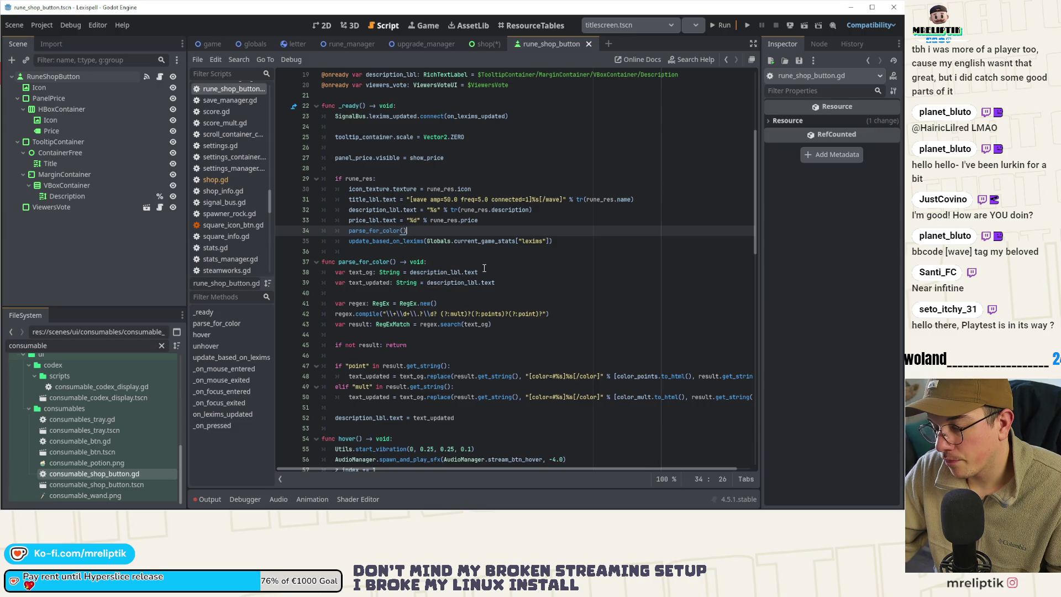
{"action": "key", "text": "ctrl+x"}
{"action": "left_click", "coordinate": [432, 251]}
{"action": "key", "text": "ctrl+x"}
{"action": "key", "text": "ctrl+x"}
{"action": "key", "text": "ctrl+x"}
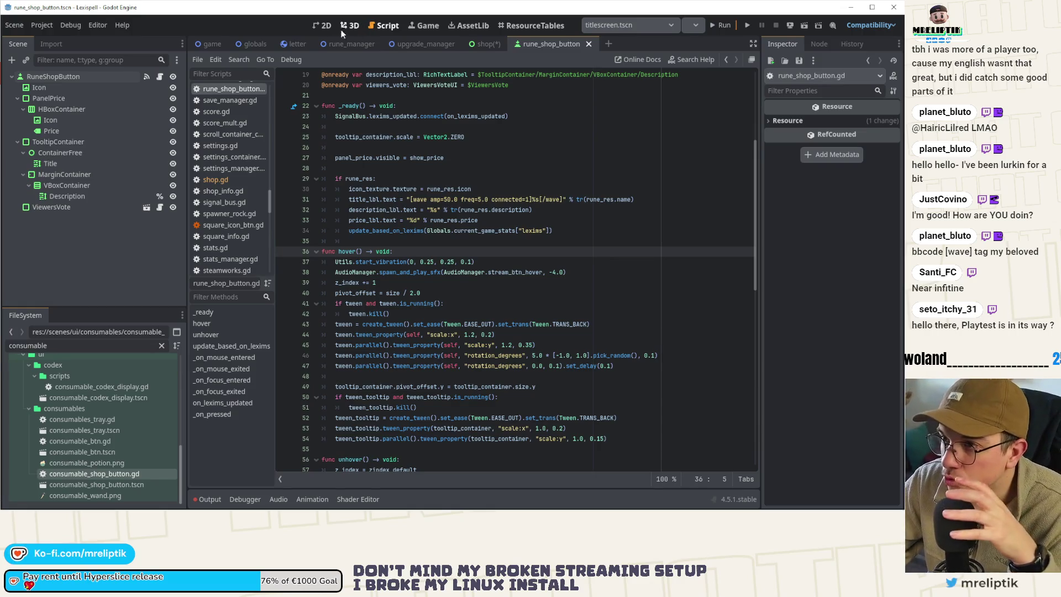
Step: Pan the button scene's 2D view, check Discord, and toggle between the shop and rune_shop_button scenes
{"action": "left_click", "coordinate": [322, 26]}
{"action": "left_click_drag", "start_coordinate": [362, 229], "coordinate": [429, 249]}
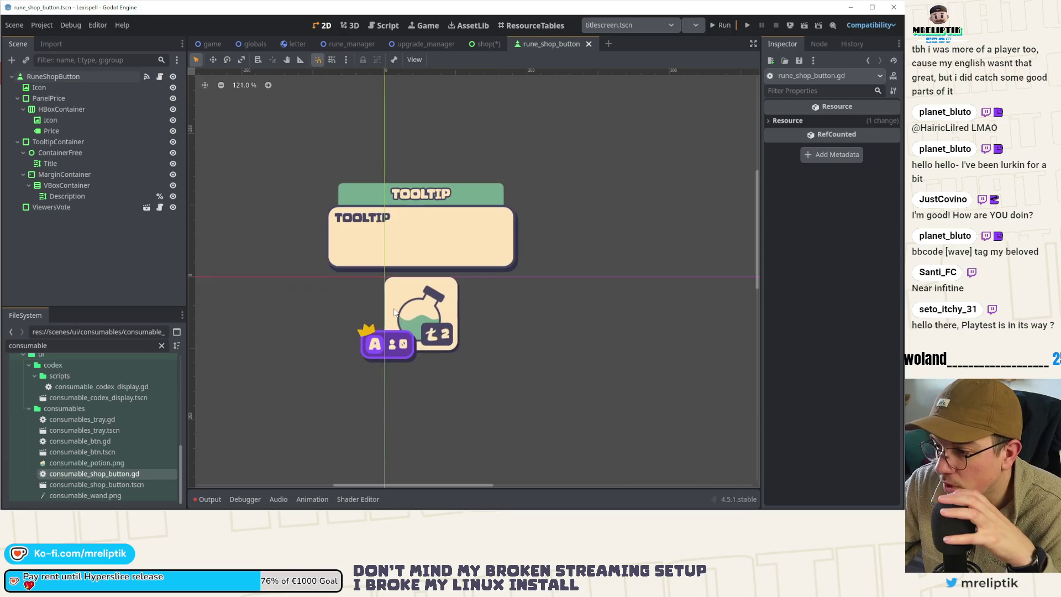
{"action": "left_click", "coordinate": [779, 501]}
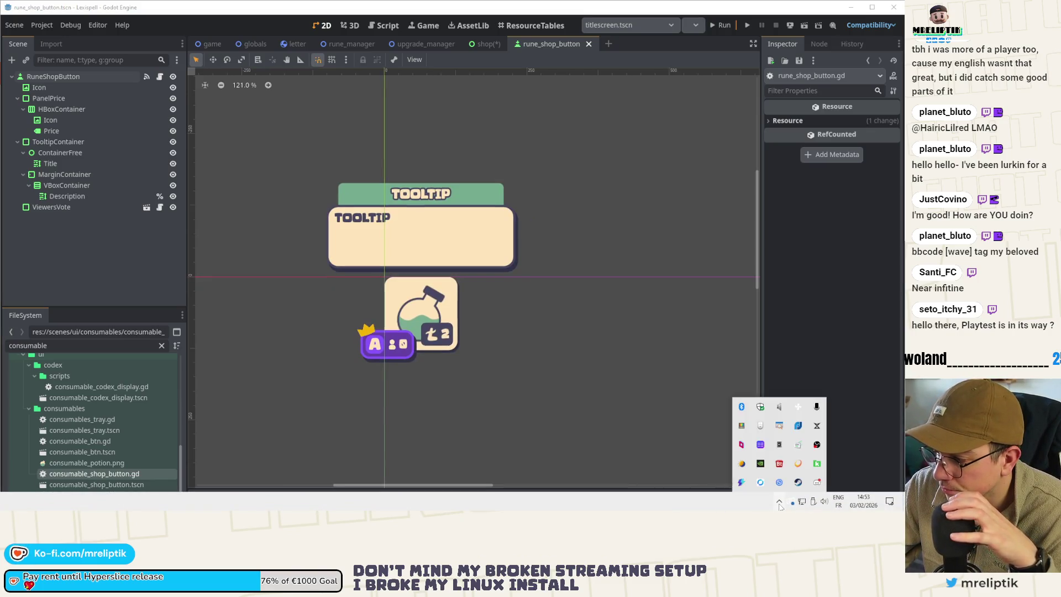
{"action": "left_click", "coordinate": [816, 482]}
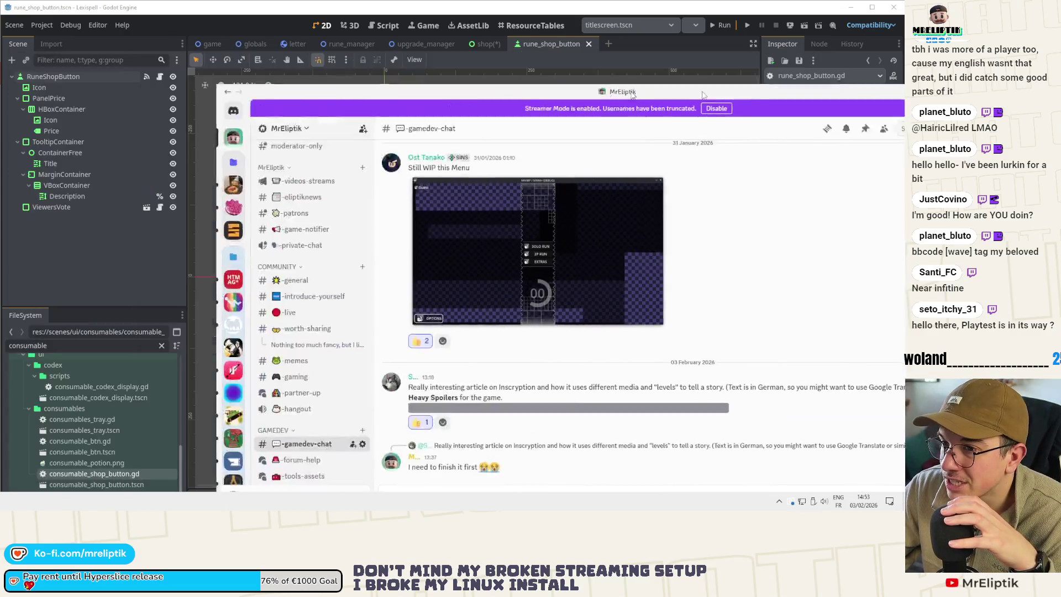
{"action": "left_click", "coordinate": [401, 54]}
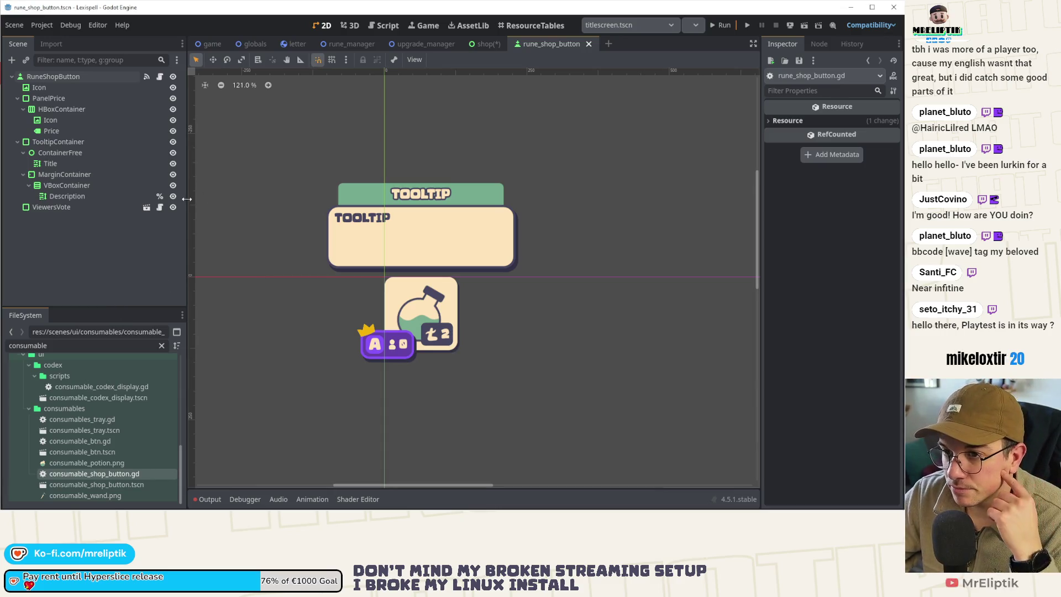
{"action": "left_click_drag", "start_coordinate": [188, 211], "coordinate": [181, 211]}
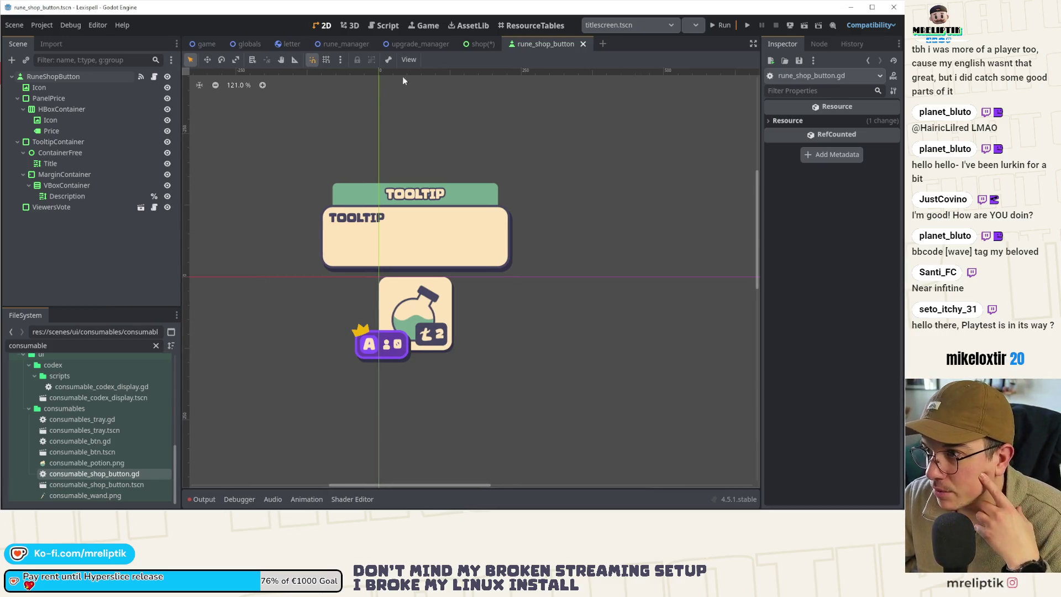
{"action": "left_click", "coordinate": [479, 44]}
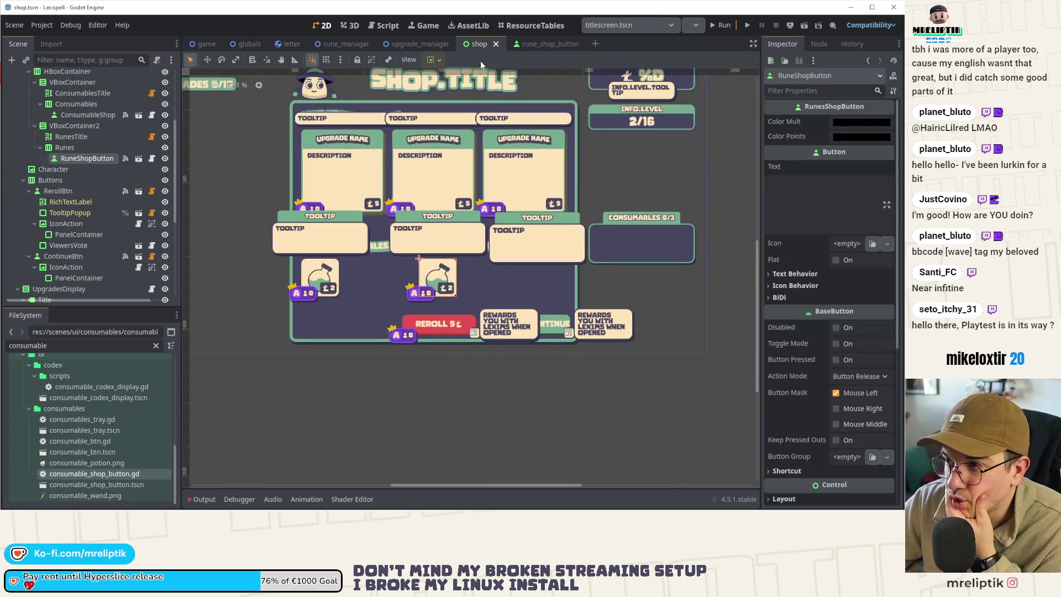
{"action": "left_click", "coordinate": [520, 47]}
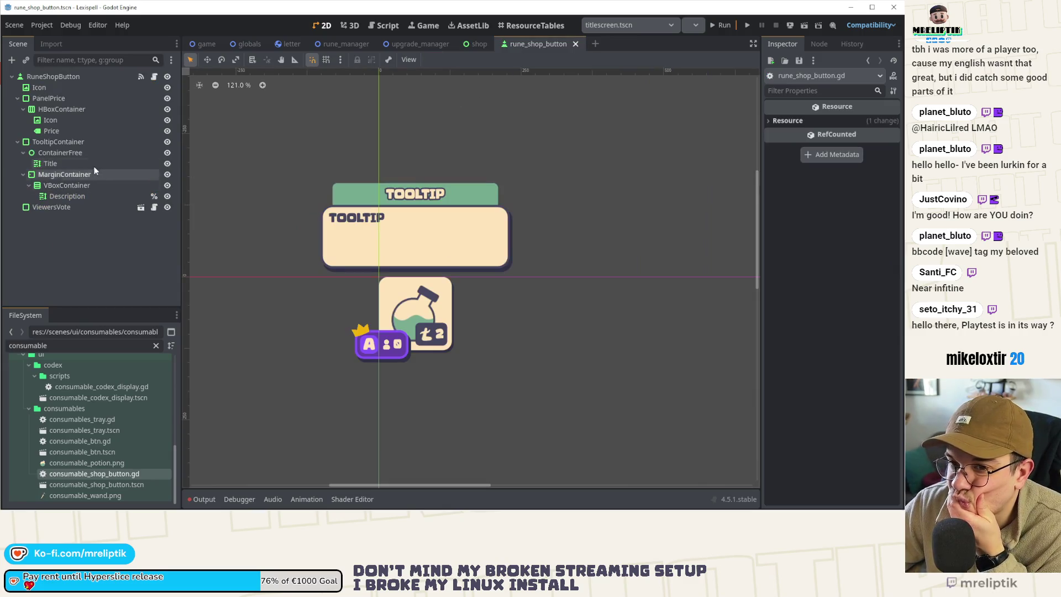
Step: Launch Affinity Designer from the Start menu and return to Godot
{"action": "mouse_move", "coordinate": [83, 507]}
{"action": "key", "text": "super"}
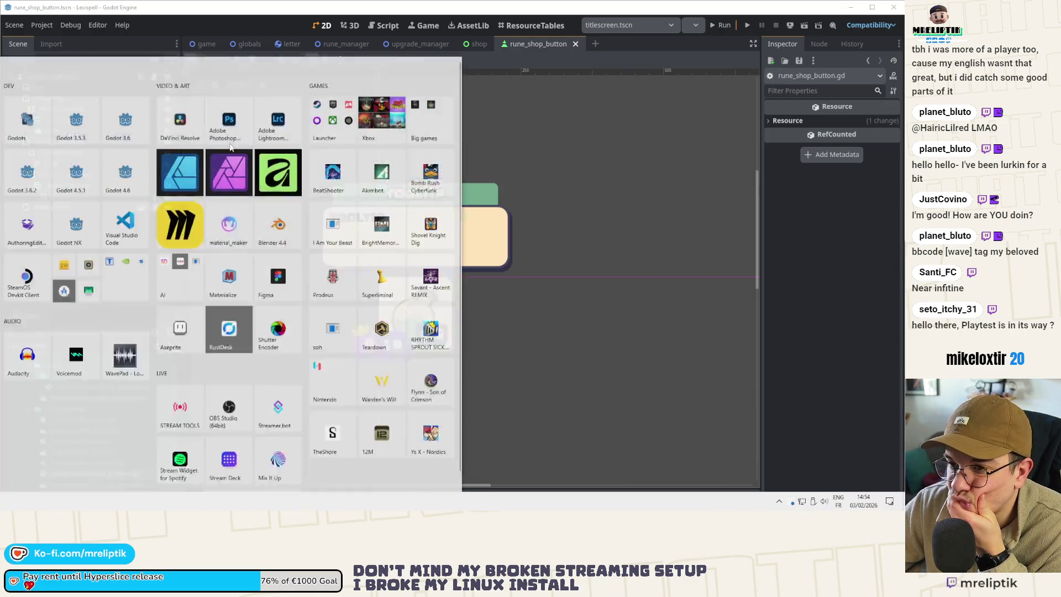
{"action": "left_click", "coordinate": [145, 451]}
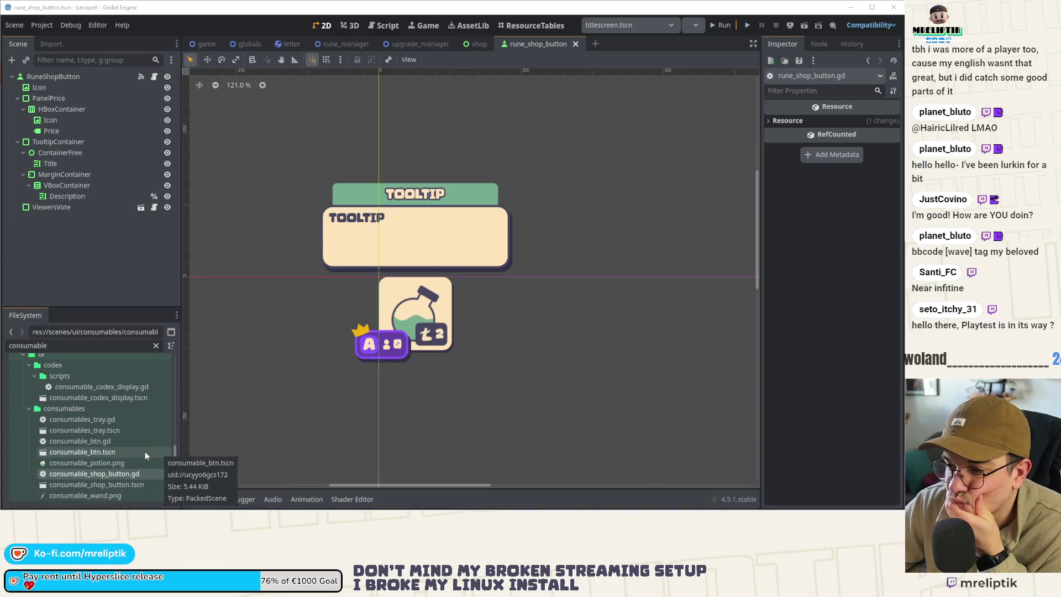
{"action": "left_click", "coordinate": [98, 282]}
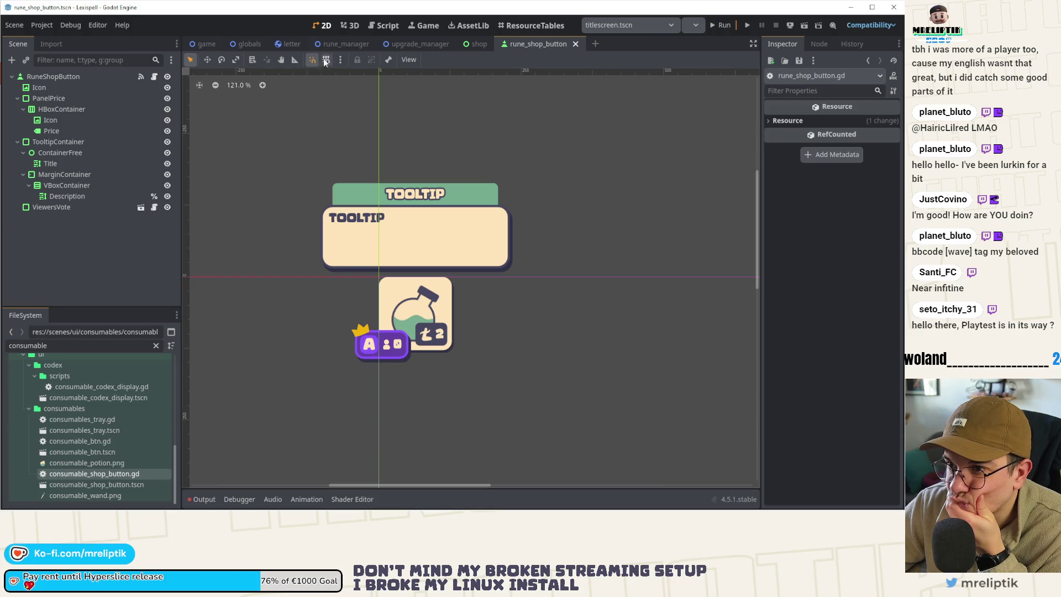
Step: Switch to the shop scene and open its shop.gd script
{"action": "left_click", "coordinate": [474, 45]}
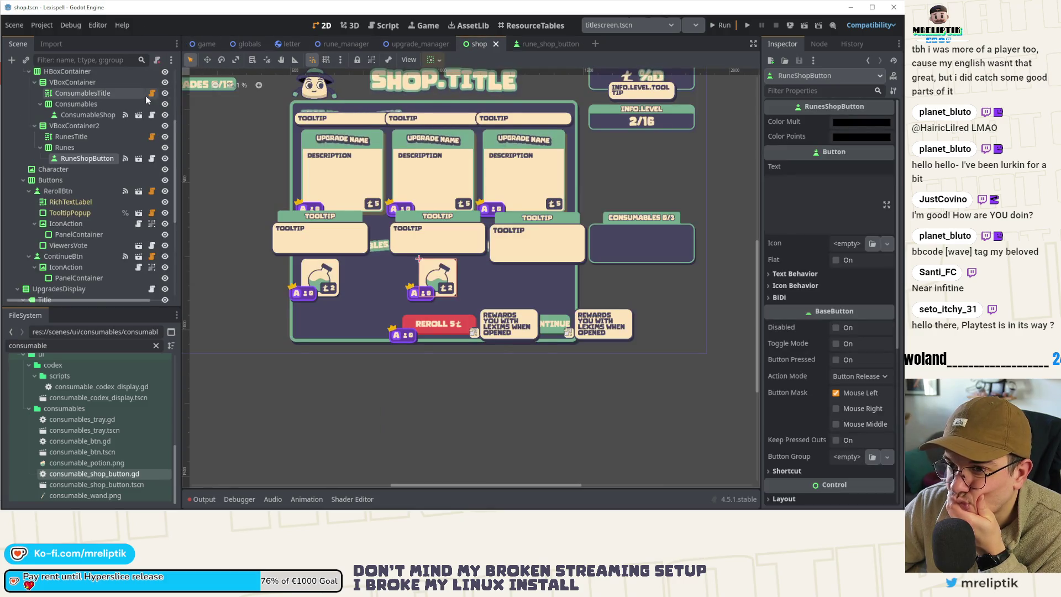
{"action": "scroll", "coordinate": [127, 120], "scroll_direction": "up", "scroll_amount": 2}
{"action": "left_click", "coordinate": [151, 76]}
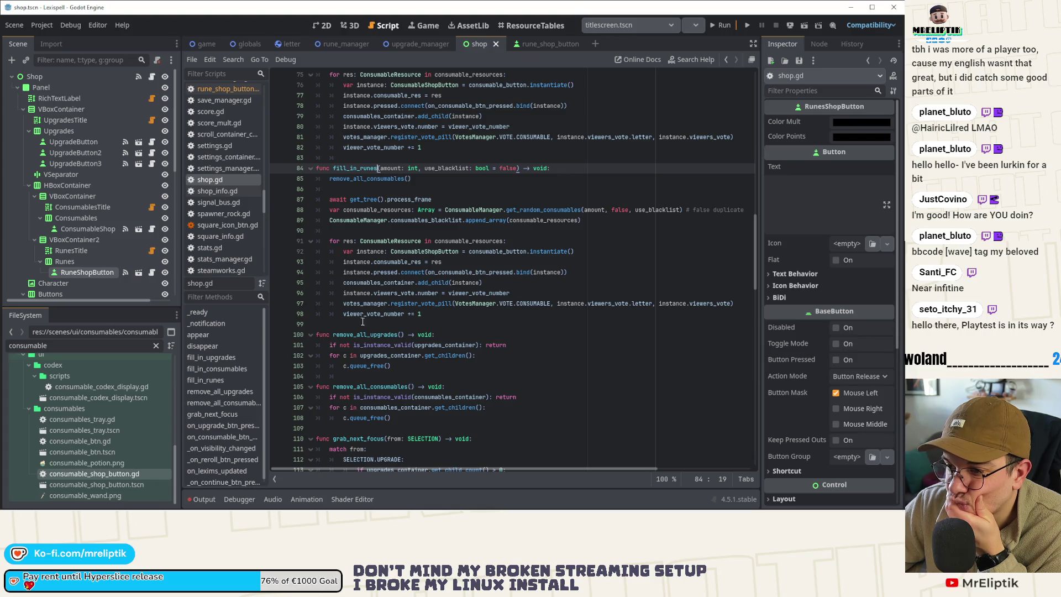
Step: Add fill_in_runes(3, true) below the fill_in_consumables call on line 187 and save shop.gd
{"action": "scroll", "coordinate": [412, 264], "scroll_direction": "up", "scroll_amount": 2}
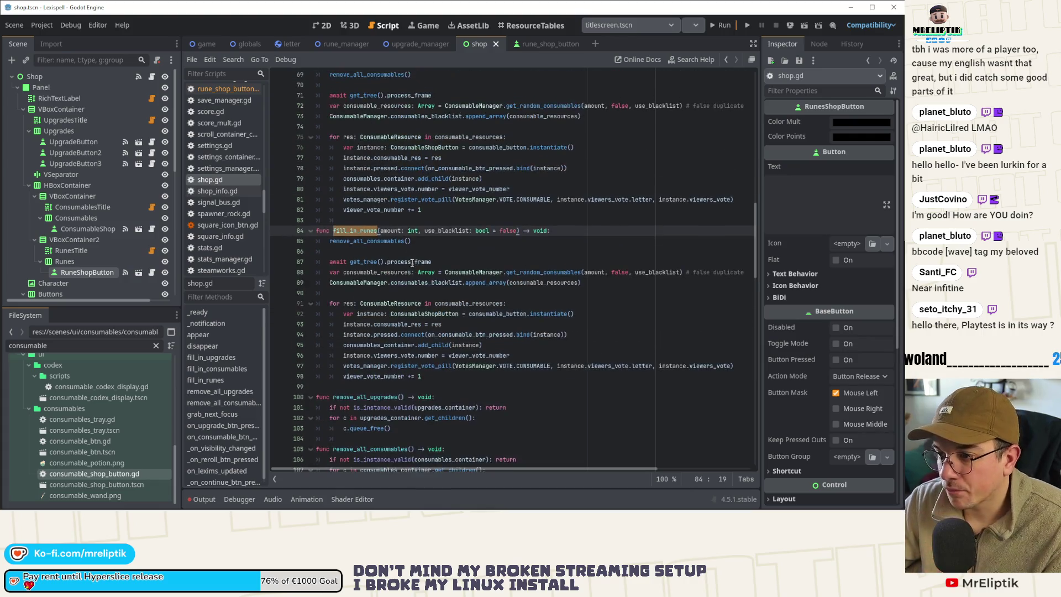
{"action": "scroll", "coordinate": [412, 263], "scroll_direction": "up", "scroll_amount": 5}
{"action": "double_click", "coordinate": [376, 220]}
{"action": "key", "text": "ctrl+f"}
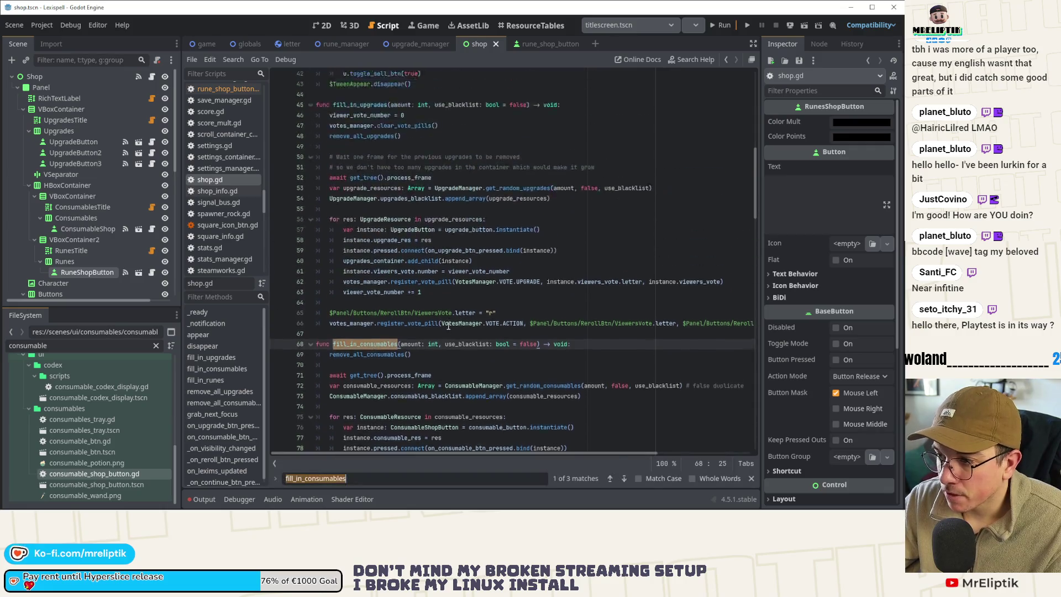
{"action": "scroll", "coordinate": [448, 326], "scroll_direction": "up", "scroll_amount": 2}
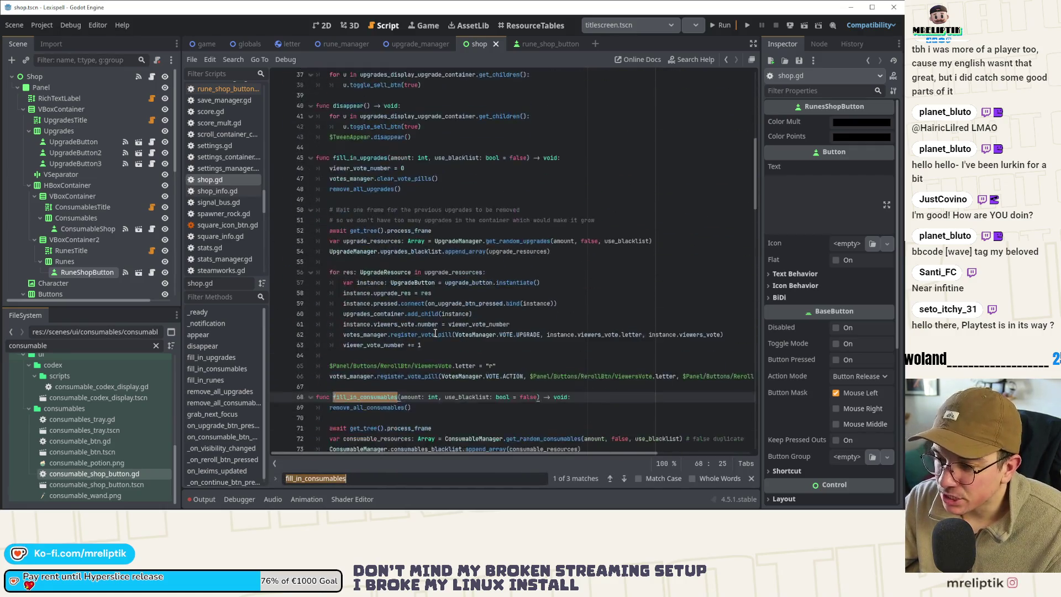
{"action": "left_click", "coordinate": [610, 478]}
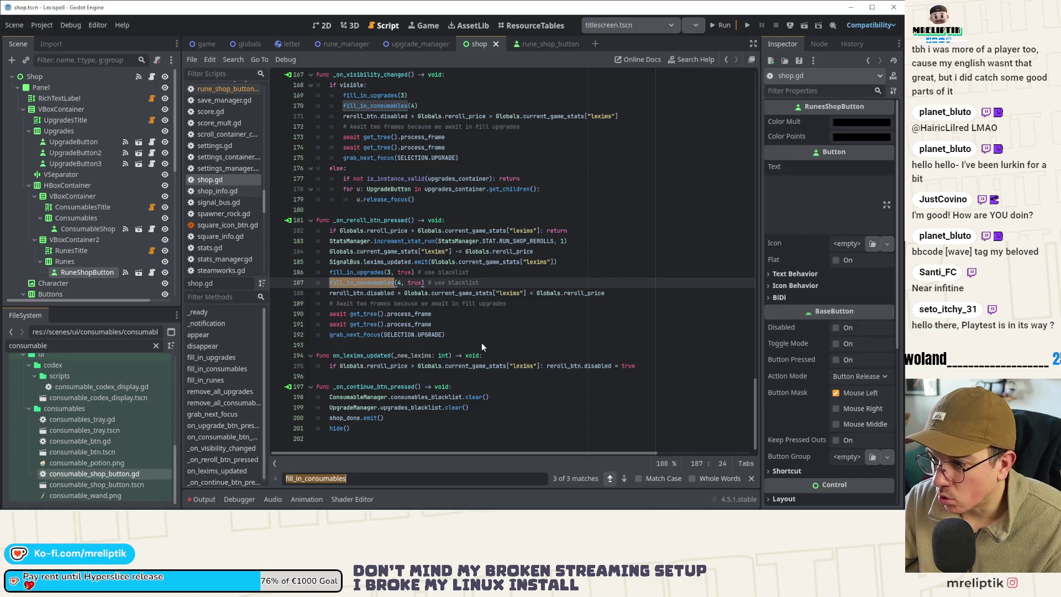
{"action": "left_click", "coordinate": [495, 285]}
{"action": "key", "text": "Return"}
{"action": "type", "text": "fill_in_runes"}
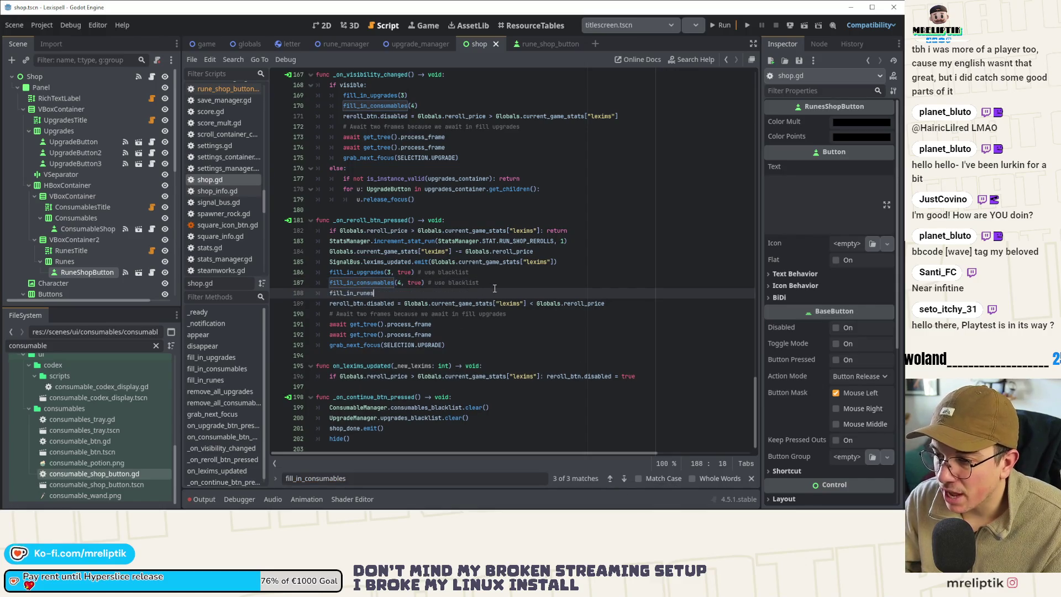
{"action": "type", "text": "("}
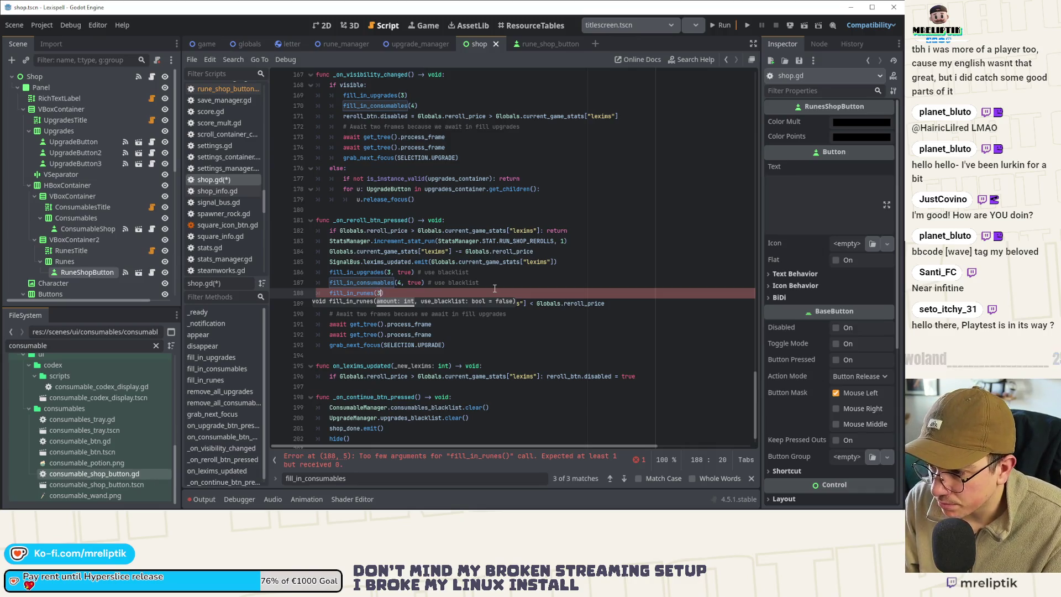
{"action": "type", "text": "3, true"}
{"action": "key", "text": "ctrl+s"}
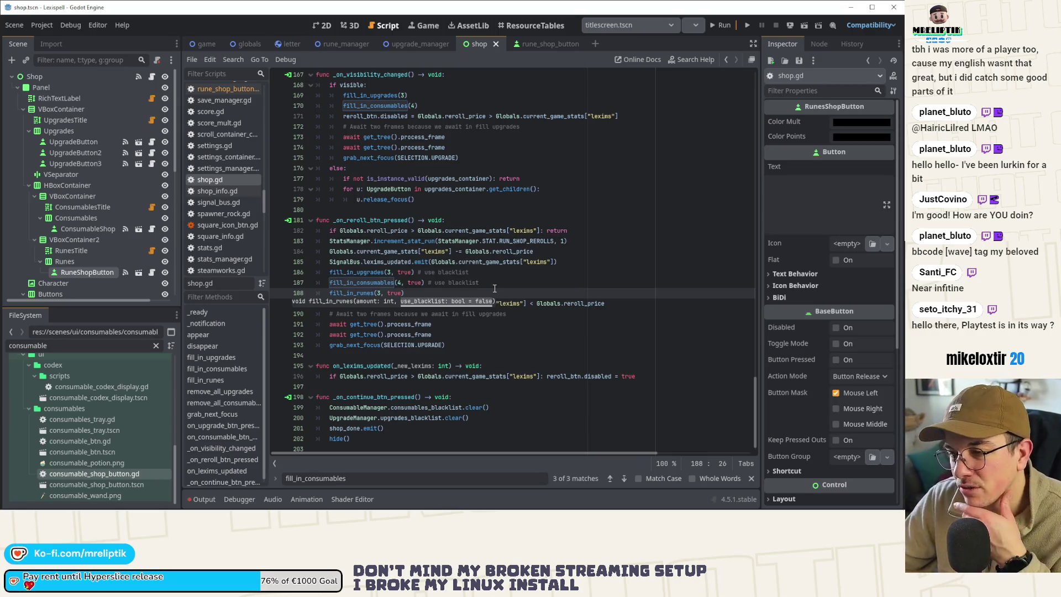
Step: Jump from the new call to the fill_in_runes function definition
{"action": "left_click", "coordinate": [410, 282]}
{"action": "double_click", "coordinate": [371, 293]}
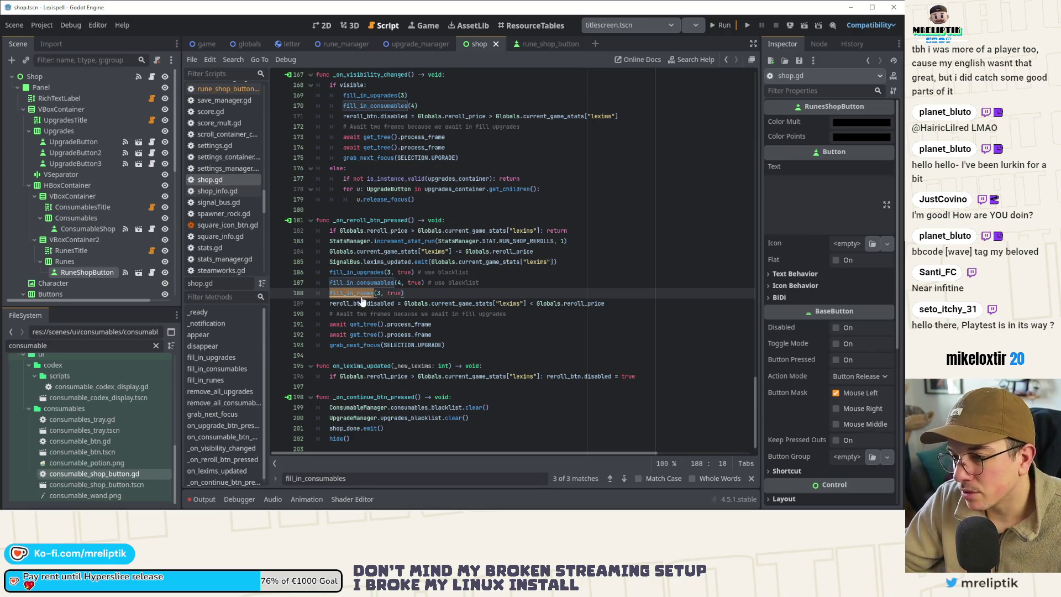
{"action": "left_click", "coordinate": [362, 293], "text": "ctrl"}
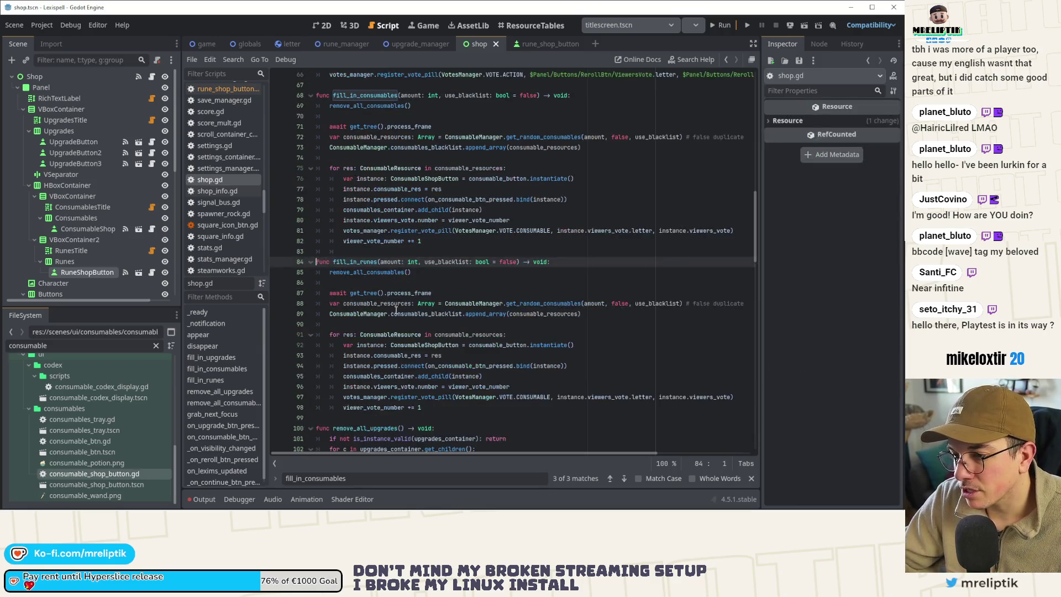
Step: On lines 88–89, swap ConsumableManager for RuneManager and consumables_blacklist for runes_blacklist, then save
{"action": "double_click", "coordinate": [386, 377]}
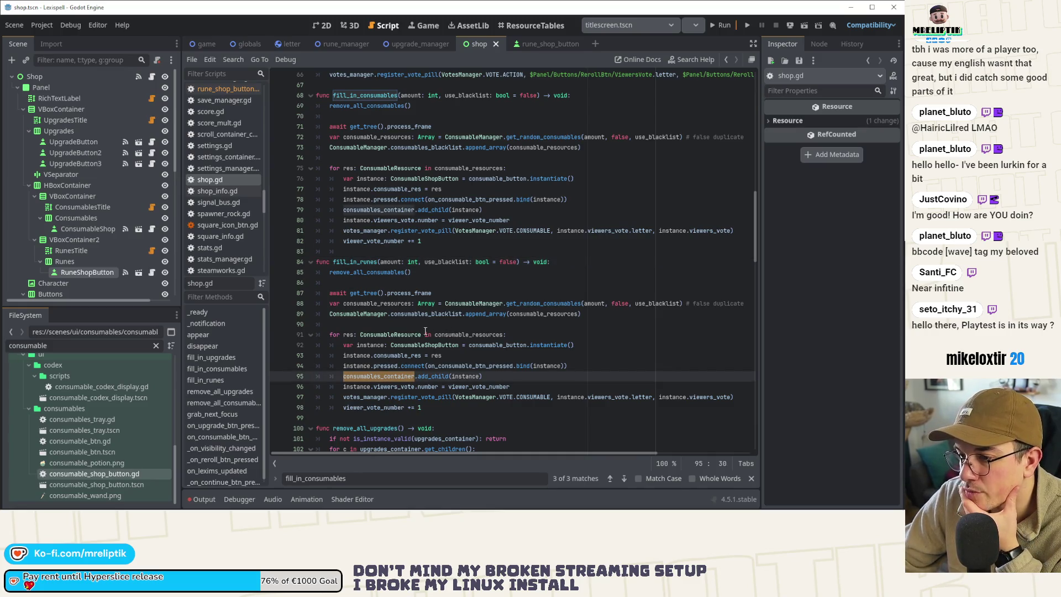
{"action": "left_click", "coordinate": [364, 313]}
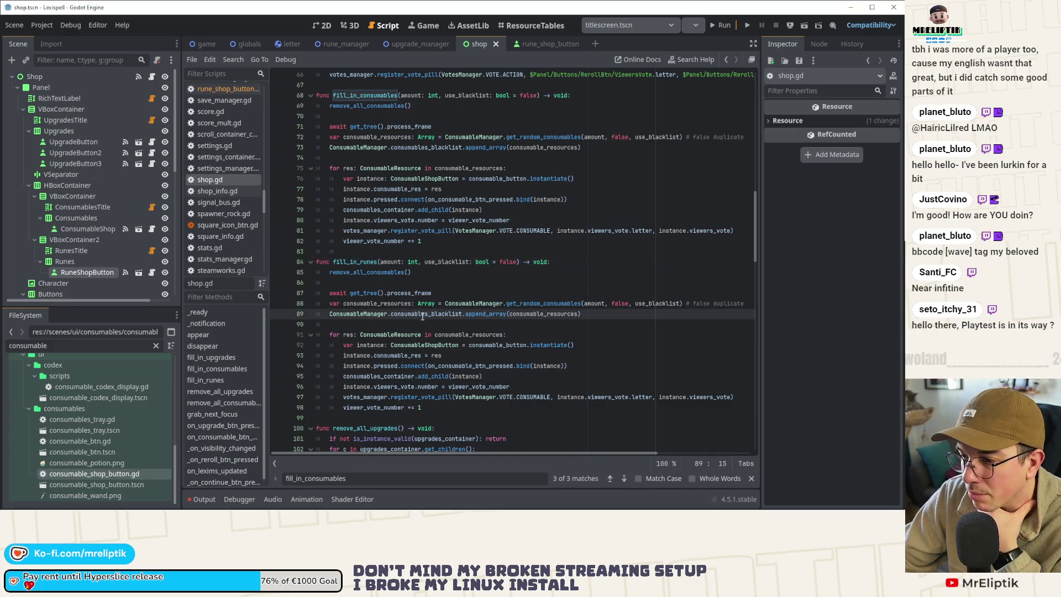
{"action": "double_click", "coordinate": [345, 314]}
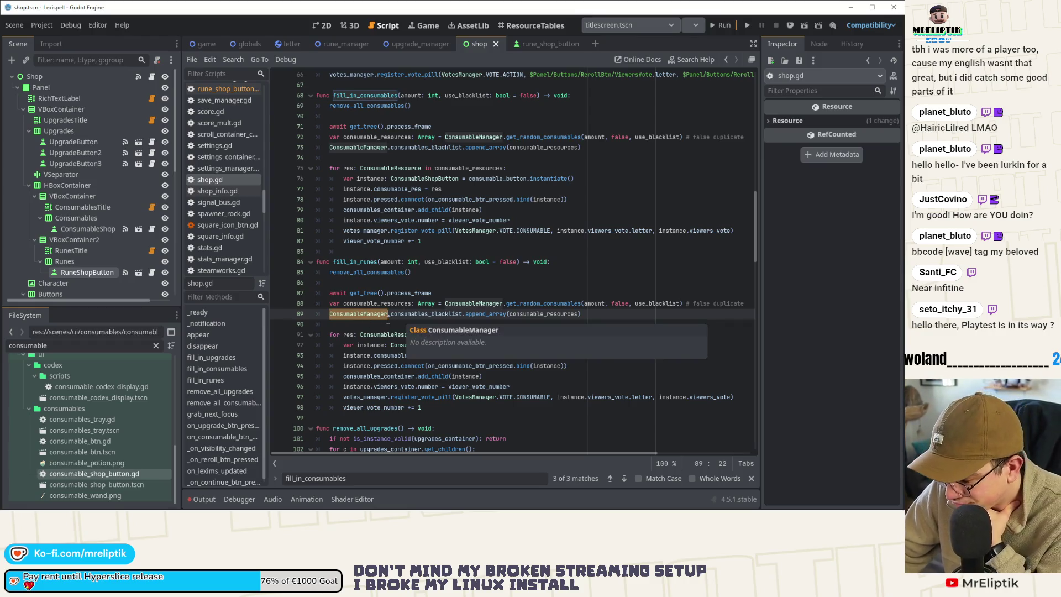
{"action": "double_click", "coordinate": [474, 303]}
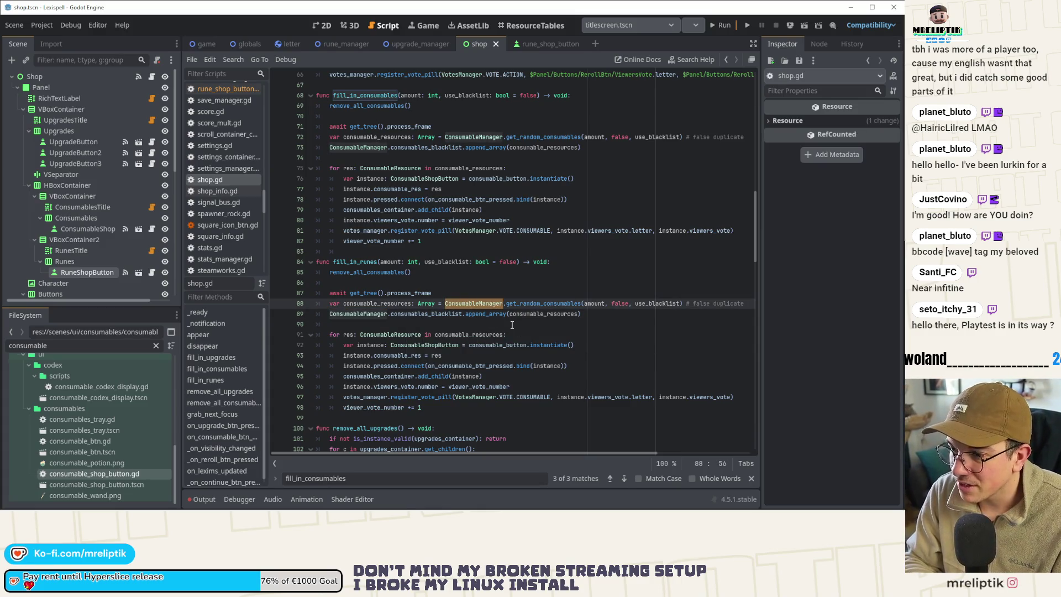
{"action": "type", "text": "RuneManager"}
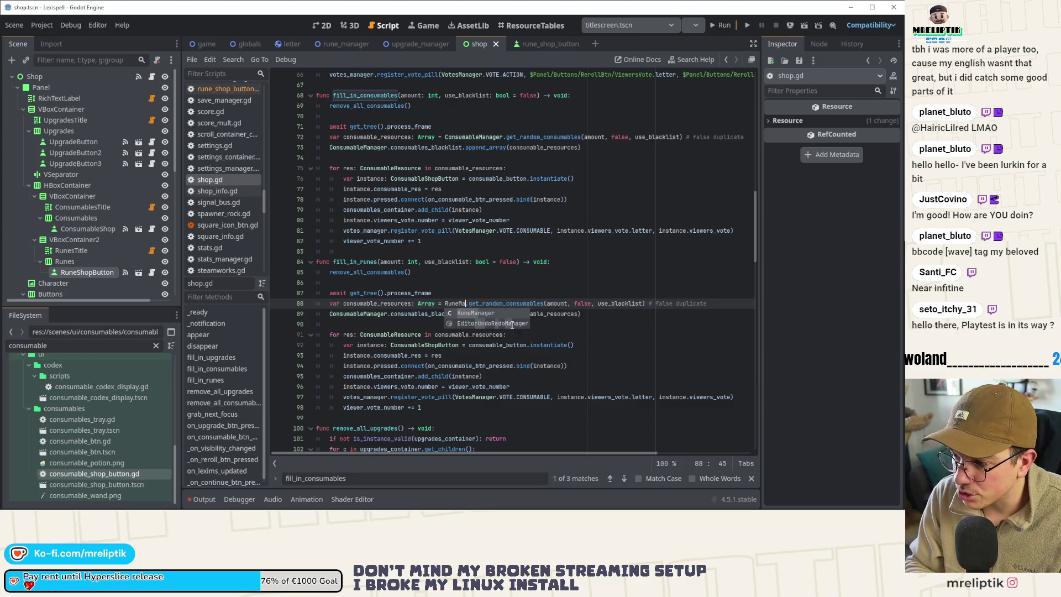
{"action": "double_click", "coordinate": [358, 314]}
{"action": "type", "text": "RuneManager"}
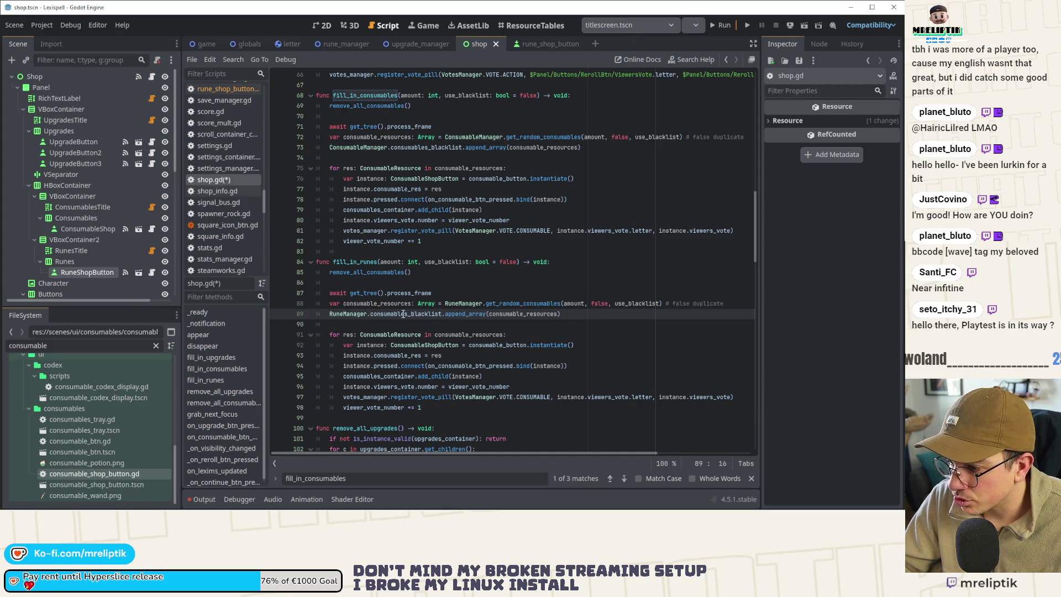
{"action": "double_click", "coordinate": [403, 314]}
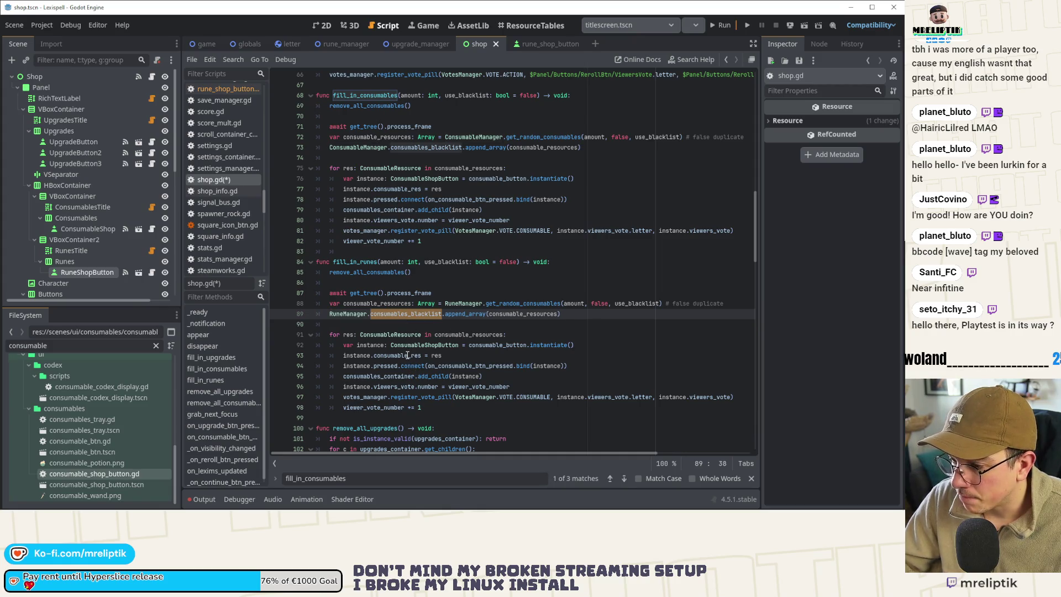
{"action": "key", "text": "BackSpace"}
{"action": "key", "text": "BackSpace"}
{"action": "type", "text": "runes_blacklist"}
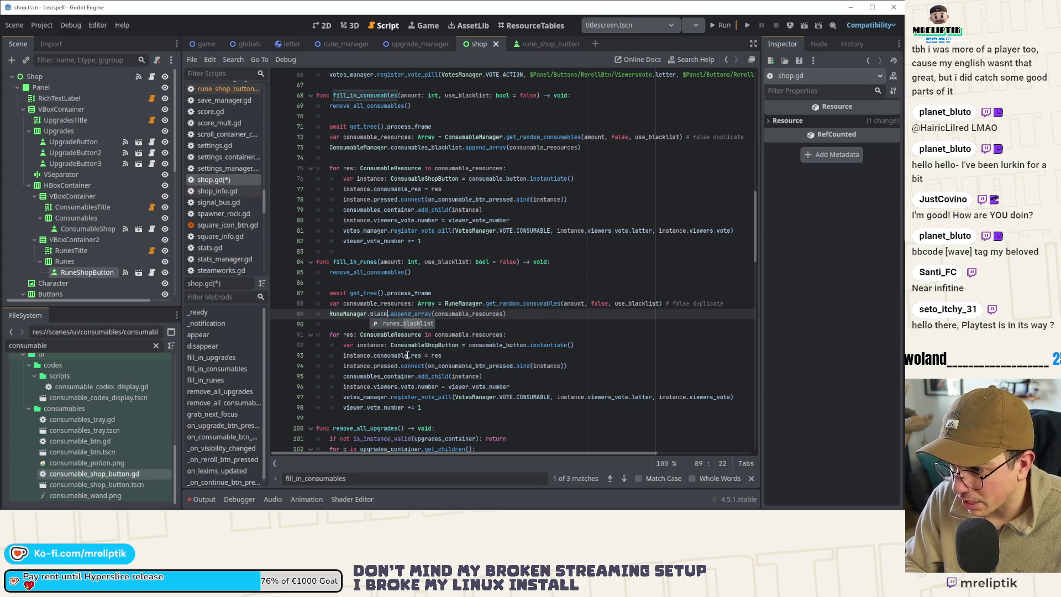
{"action": "key", "text": "ctrl+s"}
Step: Search shop.gd for runes_blacklist, then for consumables_blacklist, jumping to its next occurrence
{"action": "double_click", "coordinate": [398, 314]}
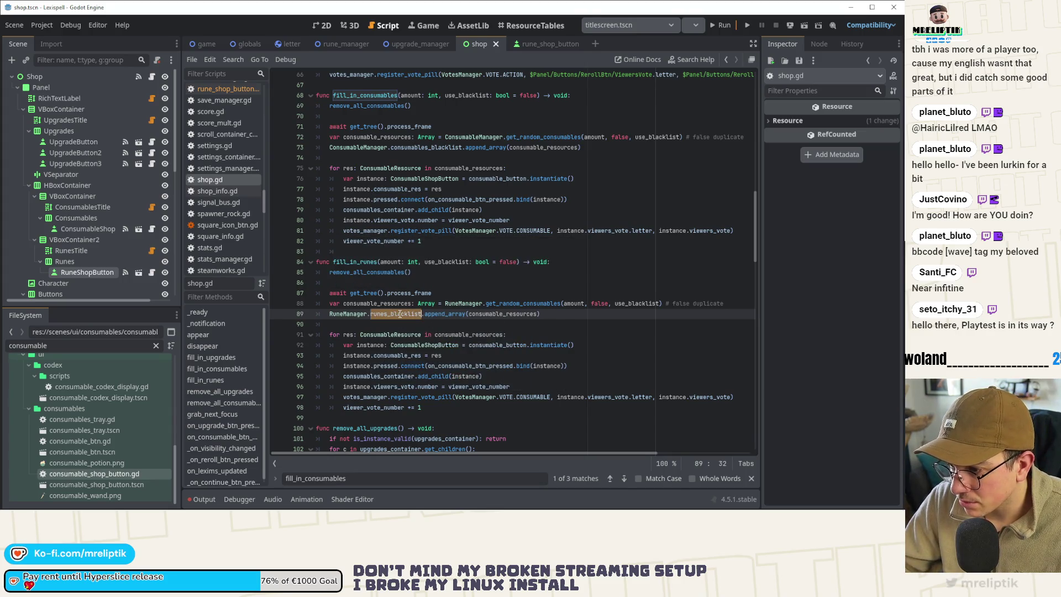
{"action": "key", "text": "ctrl+f"}
{"action": "scroll", "coordinate": [439, 359], "scroll_direction": "up", "scroll_amount": 10}
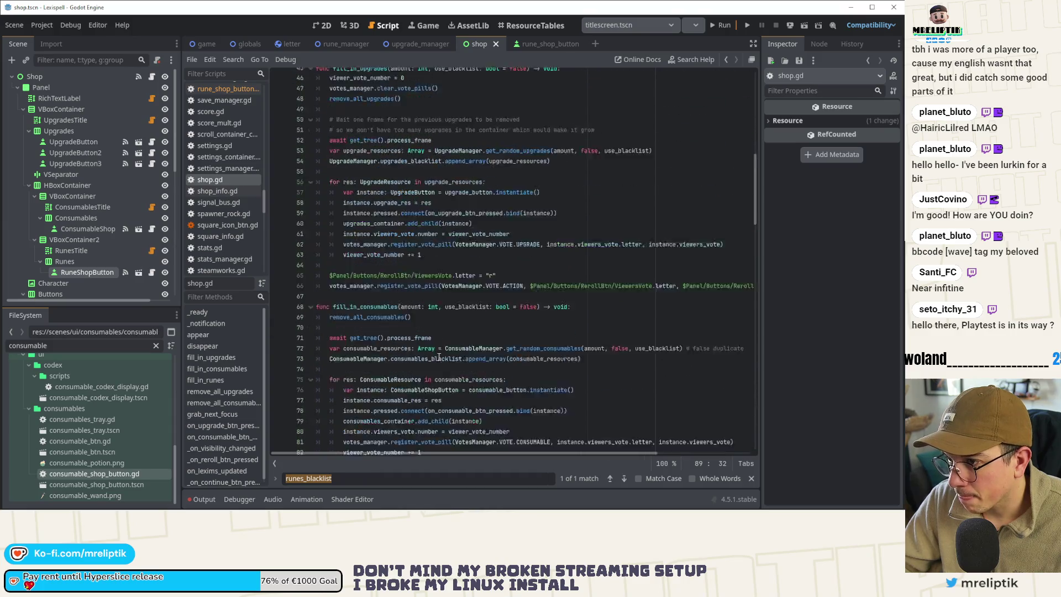
{"action": "scroll", "coordinate": [439, 359], "scroll_direction": "down", "scroll_amount": 20}
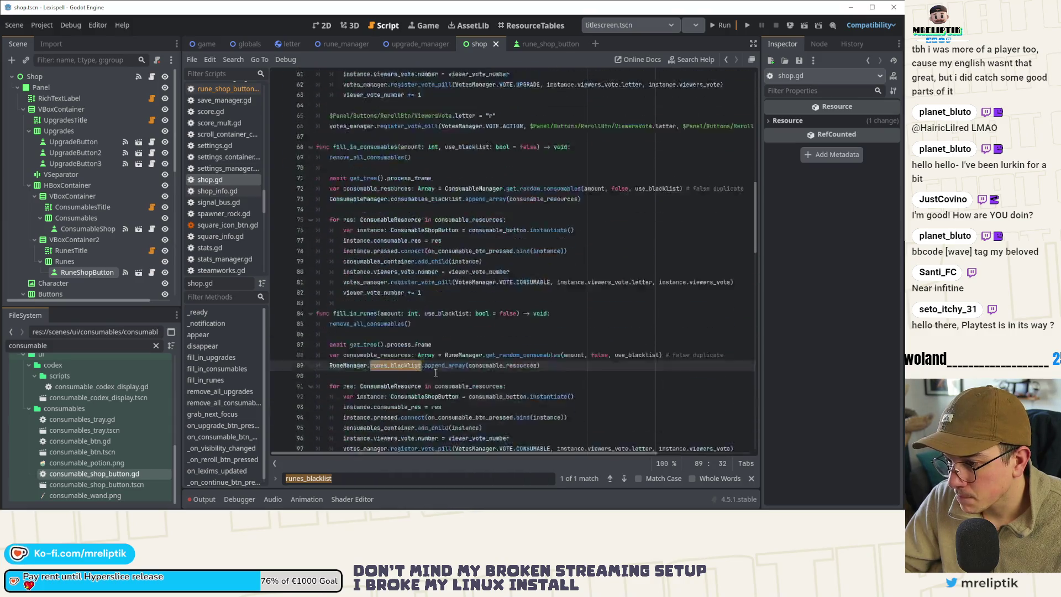
{"action": "scroll", "coordinate": [436, 372], "scroll_direction": "down", "scroll_amount": 8}
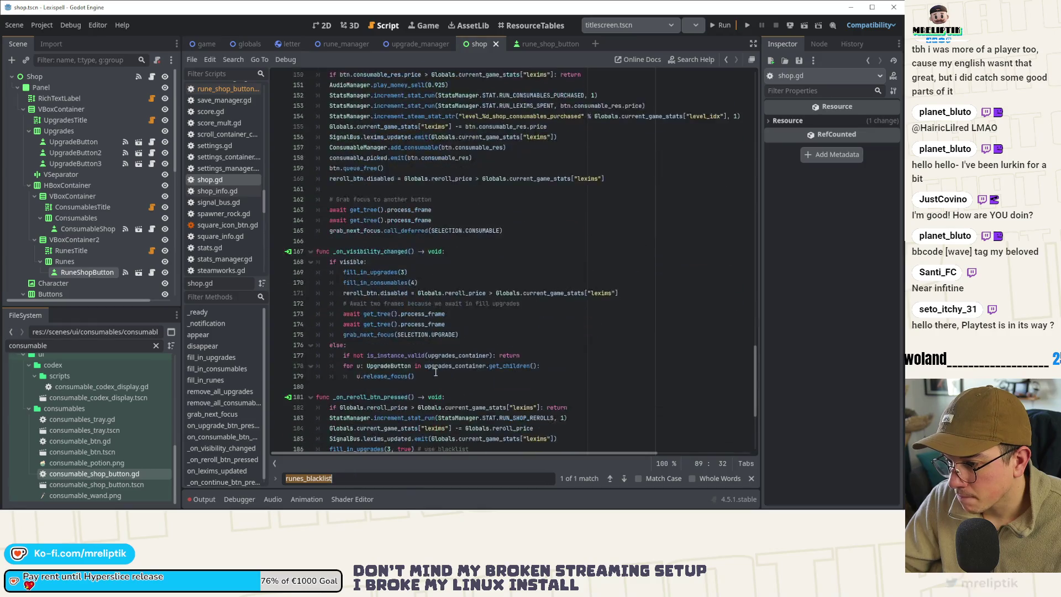
{"action": "scroll", "coordinate": [445, 372], "scroll_direction": "up", "scroll_amount": 17}
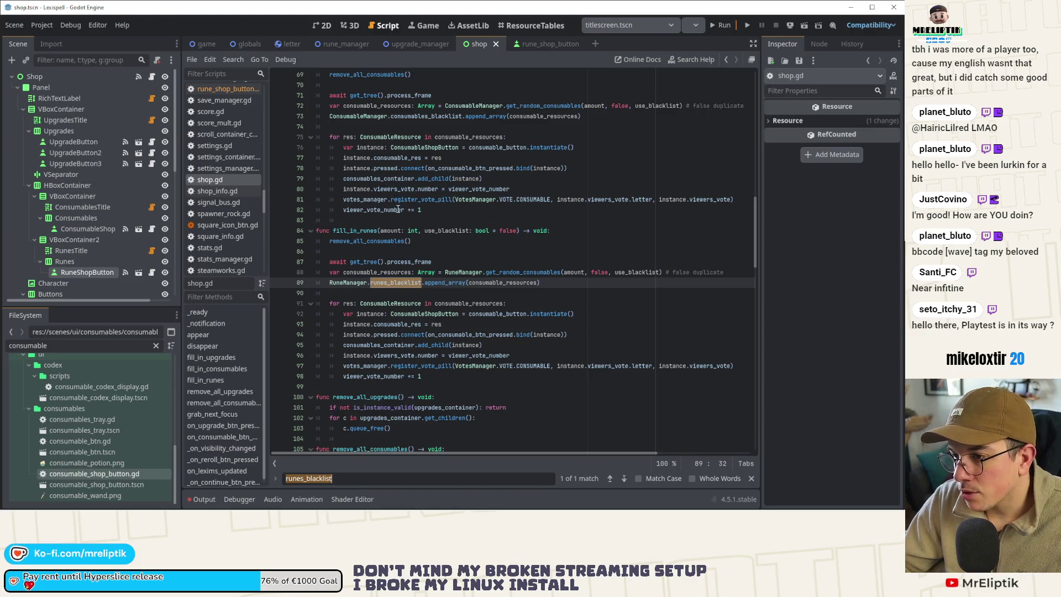
{"action": "scroll", "coordinate": [397, 270], "scroll_direction": "up", "scroll_amount": 3}
{"action": "double_click", "coordinate": [379, 188]}
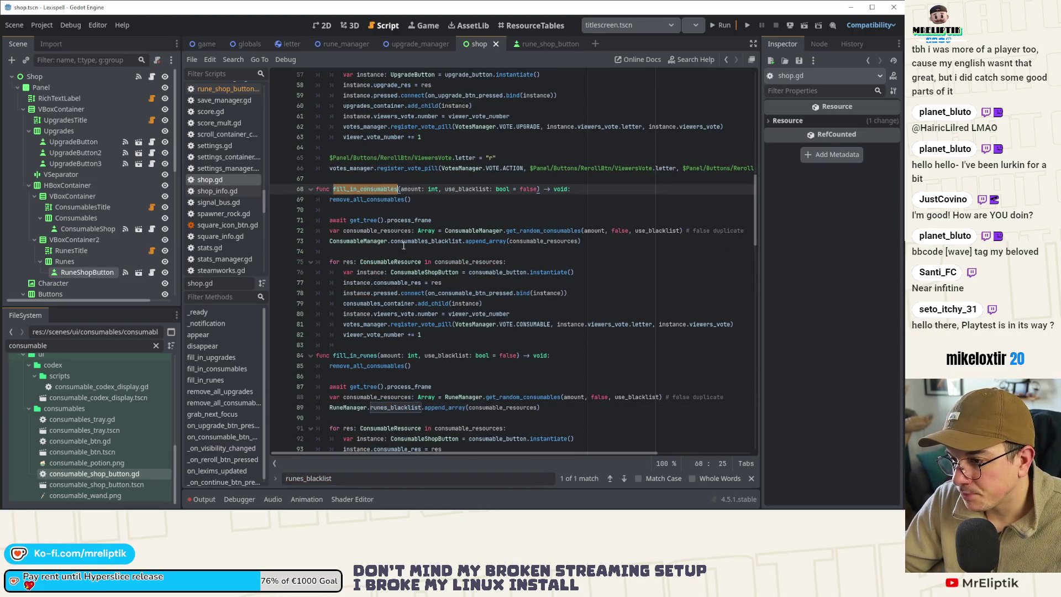
{"action": "double_click", "coordinate": [425, 241]}
{"action": "key", "text": "ctrl+f"}
{"action": "left_click", "coordinate": [625, 479]}
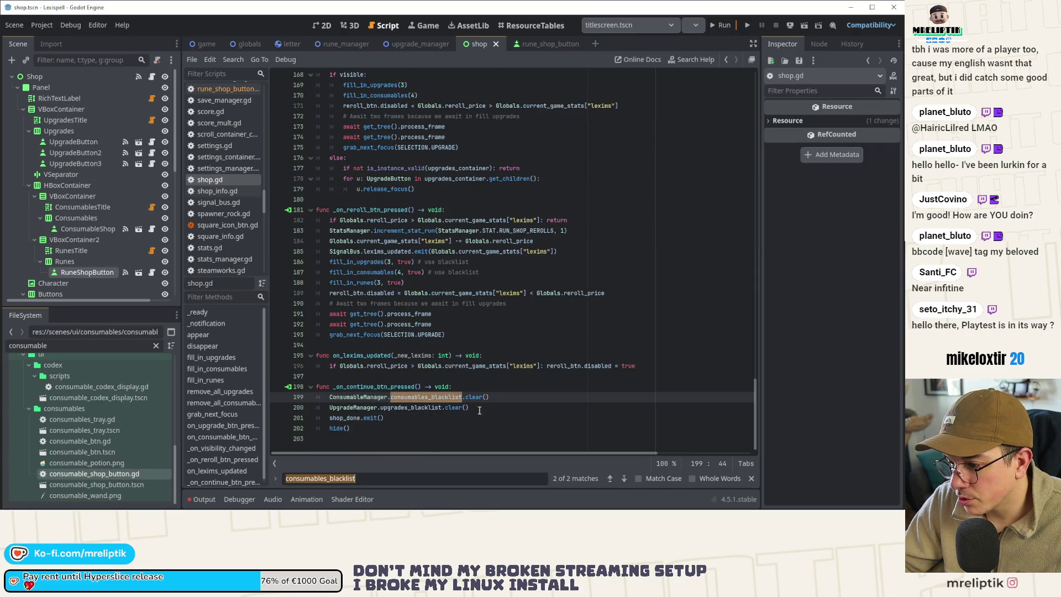
Step: Add RuneManager.runes_blacklist.clear() on a new line after line 200 and save
{"action": "left_click", "coordinate": [503, 408]}
{"action": "key", "text": "Return"}
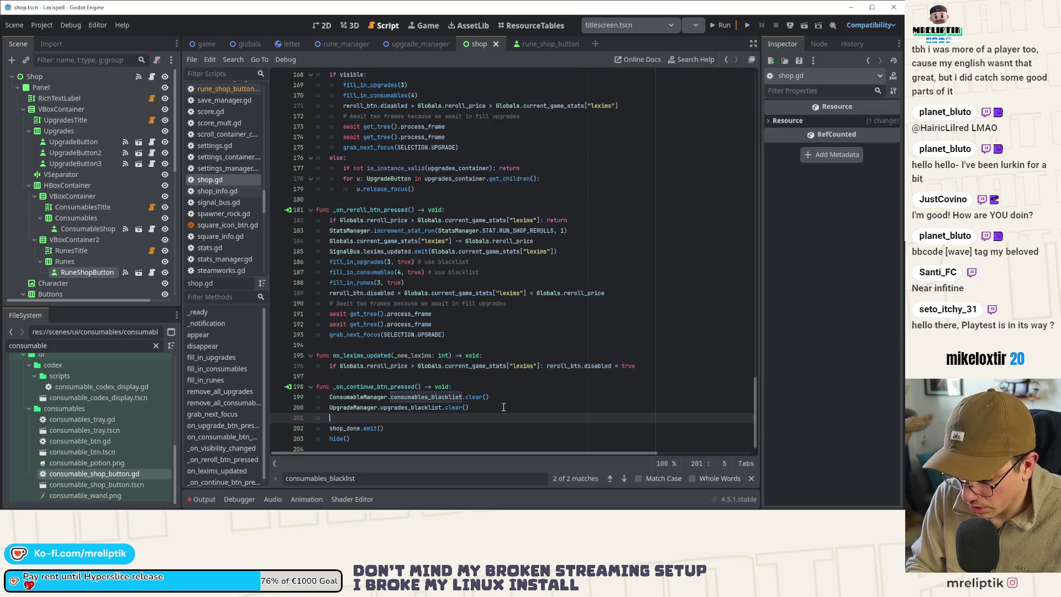
{"action": "type", "text": "Rune"}
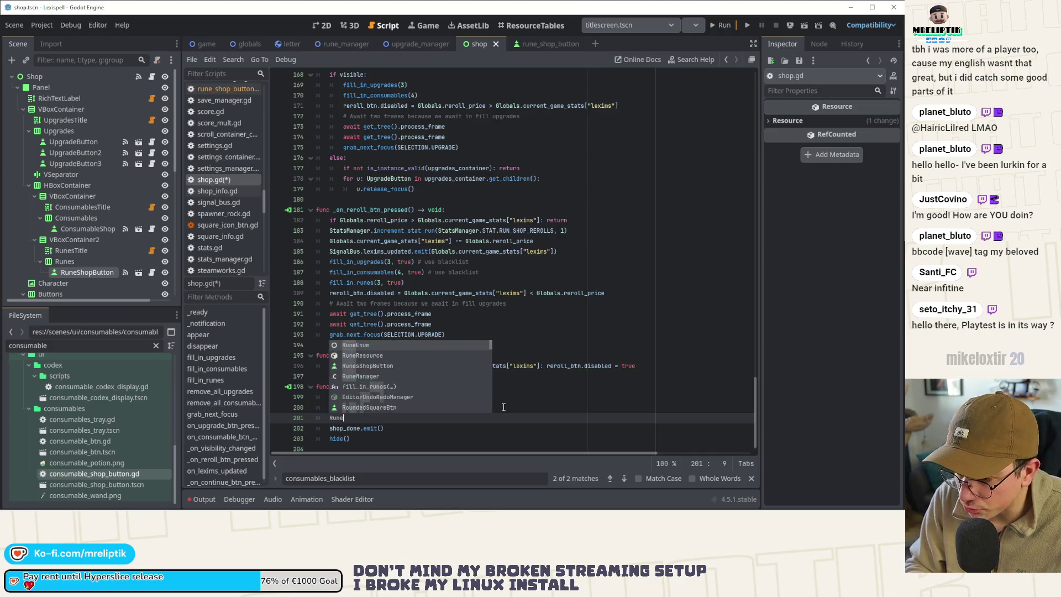
{"action": "type", "text": "Manager."}
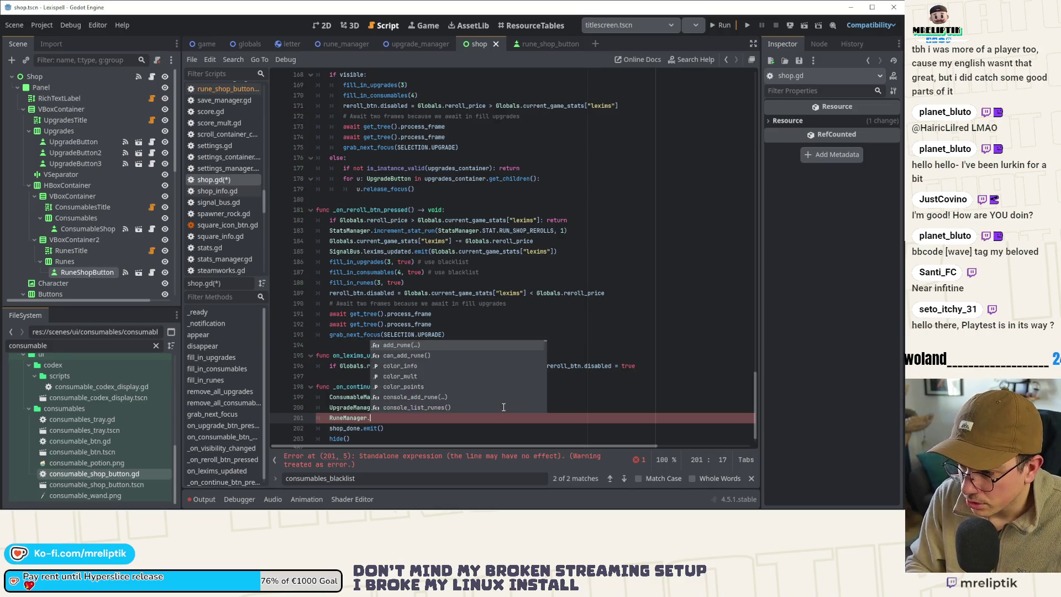
{"action": "type", "text": "runes_blacklist.c"}
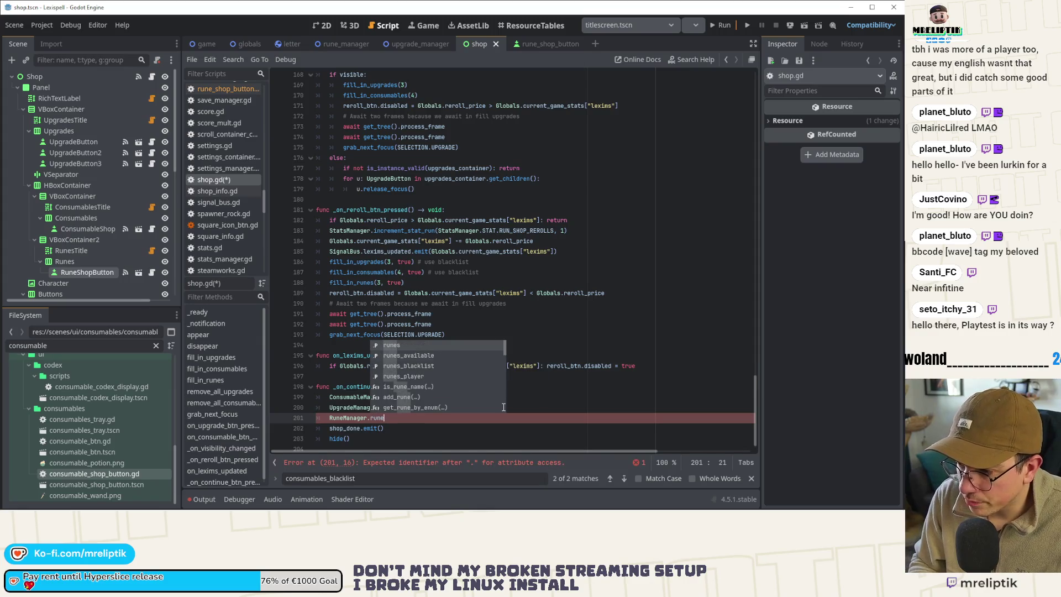
{"action": "key", "text": "Return"}
{"action": "key", "text": "ctrl+s"}
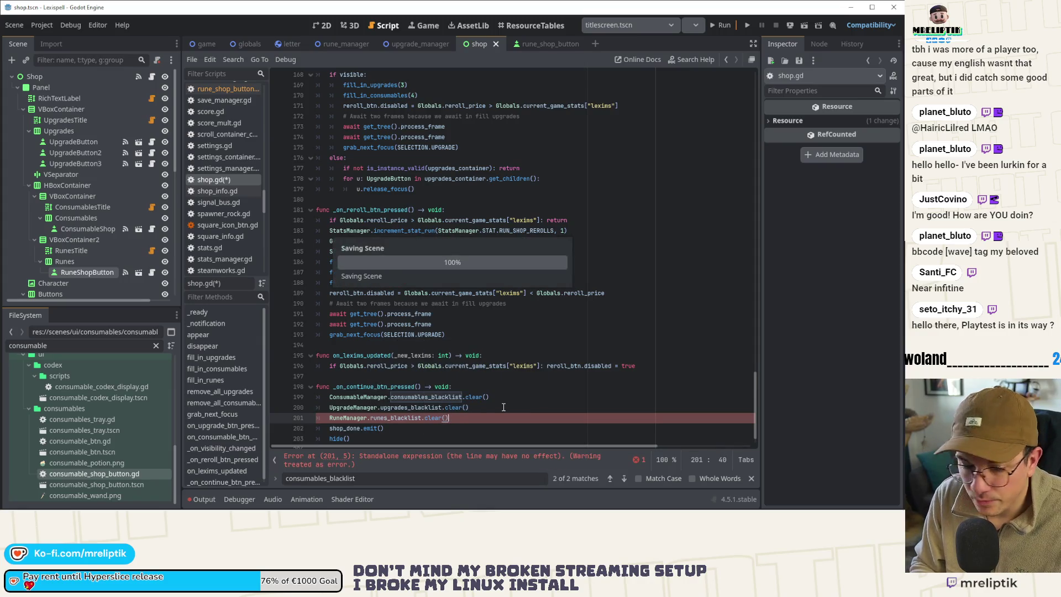
Step: Revisit fill_in_runes, then browse _ready, appear and _on_visibility_changed in the Methods list
{"action": "scroll", "coordinate": [387, 332], "scroll_direction": "up", "scroll_amount": 3}
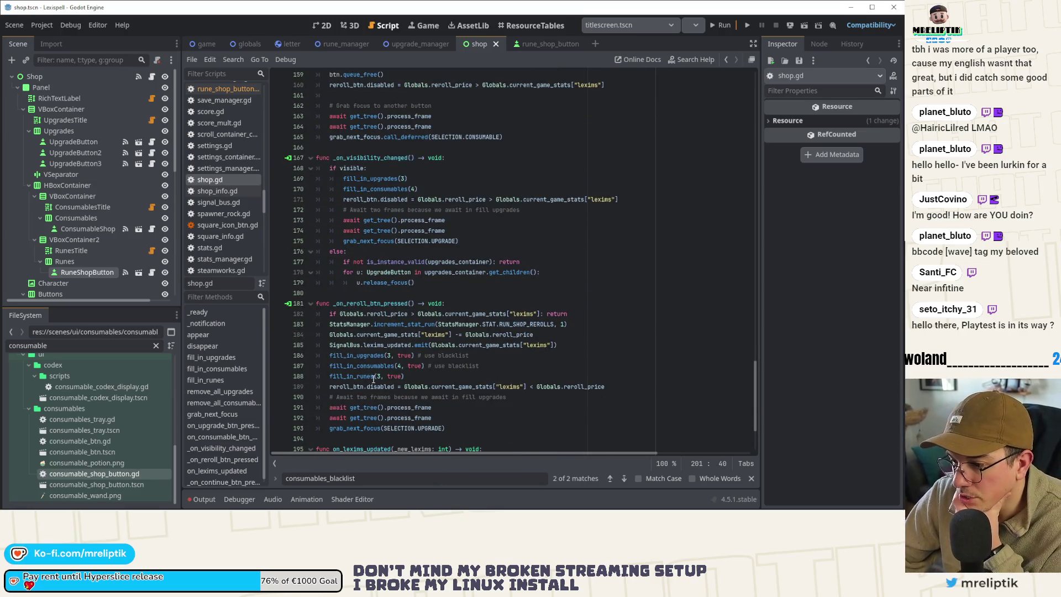
{"action": "left_click", "coordinate": [374, 379]}
{"action": "left_click_drag", "start_coordinate": [414, 376], "coordinate": [321, 378]}
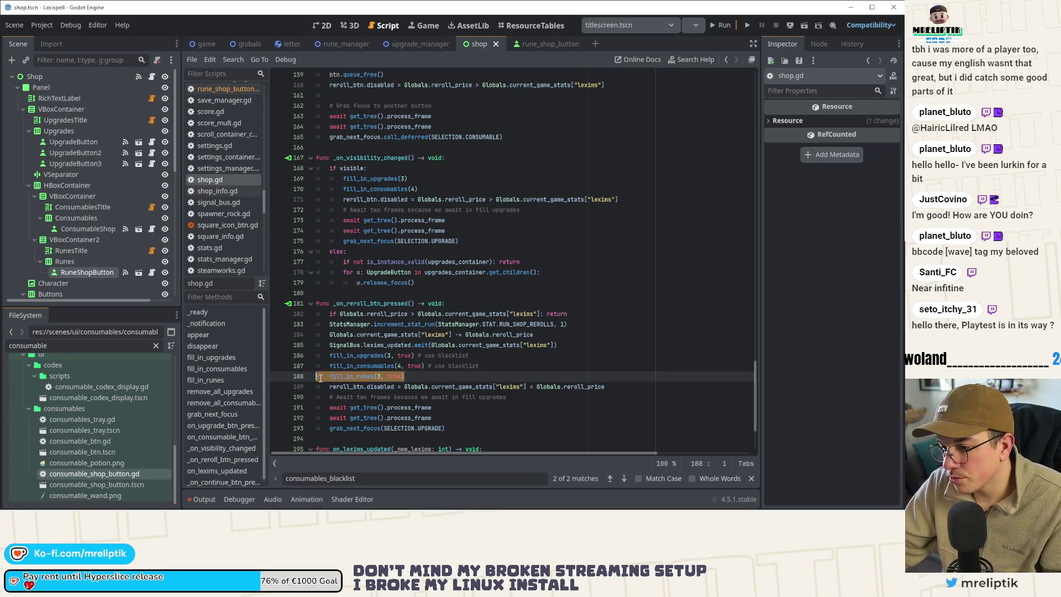
{"action": "left_click", "coordinate": [348, 376], "text": "ctrl"}
{"action": "left_click", "coordinate": [373, 365]}
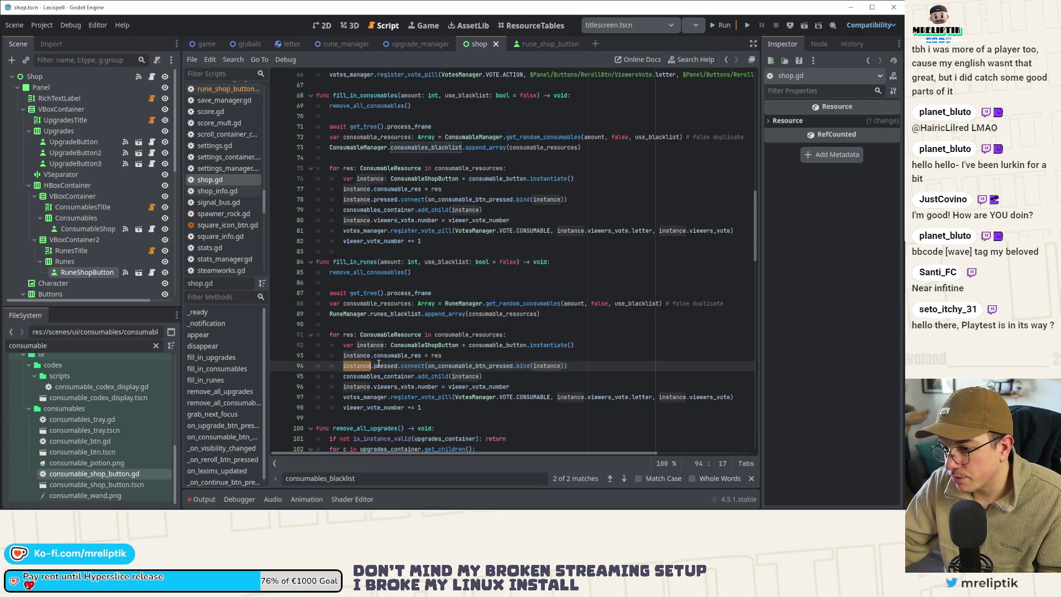
{"action": "left_click", "coordinate": [220, 313]}
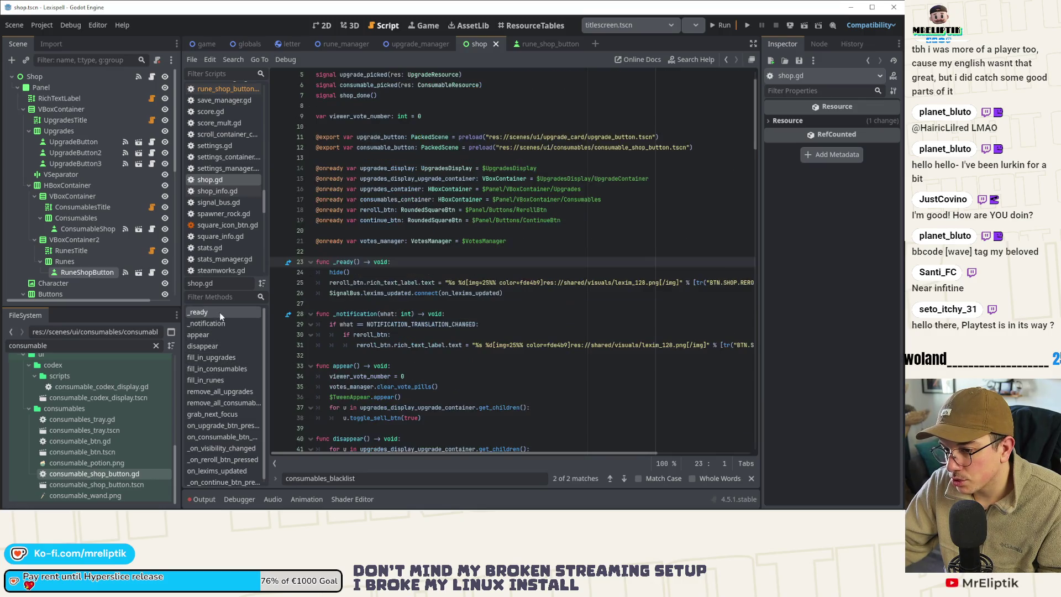
{"action": "scroll", "coordinate": [323, 330], "scroll_direction": "down", "scroll_amount": 3}
{"action": "left_click", "coordinate": [206, 336]}
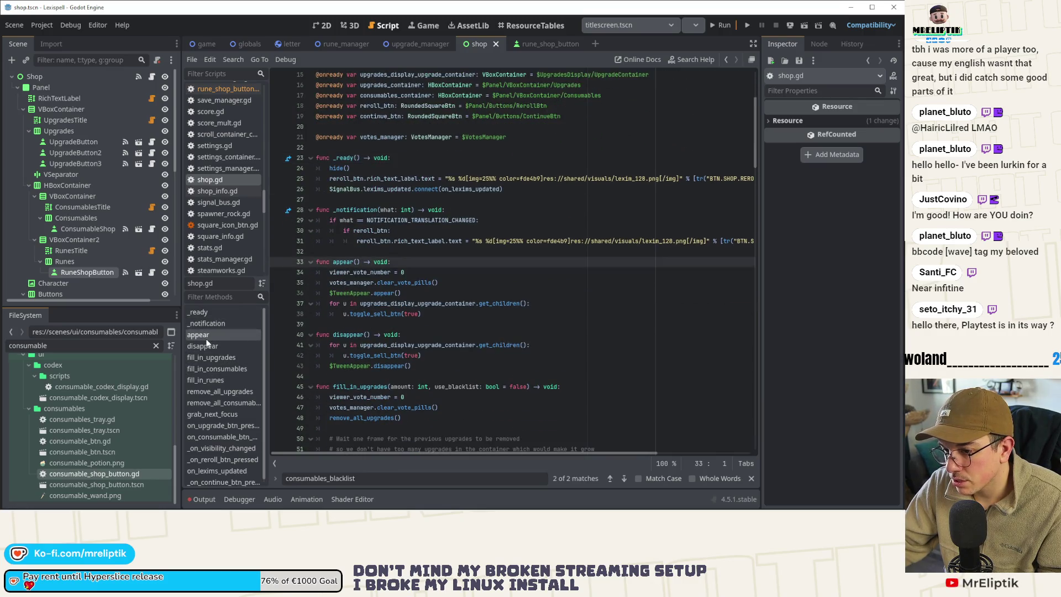
{"action": "scroll", "coordinate": [389, 280], "scroll_direction": "down", "scroll_amount": 1}
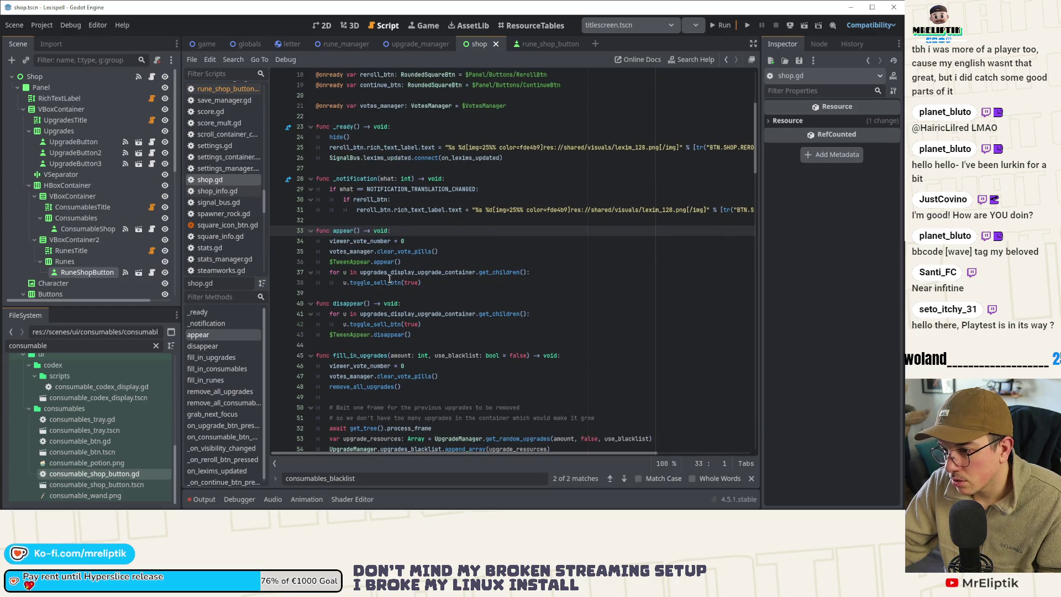
{"action": "scroll", "coordinate": [229, 381], "scroll_direction": "down", "scroll_amount": 1}
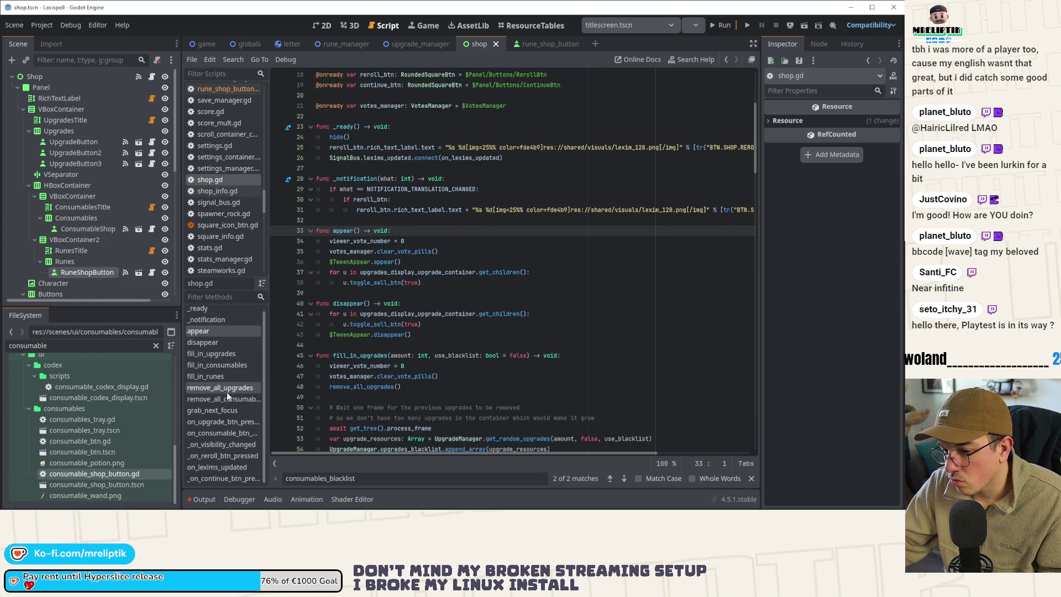
{"action": "left_click", "coordinate": [221, 445]}
Step: Add fill_in_runes(3) after fill_in_consumables(4) in _on_visibility_changed and save
{"action": "left_click", "coordinate": [434, 296]}
{"action": "key", "text": "Return"}
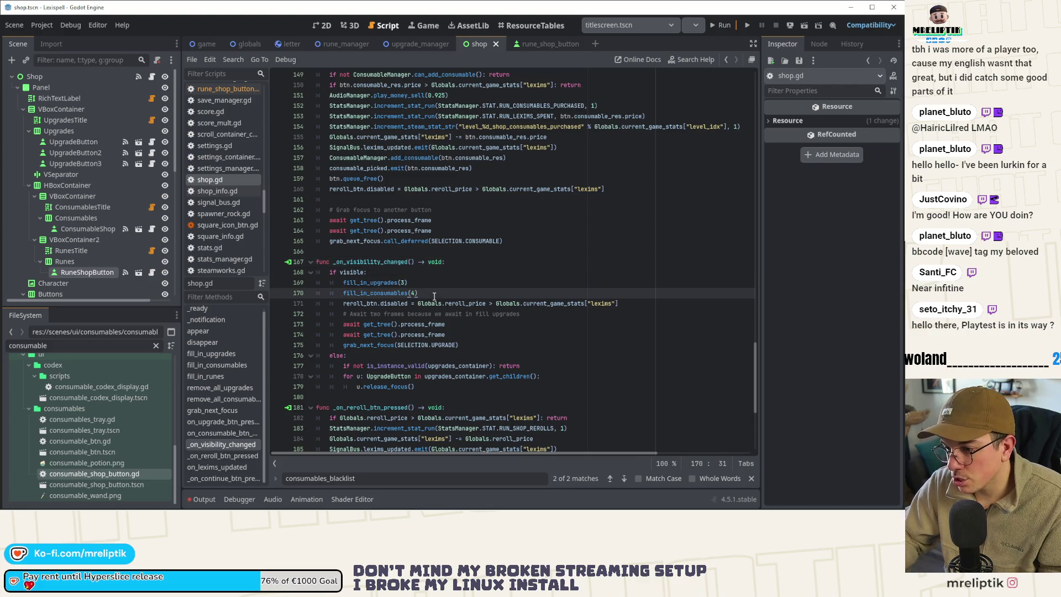
{"action": "type", "text": "func fill_in_runes(amount: int, use_blacklist: bool = false) -> void:"}
{"action": "key", "text": "ctrl+z"}
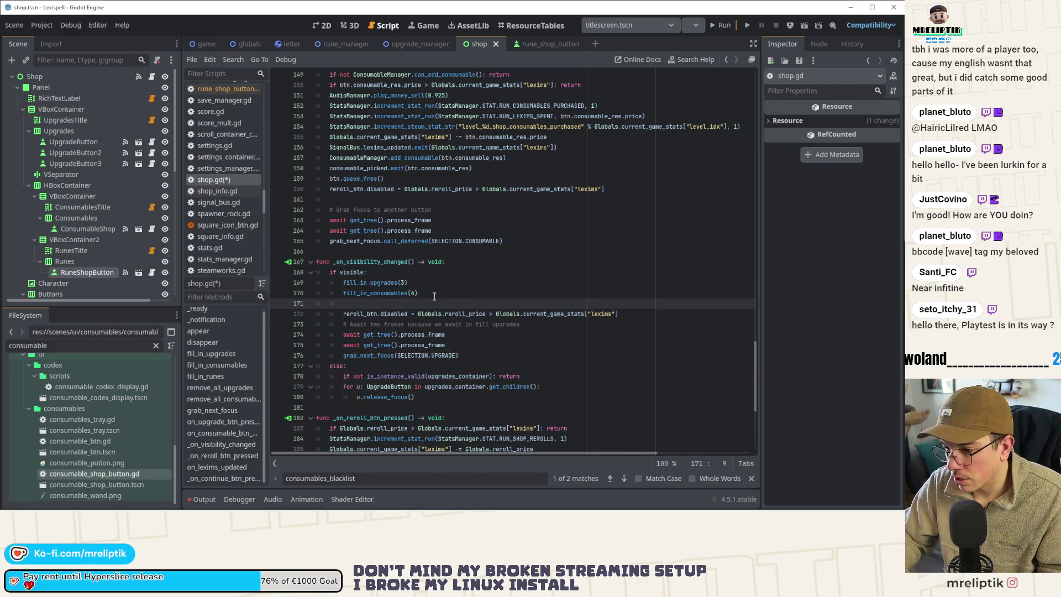
{"action": "type", "text": "fill_uin"}
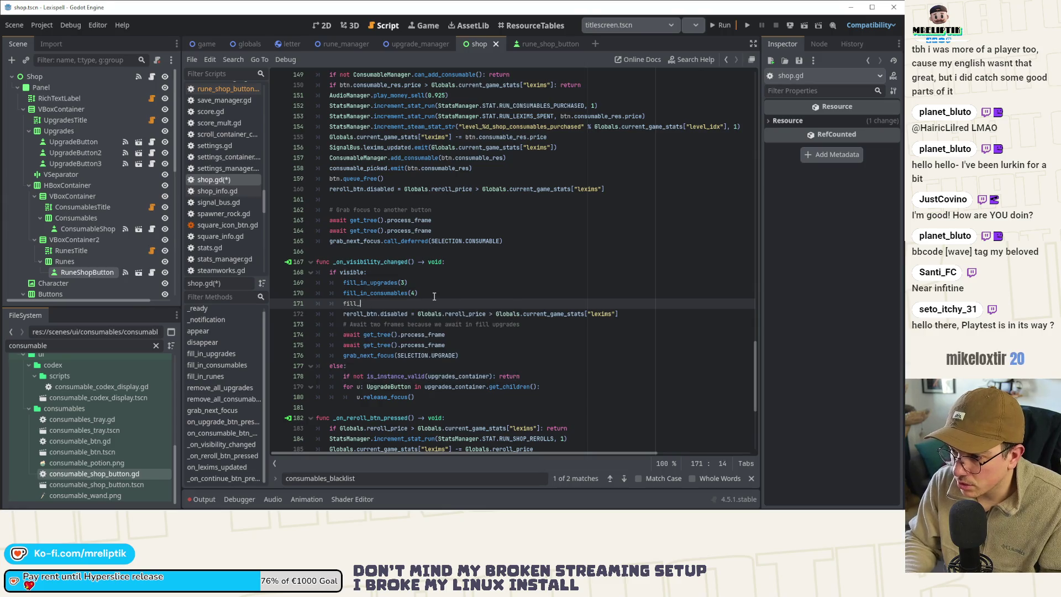
{"action": "type", "text": "in"}
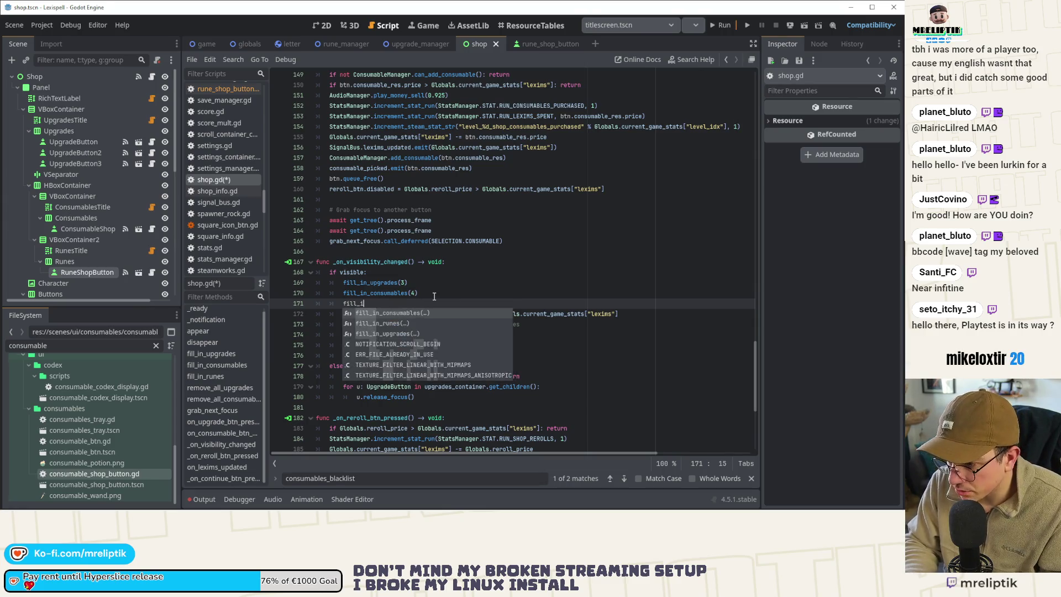
{"action": "key", "text": "Return"}
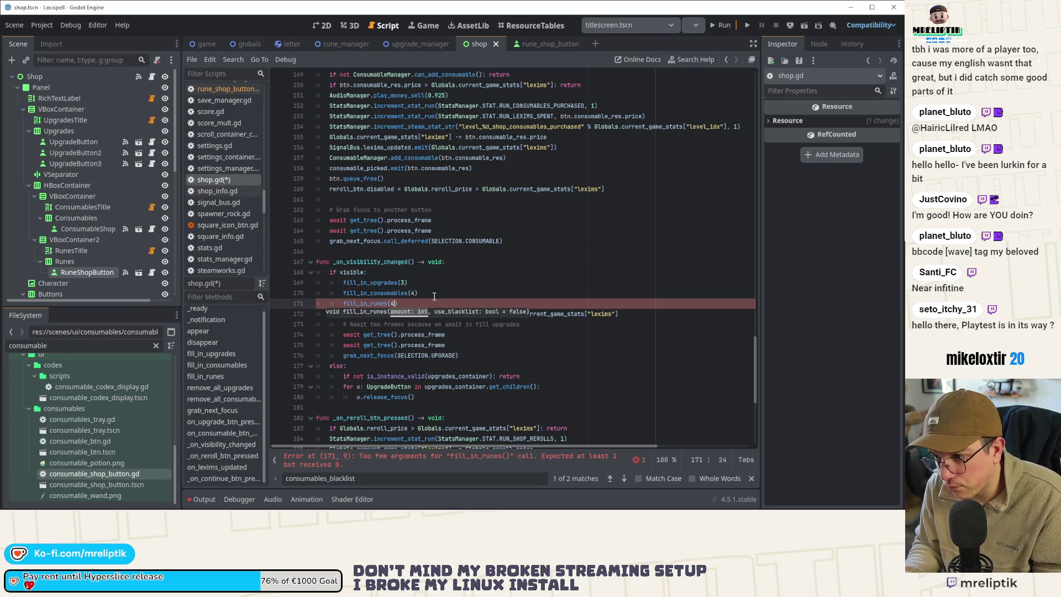
{"action": "key", "text": "BackSpace"}
{"action": "type", "text": "3"}
{"action": "key", "text": "ctrl+s"}
{"action": "key", "text": "ctrl+s"}
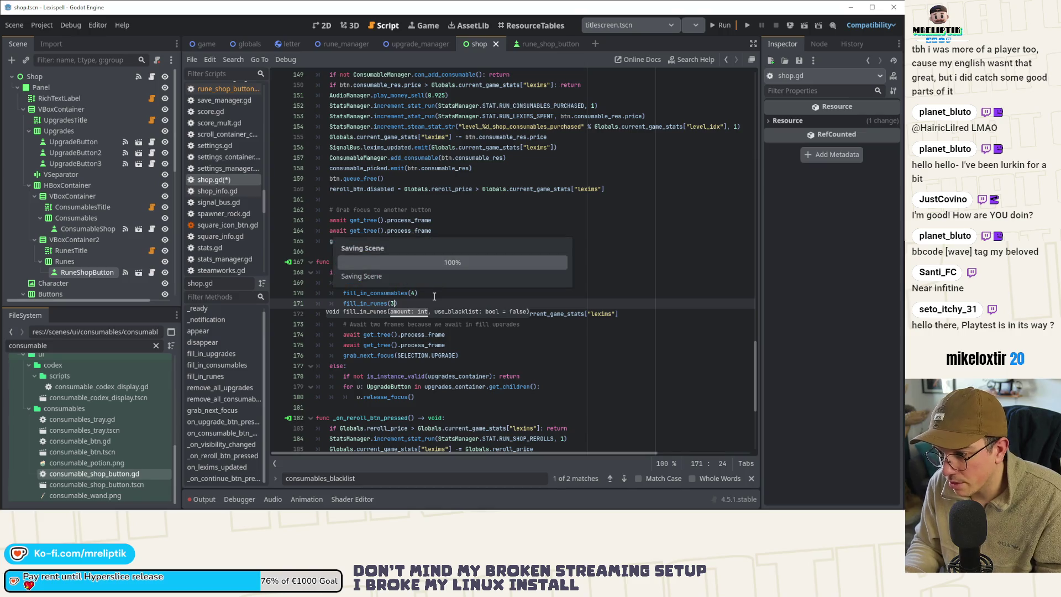
{"action": "left_click", "coordinate": [435, 313]}
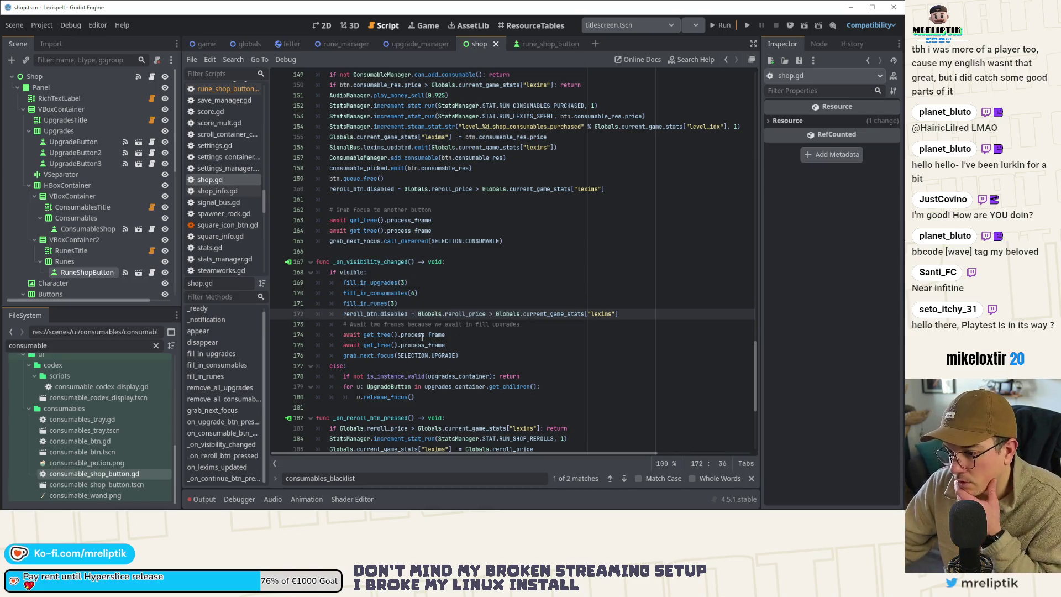
Step: Change the fill_in_runes loop's item type from ConsumableResource to RuneResource
{"action": "scroll", "coordinate": [435, 347], "scroll_direction": "down", "scroll_amount": 3}
{"action": "scroll", "coordinate": [435, 347], "scroll_direction": "up", "scroll_amount": 7}
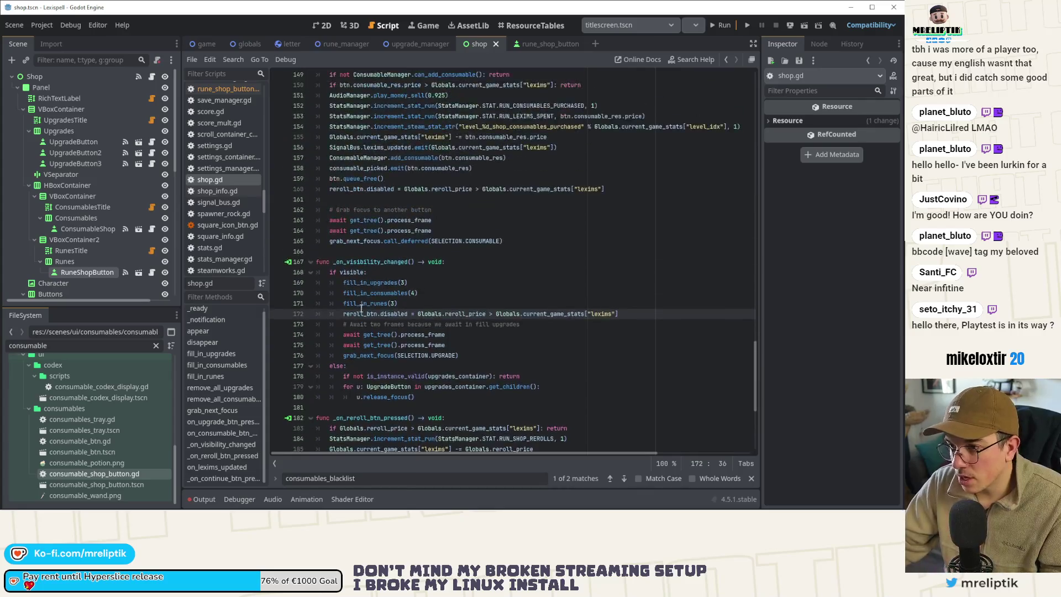
{"action": "scroll", "coordinate": [388, 285], "scroll_direction": "up", "scroll_amount": 8}
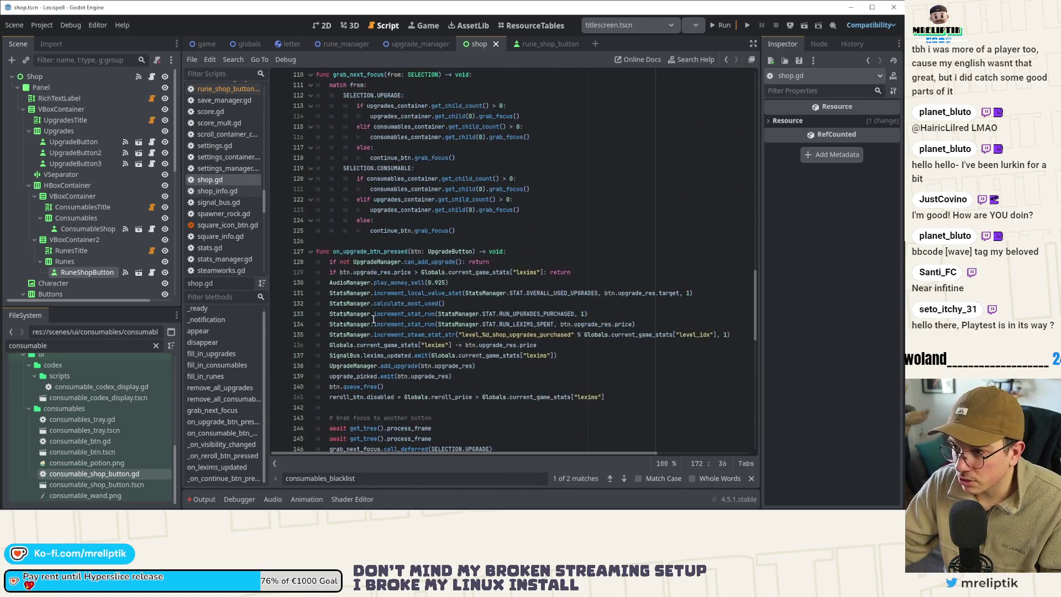
{"action": "left_click", "coordinate": [210, 376]}
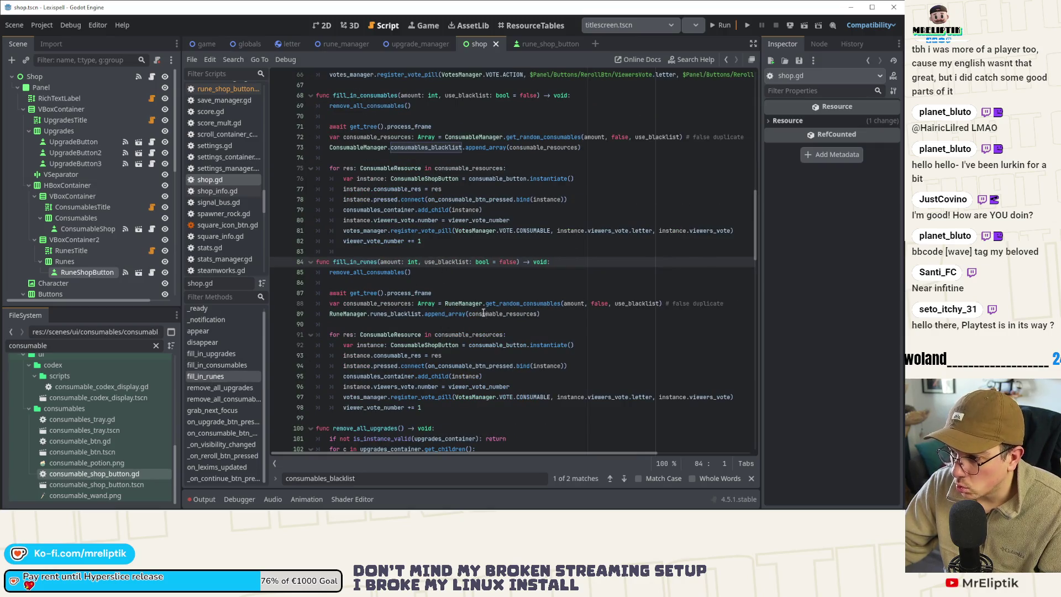
{"action": "left_click", "coordinate": [403, 320]}
{"action": "double_click", "coordinate": [406, 335]}
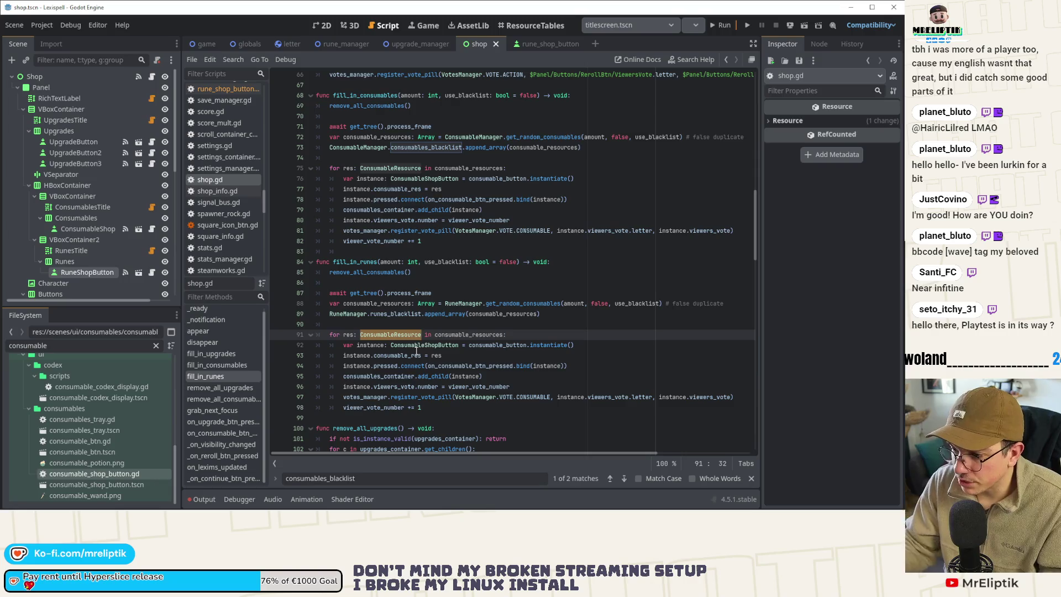
{"action": "type", "text": "RuneResource"}
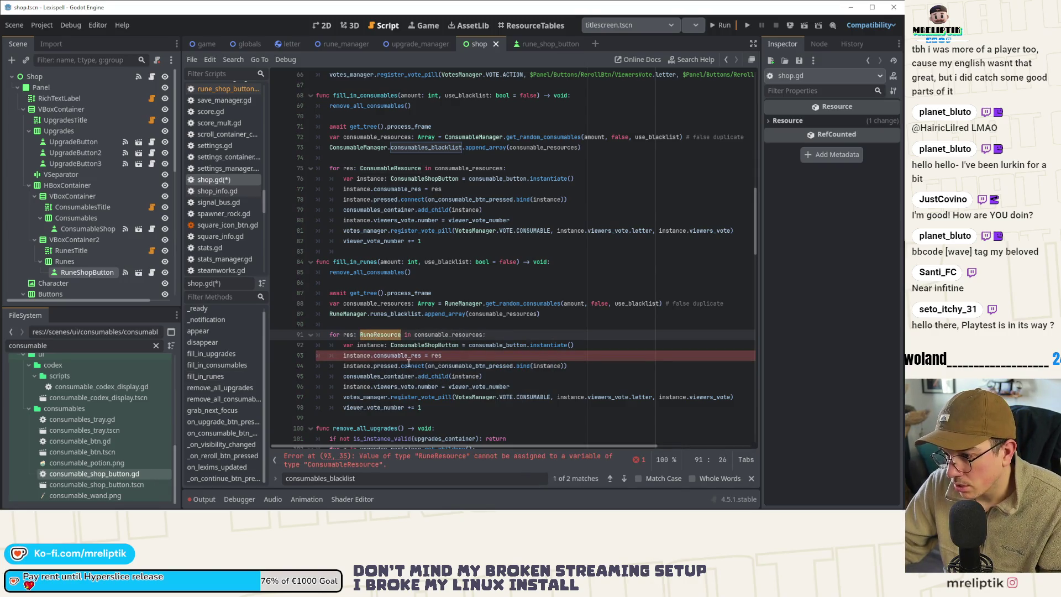
Step: Make fill_in_runes create RunesShopButton instances and set rune_res, then save
{"action": "double_click", "coordinate": [394, 358]}
{"action": "double_click", "coordinate": [424, 345]}
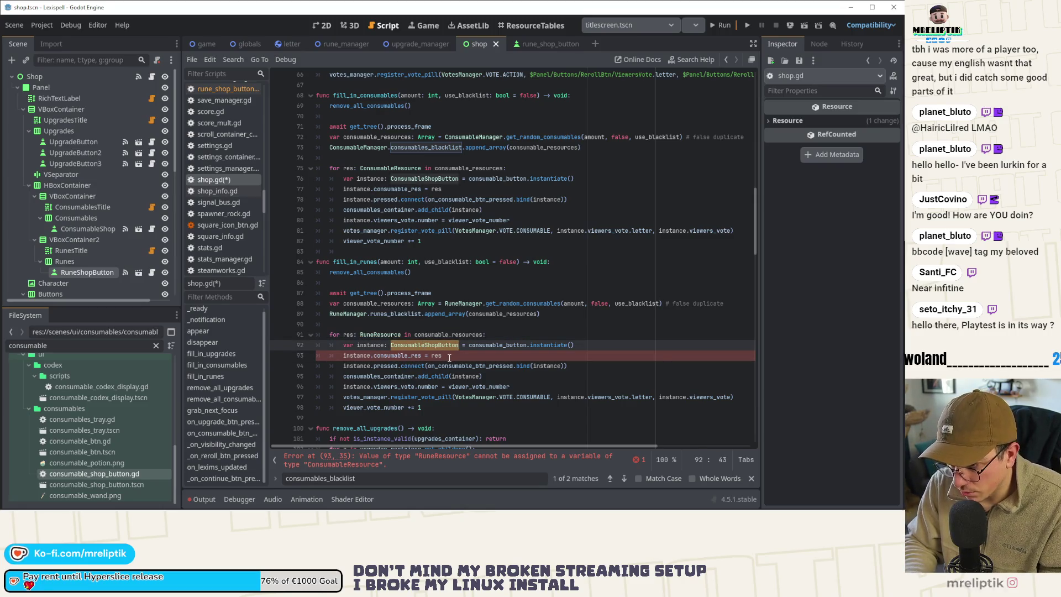
{"action": "type", "text": "RunesShopButton"}
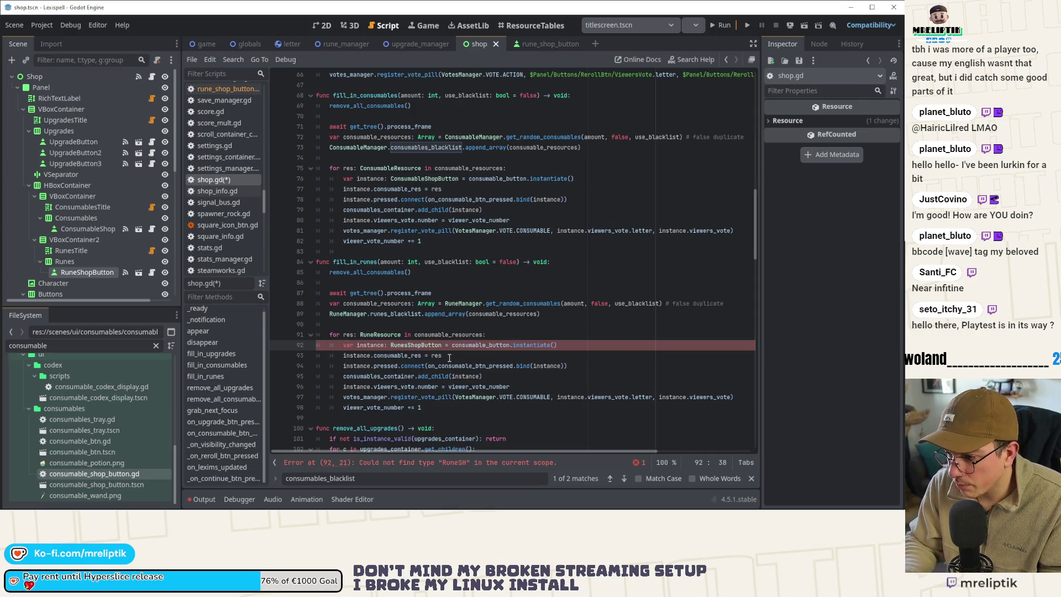
{"action": "double_click", "coordinate": [410, 355]}
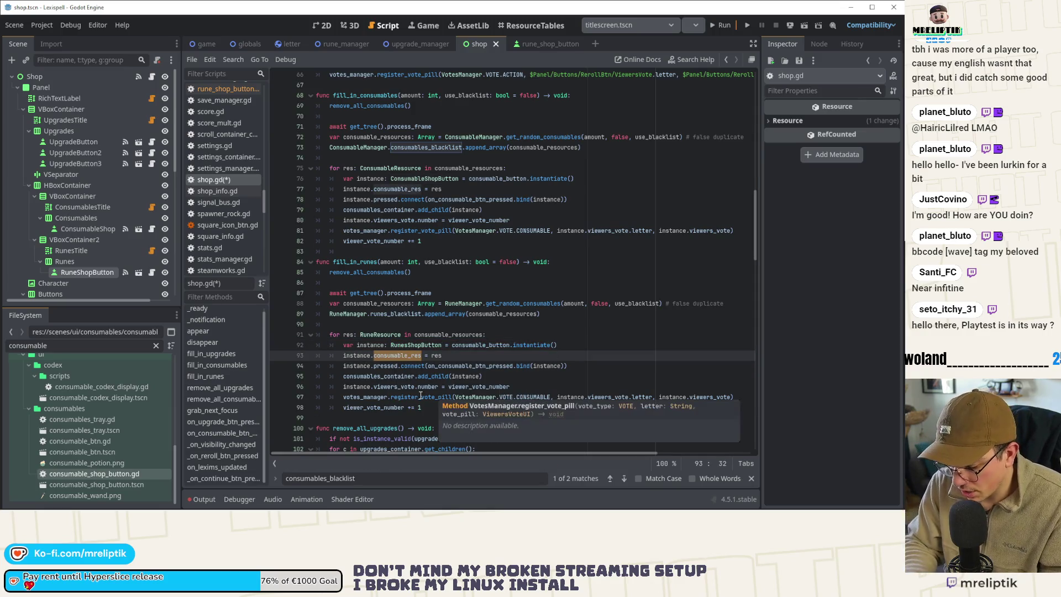
{"action": "type", "text": "rune_res"}
{"action": "key", "text": "ctrl+s"}
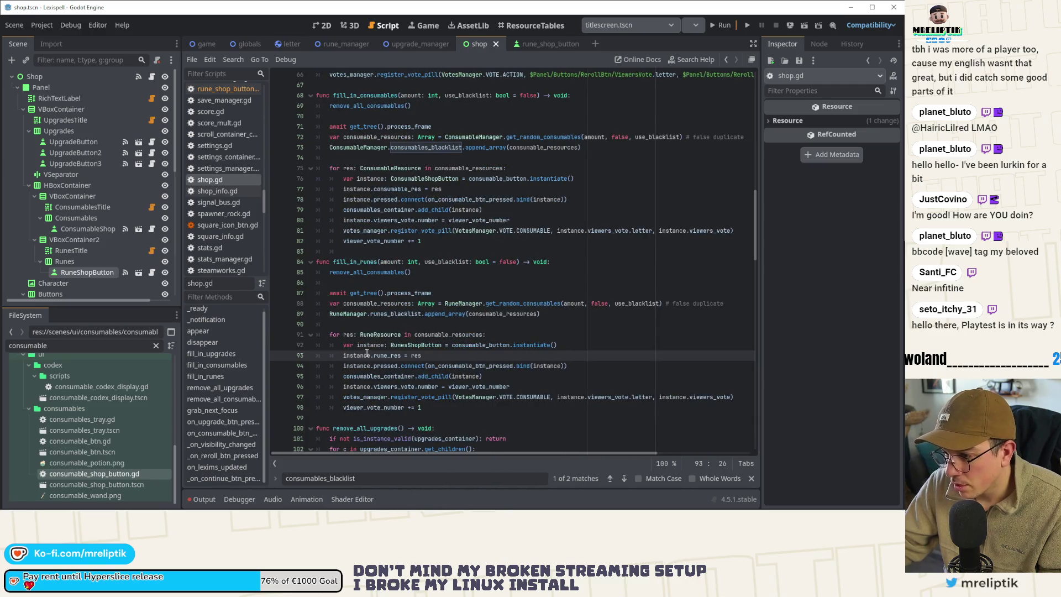
Step: Connect the button's pressed signal to on_rune_btn_pressed instead of on_consumable_btn_pressed and save
{"action": "left_click", "coordinate": [553, 391]}
{"action": "key", "text": "ctrl+s"}
{"action": "double_click", "coordinate": [469, 365]}
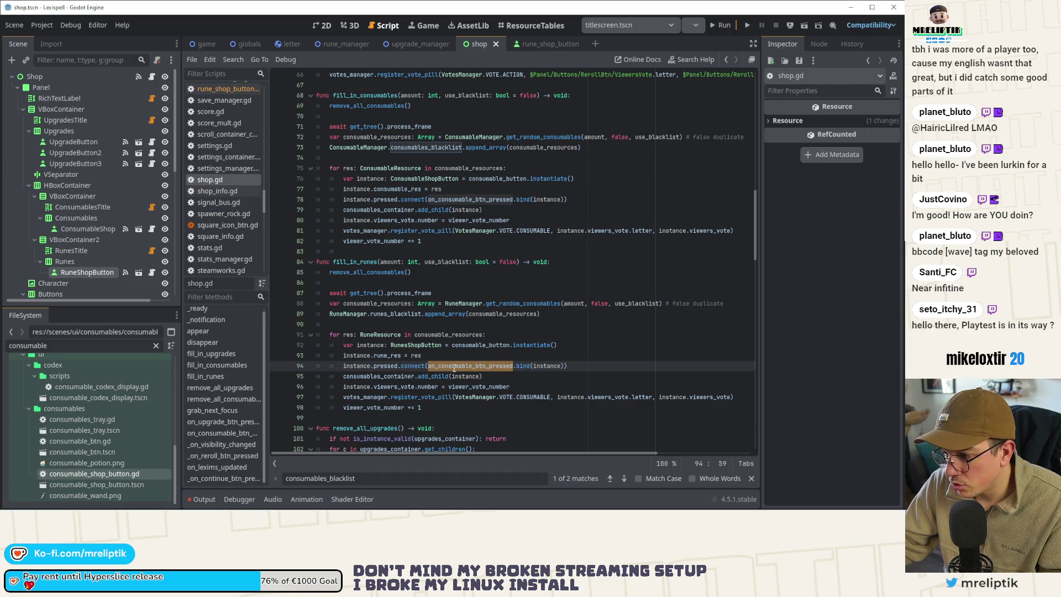
{"action": "type", "text": "on_rune"}
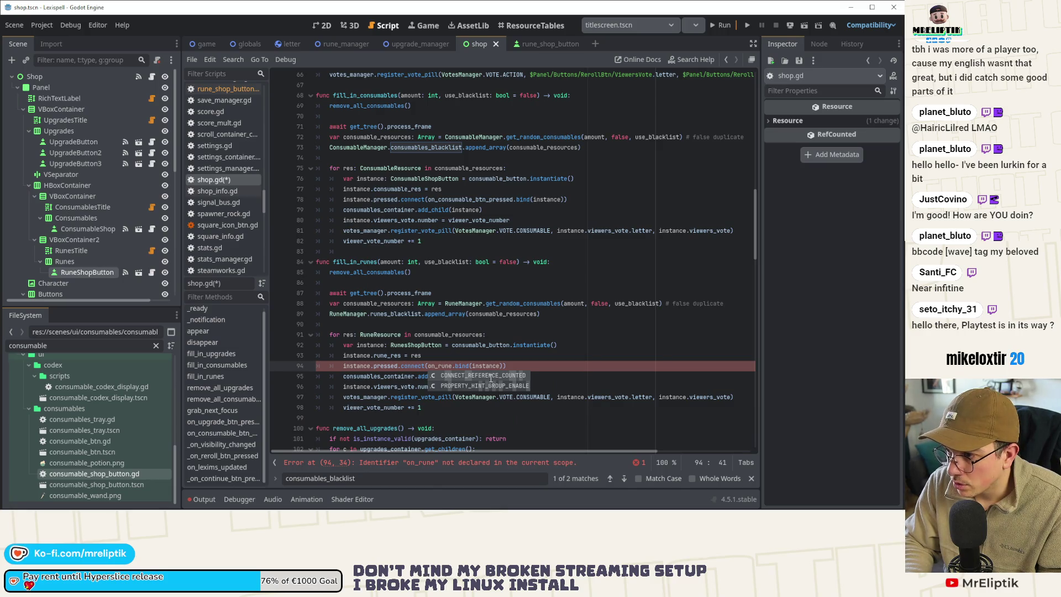
{"action": "type", "text": "_btn_press"}
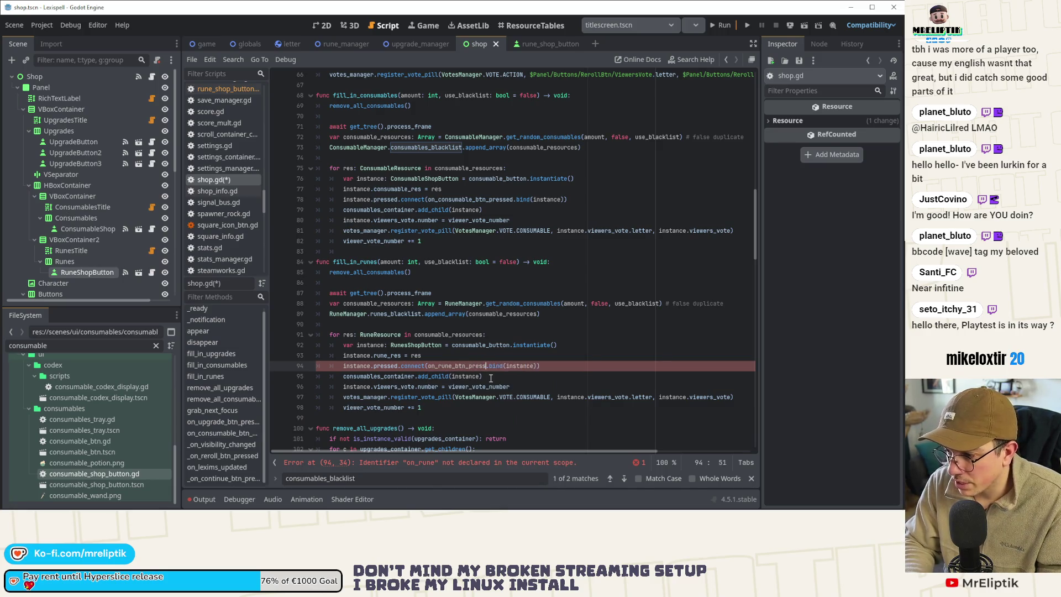
{"action": "type", "text": "ed"}
{"action": "key", "text": "ctrl+s"}
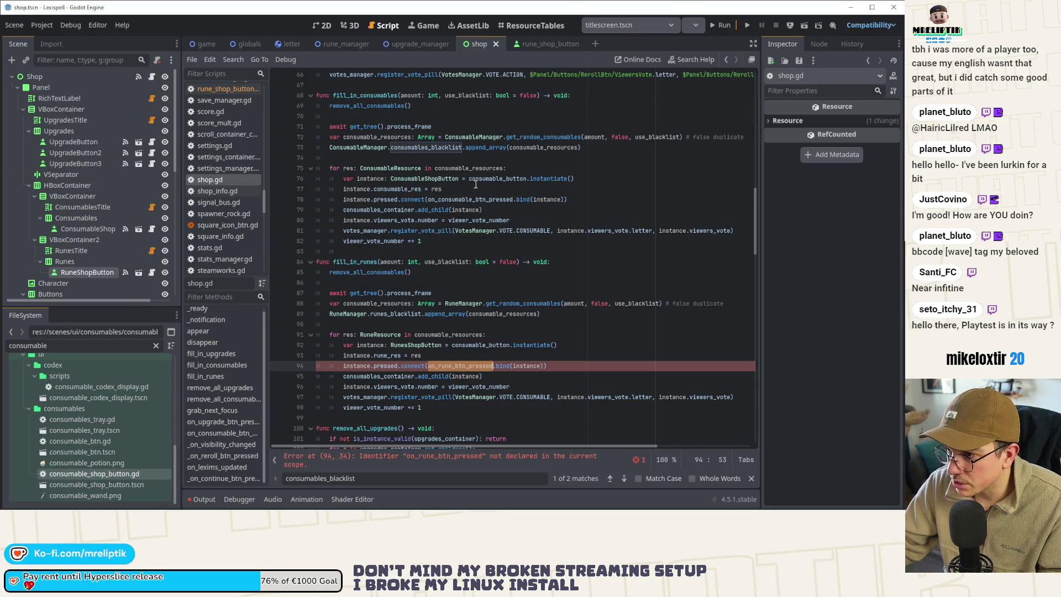
Step: Jump to the on_consumable_btn_pressed function definition
{"action": "left_click", "coordinate": [473, 199]}
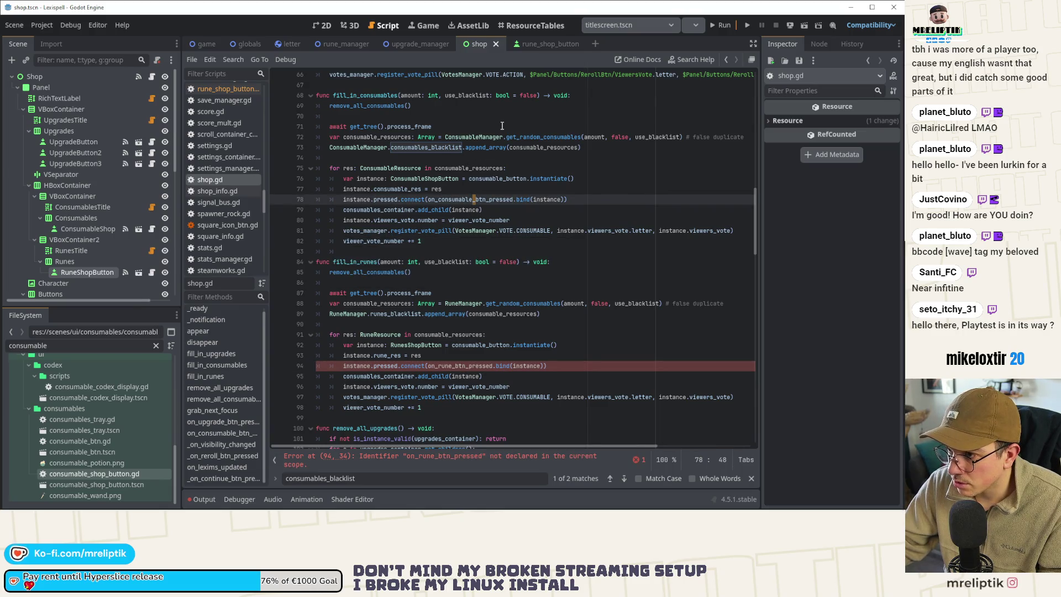
{"action": "left_click", "coordinate": [474, 199], "text": "ctrl"}
{"action": "scroll", "coordinate": [362, 379], "scroll_direction": "down", "scroll_amount": 4}
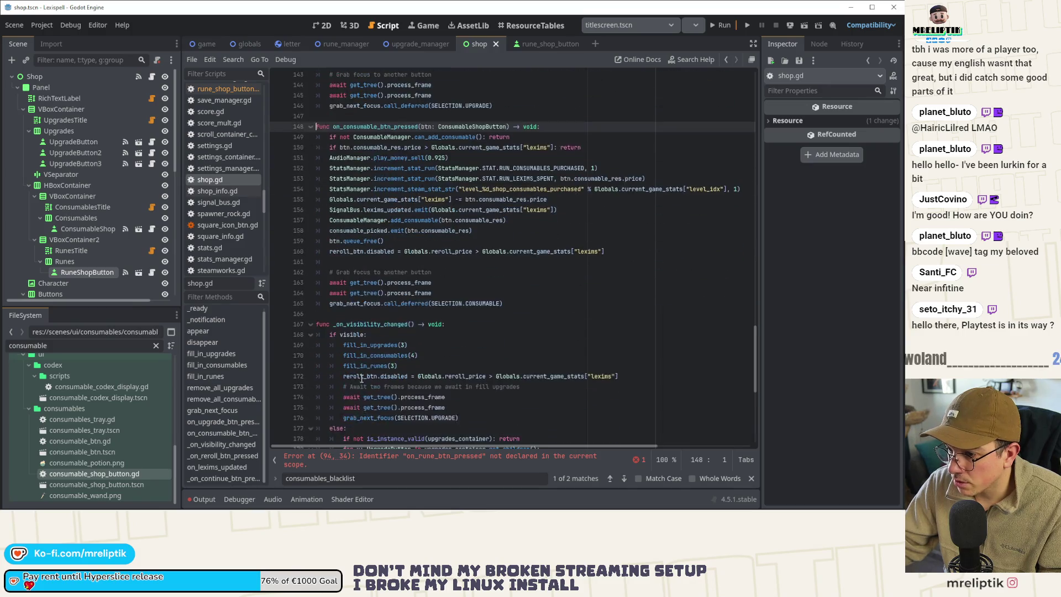
Step: Declare func on_rune_btn_pressed(btn: RunesShopButton) -> void: below the consumable handler
{"action": "left_click", "coordinate": [337, 314]}
{"action": "key", "text": "Return"}
{"action": "key", "text": "Return"}
{"action": "key", "text": "Up"}
{"action": "type", "text": "func"}
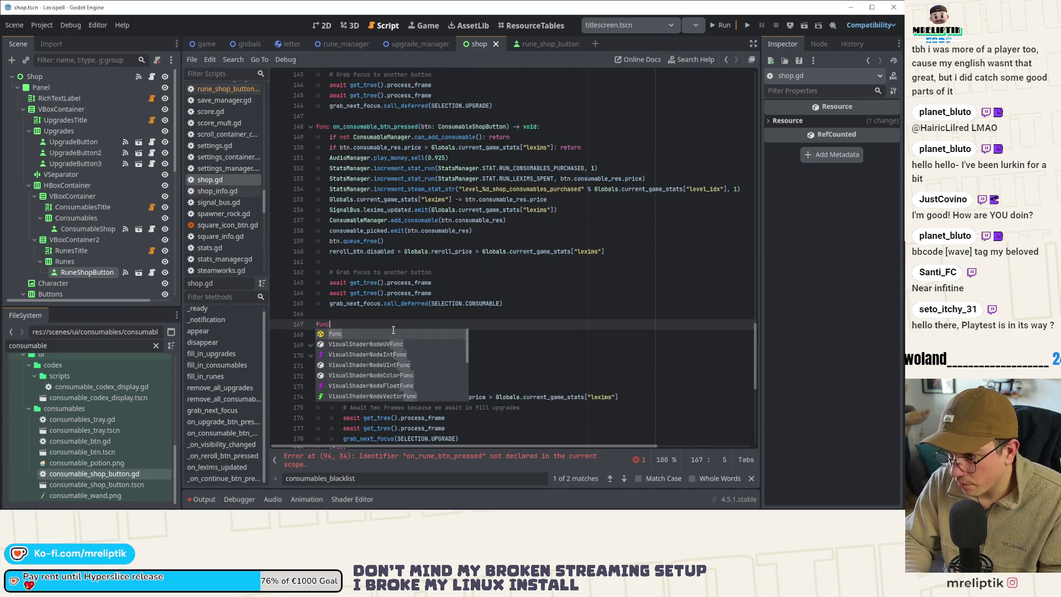
{"action": "type", "text": " on_rune_btn_pressed(btn: R"}
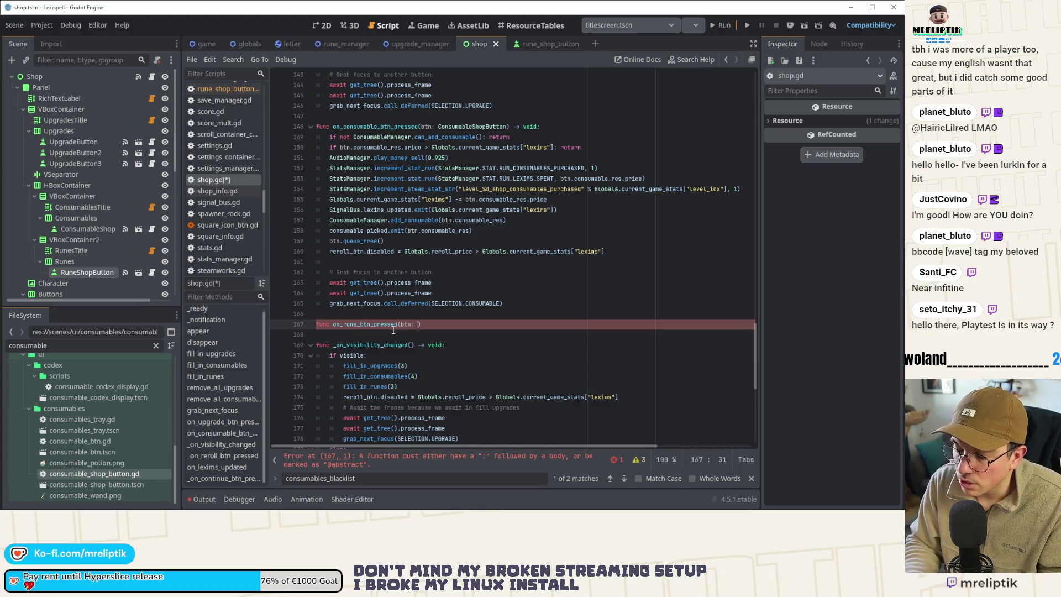
{"action": "type", "text": "unesShopB"}
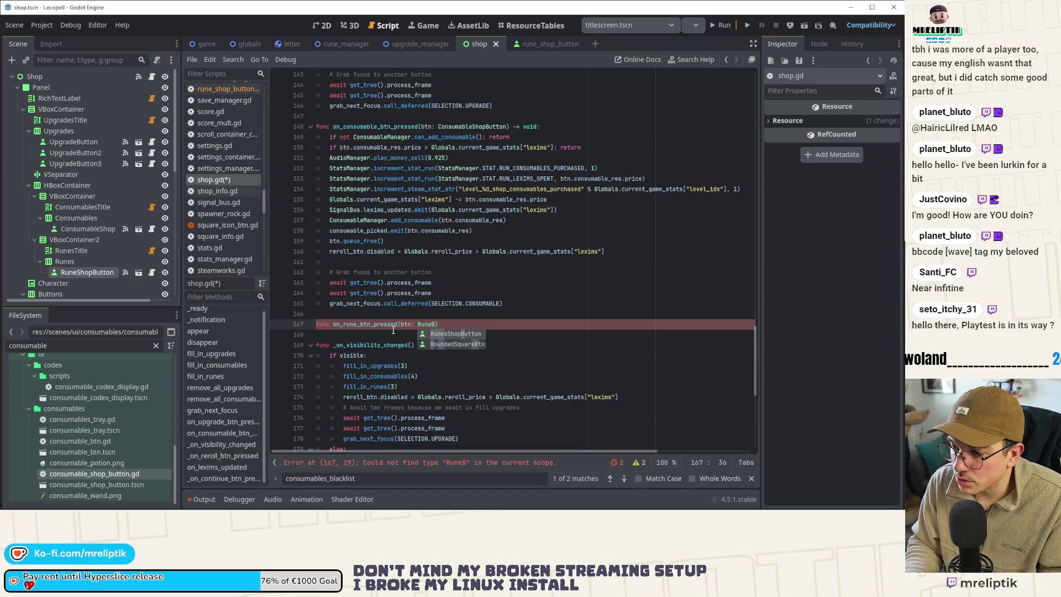
{"action": "key", "text": "Return"}
{"action": "key", "text": "End"}
{"action": "type", "text": "-> void:"}
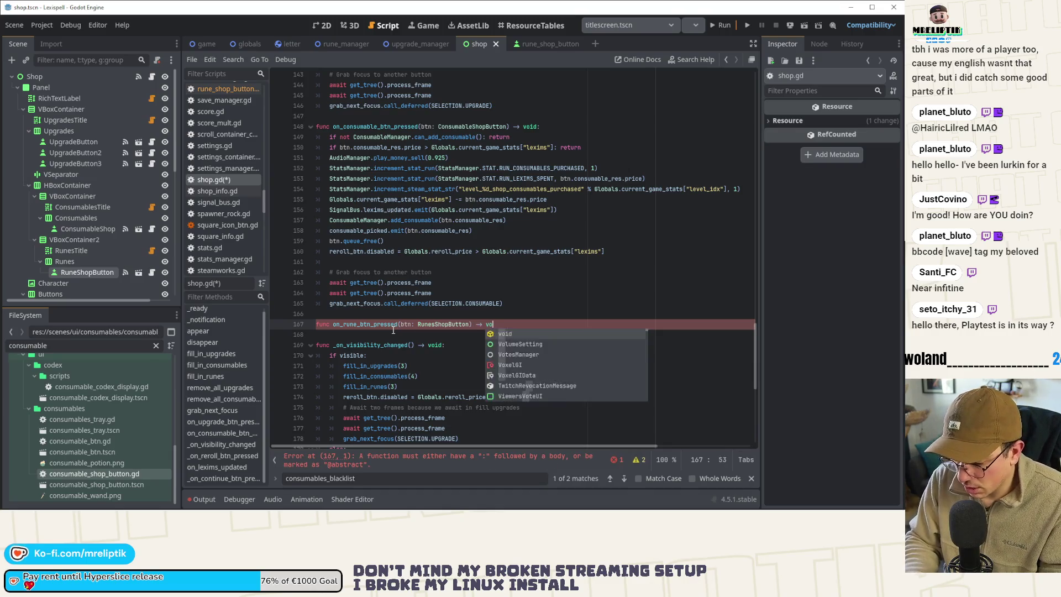
{"action": "key", "text": "Return"}
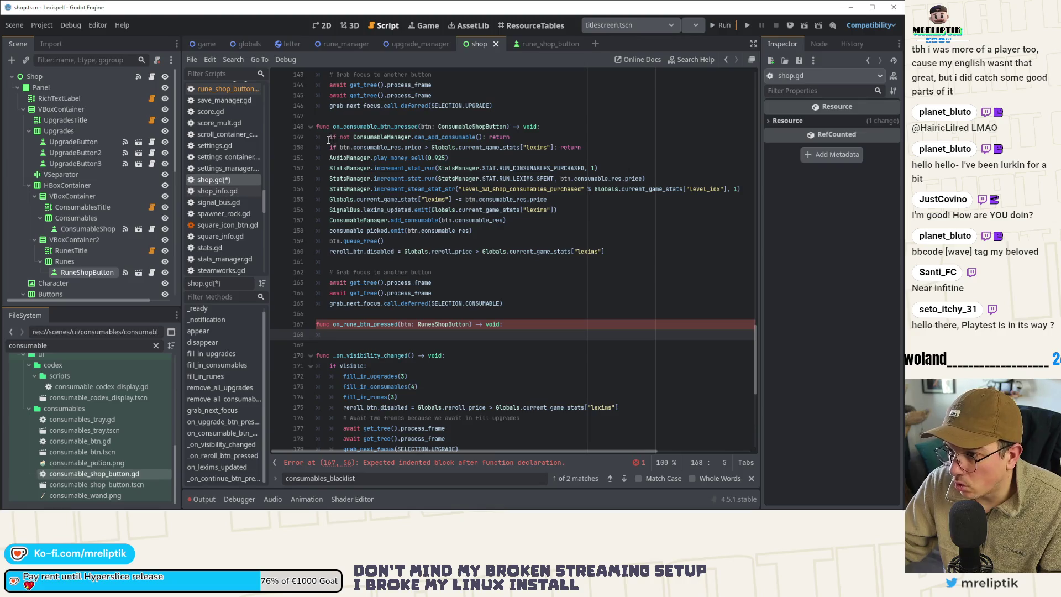
Step: Paste the consumable handler's body into the new function, save, and select CONSUMABLE on line 184
{"action": "mouse_move", "coordinate": [328, 140]}
{"action": "left_mouse_down"}
{"action": "mouse_move", "coordinate": [437, 273]}
{"action": "mouse_move", "coordinate": [566, 304]}
{"action": "left_mouse_up"}
{"action": "key", "text": "ctrl+c"}
{"action": "left_click", "coordinate": [420, 336]}
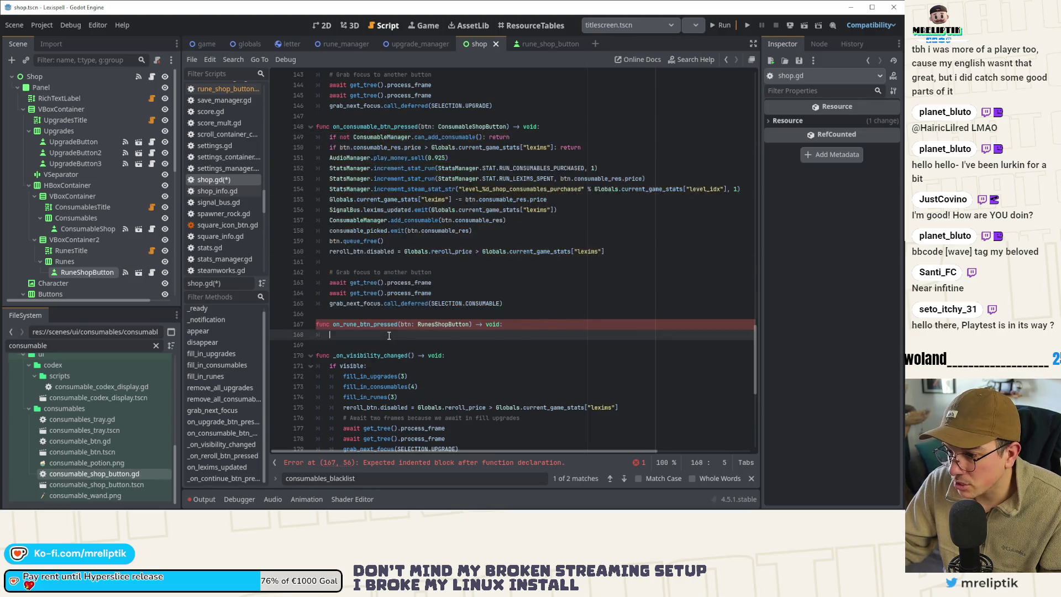
{"action": "key", "text": "ctrl+v"}
{"action": "key", "text": "ctrl+s"}
{"action": "scroll", "coordinate": [438, 332], "scroll_direction": "down", "scroll_amount": 2}
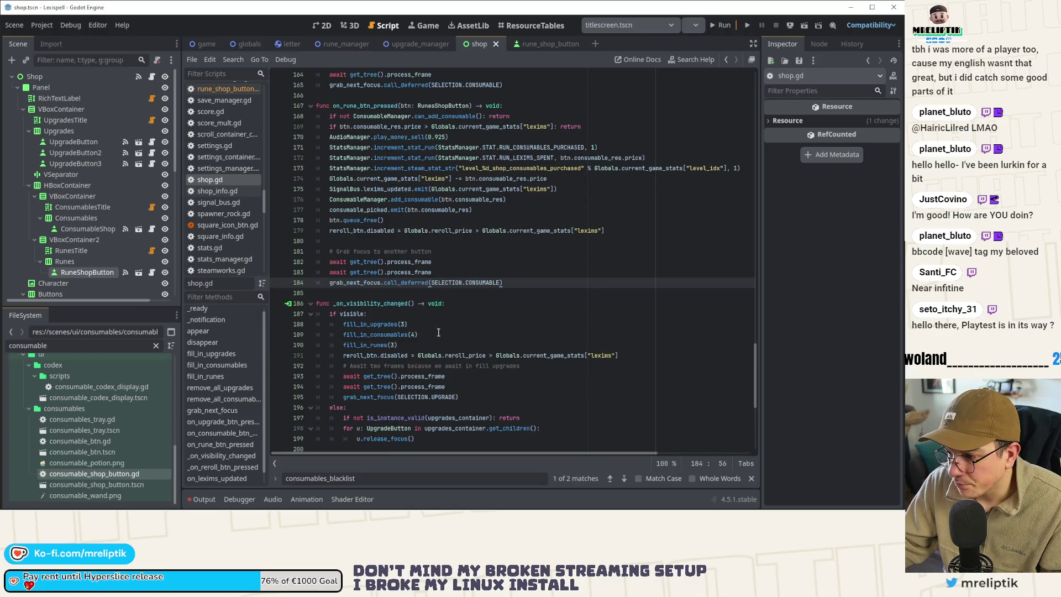
{"action": "left_click", "coordinate": [482, 283]}
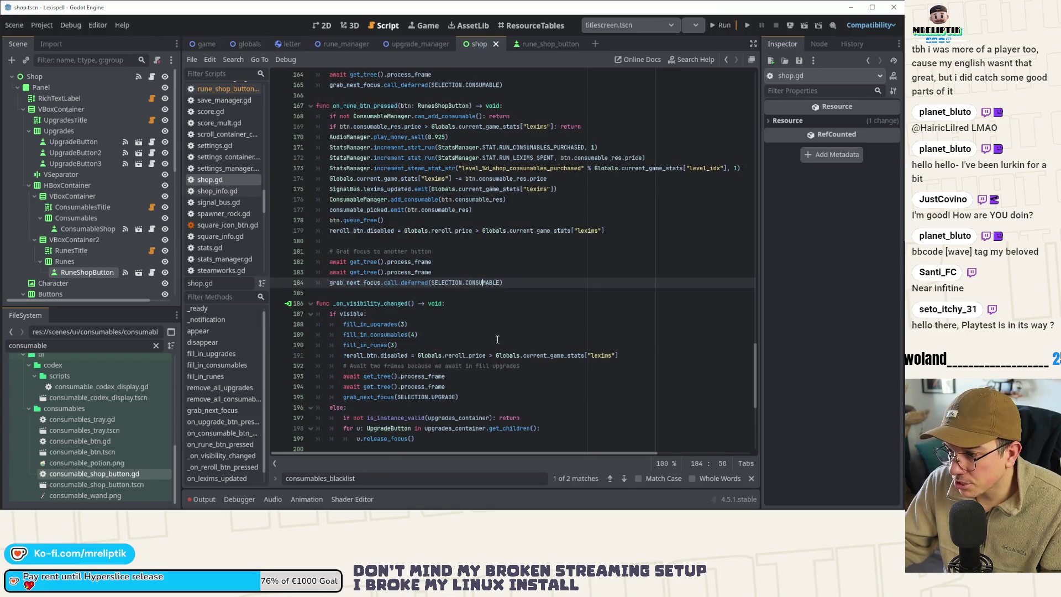
{"action": "double_click", "coordinate": [475, 281]}
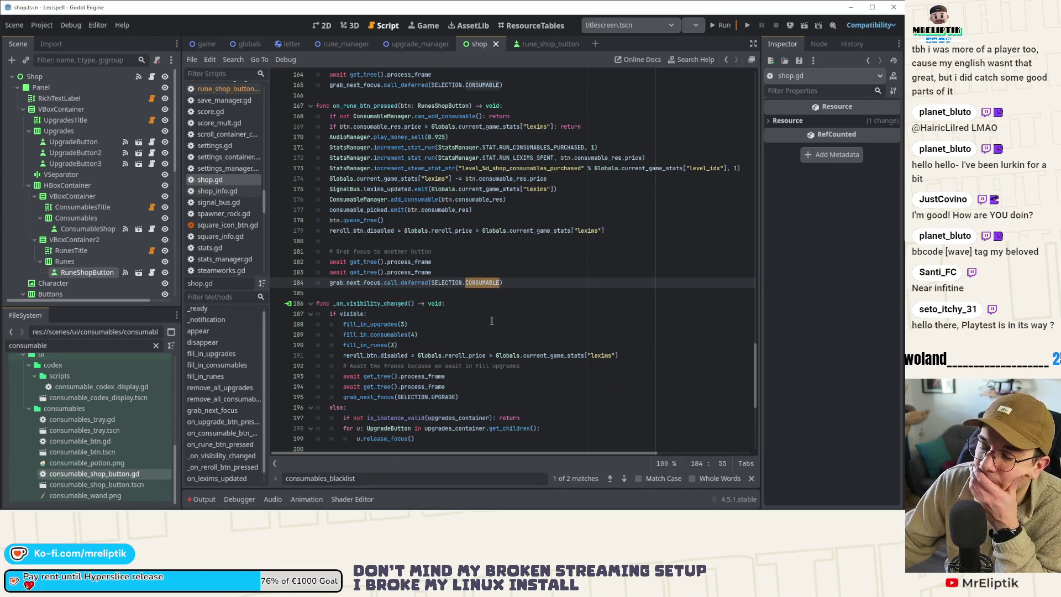
{"action": "scroll", "coordinate": [411, 335], "scroll_direction": "up", "scroll_amount": 3}
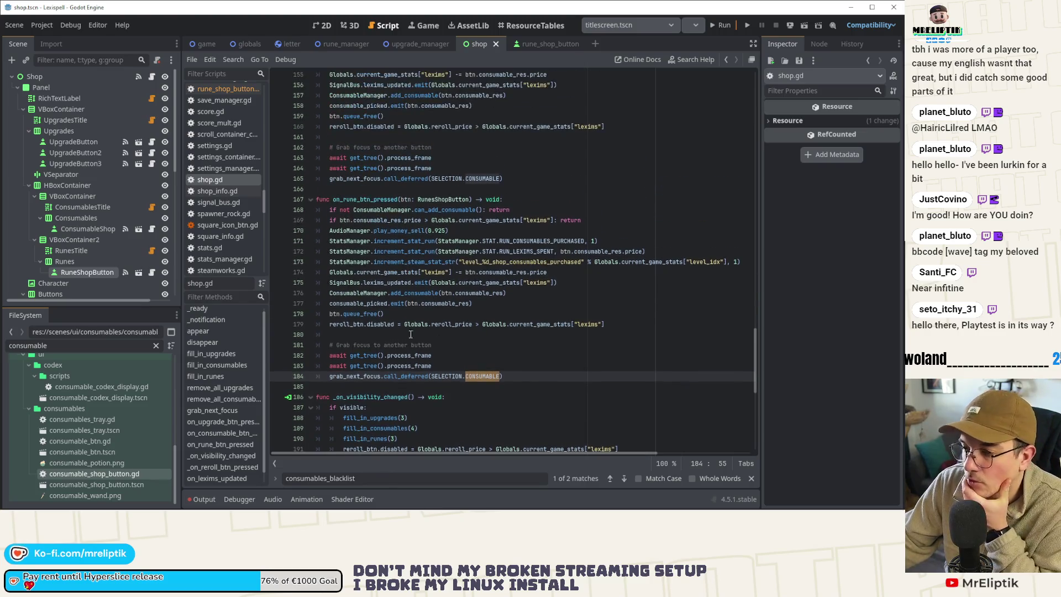
Step: Change the line 168 check from ConsumableManager to RuneManager.can_add_rune
{"action": "double_click", "coordinate": [351, 294]}
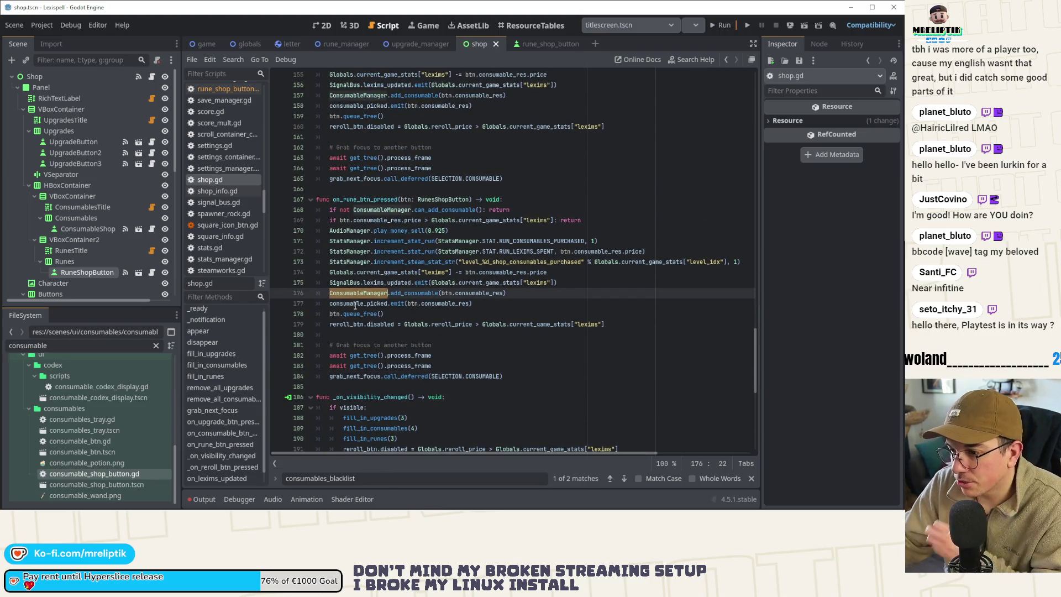
{"action": "double_click", "coordinate": [388, 213]}
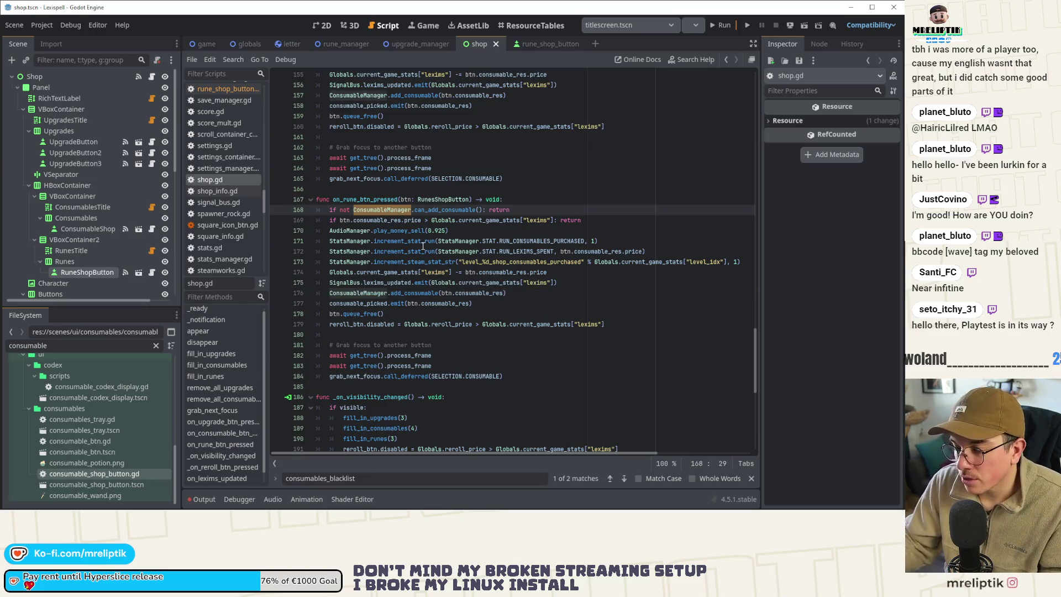
{"action": "type", "text": "Rune"}
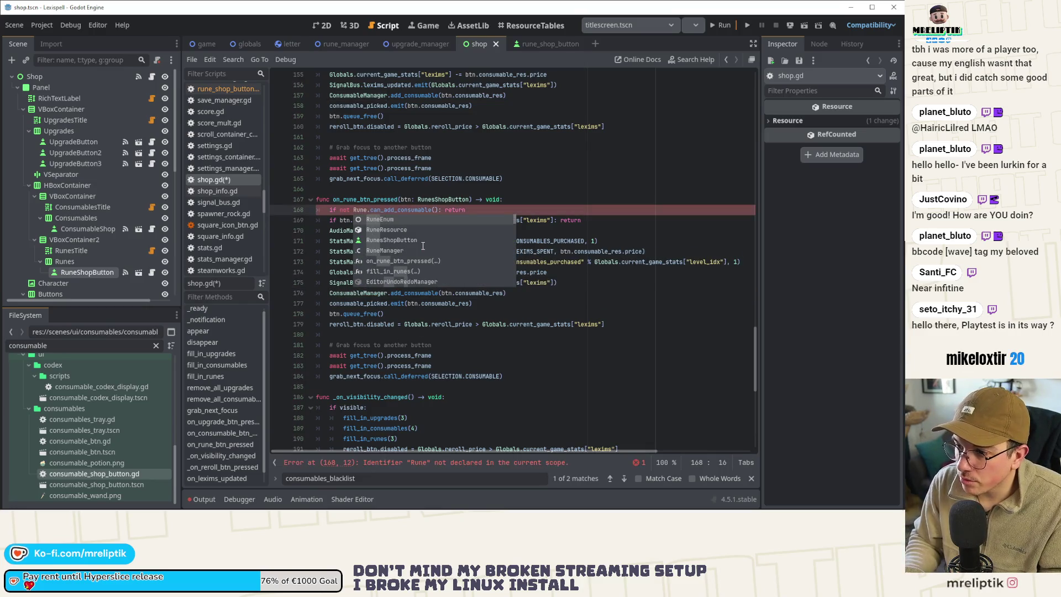
{"action": "key", "text": "Down"}
{"action": "key", "text": "Down"}
{"action": "key", "text": "Down"}
{"action": "key", "text": "Return"}
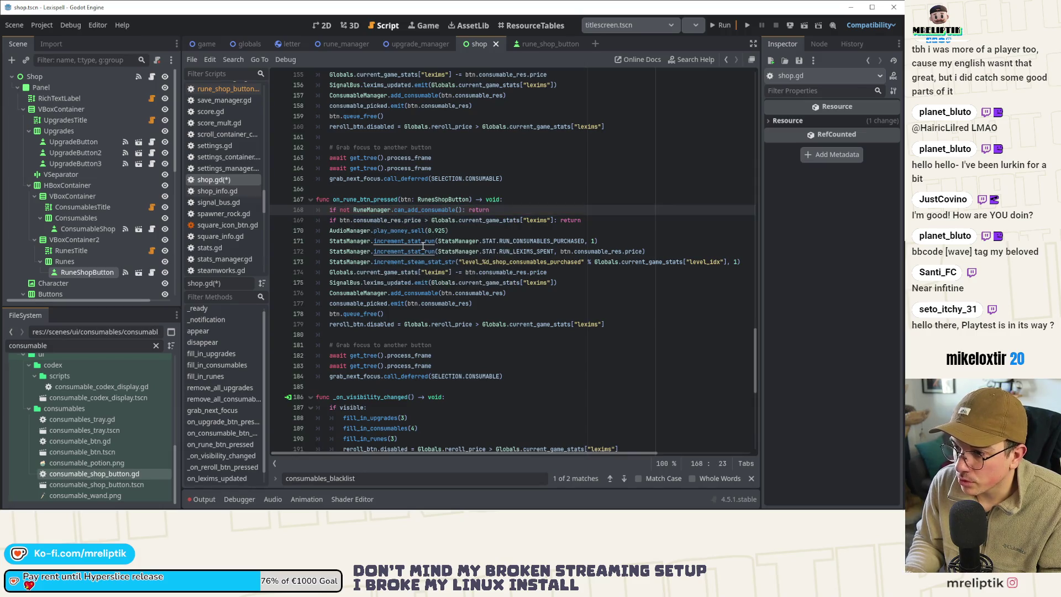
{"action": "key", "text": "BackSpace"}
{"action": "key", "text": "BackSpace"}
{"action": "key", "text": "BackSpace"}
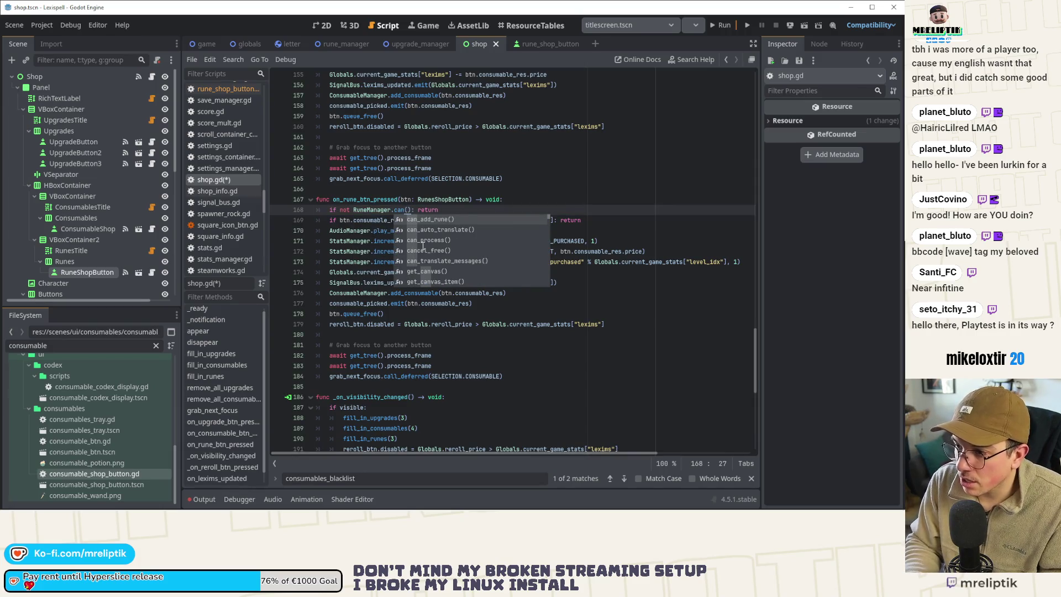
{"action": "key", "text": "Return"}
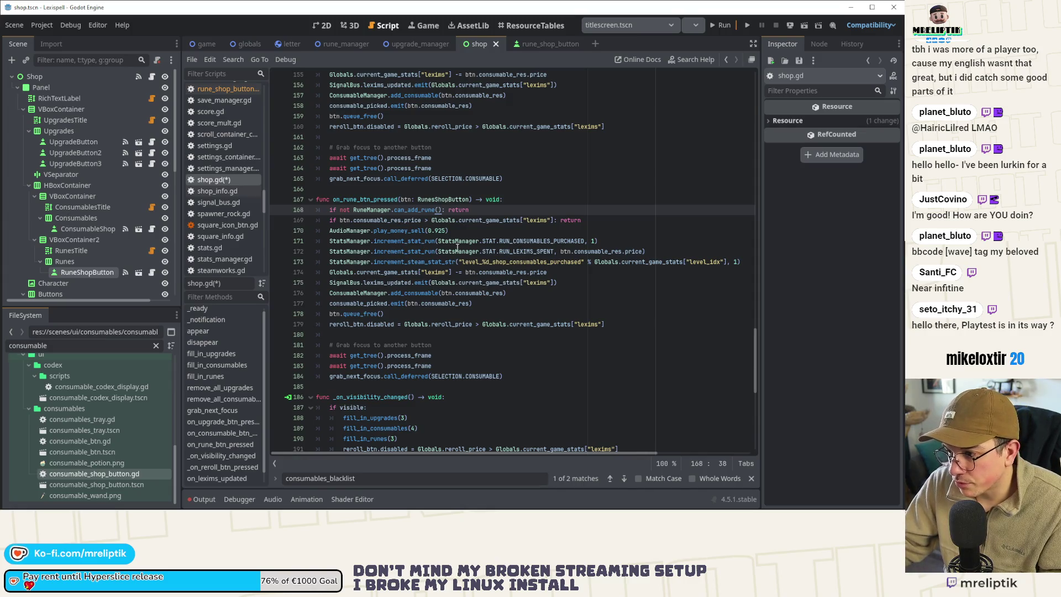
Step: Comment out the consumables-purchased stat line on line 171 and save
{"action": "double_click", "coordinate": [529, 243]}
{"action": "left_click", "coordinate": [435, 242]}
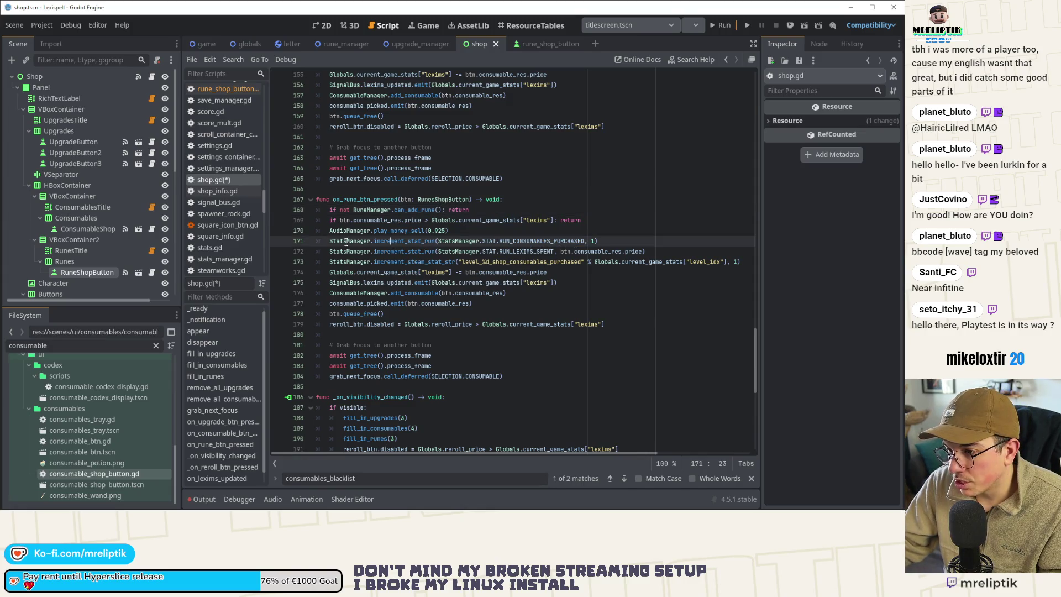
{"action": "mouse_move", "coordinate": [329, 242]}
{"action": "left_mouse_down"}
{"action": "mouse_move", "coordinate": [445, 254]}
{"action": "mouse_move", "coordinate": [633, 238]}
{"action": "left_mouse_up"}
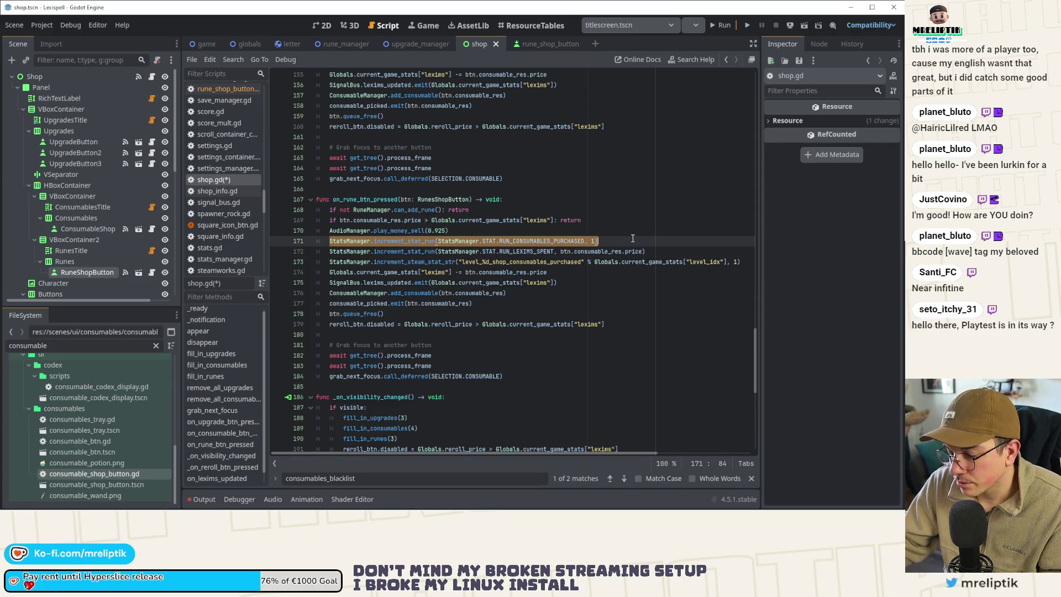
{"action": "key", "text": "ctrl+k"}
{"action": "key", "text": "ctrl+s"}
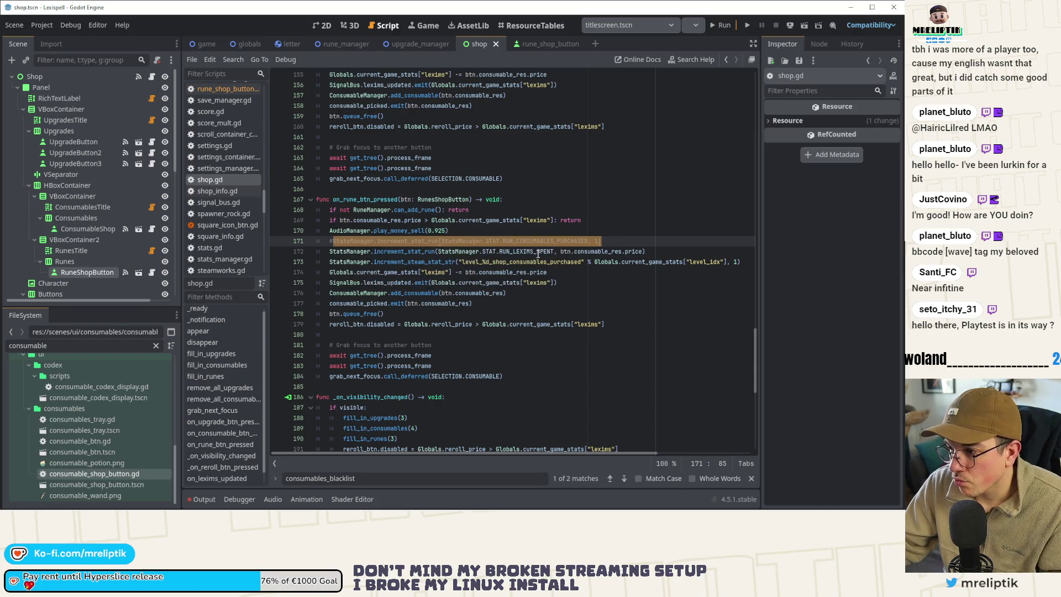
Step: Rename consumable_res to rune_res on line 172 and save
{"action": "double_click", "coordinate": [592, 253]}
{"action": "type", "text": "rune"}
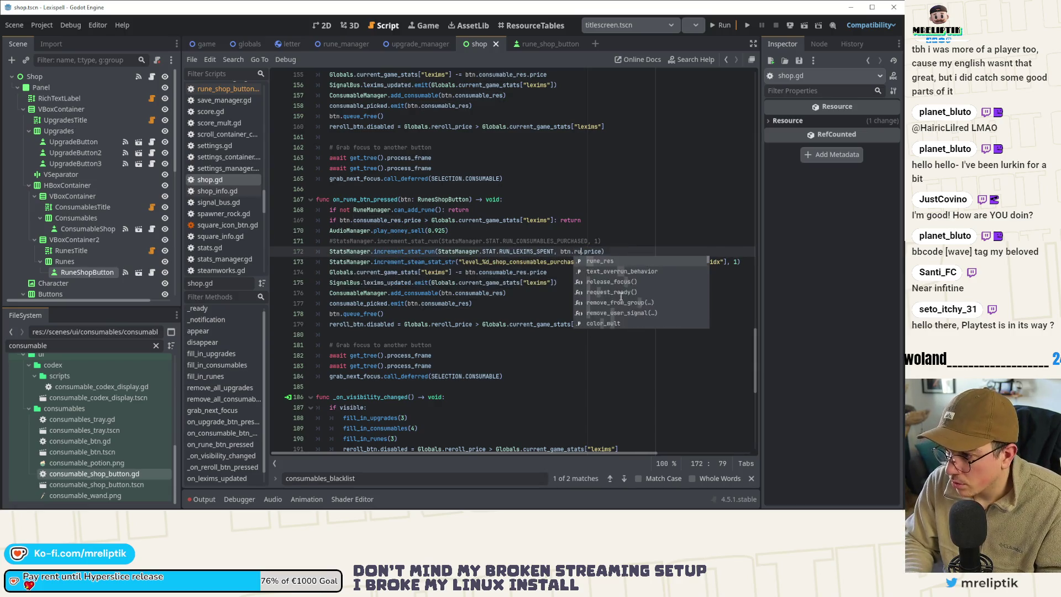
{"action": "left_click", "coordinate": [611, 260]}
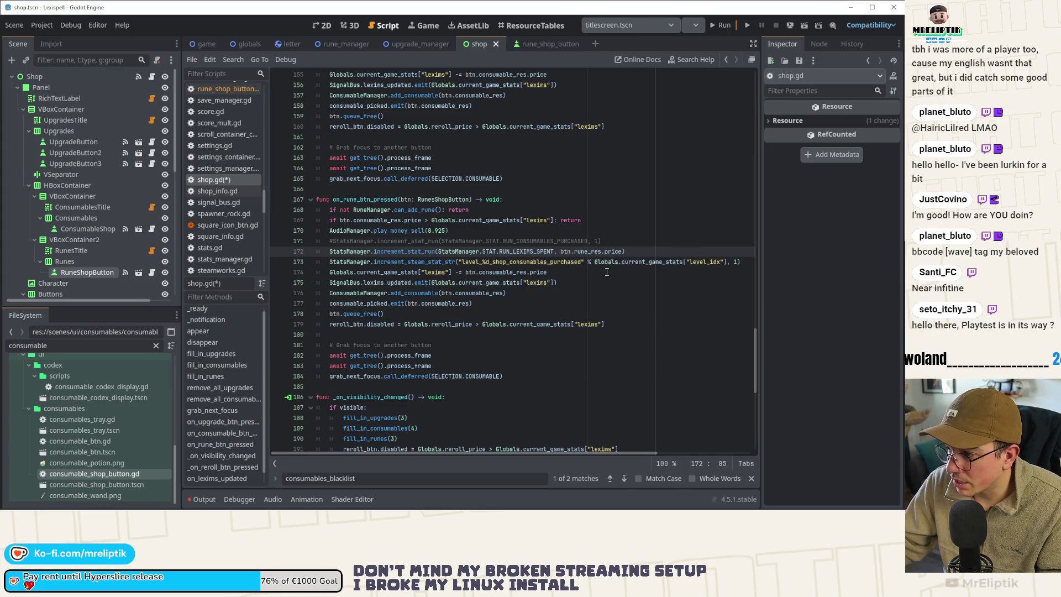
{"action": "key", "text": "ctrl+s"}
Step: Comment out the consumables-purchased Steam stat line and save
{"action": "double_click", "coordinate": [643, 261]}
{"action": "double_click", "coordinate": [518, 262]}
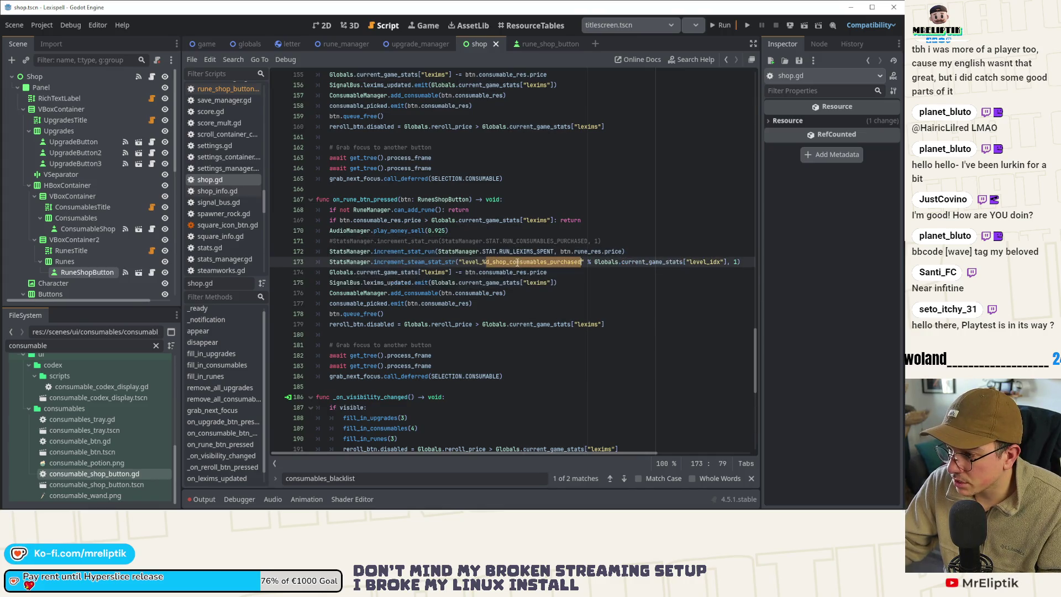
{"action": "left_click", "coordinate": [341, 266]}
{"action": "key", "text": "ctrl+k"}
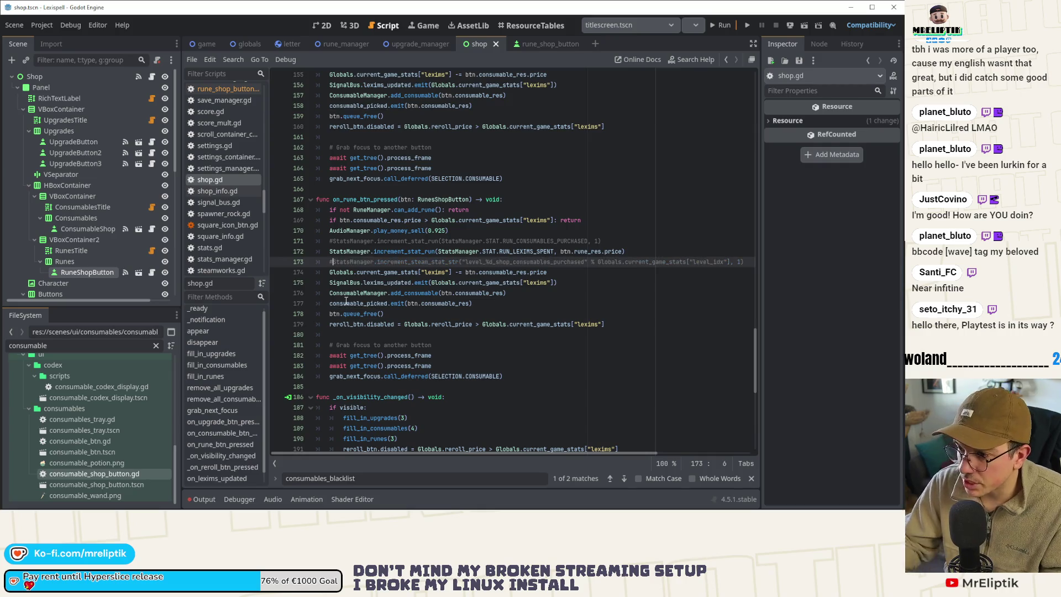
{"action": "key", "text": "ctrl+s"}
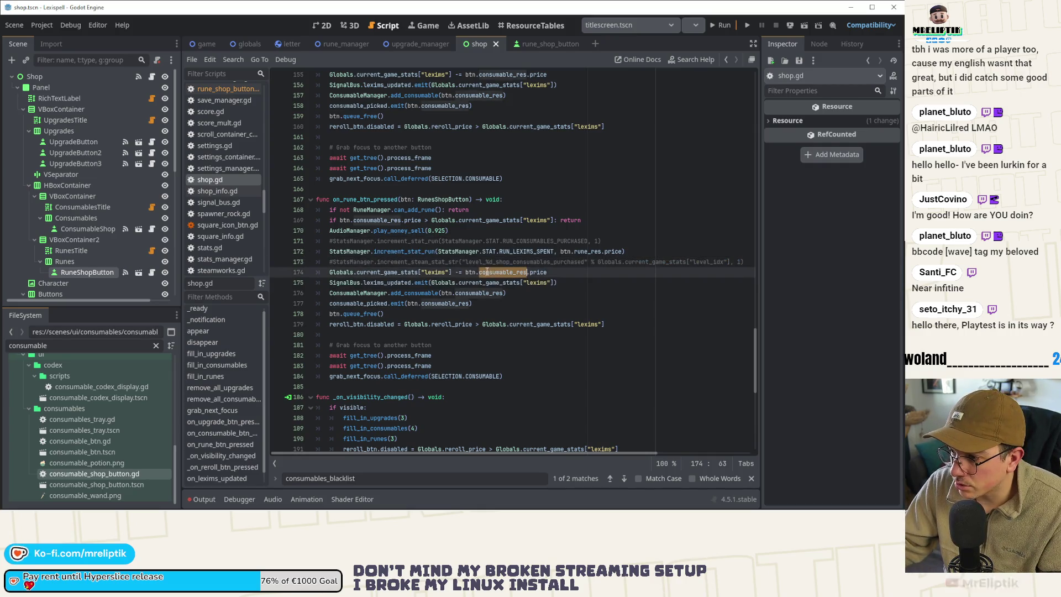
Step: Replace consumable_res with rune_res on lines 174 and 176, then save
{"action": "left_click", "coordinate": [527, 272]}
{"action": "double_click", "coordinate": [585, 252]}
{"action": "key", "text": "ctrl+c"}
{"action": "double_click", "coordinate": [503, 272]}
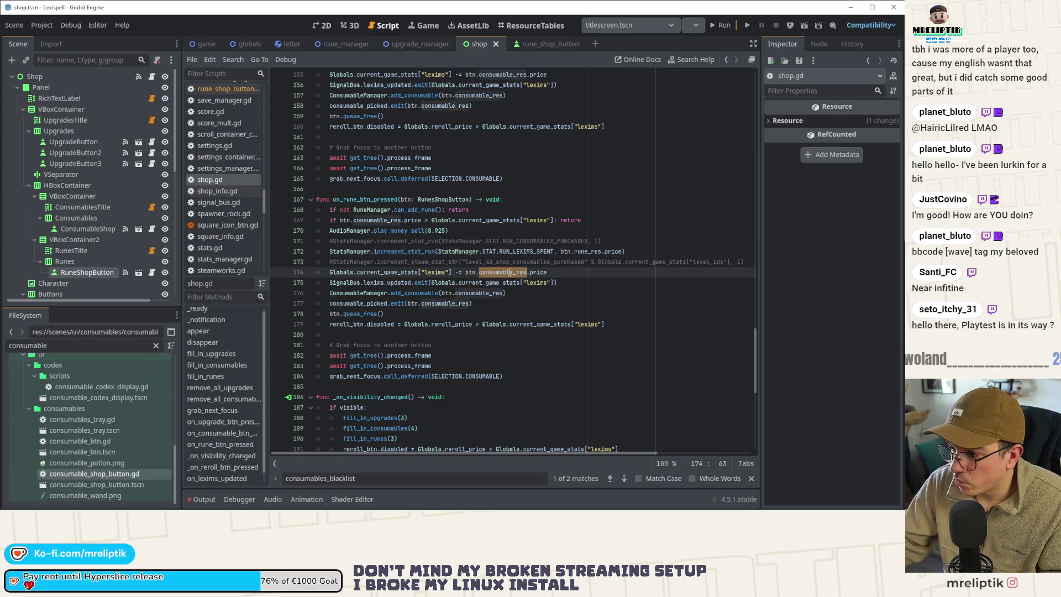
{"action": "key", "text": "ctrl+v"}
{"action": "double_click", "coordinate": [475, 293]}
{"action": "key", "text": "ctrl+v"}
{"action": "left_click", "coordinate": [445, 305]}
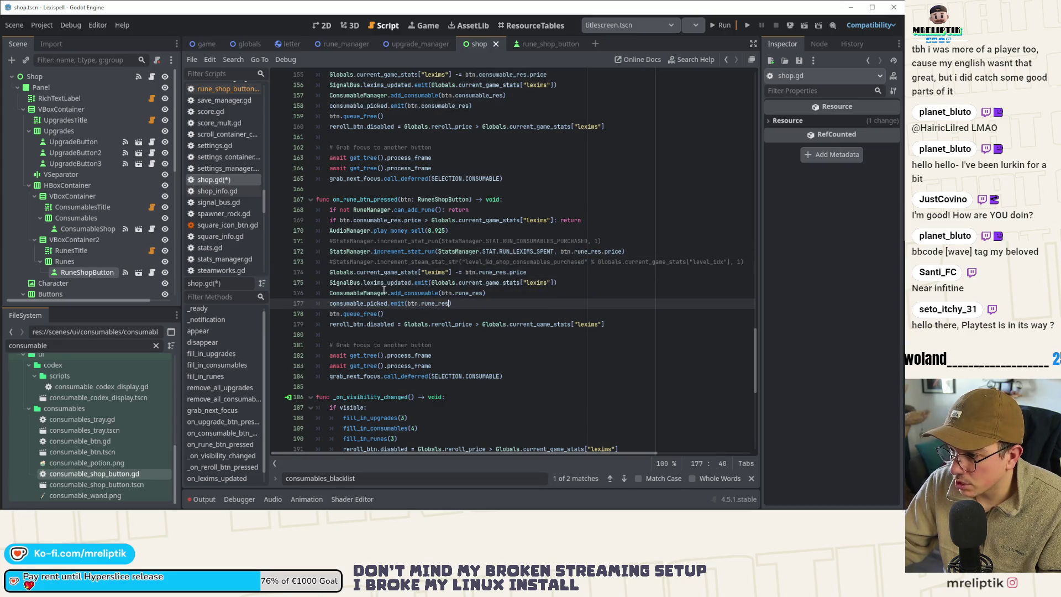
{"action": "key", "text": "ctrl+s"}
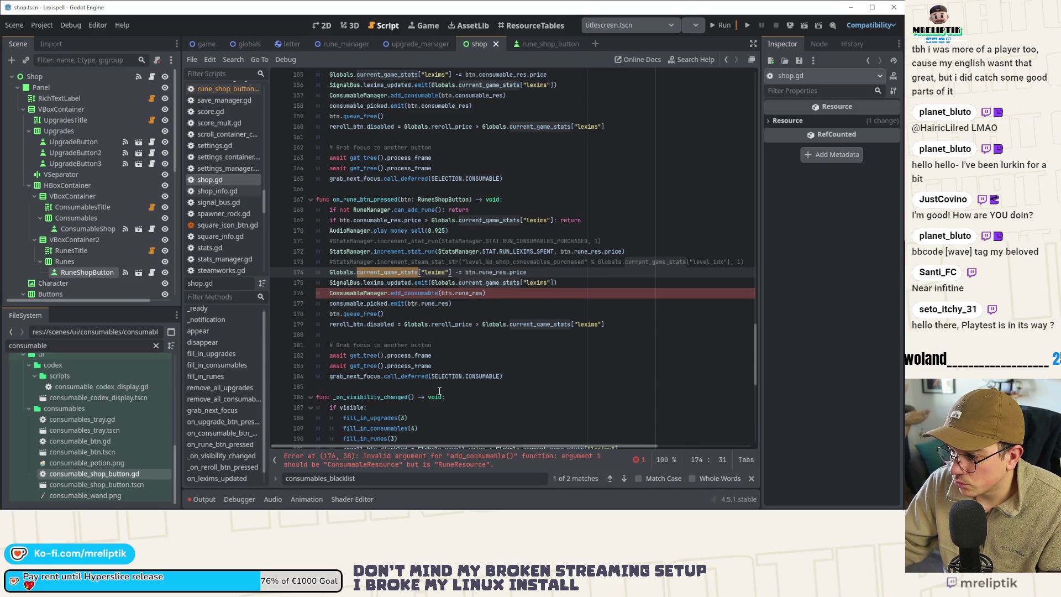
Step: Fix the reported error by calling RuneManager.add_rune instead of ConsumableManager.add_consumable
{"action": "left_click", "coordinate": [442, 464]}
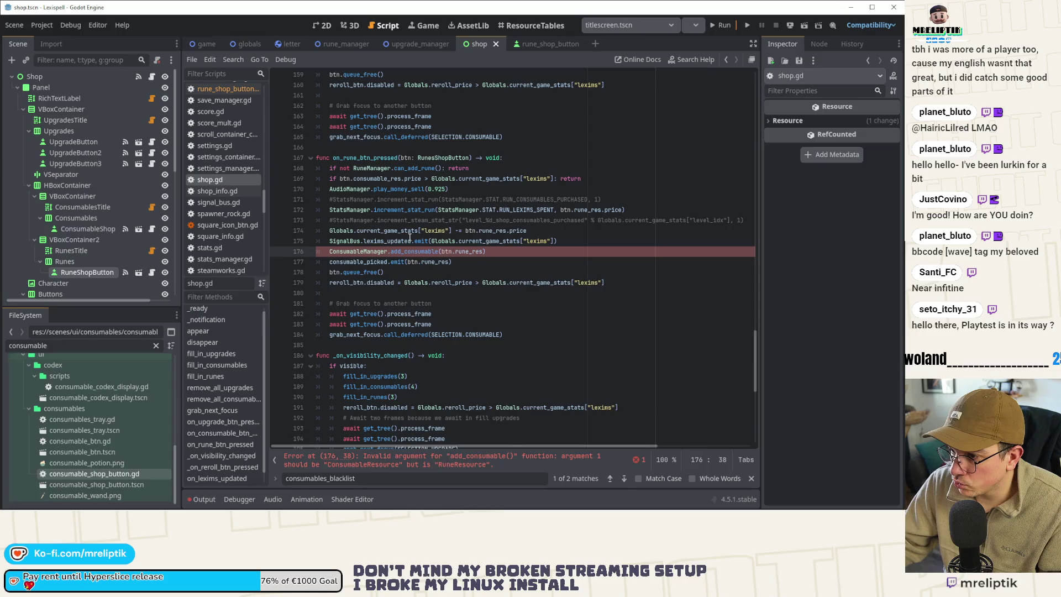
{"action": "double_click", "coordinate": [362, 252]}
{"action": "type", "text": "Rune"}
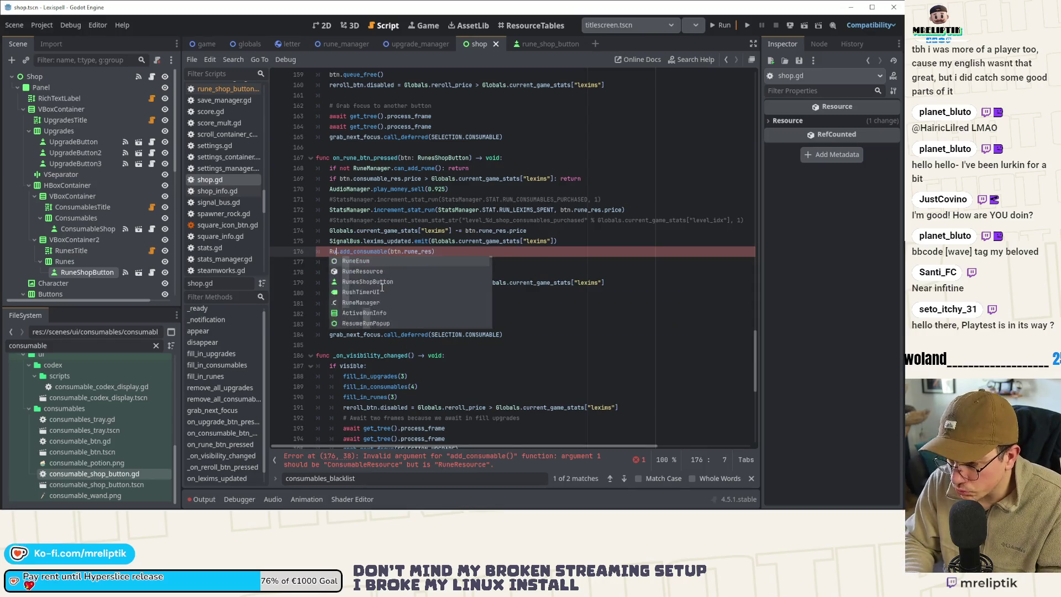
{"action": "key", "text": "Return"}
{"action": "key", "text": "Right"}
{"action": "key", "text": "ctrl+shift+Right"}
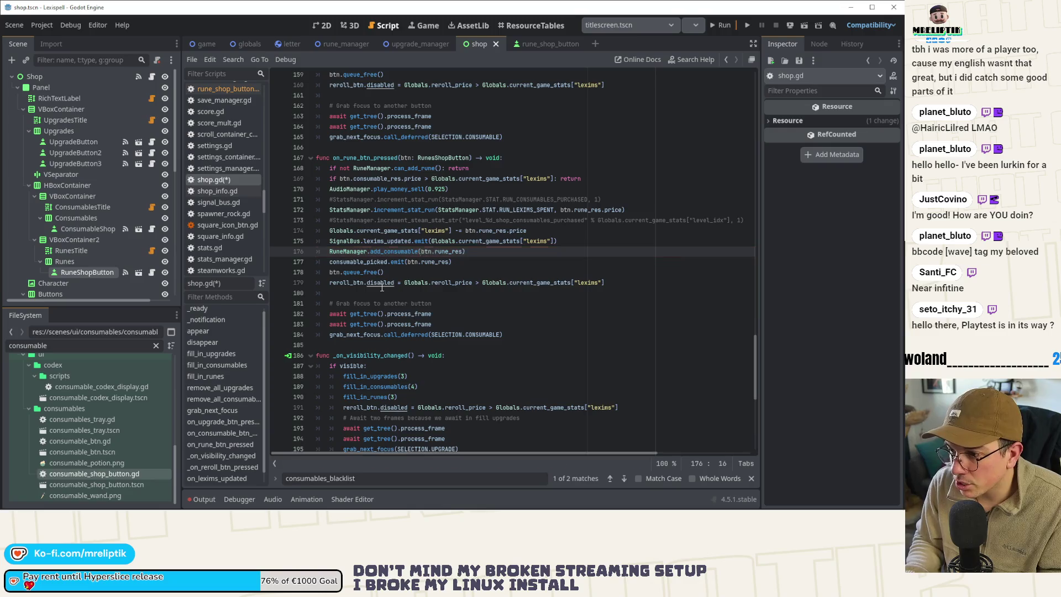
{"action": "type", "text": "add_ru"}
{"action": "key", "text": "Return"}
{"action": "key", "text": "ctrl+s"}
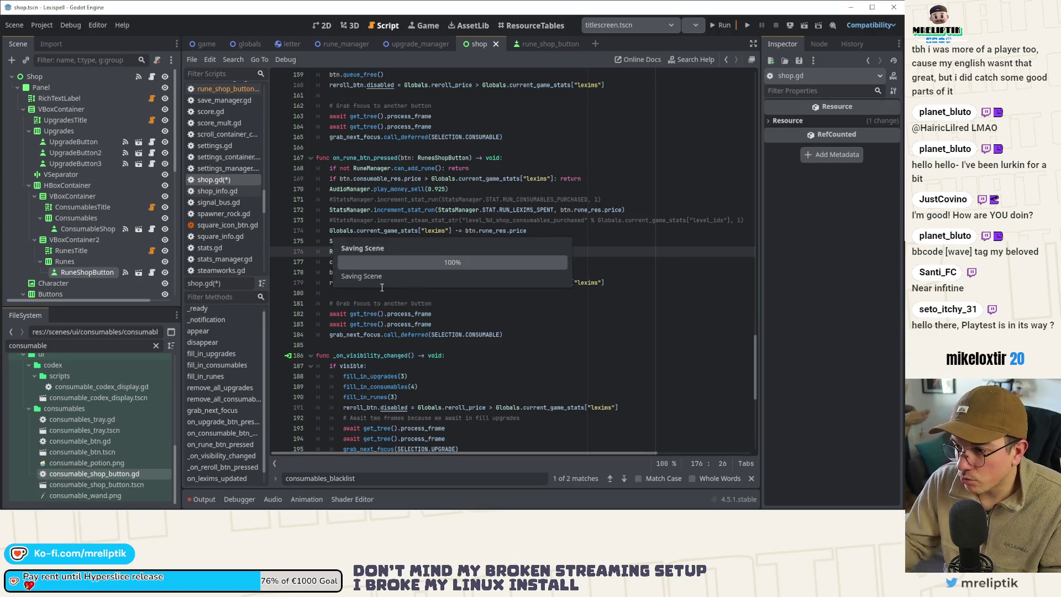
{"action": "left_click", "coordinate": [442, 292]}
{"action": "key", "text": "ctrl+s"}
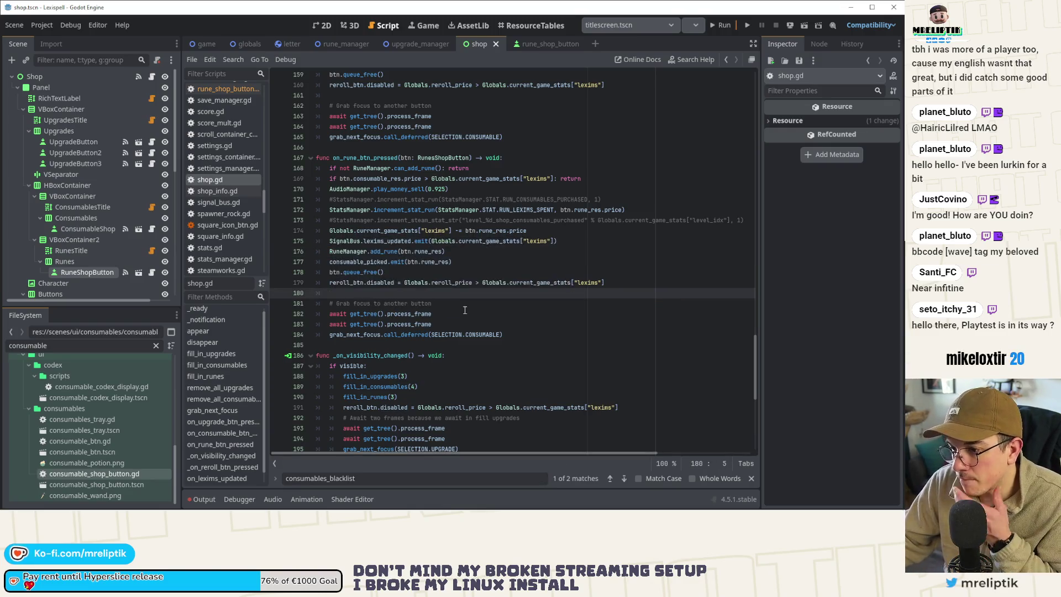
Step: Emit rune_picked instead of consumable_picked in the rune purchase handler
{"action": "double_click", "coordinate": [349, 261]}
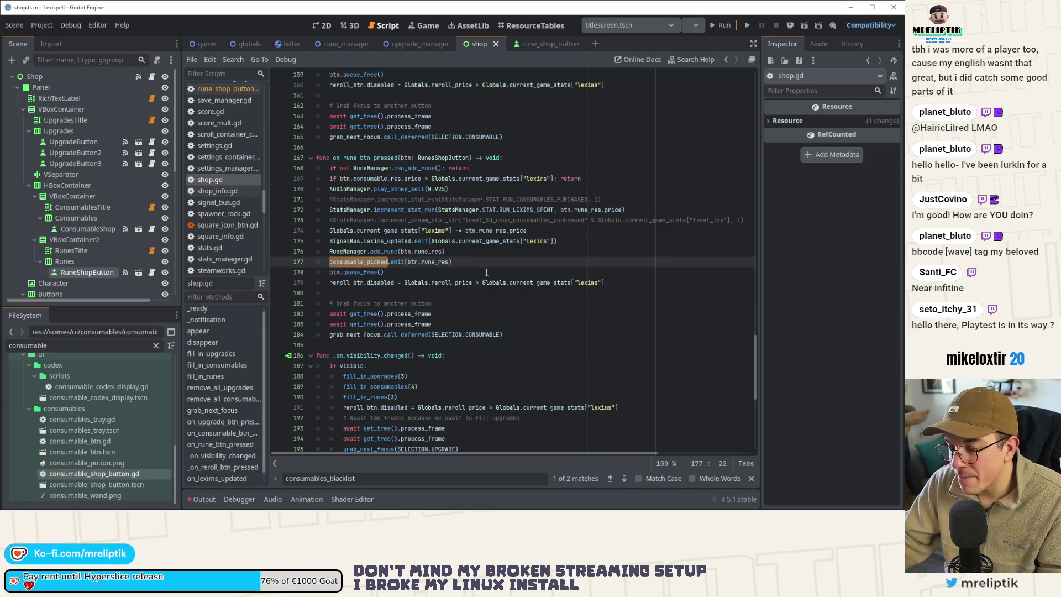
{"action": "type", "text": "rune_picke"}
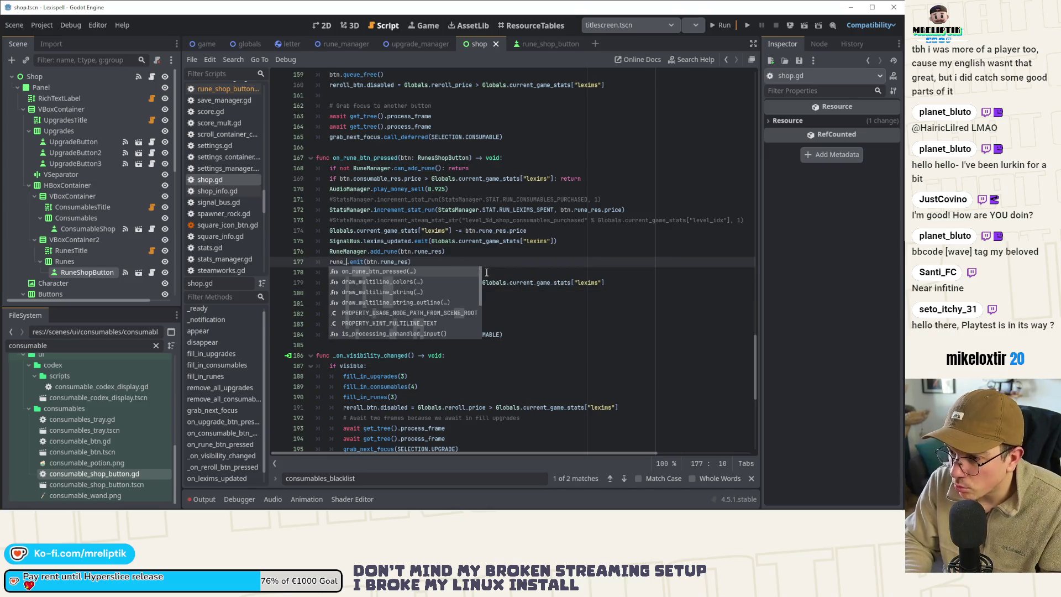
{"action": "type", "text": "d"}
{"action": "key", "text": "ctrl+s"}
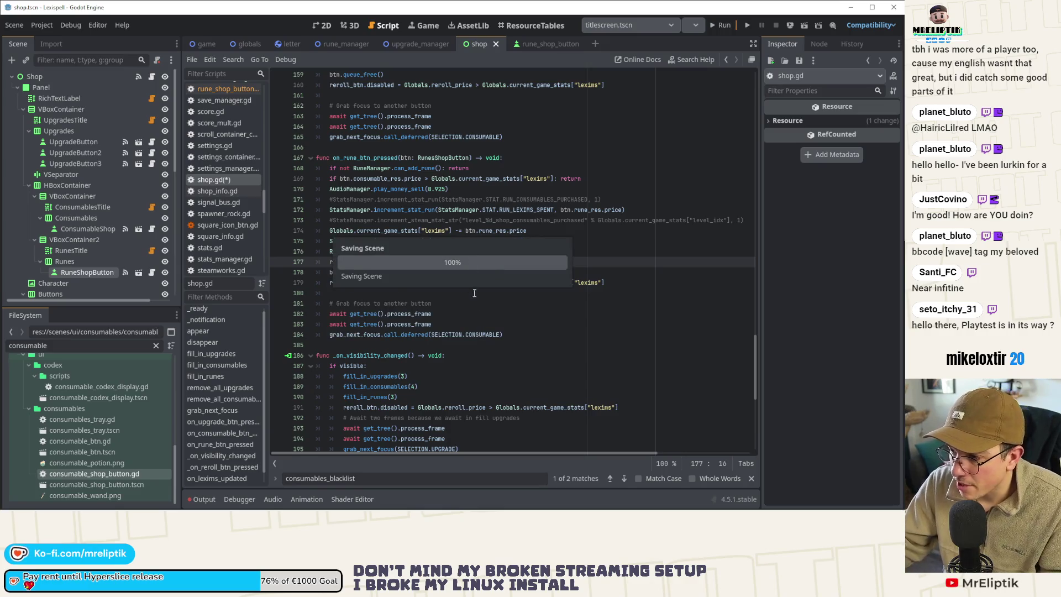
{"action": "left_click", "coordinate": [468, 312]}
{"action": "left_click", "coordinate": [348, 263]}
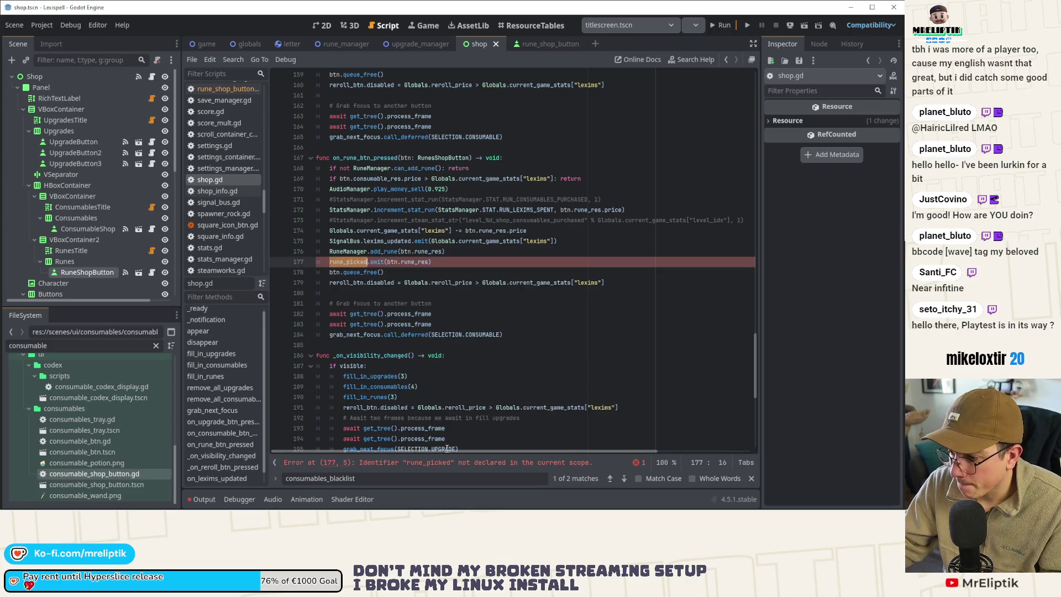
{"action": "key", "text": "Left"}
{"action": "scroll", "coordinate": [449, 264], "scroll_direction": "up", "scroll_amount": 15}
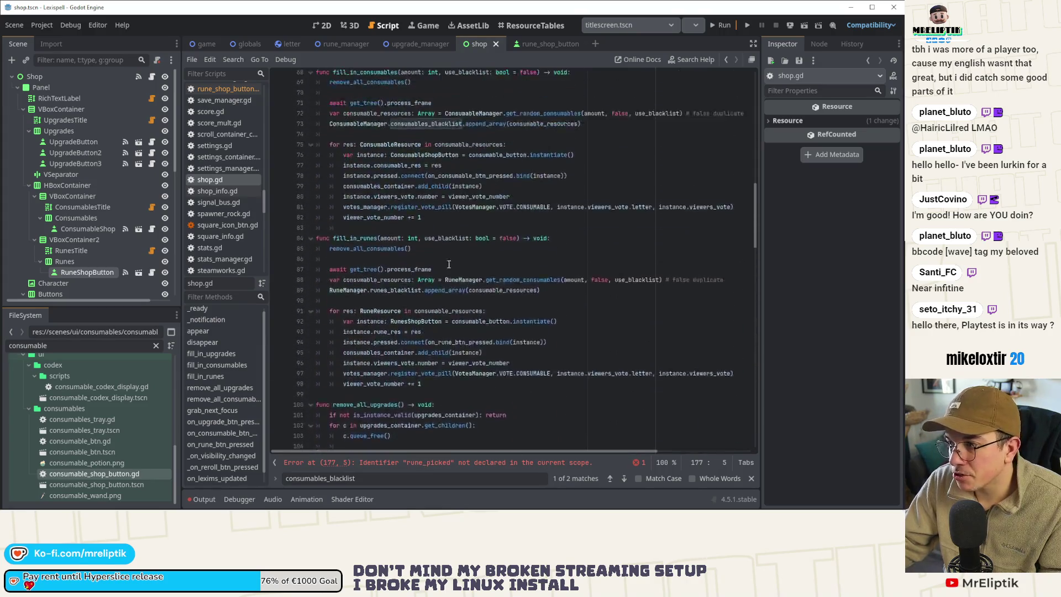
{"action": "scroll", "coordinate": [449, 264], "scroll_direction": "up", "scroll_amount": 10}
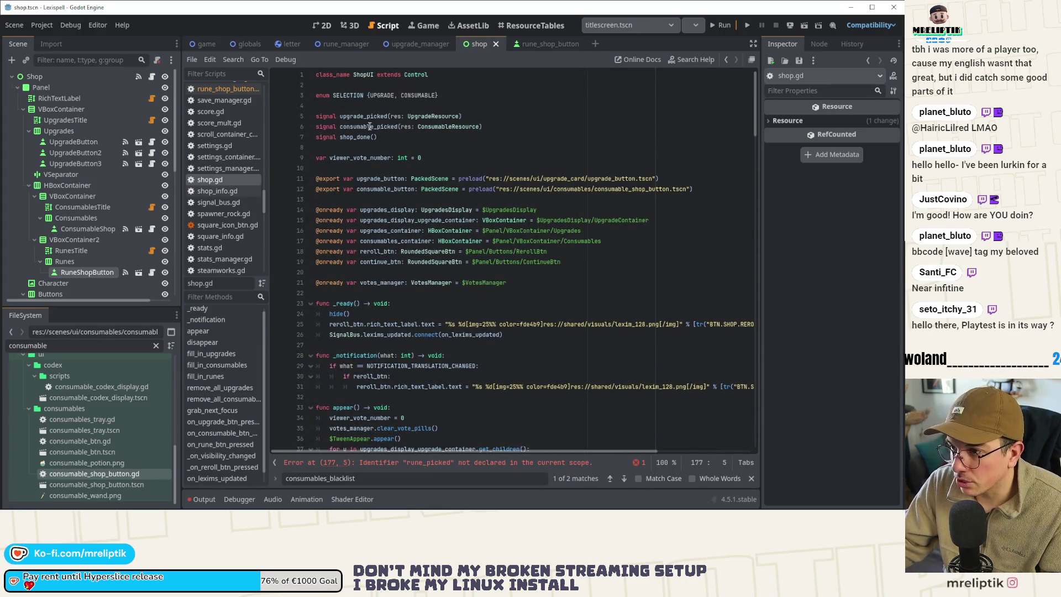
Step: Duplicate the consumable_picked signal as rune_picked(res: RuneResource) and save
{"action": "left_click", "coordinate": [370, 127]}
{"action": "key", "text": "ctrl+shift+d"}
{"action": "double_click", "coordinate": [369, 137]}
{"action": "type", "text": "rune_picked"}
{"action": "key", "text": "ctrl+s"}
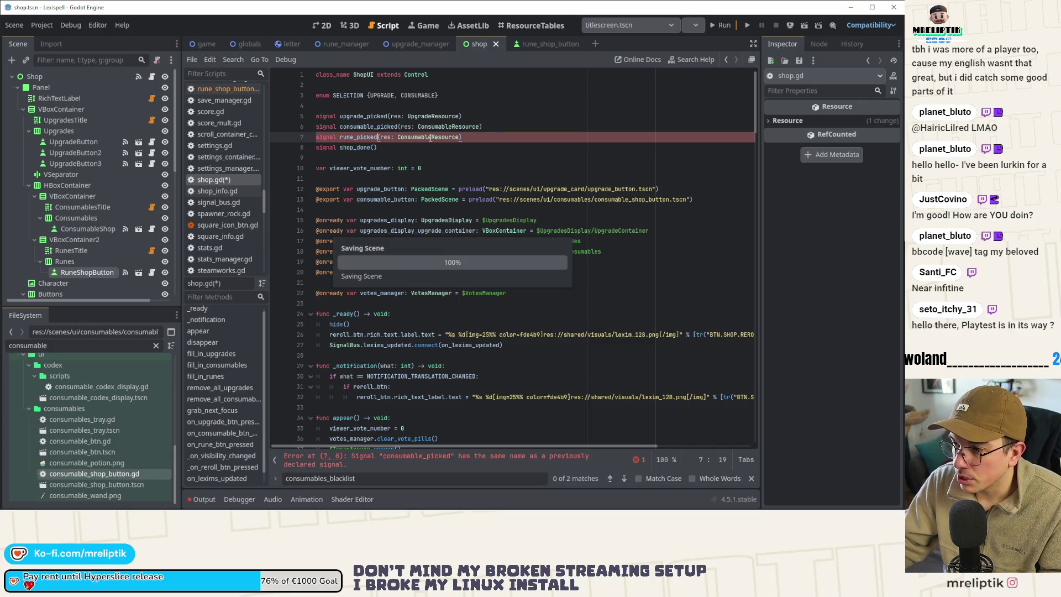
{"action": "double_click", "coordinate": [430, 137]}
{"action": "type", "text": "RuneResource"}
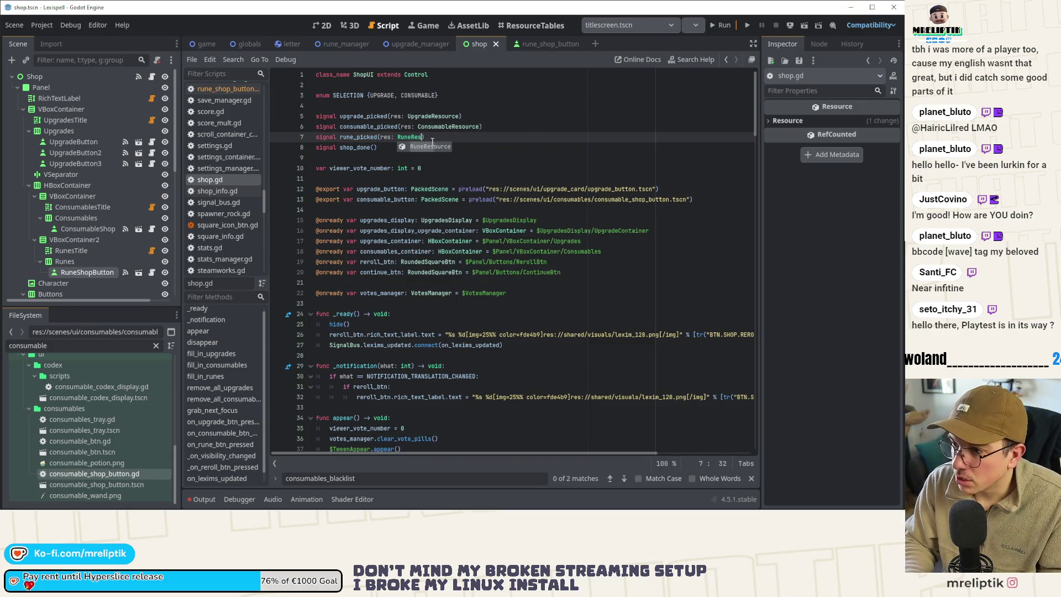
{"action": "key", "text": "ctrl+s"}
{"action": "scroll", "coordinate": [372, 241], "scroll_direction": "down", "scroll_amount": 9}
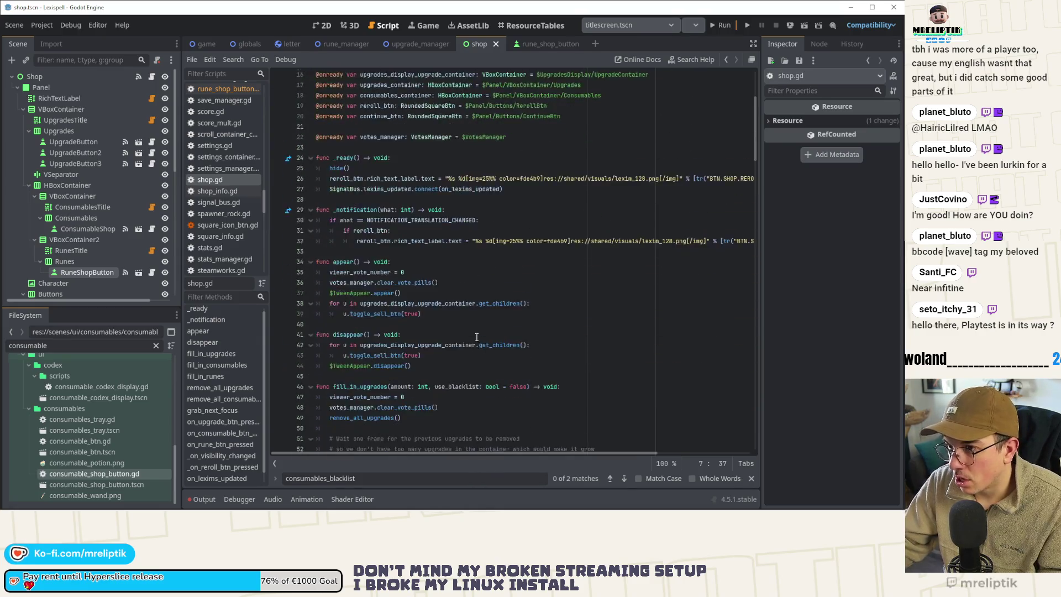
{"action": "left_click", "coordinate": [207, 44]}
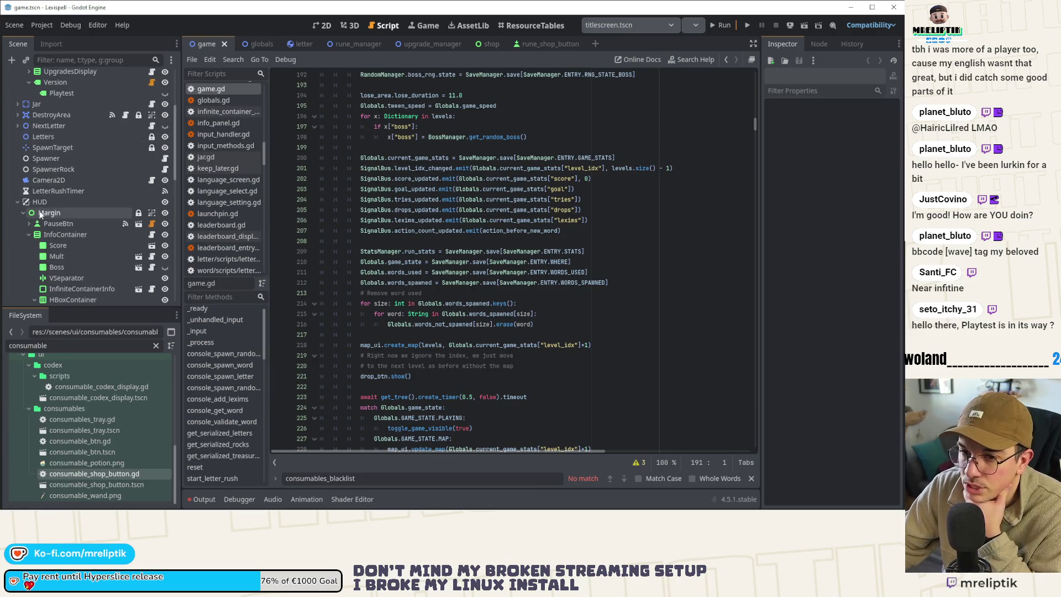
Step: Check the Shop node's connected signals and jump to the upgrade_picked handler in game.gd
{"action": "scroll", "coordinate": [83, 250], "scroll_direction": "down", "scroll_amount": 5}
{"action": "scroll", "coordinate": [82, 254], "scroll_direction": "down", "scroll_amount": 4}
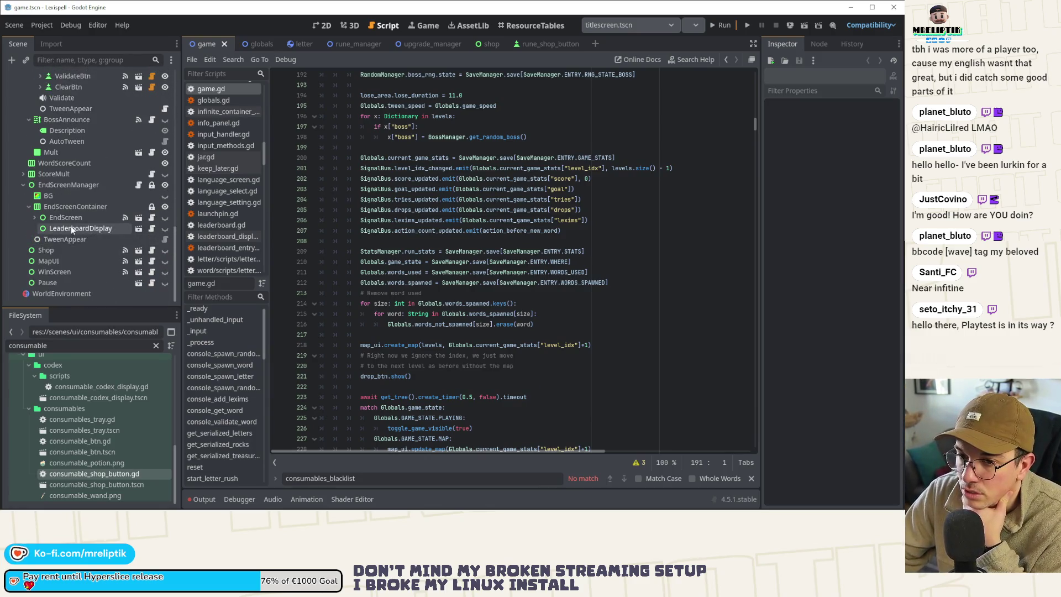
{"action": "left_click", "coordinate": [88, 251]}
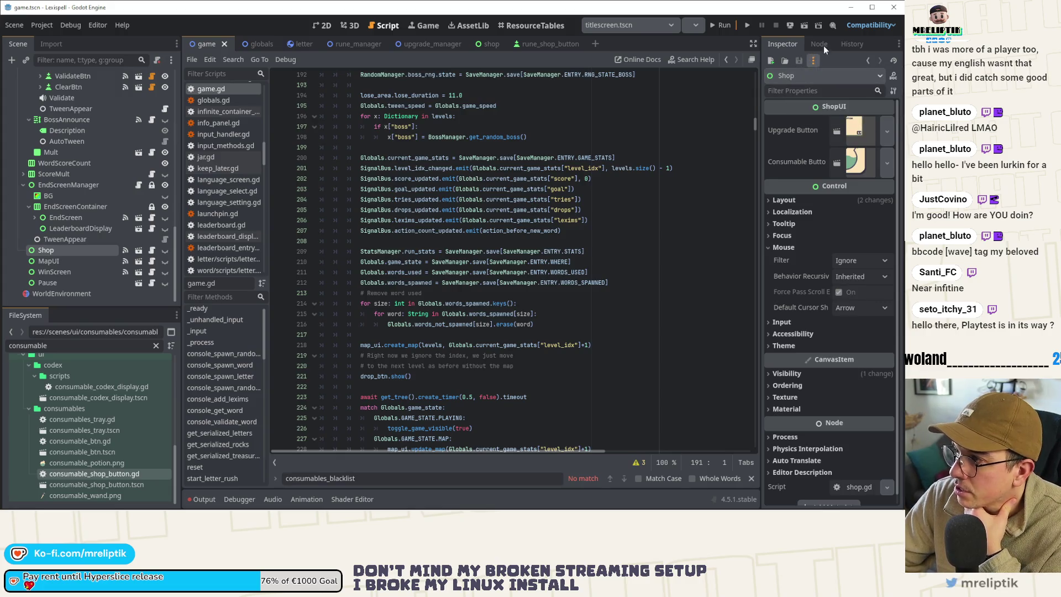
{"action": "left_click", "coordinate": [819, 44]}
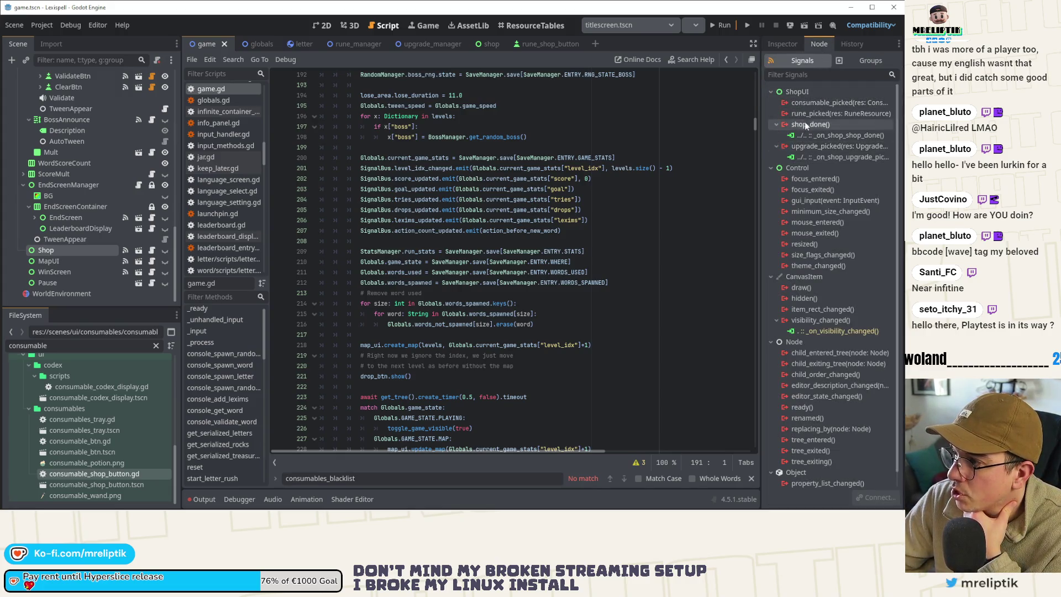
{"action": "double_click", "coordinate": [807, 156]}
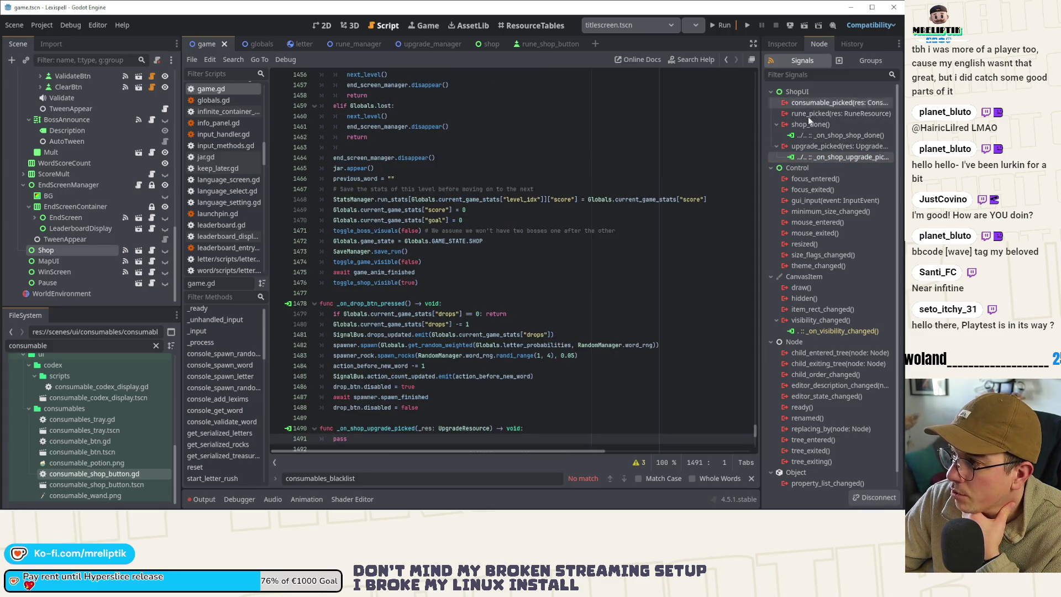
{"action": "scroll", "coordinate": [615, 226], "scroll_direction": "down", "scroll_amount": 4}
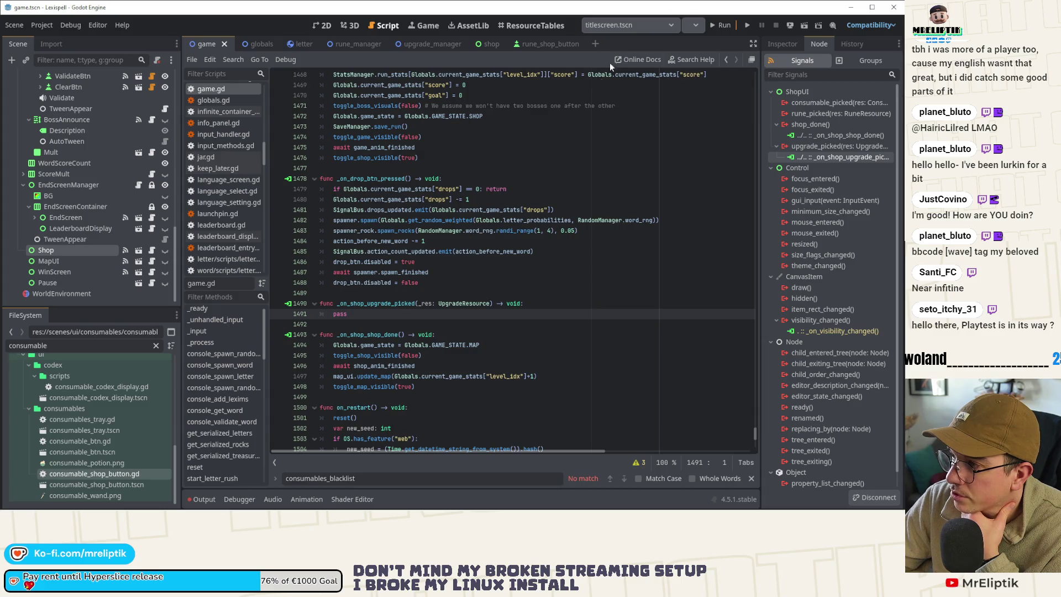
Step: Bring up the game scene, then the shop and rune_shop_button scenes
{"action": "left_click", "coordinate": [320, 25]}
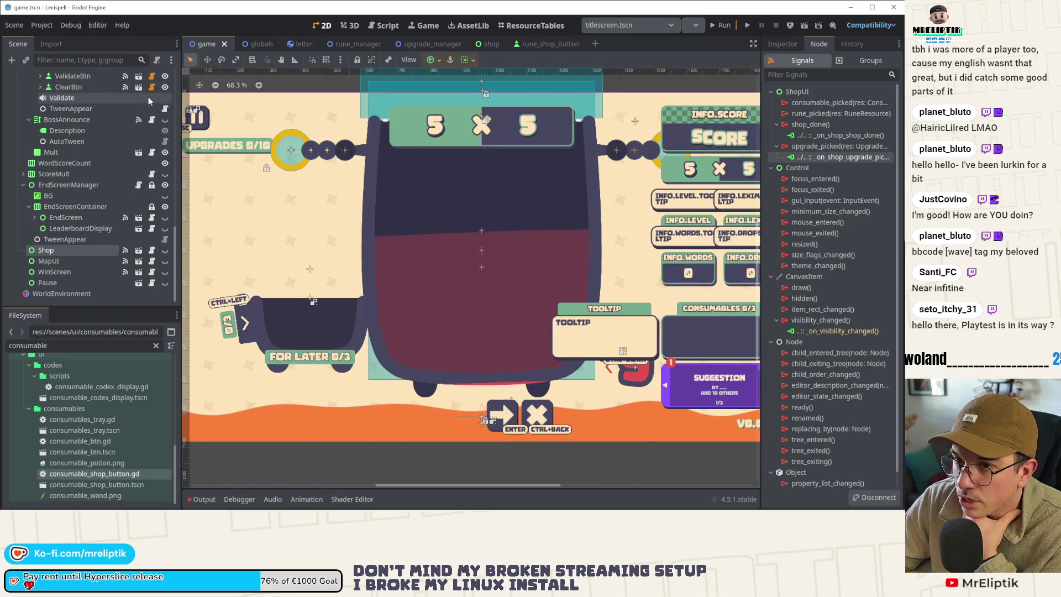
{"action": "left_click", "coordinate": [489, 44]}
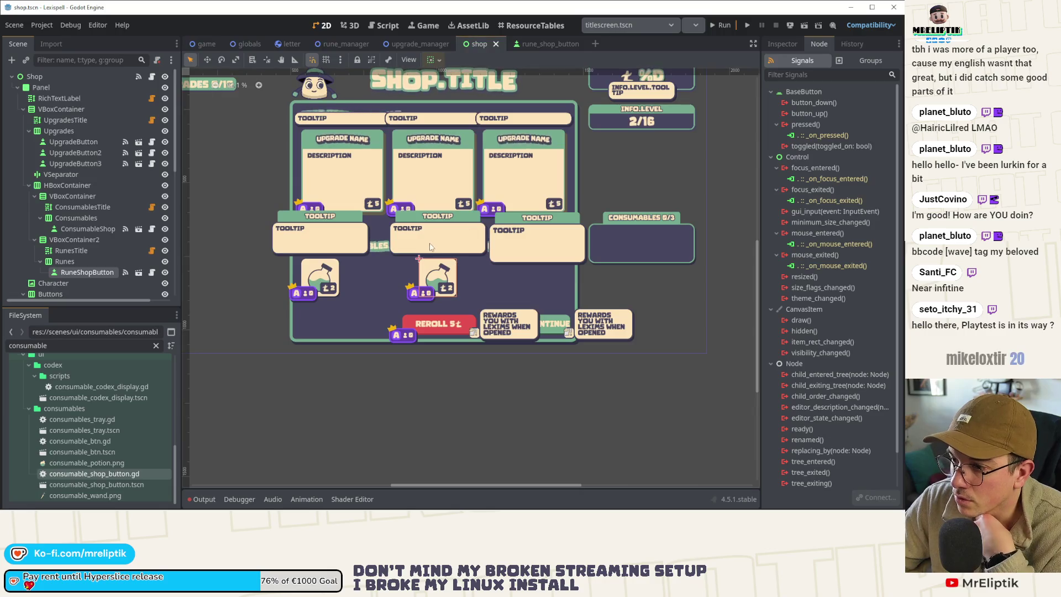
{"action": "left_click", "coordinate": [529, 44]}
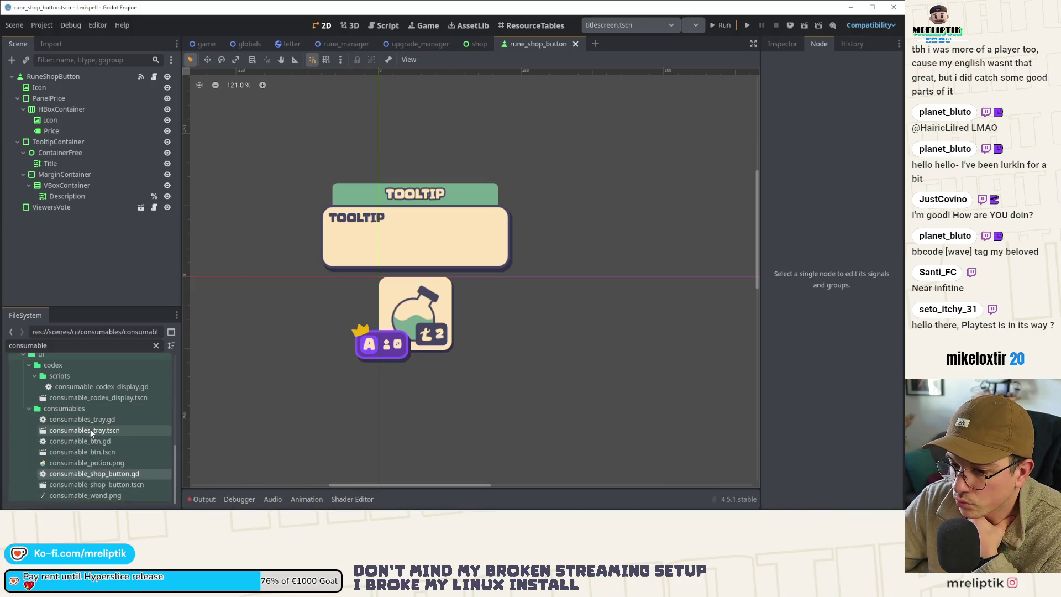
Step: Clear the FileSystem filter and view rune_drops_round_special.tres properties in the Inspector
{"action": "scroll", "coordinate": [94, 431], "scroll_direction": "up", "scroll_amount": 5}
{"action": "scroll", "coordinate": [99, 428], "scroll_direction": "down", "scroll_amount": 5}
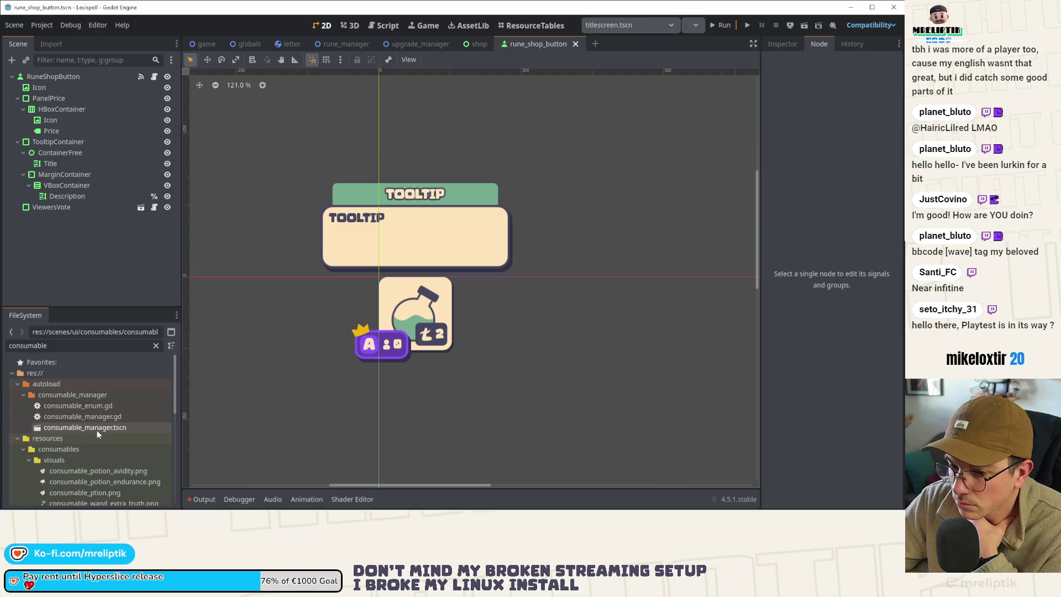
{"action": "left_click", "coordinate": [156, 345]}
{"action": "scroll", "coordinate": [106, 442], "scroll_direction": "up", "scroll_amount": 10}
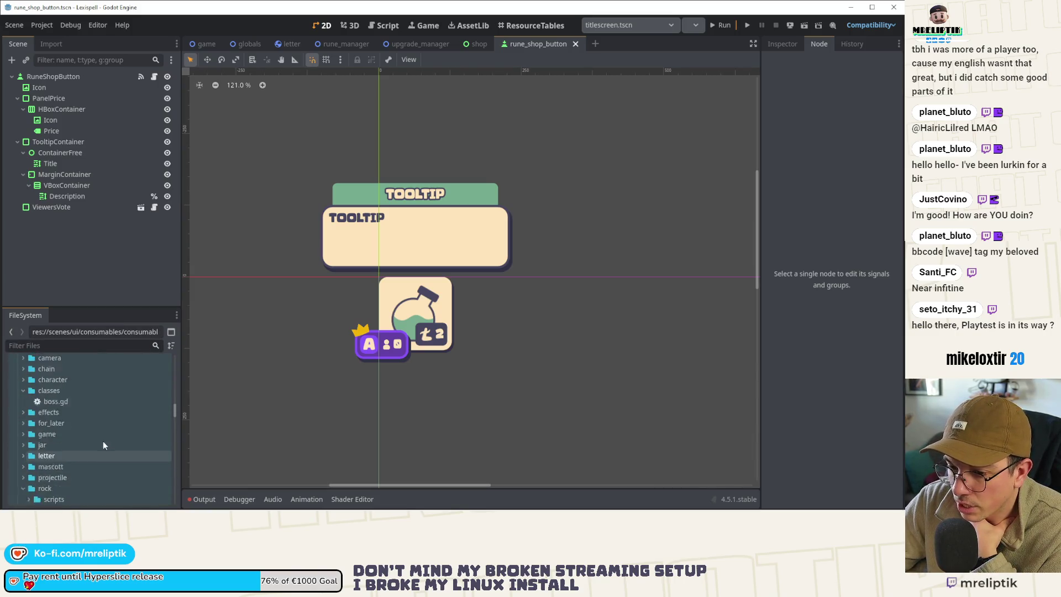
{"action": "left_click", "coordinate": [83, 462]}
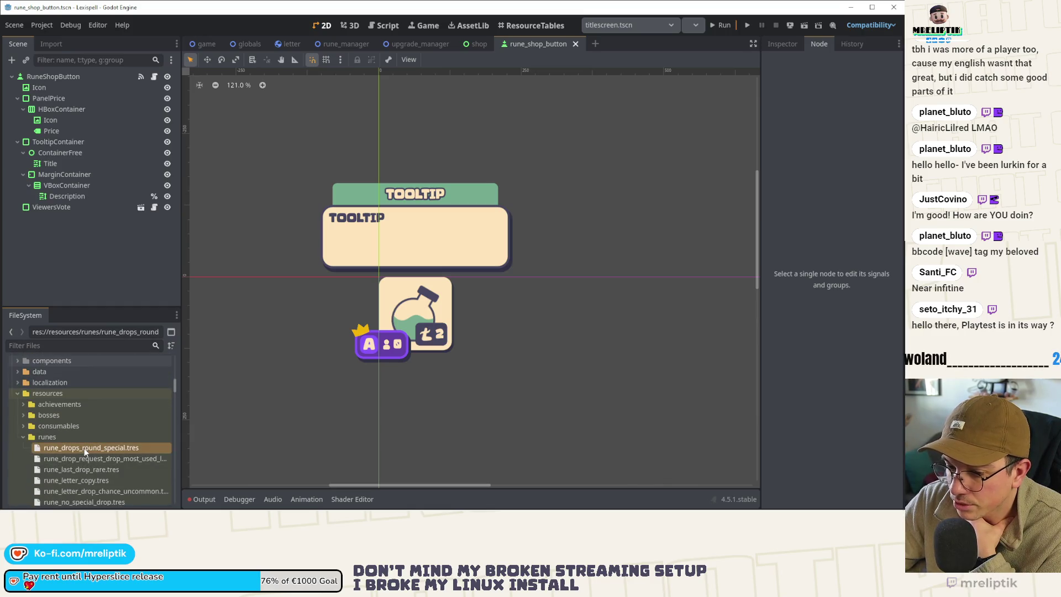
{"action": "left_click", "coordinate": [785, 44]}
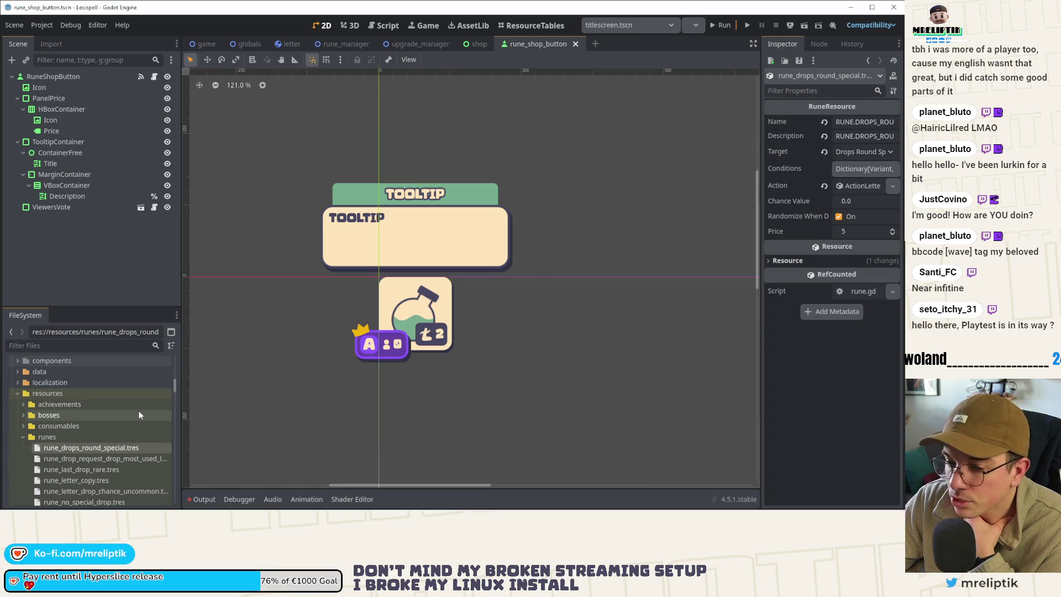
Step: Browse the resource folders and open the consumable.gd script
{"action": "left_click", "coordinate": [24, 426]}
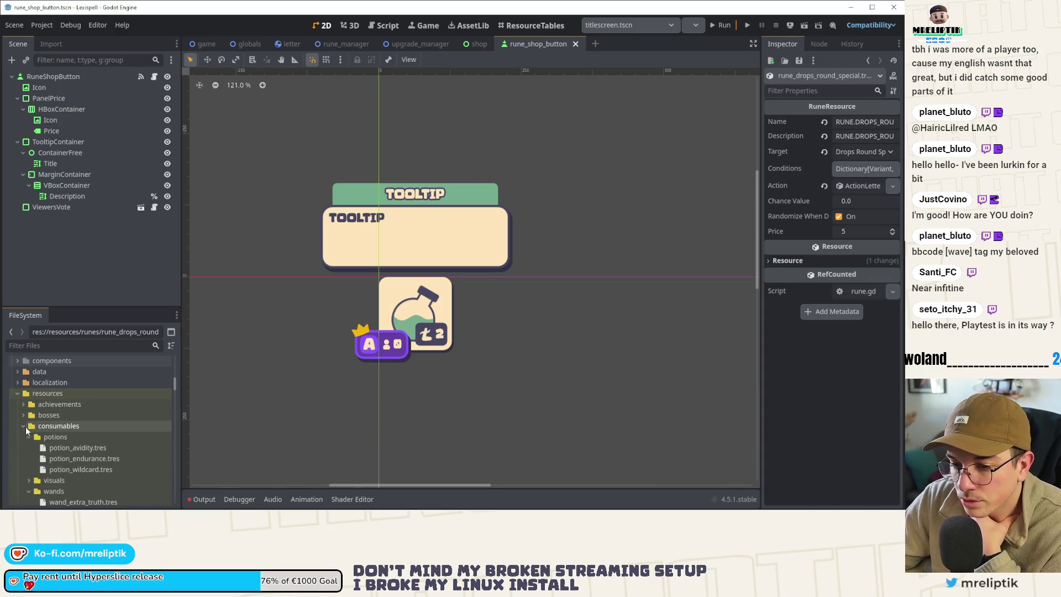
{"action": "scroll", "coordinate": [22, 387], "scroll_direction": "down", "scroll_amount": 3}
{"action": "left_click", "coordinate": [23, 364]}
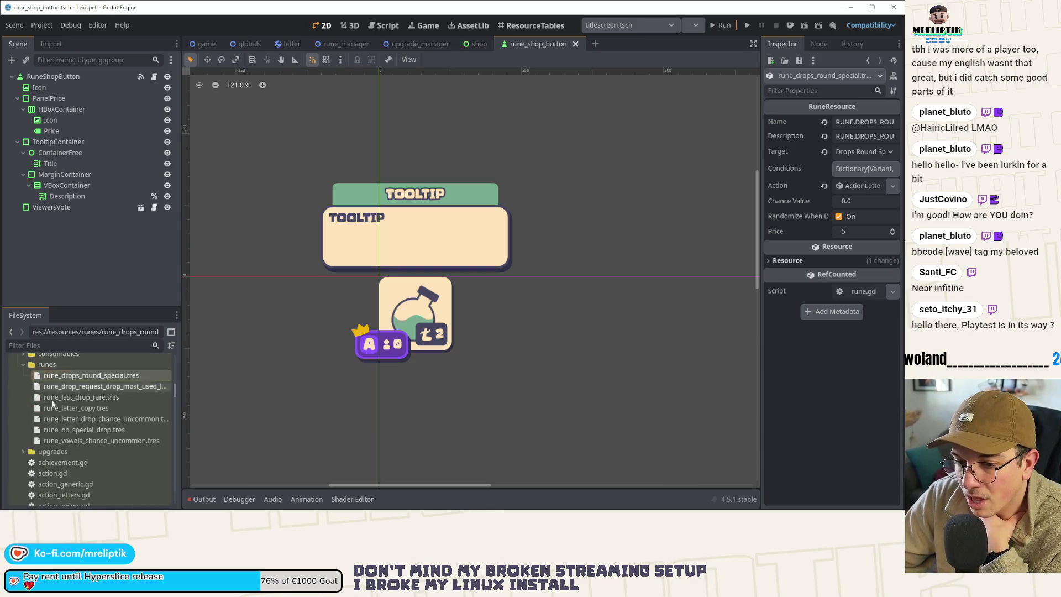
{"action": "scroll", "coordinate": [67, 420], "scroll_direction": "down", "scroll_amount": 5}
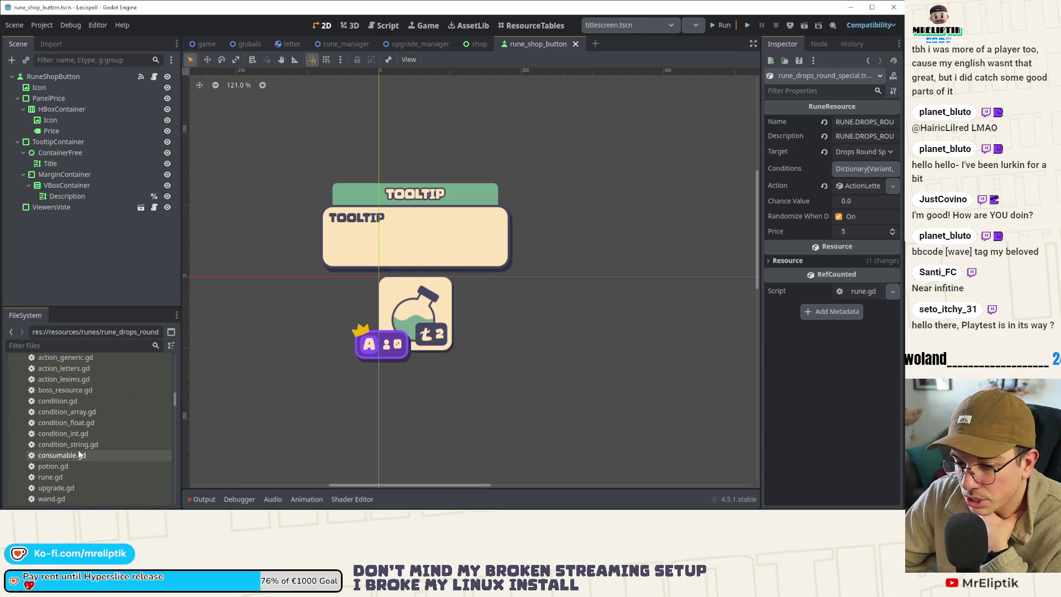
{"action": "double_click", "coordinate": [79, 454]}
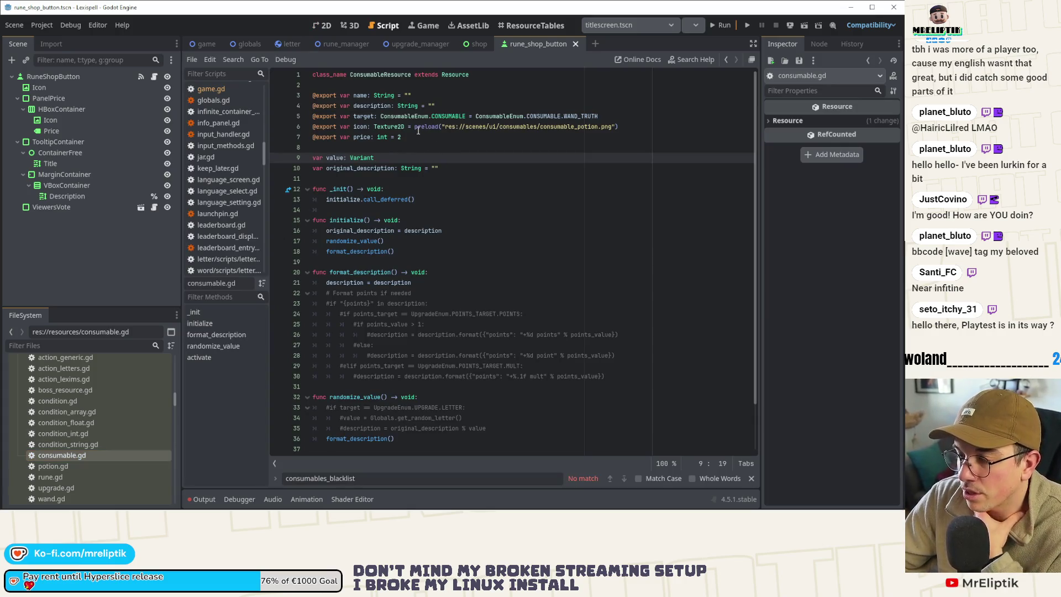
Step: Copy consumable.gd's icon export line into rune.gd as line 12 and save
{"action": "left_click_drag", "start_coordinate": [621, 127], "coordinate": [298, 126]}
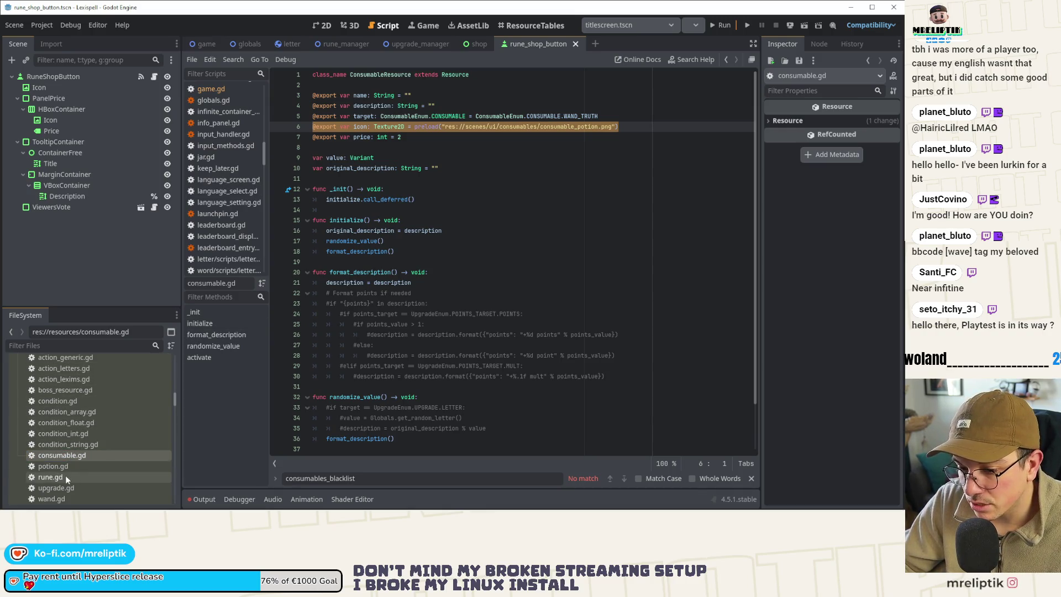
{"action": "double_click", "coordinate": [51, 476]}
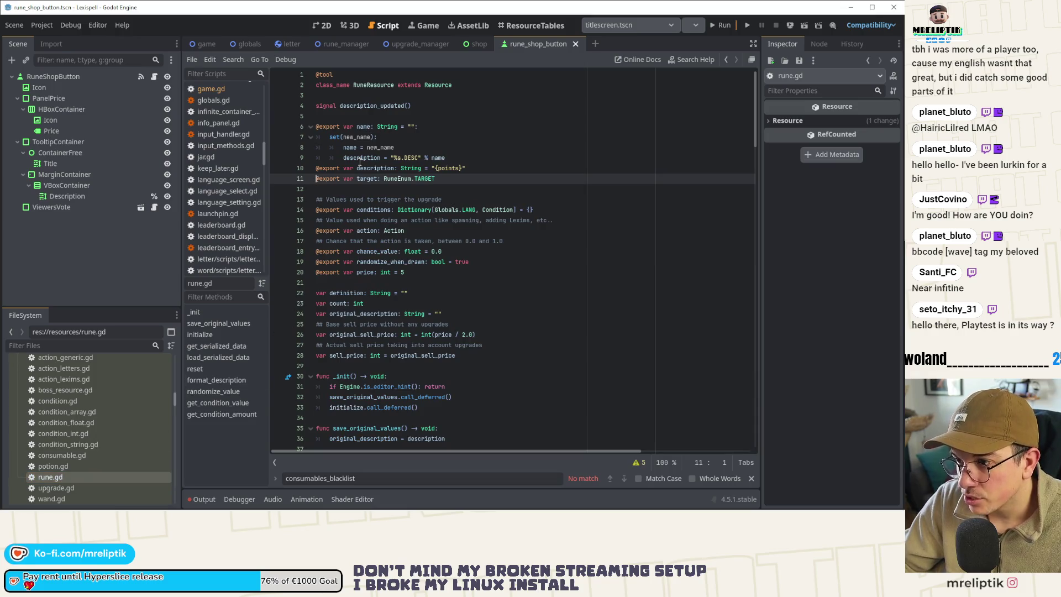
{"action": "key", "text": "Return"}
{"action": "key", "text": "ctrl+v"}
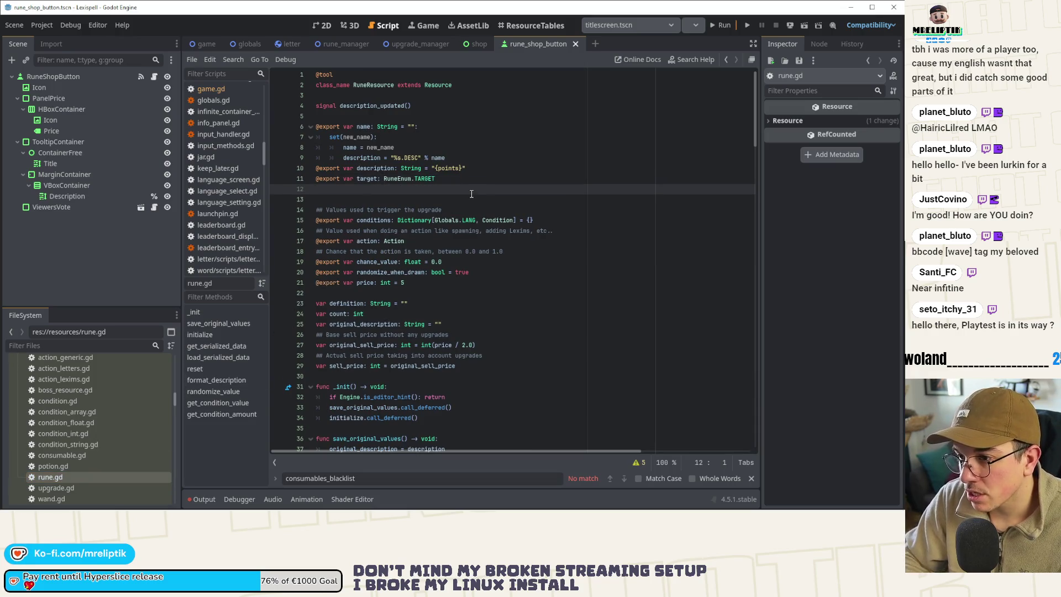
{"action": "left_click", "coordinate": [421, 201]}
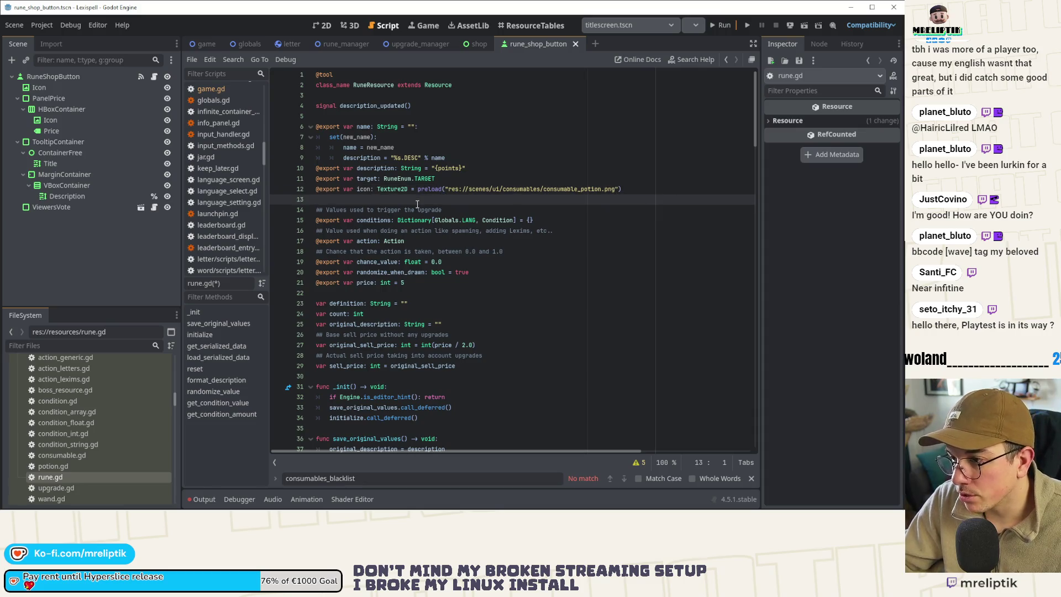
{"action": "key", "text": "ctrl+s"}
Step: Change the icon preload path to res://scenes/ui/runes/rune_default.png and save
{"action": "double_click", "coordinate": [514, 189]}
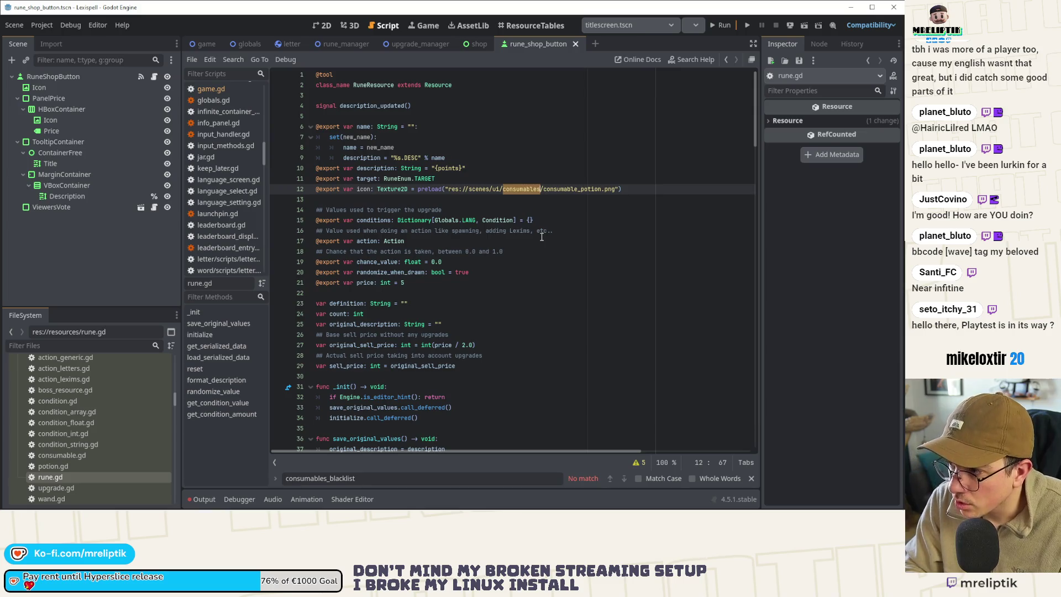
{"action": "type", "text": "runes"}
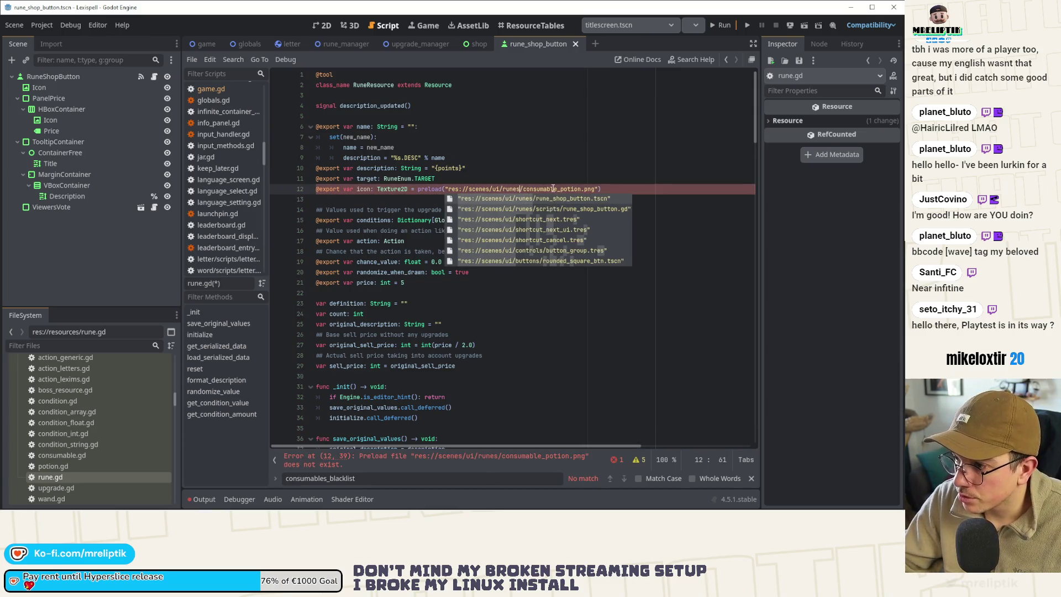
{"action": "key", "text": "ctrl+Delete"}
{"action": "key", "text": "ctrl+Delete"}
{"action": "type", "text": "/rune"}
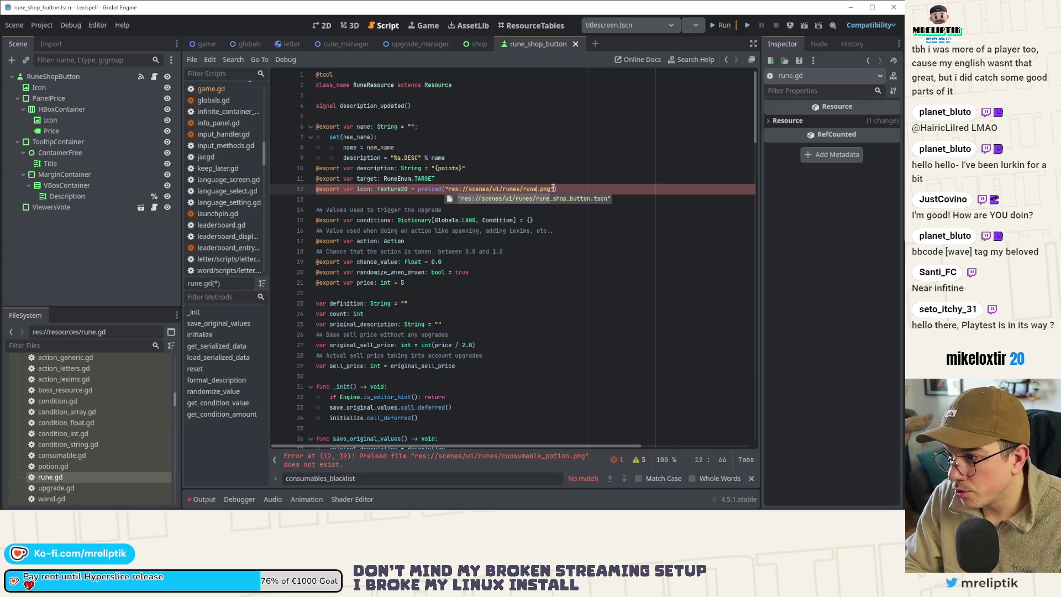
{"action": "type", "text": "_default"}
{"action": "key", "text": "ctrl+s"}
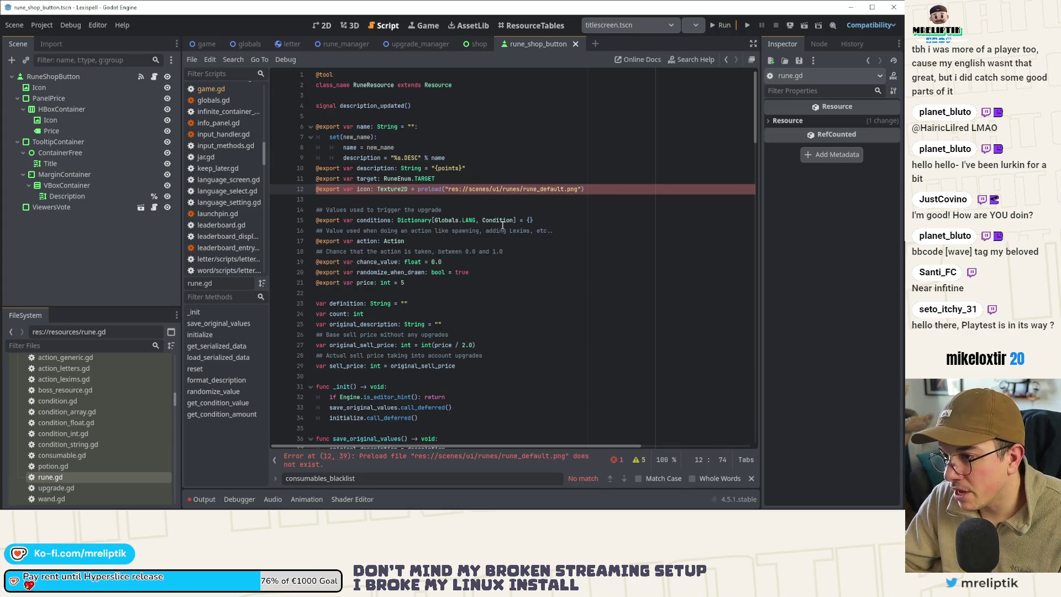
{"action": "scroll", "coordinate": [90, 449], "scroll_direction": "up", "scroll_amount": 3}
{"action": "scroll", "coordinate": [89, 450], "scroll_direction": "down", "scroll_amount": 10}
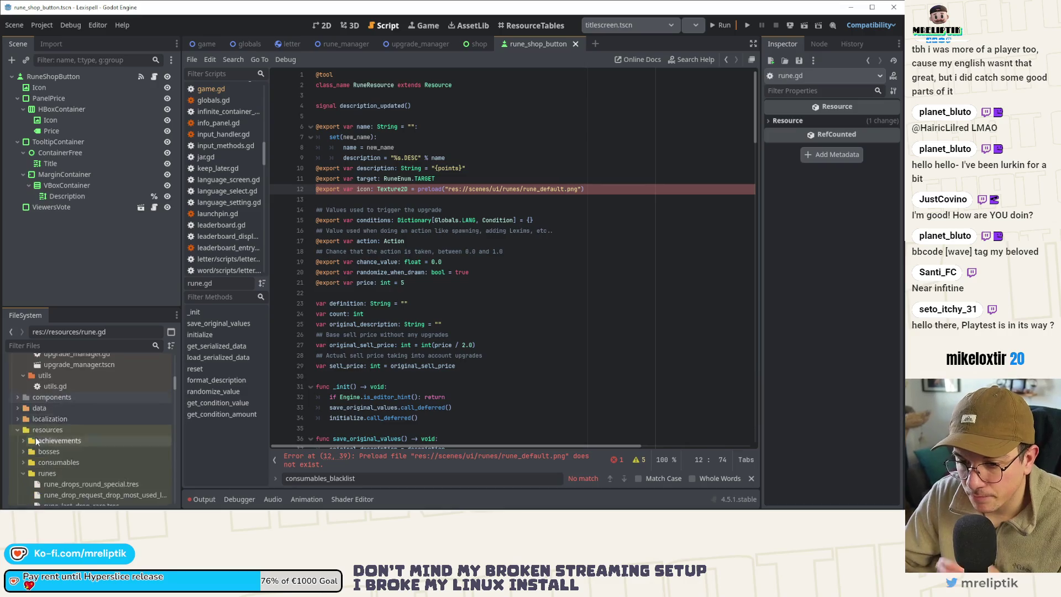
{"action": "scroll", "coordinate": [71, 439], "scroll_direction": "down", "scroll_amount": 10}
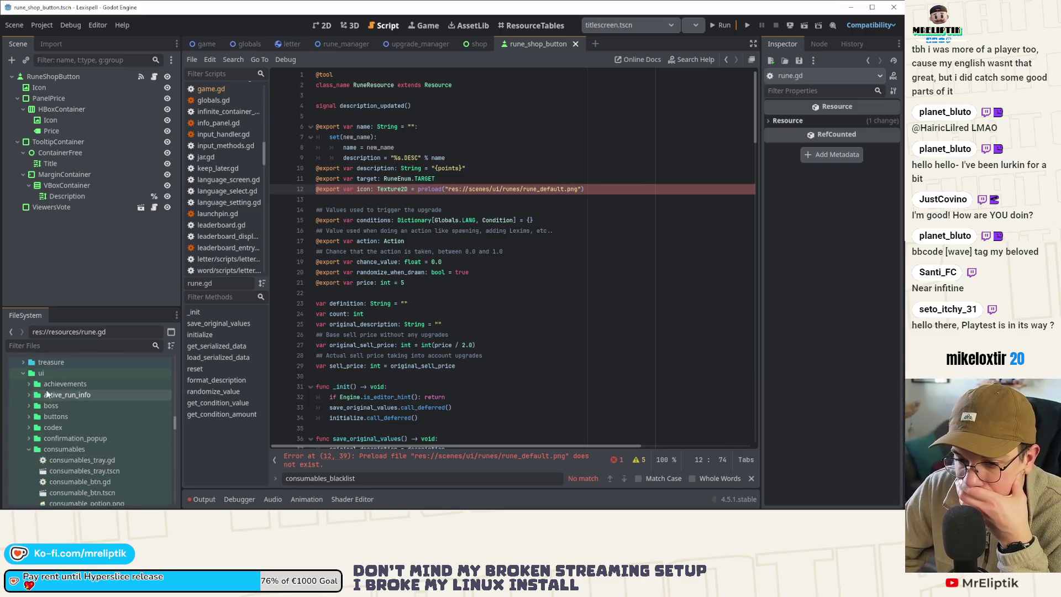
{"action": "scroll", "coordinate": [63, 439], "scroll_direction": "up", "scroll_amount": 5}
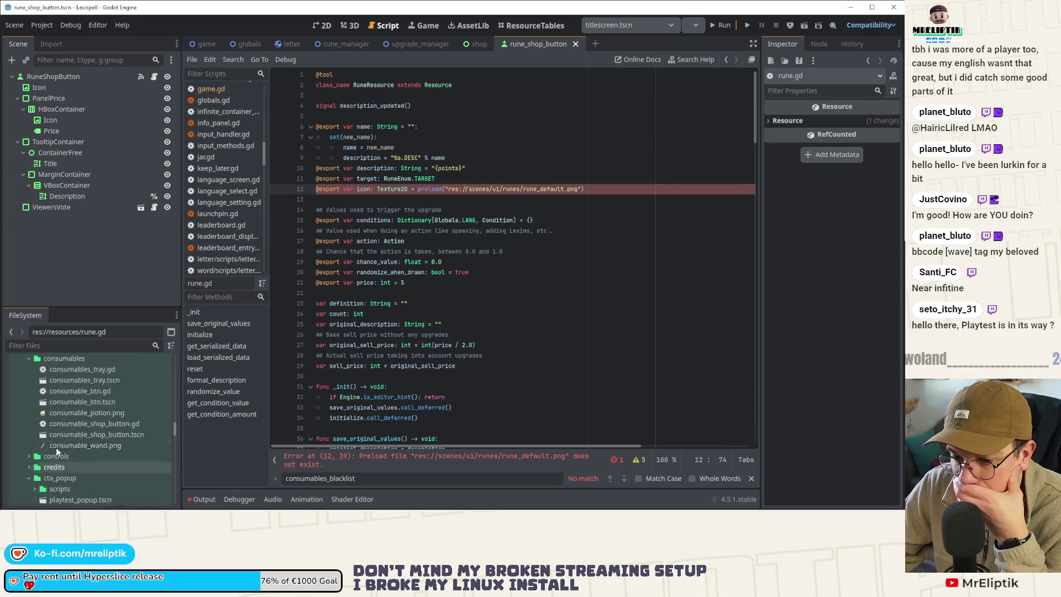
{"action": "left_click", "coordinate": [28, 449]}
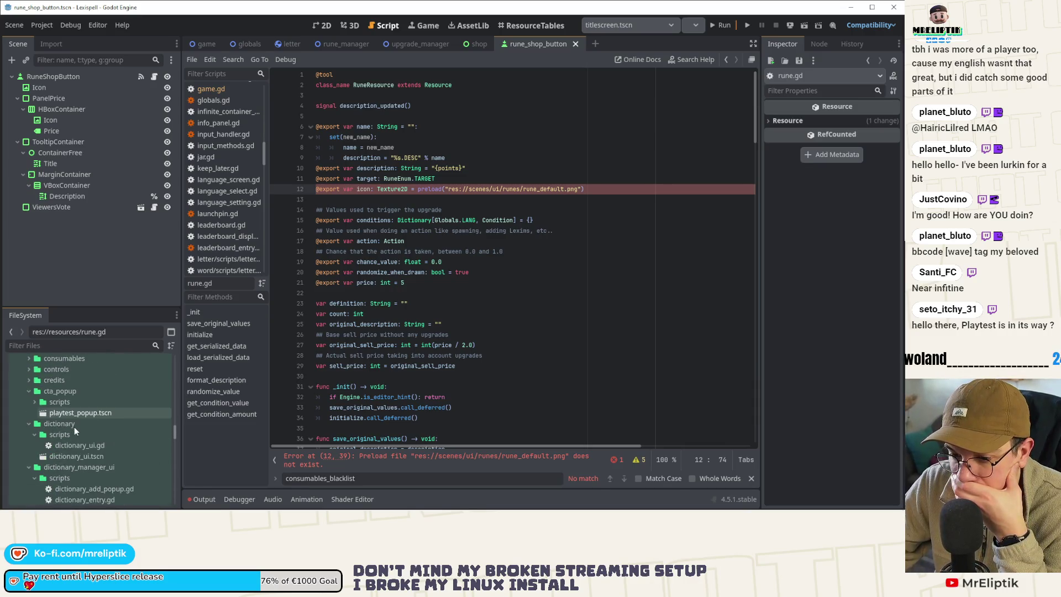
{"action": "scroll", "coordinate": [28, 429], "scroll_direction": "down", "scroll_amount": 3}
{"action": "left_click", "coordinate": [29, 413]}
{"action": "scroll", "coordinate": [60, 426], "scroll_direction": "down", "scroll_amount": 3}
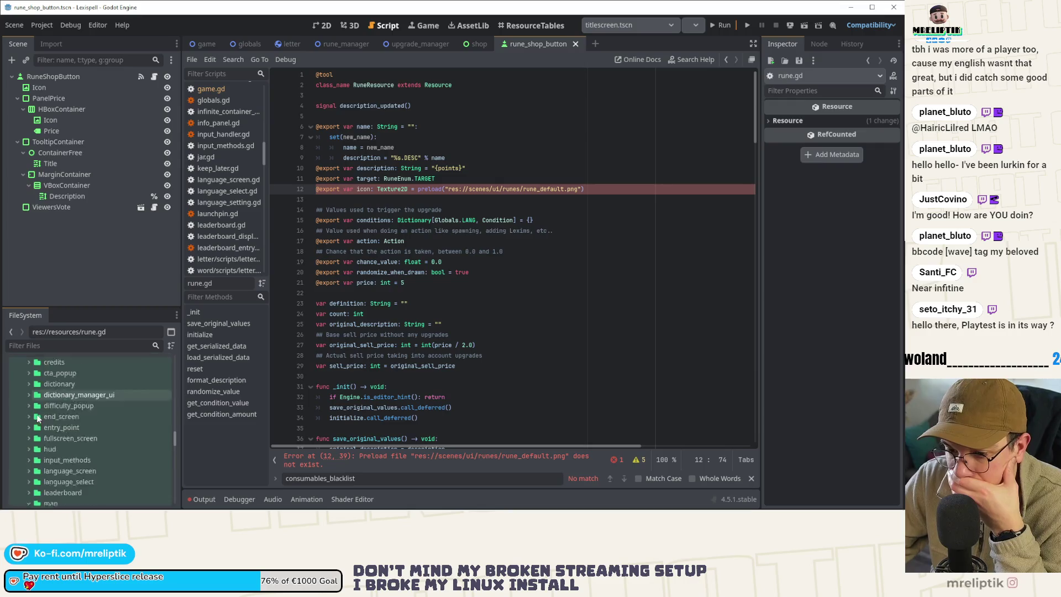
{"action": "left_click", "coordinate": [29, 432]}
{"action": "scroll", "coordinate": [30, 434], "scroll_direction": "down", "scroll_amount": 5}
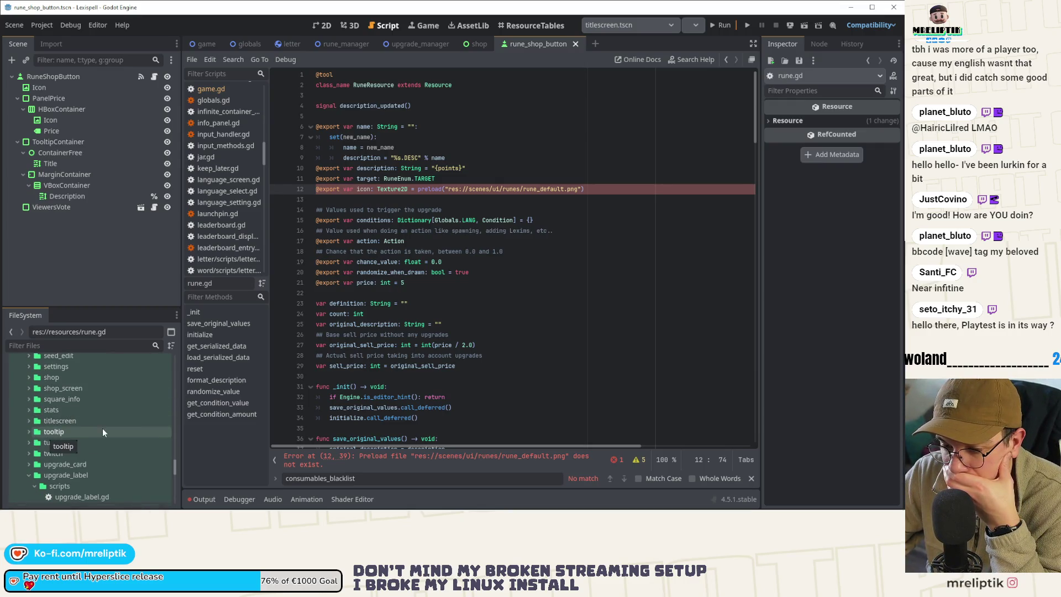
{"action": "scroll", "coordinate": [102, 428], "scroll_direction": "up", "scroll_amount": 3}
{"action": "left_click", "coordinate": [28, 391]}
{"action": "left_click", "coordinate": [27, 389]}
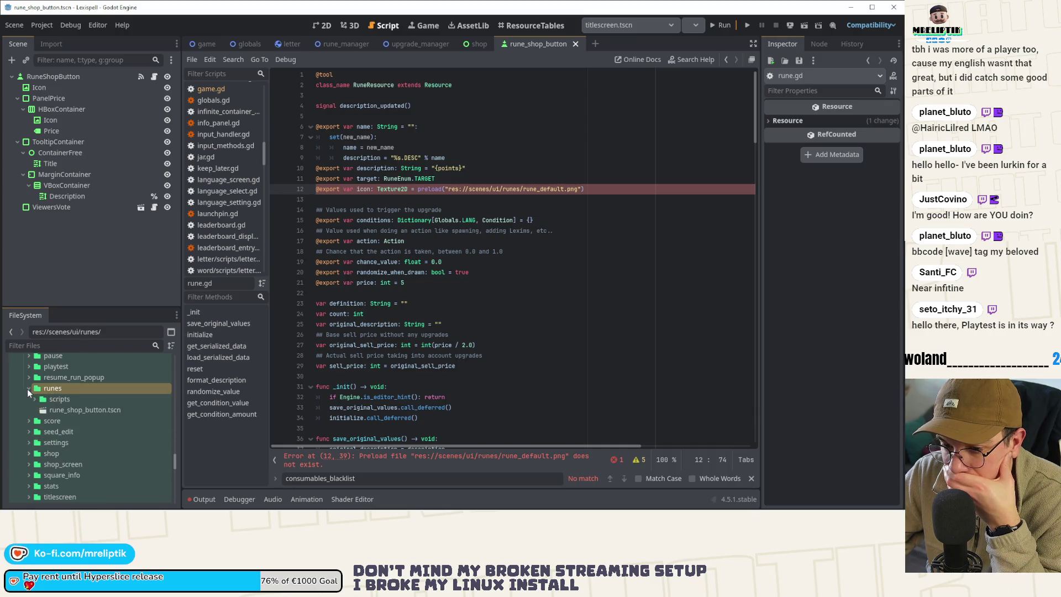
{"action": "right_click", "coordinate": [68, 389]}
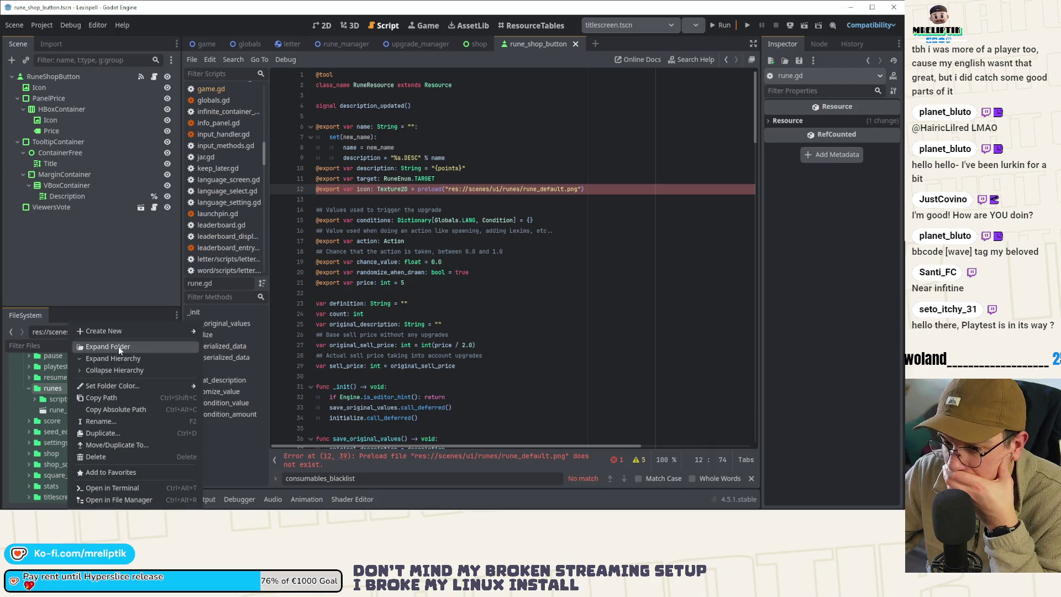
{"action": "mouse_move", "coordinate": [155, 330]}
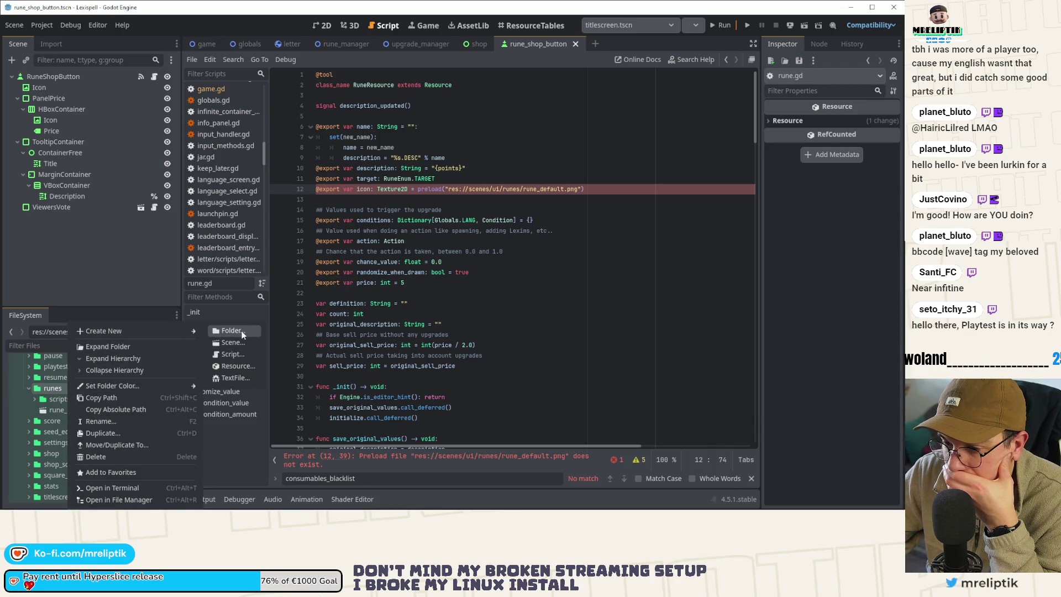
{"action": "scroll", "coordinate": [83, 421], "scroll_direction": "up", "scroll_amount": 5}
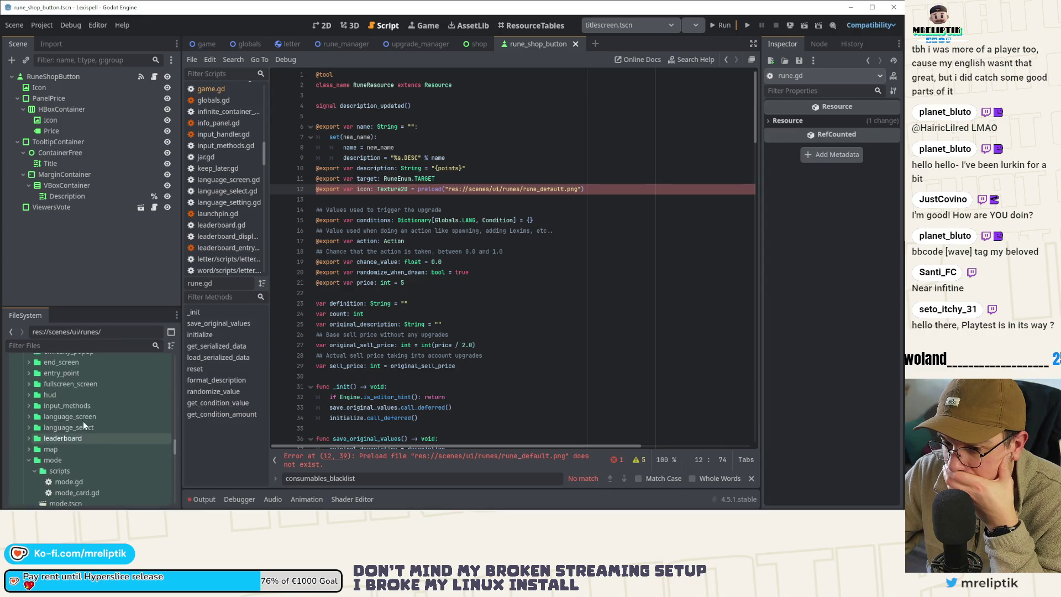
{"action": "scroll", "coordinate": [84, 428], "scroll_direction": "down", "scroll_amount": 6}
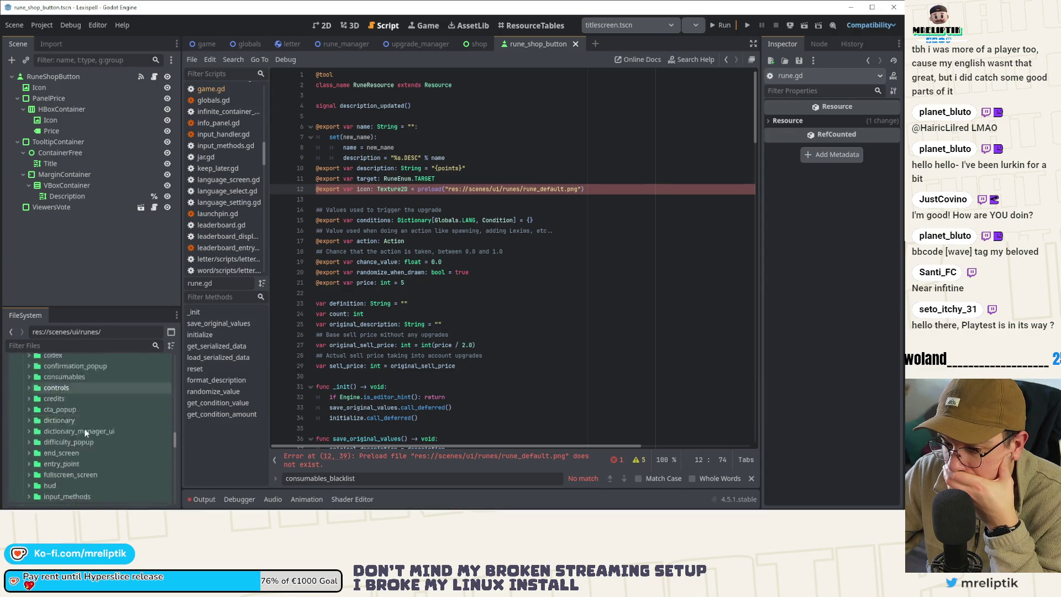
{"action": "scroll", "coordinate": [78, 426], "scroll_direction": "down", "scroll_amount": 3}
{"action": "right_click", "coordinate": [53, 389]}
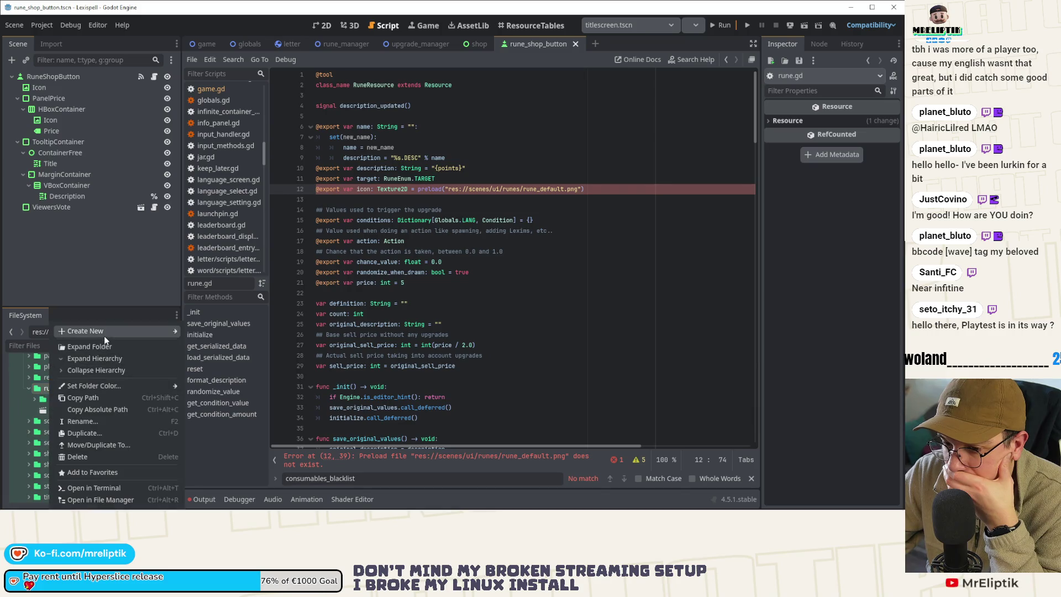
{"action": "mouse_move", "coordinate": [110, 330]}
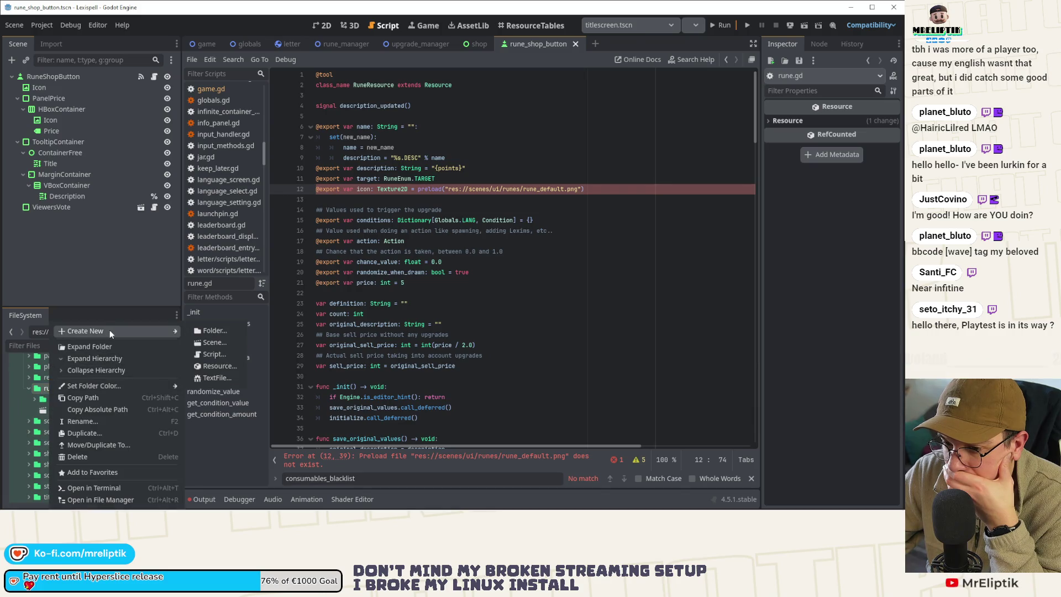
{"action": "left_click", "coordinate": [220, 331]}
{"action": "type", "text": "visual"}
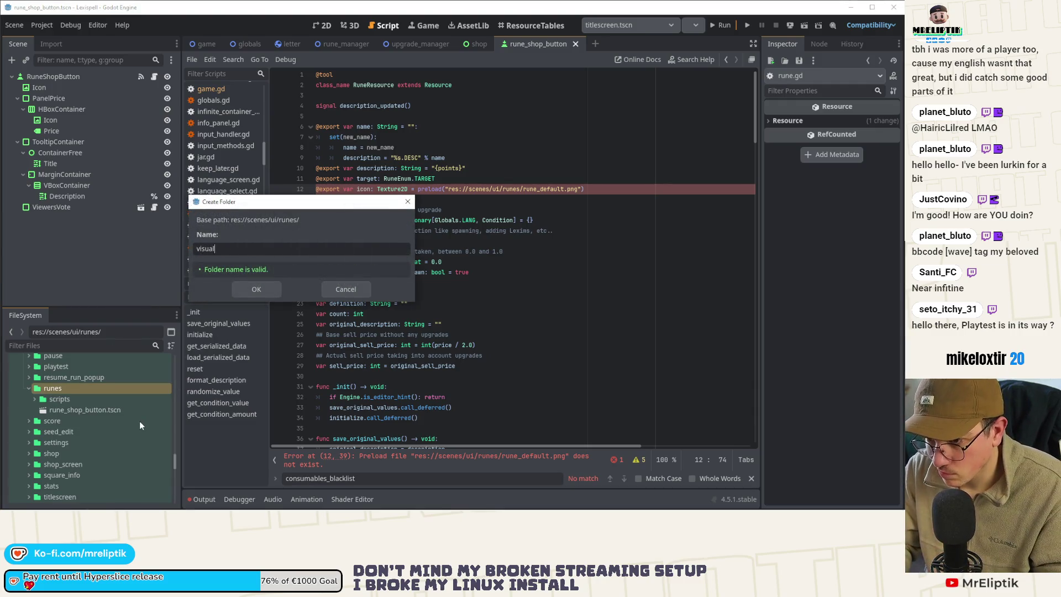
{"action": "key", "text": "Escape"}
{"action": "scroll", "coordinate": [102, 409], "scroll_direction": "up", "scroll_amount": 5}
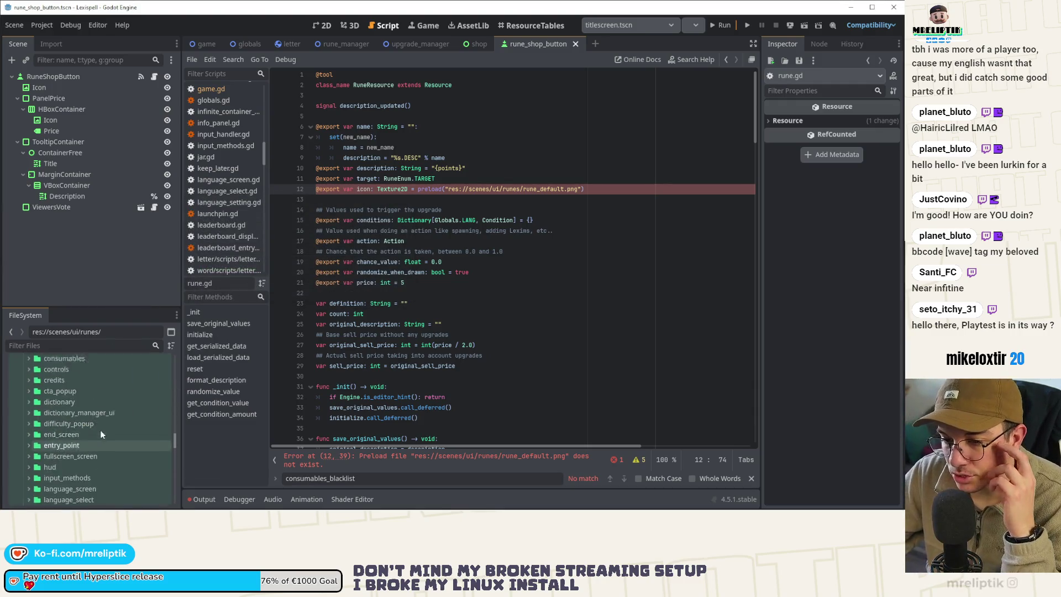
{"action": "scroll", "coordinate": [82, 422], "scroll_direction": "up", "scroll_amount": 10}
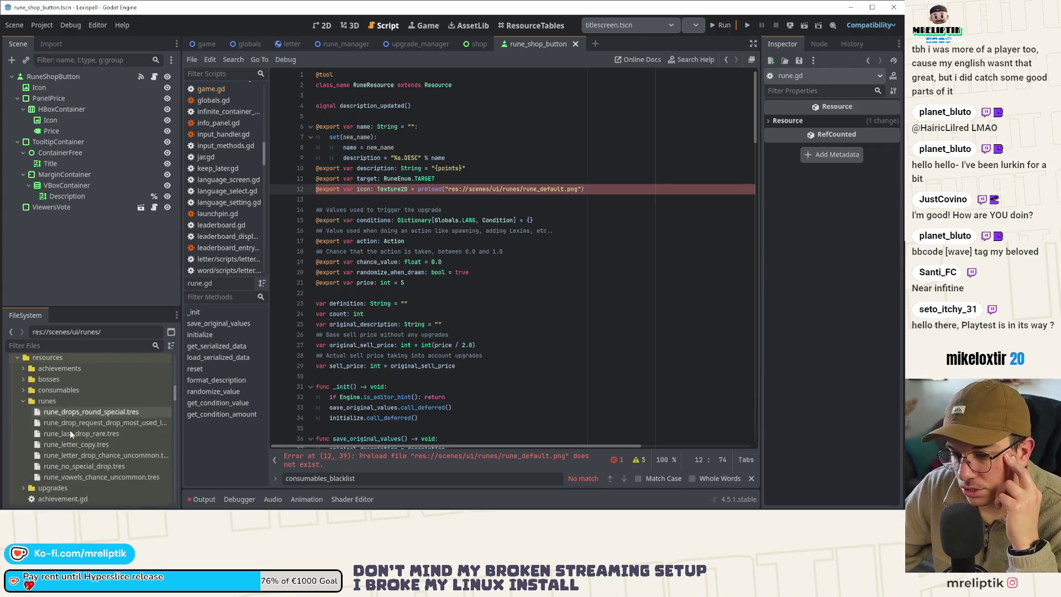
{"action": "left_click", "coordinate": [25, 390]}
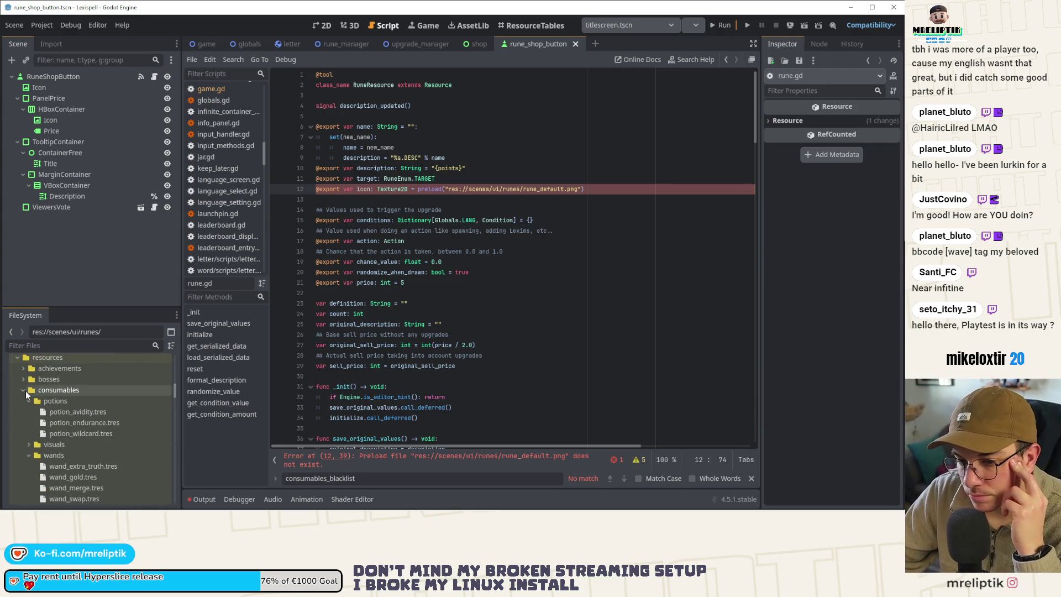
{"action": "left_click", "coordinate": [32, 446]}
{"action": "left_click", "coordinate": [29, 444]}
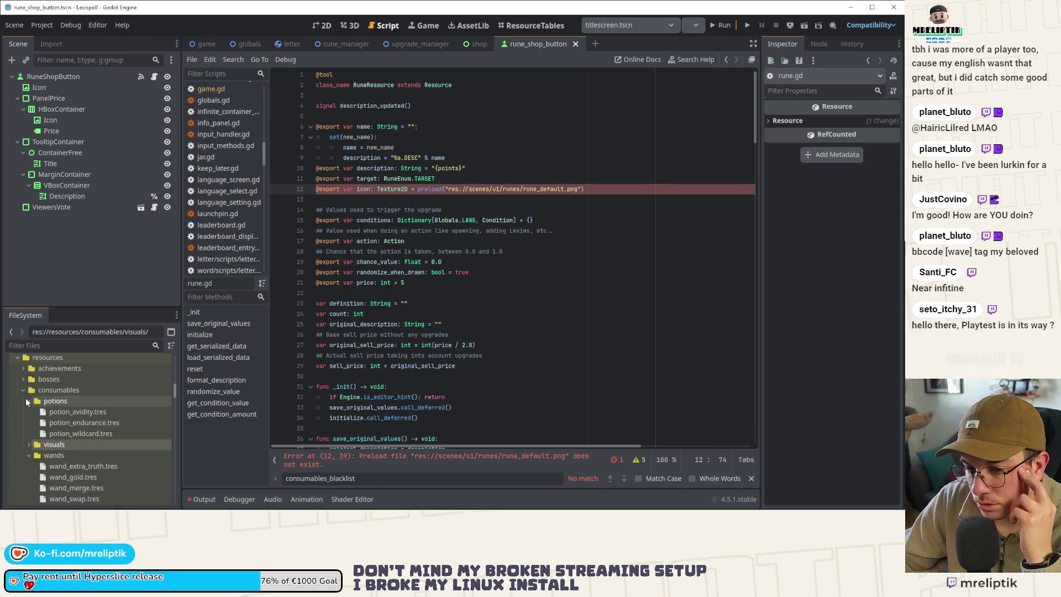
{"action": "scroll", "coordinate": [26, 398], "scroll_direction": "down", "scroll_amount": 5}
{"action": "scroll", "coordinate": [60, 414], "scroll_direction": "up", "scroll_amount": 3}
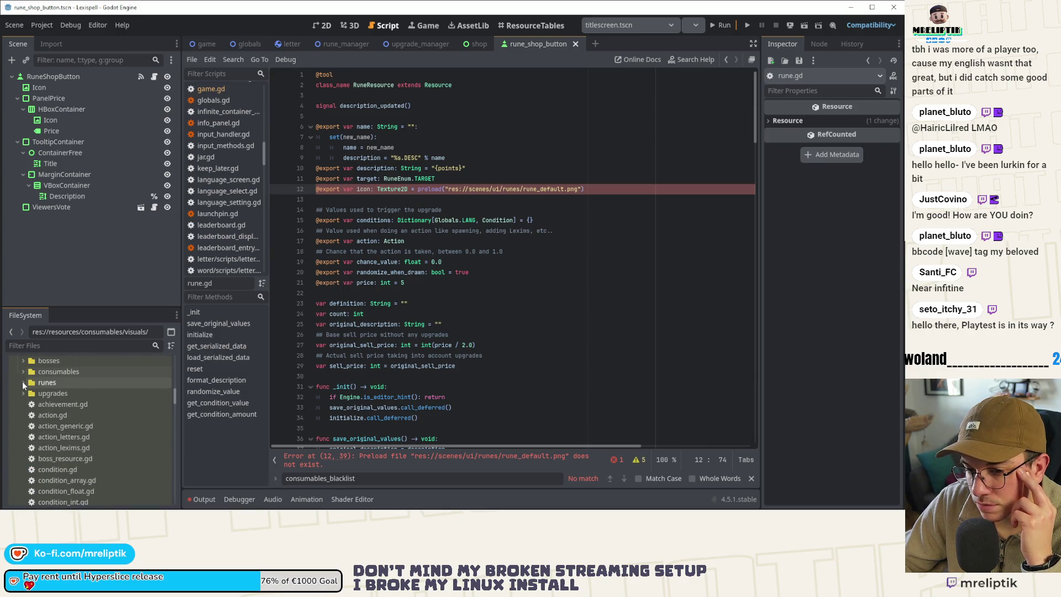
Step: Create a visuals folder under res://resources/runes and drag its path into rune.gd line 12
{"action": "left_click", "coordinate": [25, 375]}
{"action": "left_click", "coordinate": [25, 374]}
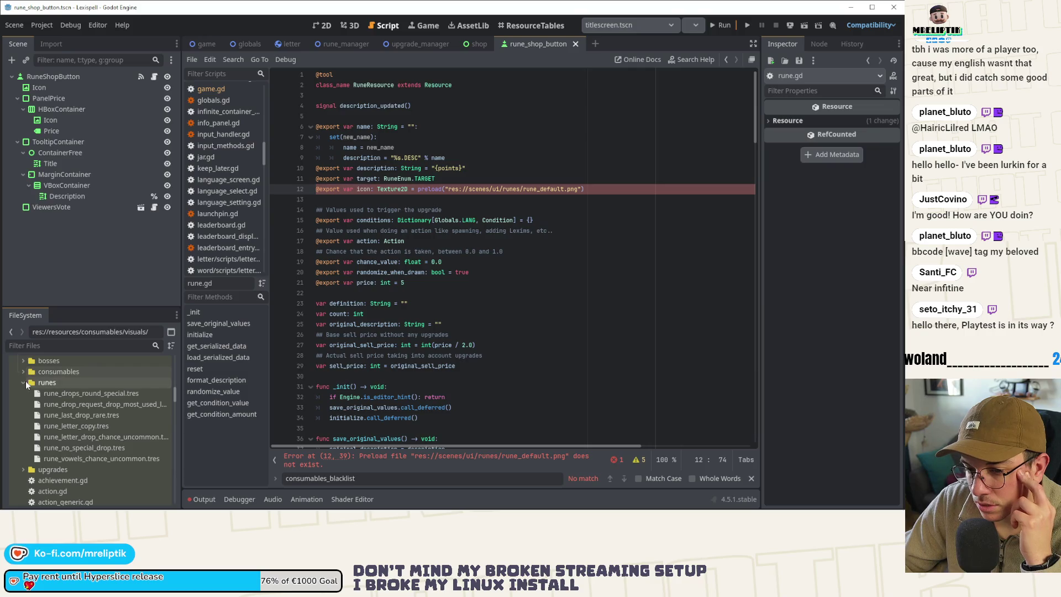
{"action": "right_click", "coordinate": [65, 383]}
{"action": "mouse_move", "coordinate": [204, 335]}
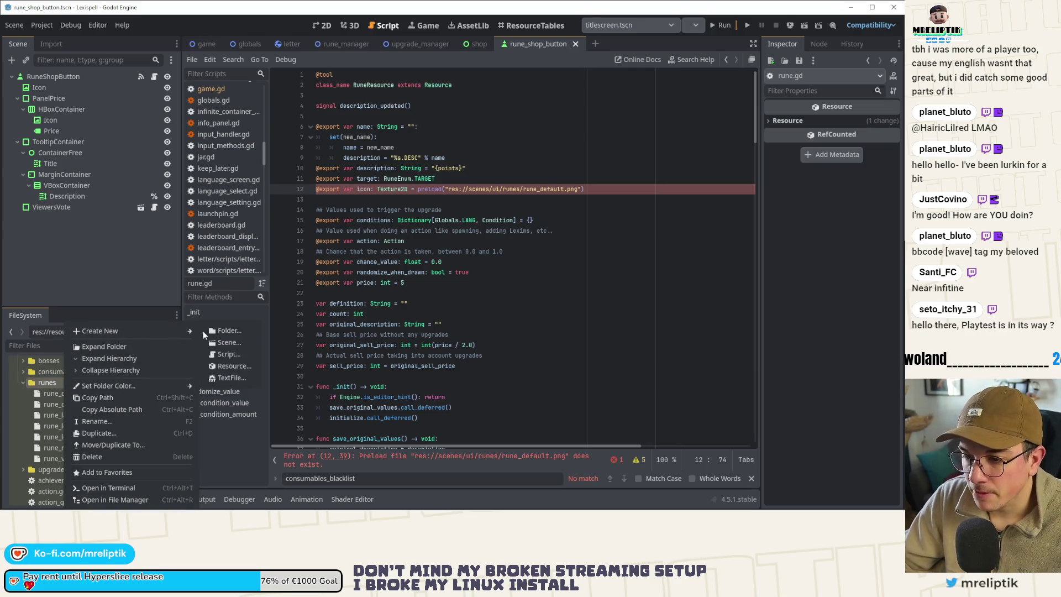
{"action": "left_click", "coordinate": [236, 331]}
{"action": "type", "text": "visuals"}
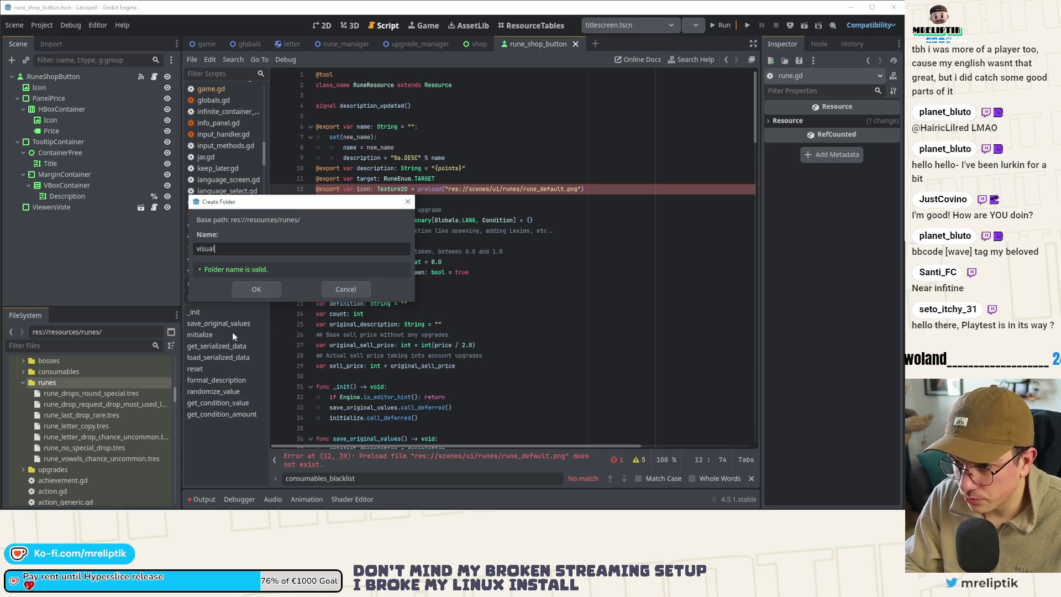
{"action": "key", "text": "Return"}
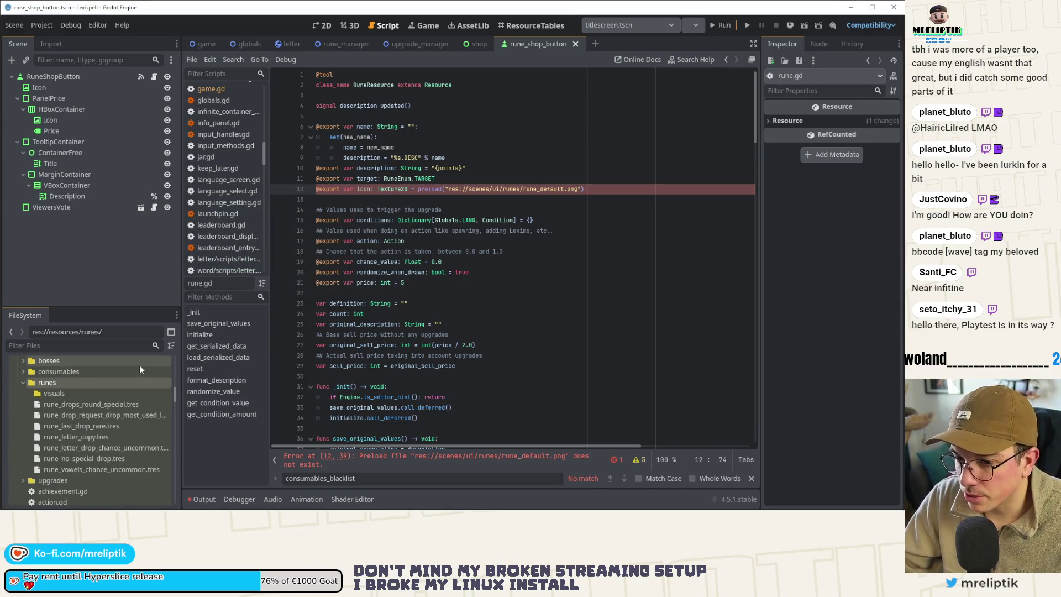
{"action": "left_click", "coordinate": [58, 392]}
{"action": "mouse_move", "coordinate": [58, 392]}
{"action": "left_mouse_down"}
{"action": "mouse_move", "coordinate": [323, 320]}
{"action": "mouse_move", "coordinate": [571, 198]}
{"action": "mouse_move", "coordinate": [602, 194]}
{"action": "mouse_move", "coordinate": [586, 194]}
{"action": "left_mouse_up"}
Step: Replace scenes/ui/runes/ in the icon preload with res://resources/runes/visuals/ and save
{"action": "left_click", "coordinate": [584, 189], "text": "shift"}
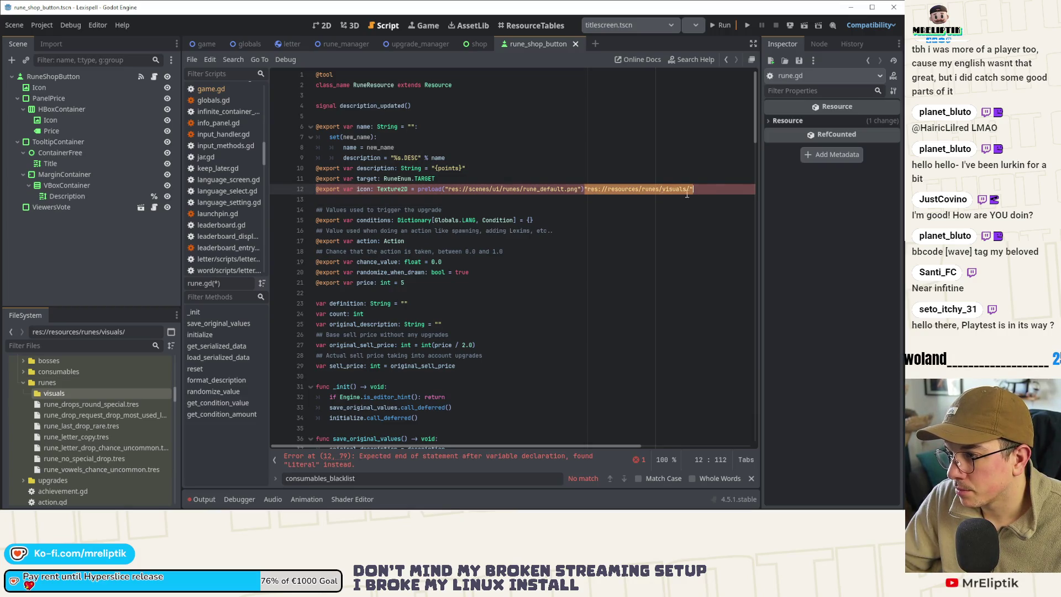
{"action": "key", "text": "BackSpace"}
{"action": "left_click_drag", "start_coordinate": [522, 189], "coordinate": [447, 188]}
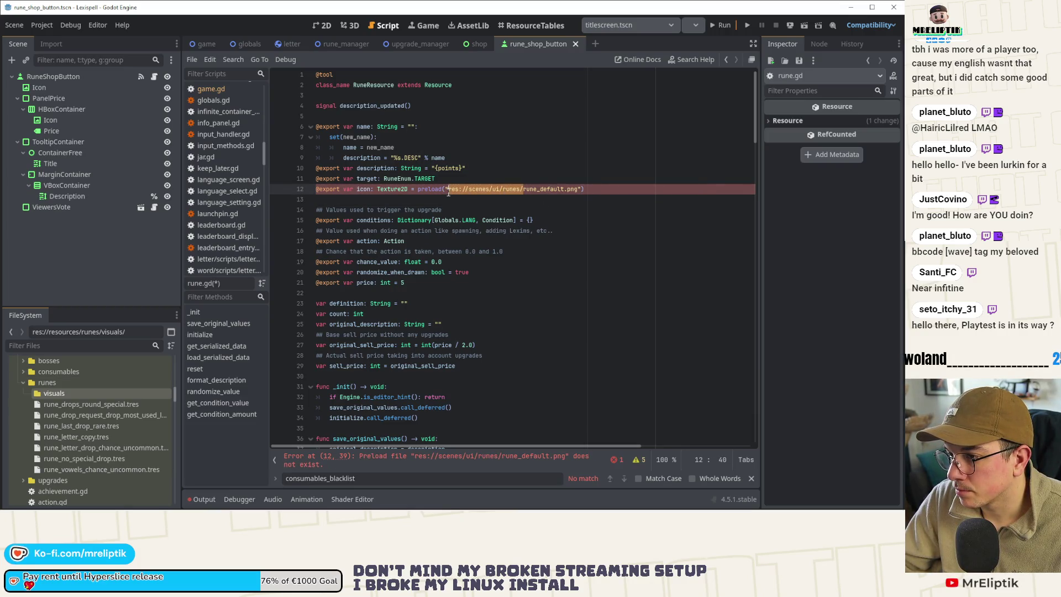
{"action": "type", "text": "\"res://resources/runes/visuals/\""}
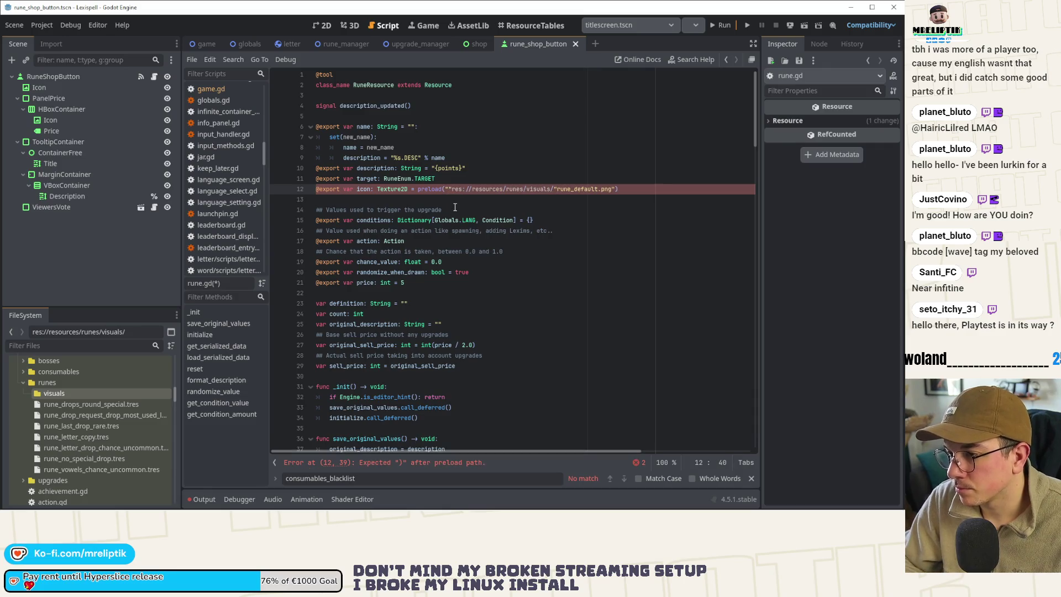
{"action": "key", "text": "BackSpace"}
{"action": "key", "text": "ctrl+s"}
Step: Remove the stray quote before rune_default.png, save, and open lexispell_assets in Affinity Designer
{"action": "key", "text": "ctrl+space"}
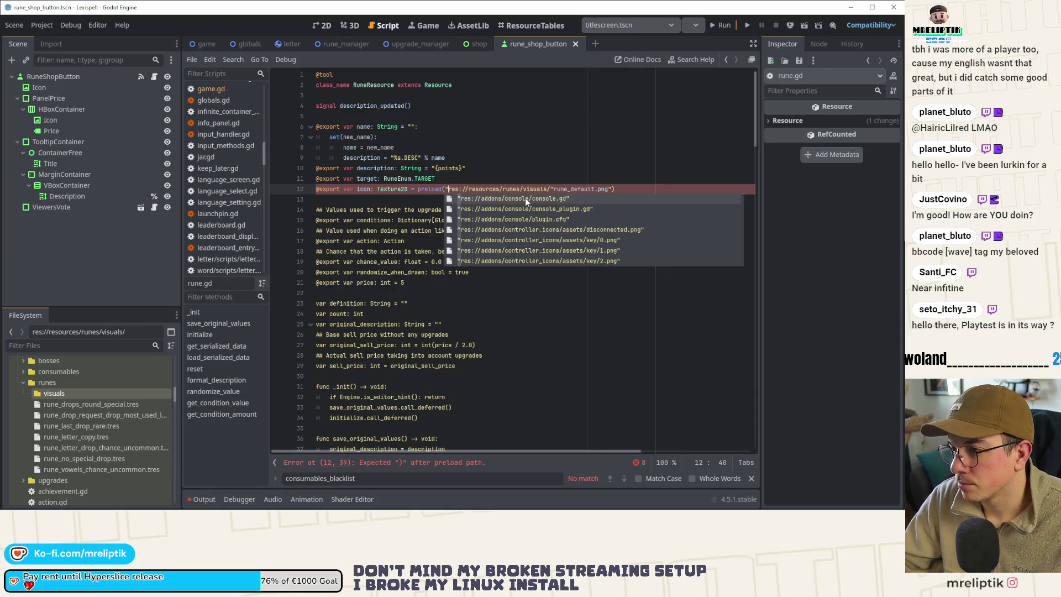
{"action": "left_click", "coordinate": [556, 184]}
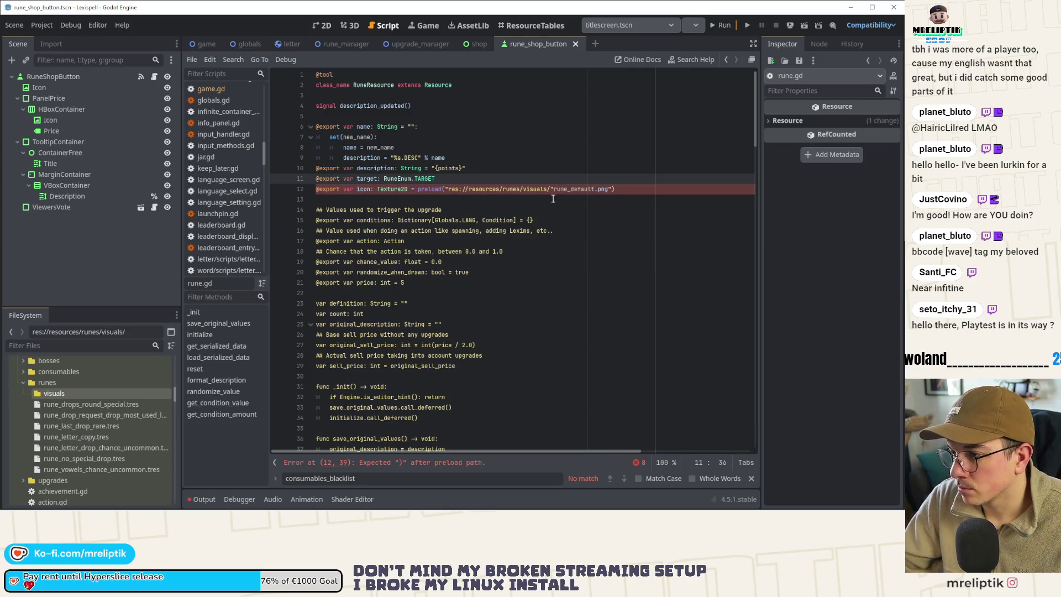
{"action": "left_click", "coordinate": [552, 189]}
{"action": "key", "text": "BackSpace"}
{"action": "key", "text": "ctrl+s"}
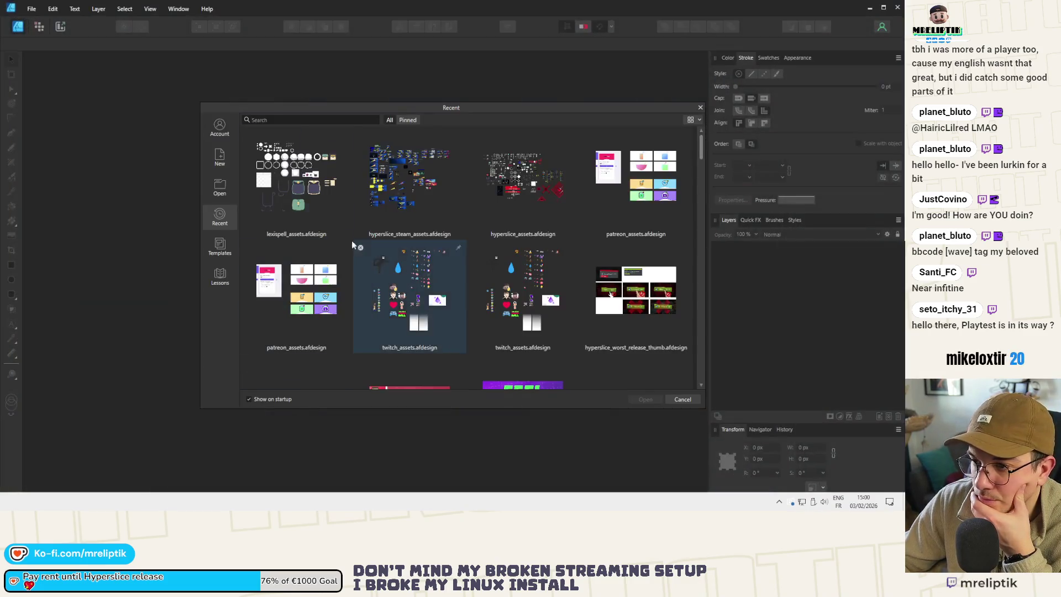
{"action": "double_click", "coordinate": [294, 195]}
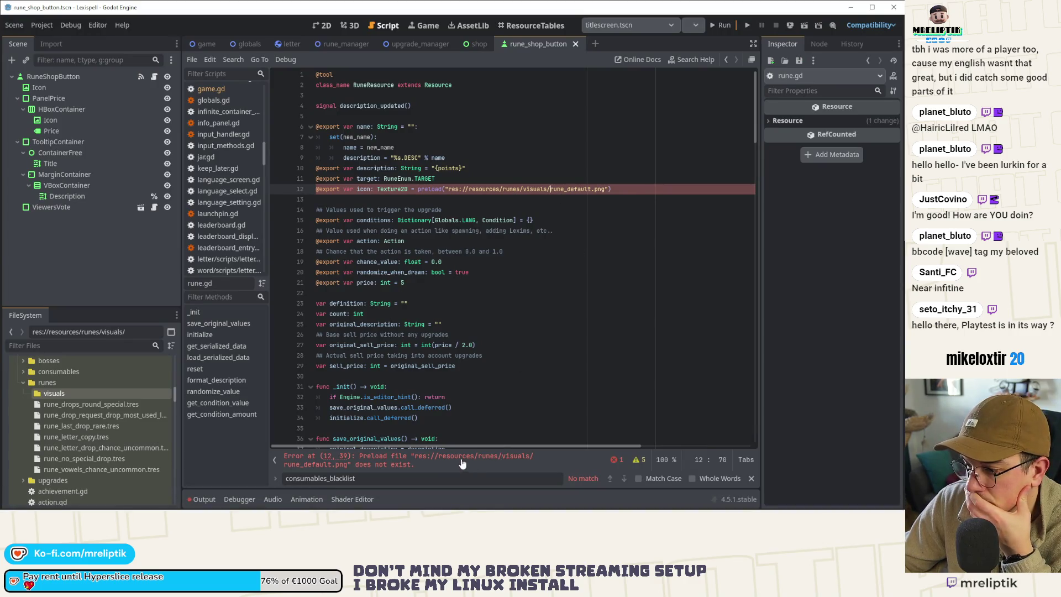
{"action": "mouse_move", "coordinate": [32, 501]}
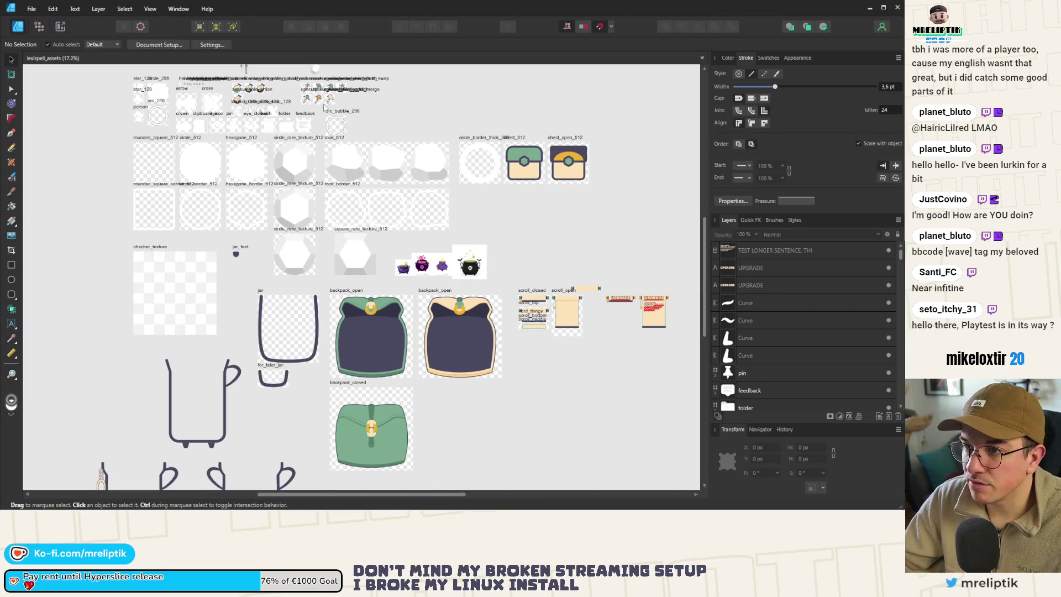
Step: Duplicate the consumable_wand_swap artboard and place the copy off to the right
{"action": "scroll", "coordinate": [363, 172], "scroll_direction": "up", "scroll_amount": 5}
{"action": "scroll", "coordinate": [363, 172], "scroll_direction": "up", "scroll_amount": 5}
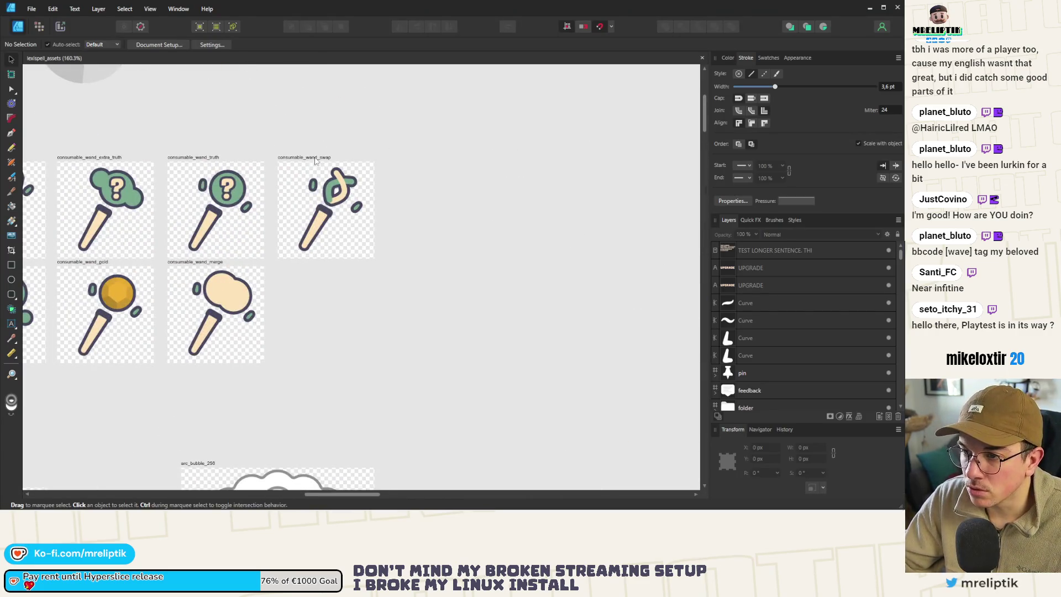
{"action": "left_click_drag", "start_coordinate": [315, 159], "coordinate": [589, 160]}
{"action": "scroll", "coordinate": [84, 206], "scroll_direction": "down", "scroll_amount": 3}
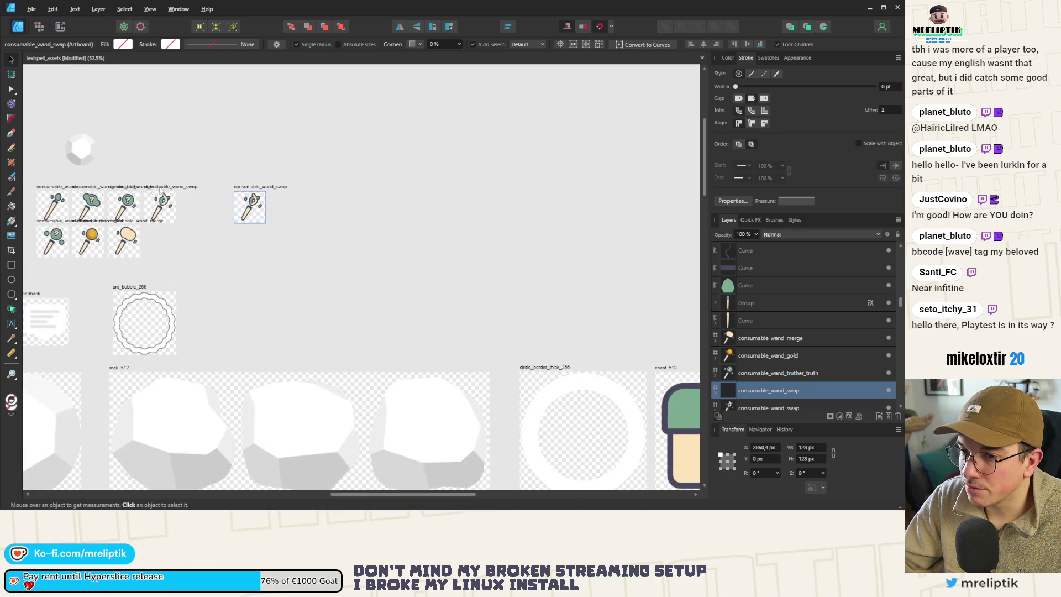
{"action": "scroll", "coordinate": [246, 190], "scroll_direction": "up", "scroll_amount": 1}
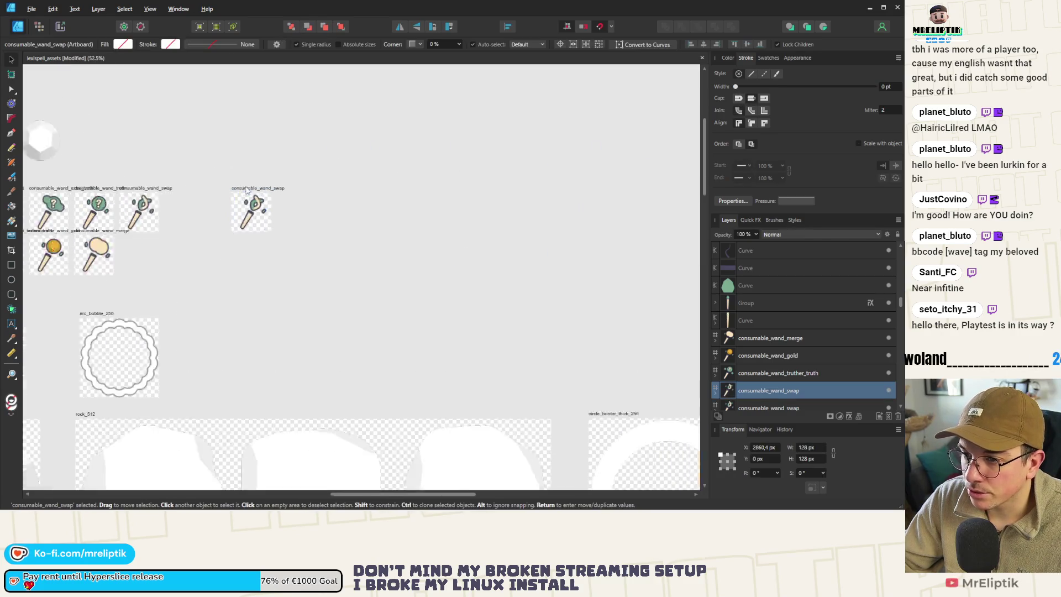
{"action": "scroll", "coordinate": [247, 190], "scroll_direction": "up", "scroll_amount": 2}
{"action": "left_click_drag", "start_coordinate": [244, 196], "coordinate": [392, 196]}
{"action": "scroll", "coordinate": [401, 205], "scroll_direction": "up", "scroll_amount": 3}
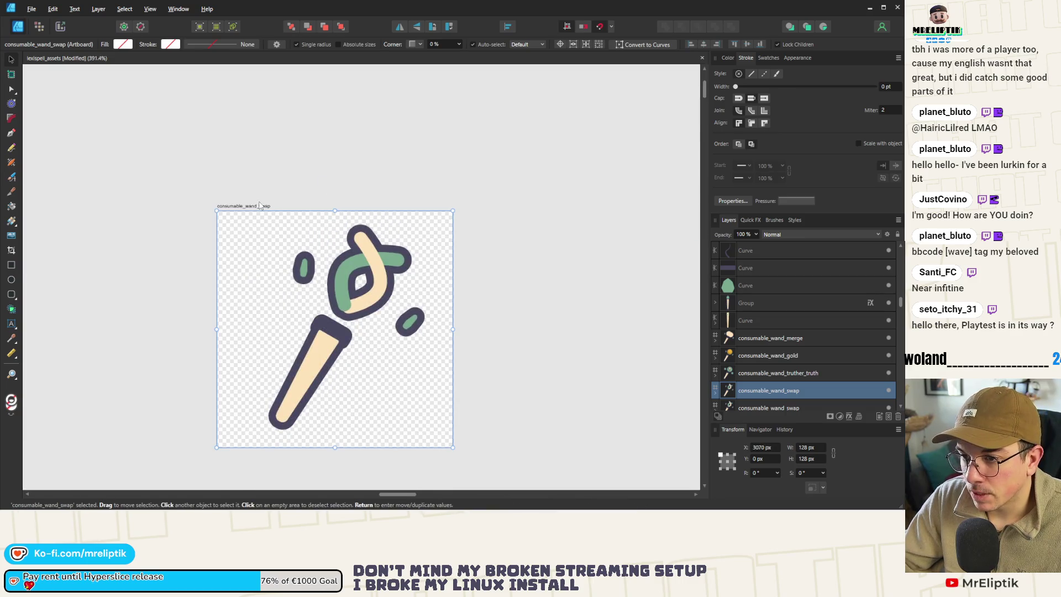
Step: Rename the copied artboard to 'rune_default' and clear out its wand artwork
{"action": "key", "text": "a"}
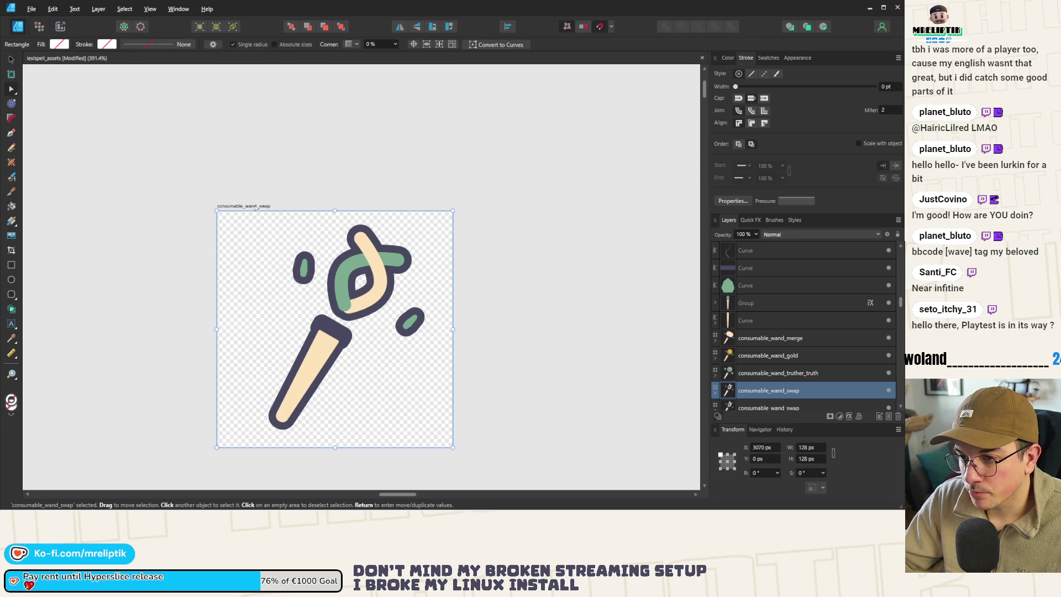
{"action": "double_click", "coordinate": [761, 395]}
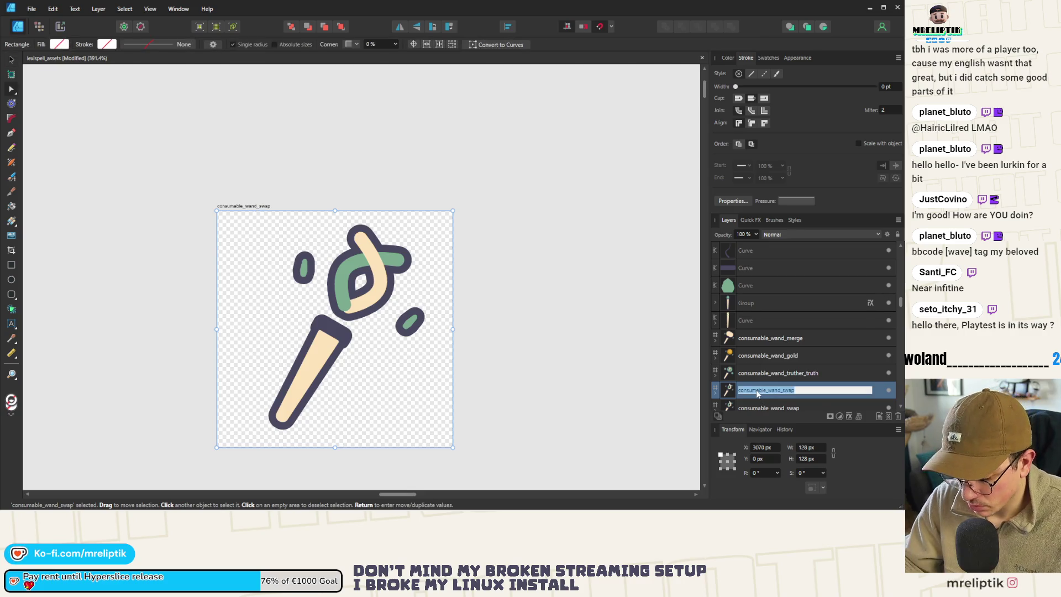
{"action": "type", "text": "rune_default"}
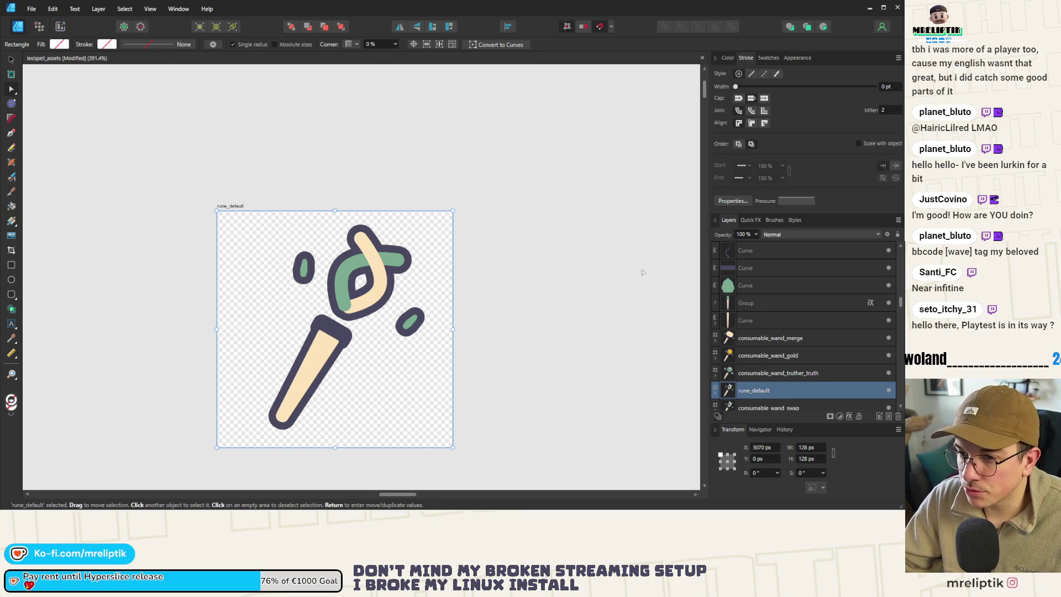
{"action": "key", "text": "Return"}
{"action": "scroll", "coordinate": [337, 276], "scroll_direction": "down", "scroll_amount": 3}
{"action": "scroll", "coordinate": [346, 291], "scroll_direction": "up", "scroll_amount": 3}
{"action": "key", "text": "a"}
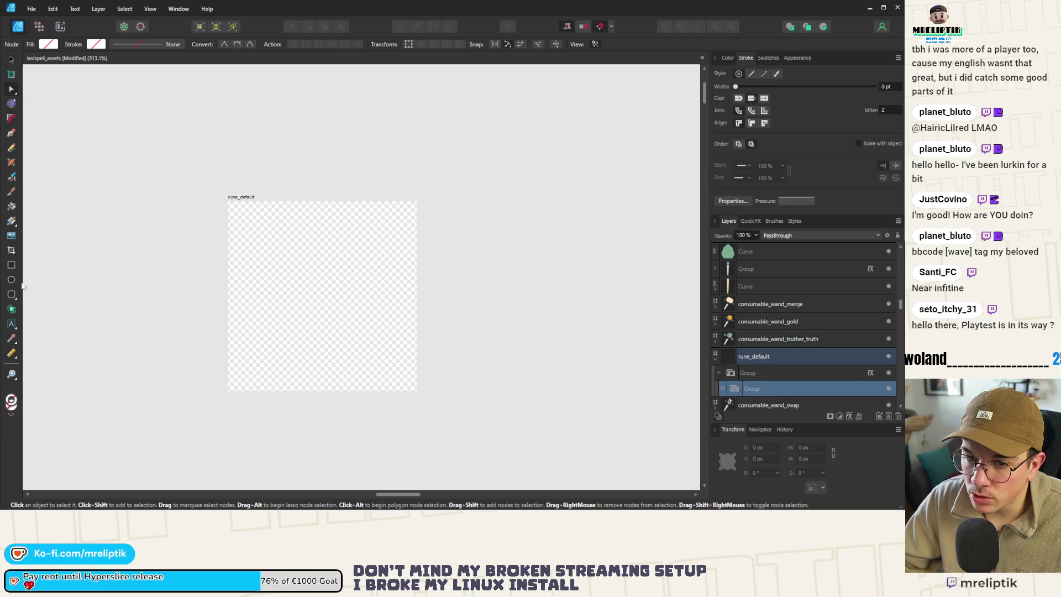
Step: Draw a closed five-sided rune stone shape with the Pen tool on rune_default
{"action": "left_click", "coordinate": [11, 132]}
{"action": "scroll", "coordinate": [323, 232], "scroll_direction": "up", "scroll_amount": 1}
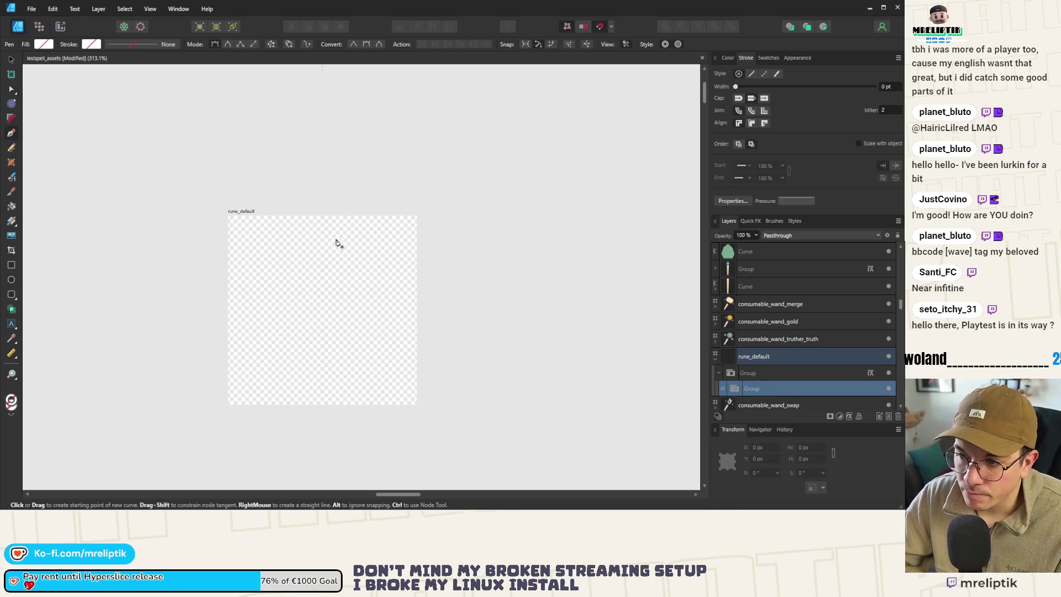
{"action": "left_click", "coordinate": [356, 239]}
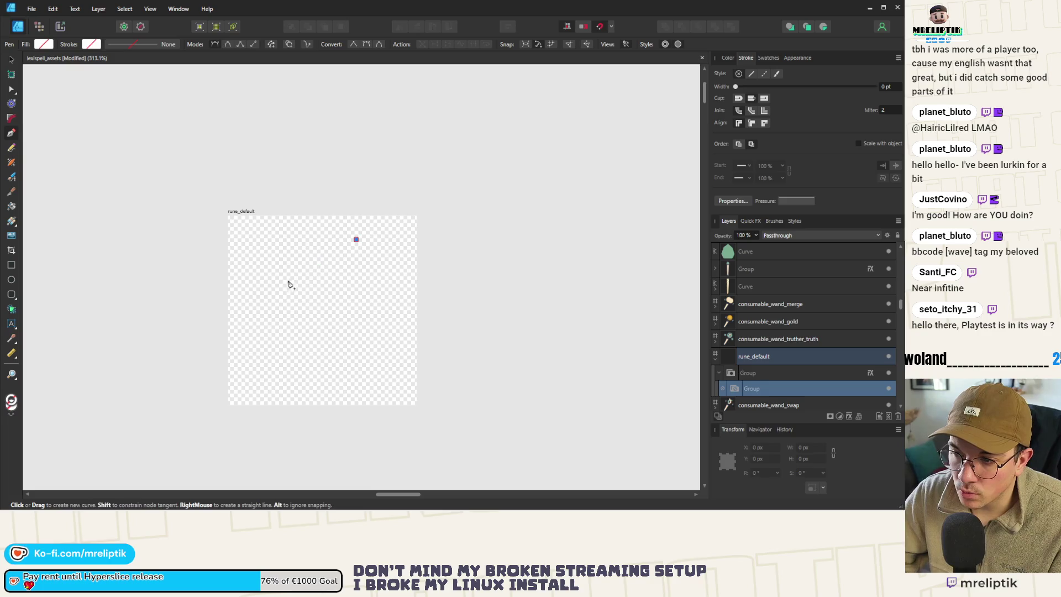
{"action": "left_click", "coordinate": [250, 314]}
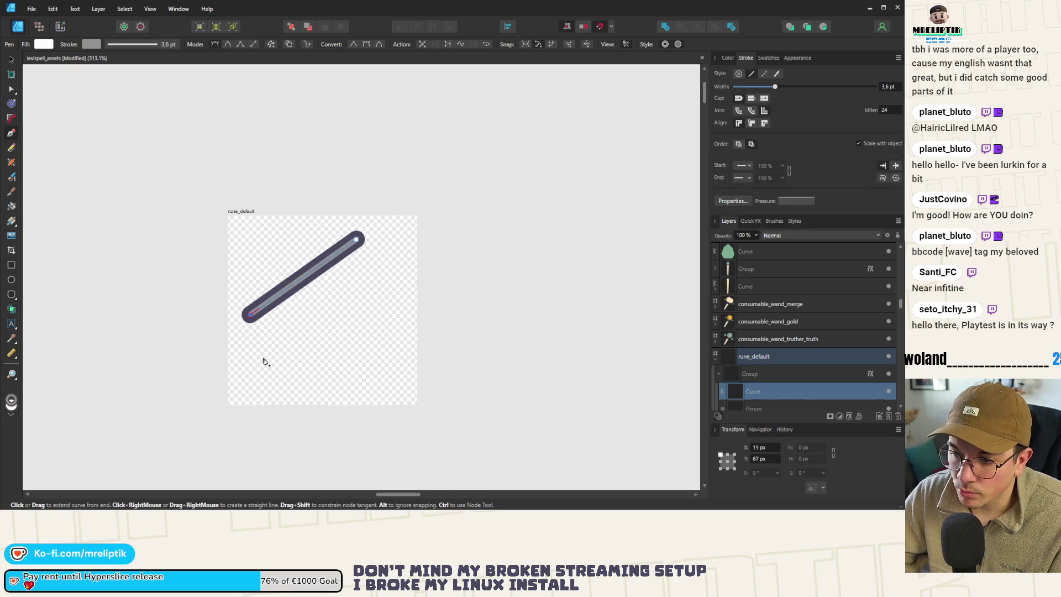
{"action": "left_click", "coordinate": [259, 393]}
{"action": "left_click", "coordinate": [366, 376]}
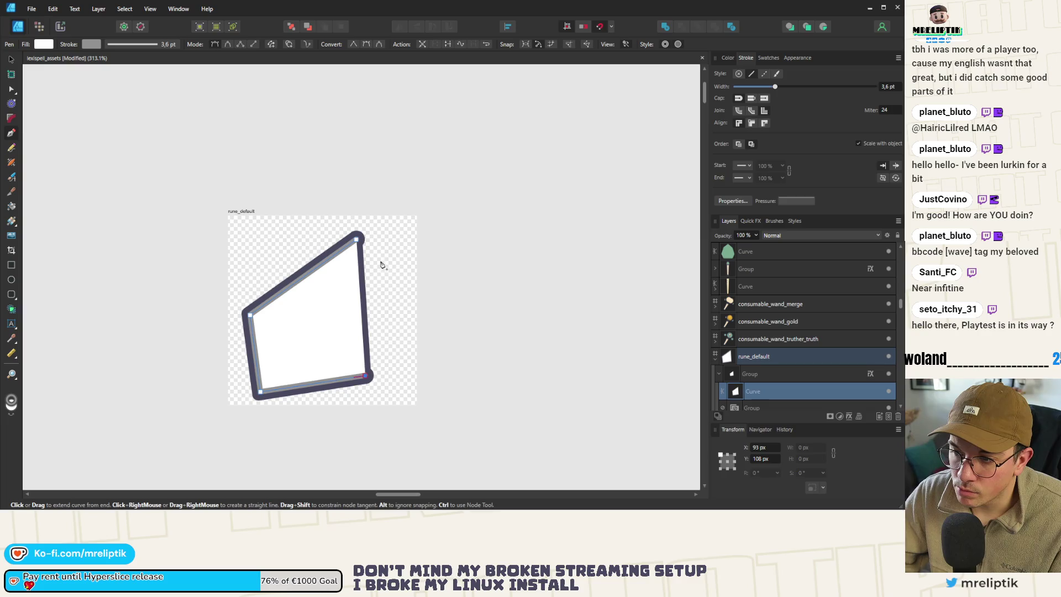
{"action": "left_click", "coordinate": [391, 246]}
{"action": "left_click", "coordinate": [356, 239]}
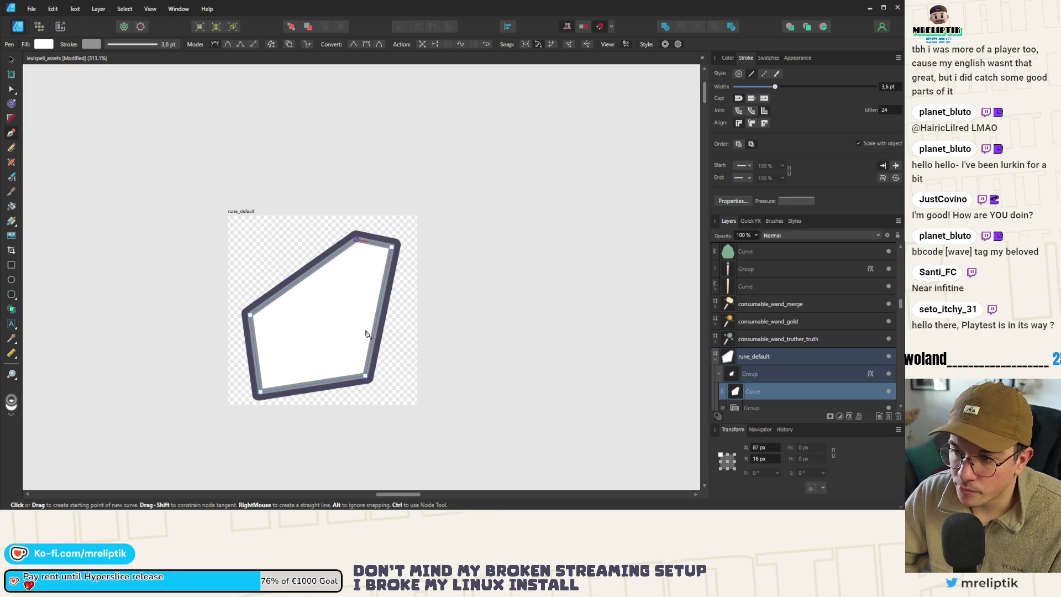
Step: Select the new rune stone shape, then deselect it and zoom to check the result
{"action": "left_click", "coordinate": [11, 59]}
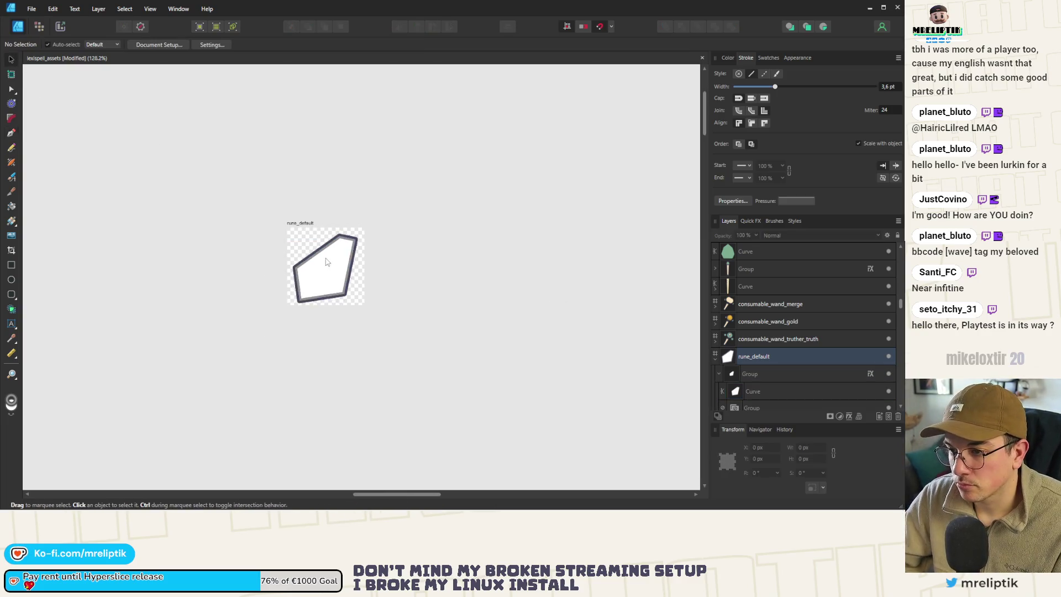
{"action": "left_click", "coordinate": [323, 251]}
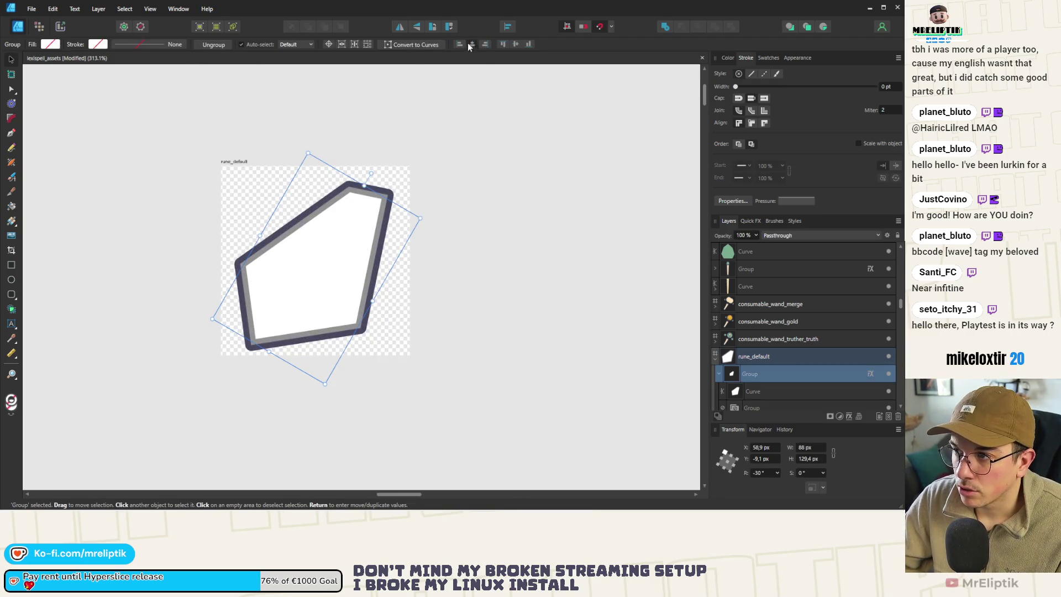
{"action": "left_click", "coordinate": [473, 242]}
{"action": "scroll", "coordinate": [217, 236], "scroll_direction": "down", "scroll_amount": 6}
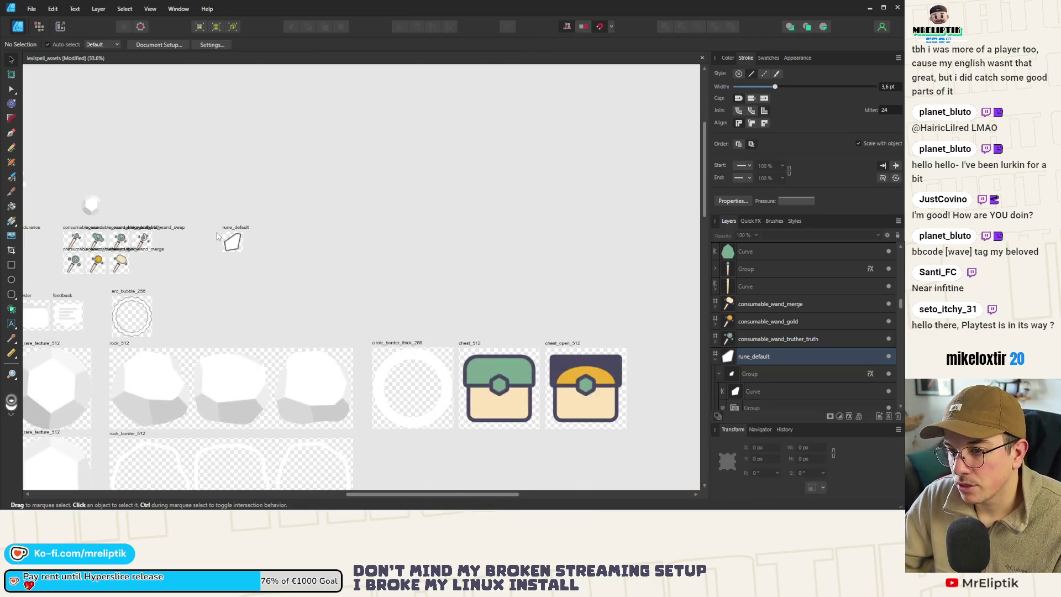
{"action": "scroll", "coordinate": [217, 236], "scroll_direction": "up", "scroll_amount": 5}
{"action": "scroll", "coordinate": [214, 240], "scroll_direction": "down", "scroll_amount": 2}
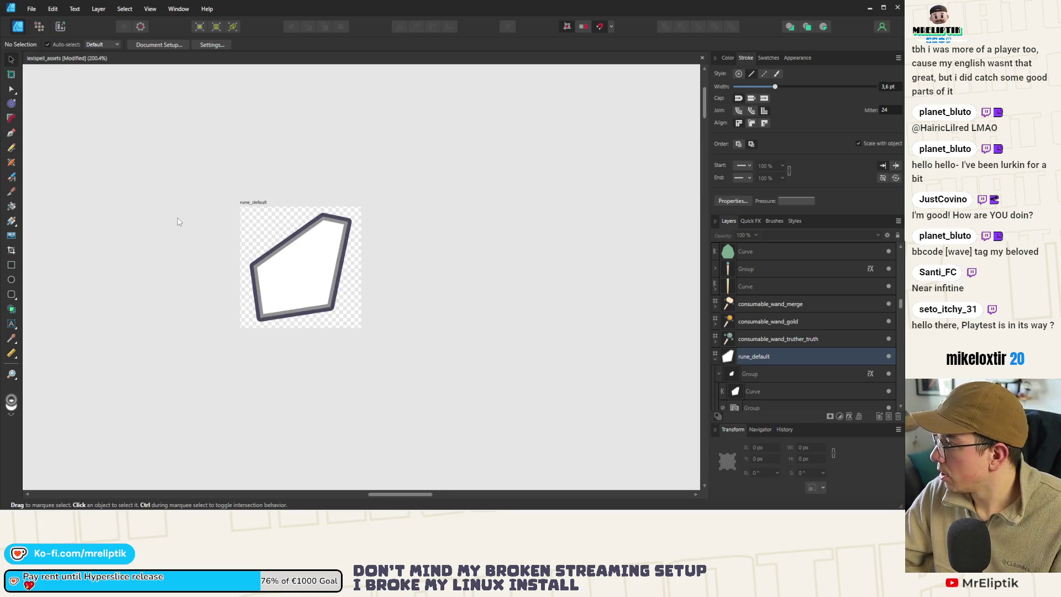
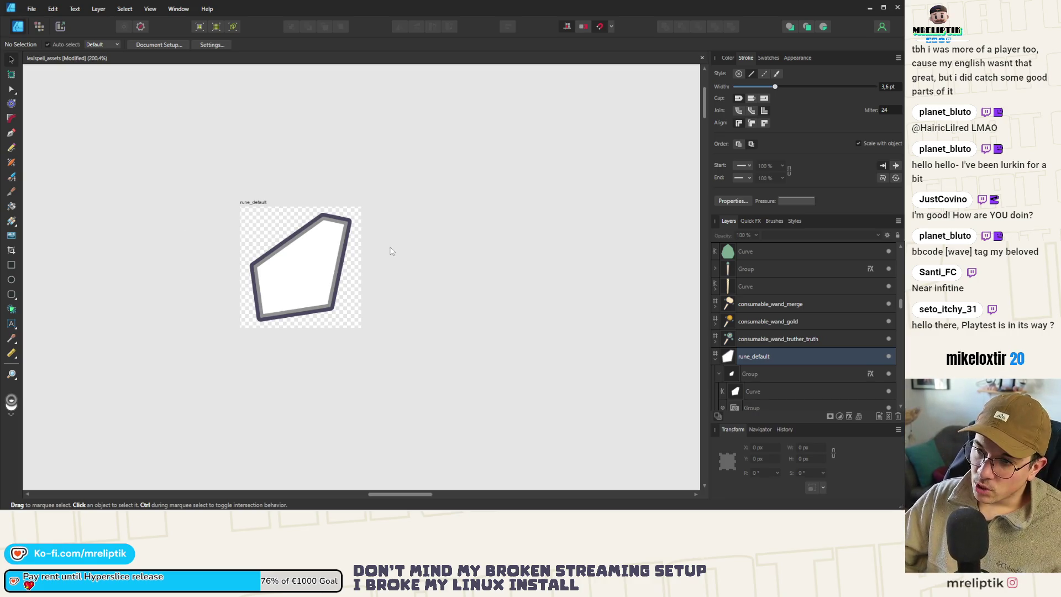
Step: Select the rune_default curve with the Node Tool and try deleting its top corner, undoing it
{"action": "left_click", "coordinate": [334, 235]}
{"action": "scroll", "coordinate": [342, 243], "scroll_direction": "up", "scroll_amount": 5}
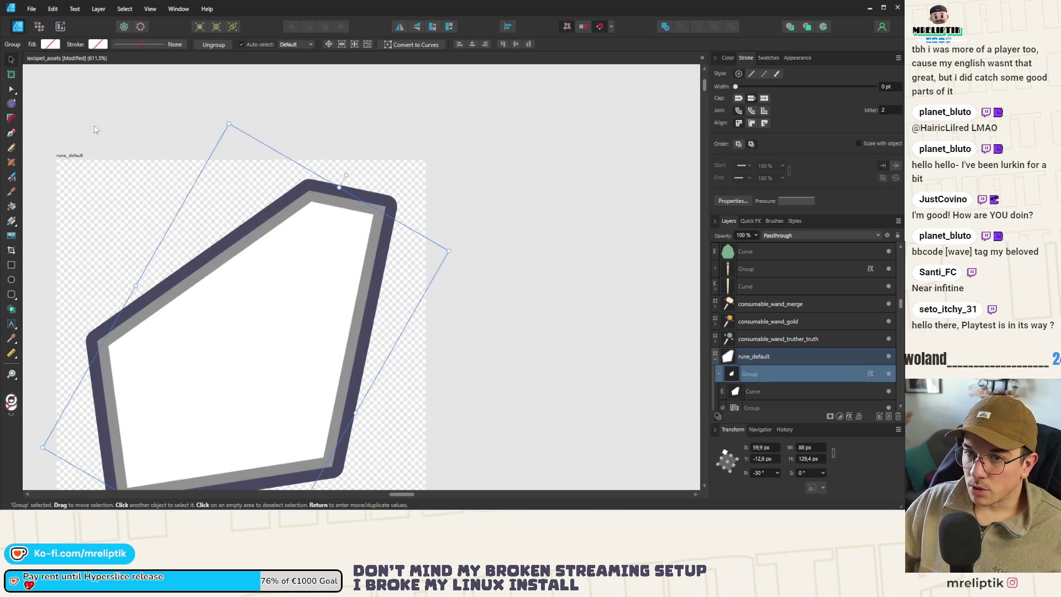
{"action": "left_click", "coordinate": [11, 89]}
{"action": "scroll", "coordinate": [349, 204], "scroll_direction": "down", "scroll_amount": 3}
{"action": "left_click", "coordinate": [333, 200]}
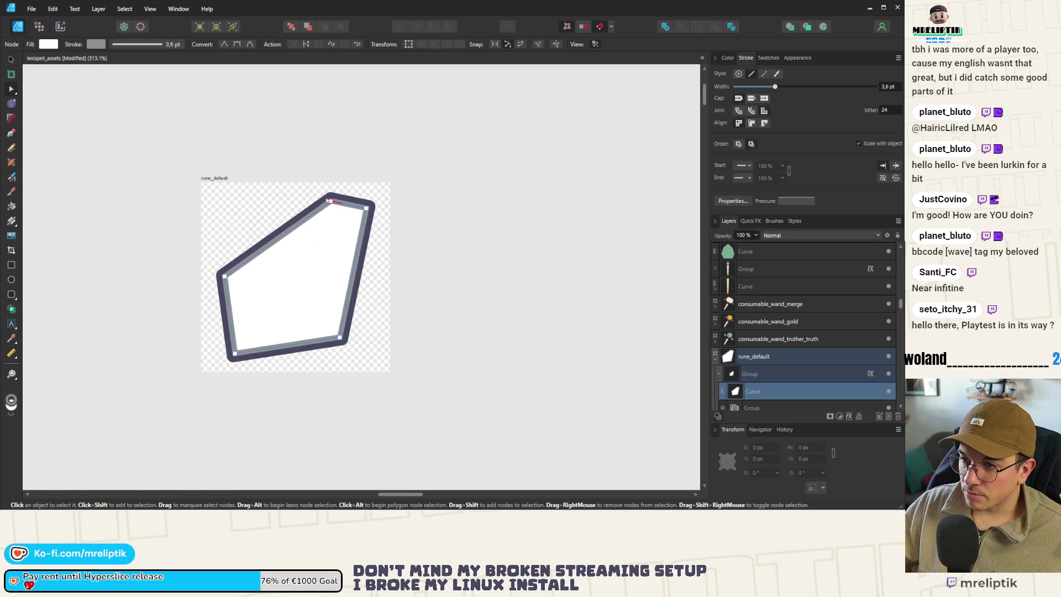
{"action": "left_click", "coordinate": [329, 200]}
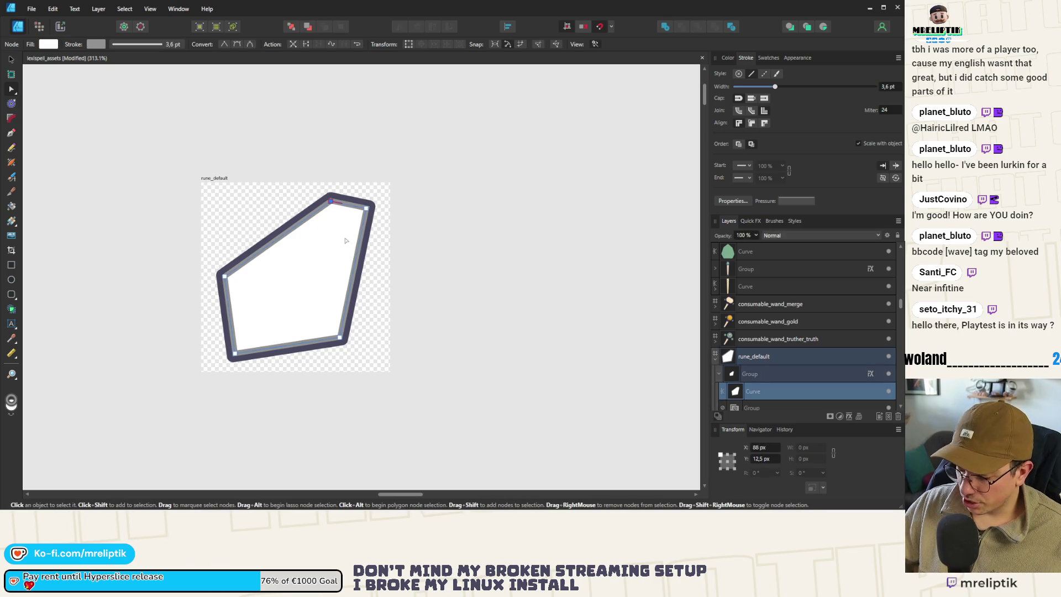
{"action": "key", "text": "Delete"}
{"action": "key", "text": "ctrl+z"}
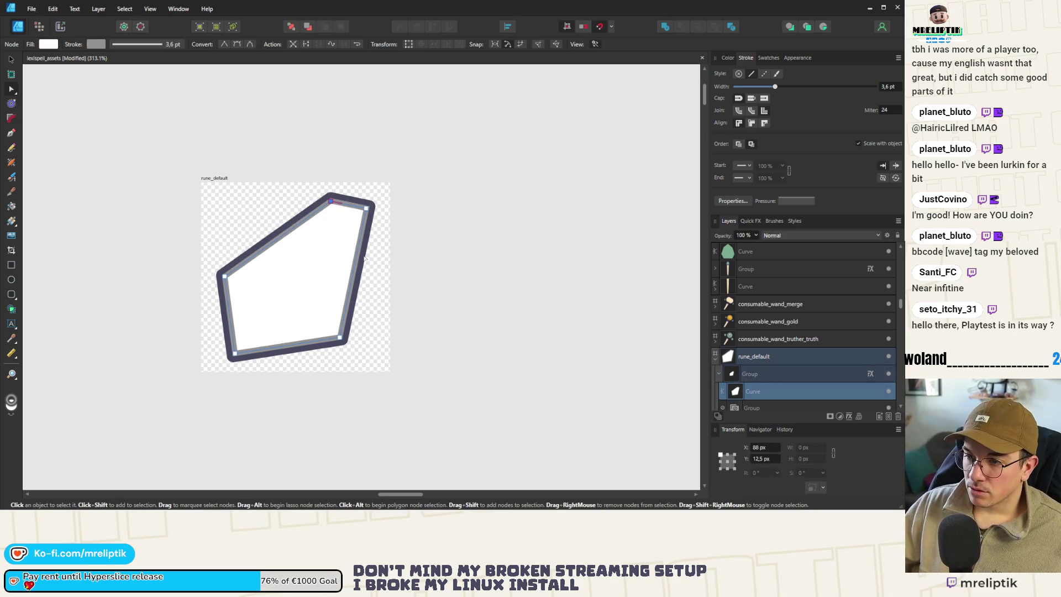
{"action": "key", "text": "Escape"}
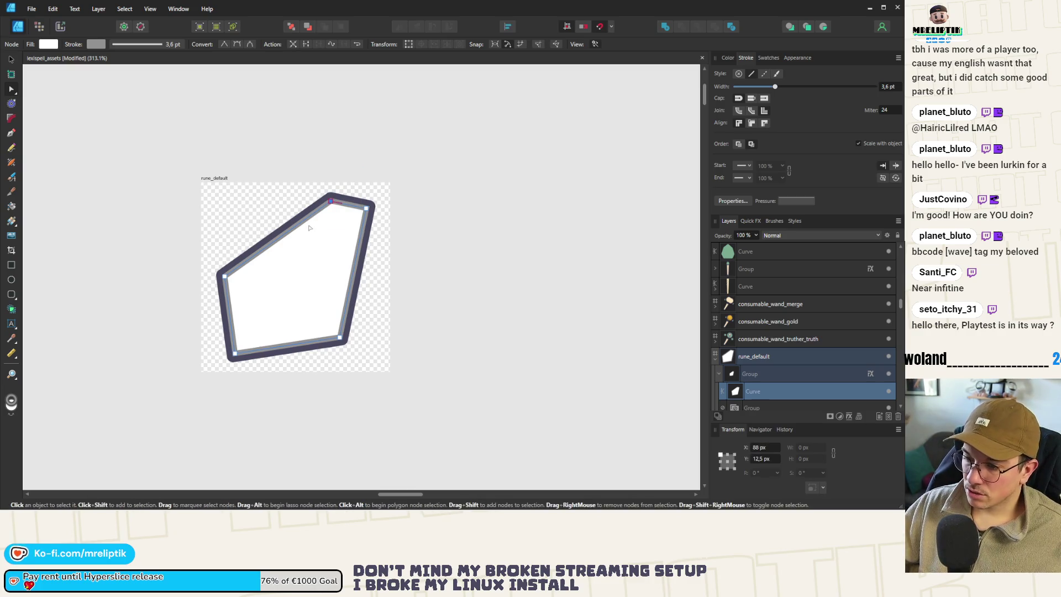
{"action": "key", "text": "Delete"}
{"action": "key", "text": "ctrl+z"}
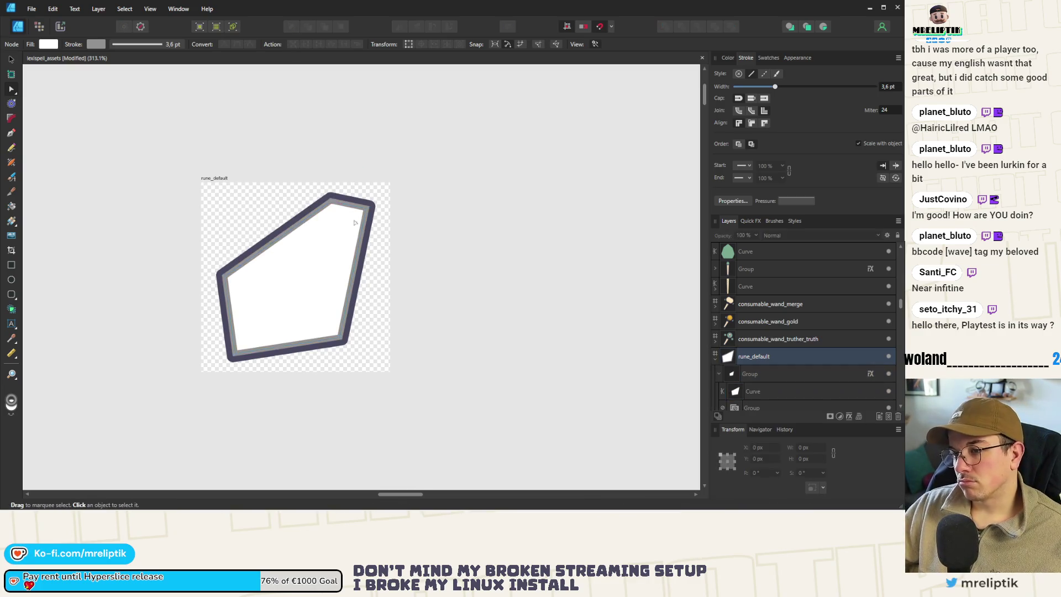
{"action": "scroll", "coordinate": [358, 226], "scroll_direction": "up", "scroll_amount": 3}
{"action": "scroll", "coordinate": [389, 225], "scroll_direction": "down", "scroll_amount": 3}
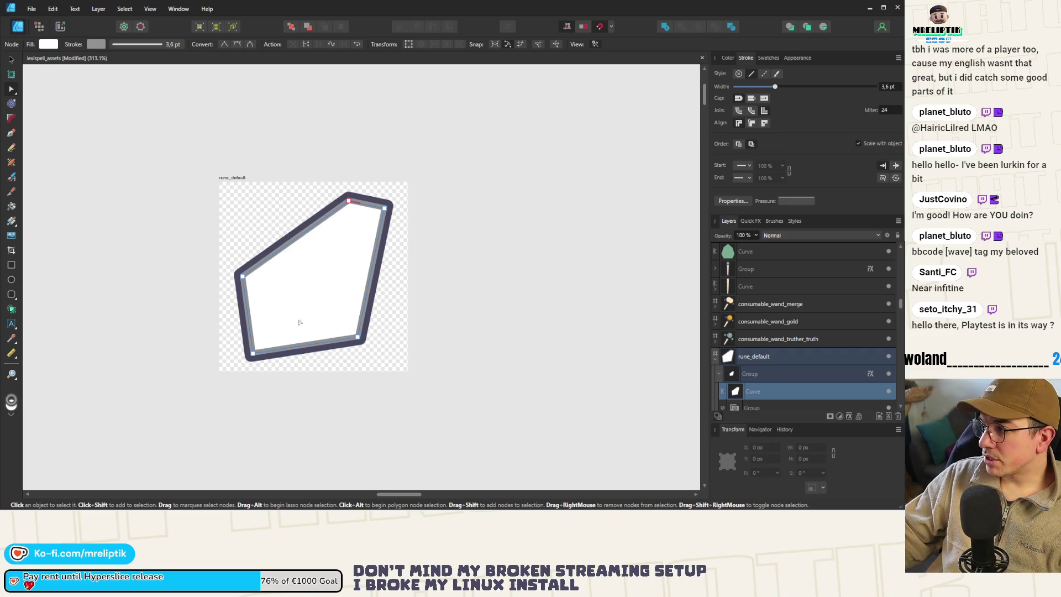
{"action": "scroll", "coordinate": [281, 322], "scroll_direction": "up", "scroll_amount": 2}
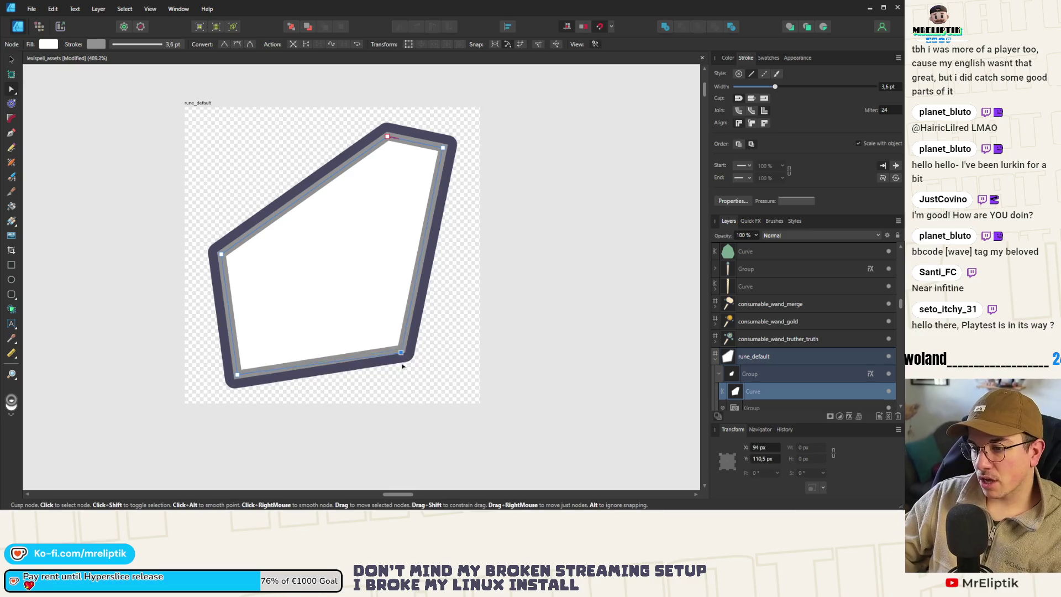
Step: Drag the pentagon's bottom-right, left, top-right and top corner nodes to reshape it
{"action": "left_click_drag", "start_coordinate": [400, 349], "coordinate": [399, 366]}
{"action": "left_click_drag", "start_coordinate": [221, 254], "coordinate": [219, 249]}
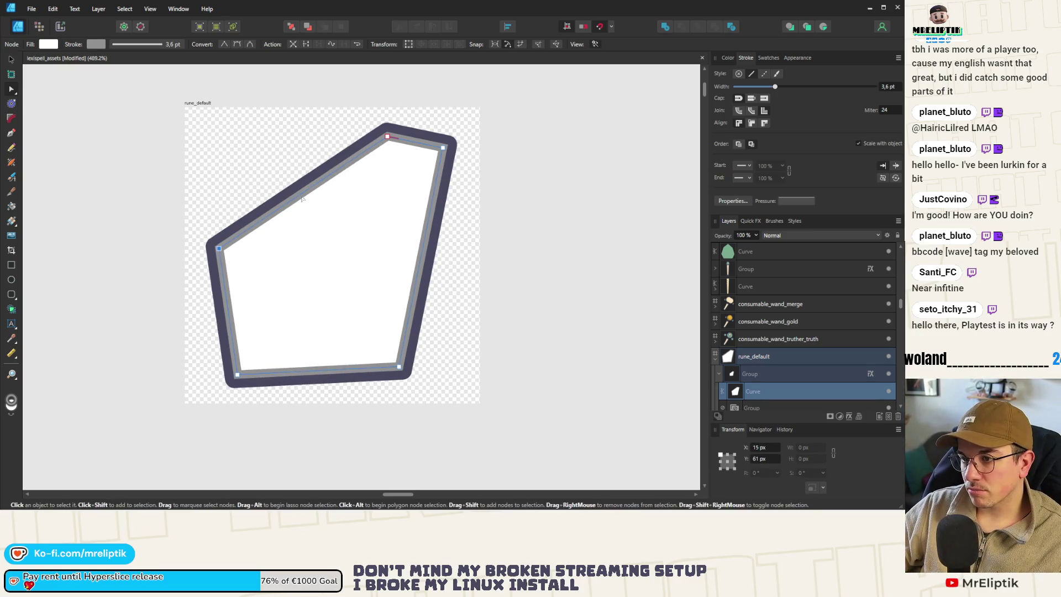
{"action": "mouse_move", "coordinate": [444, 148]}
{"action": "left_mouse_down"}
{"action": "mouse_move", "coordinate": [459, 176]}
{"action": "mouse_move", "coordinate": [460, 163]}
{"action": "left_mouse_up"}
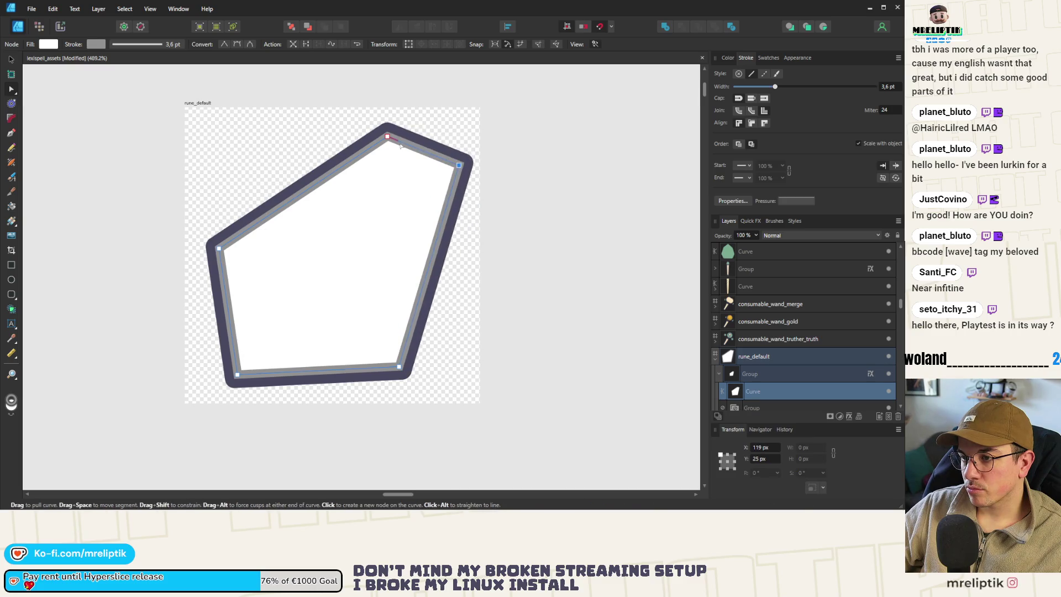
{"action": "left_click_drag", "start_coordinate": [386, 135], "coordinate": [372, 145]}
{"action": "key", "text": "Escape"}
{"action": "scroll", "coordinate": [253, 180], "scroll_direction": "down", "scroll_amount": 3}
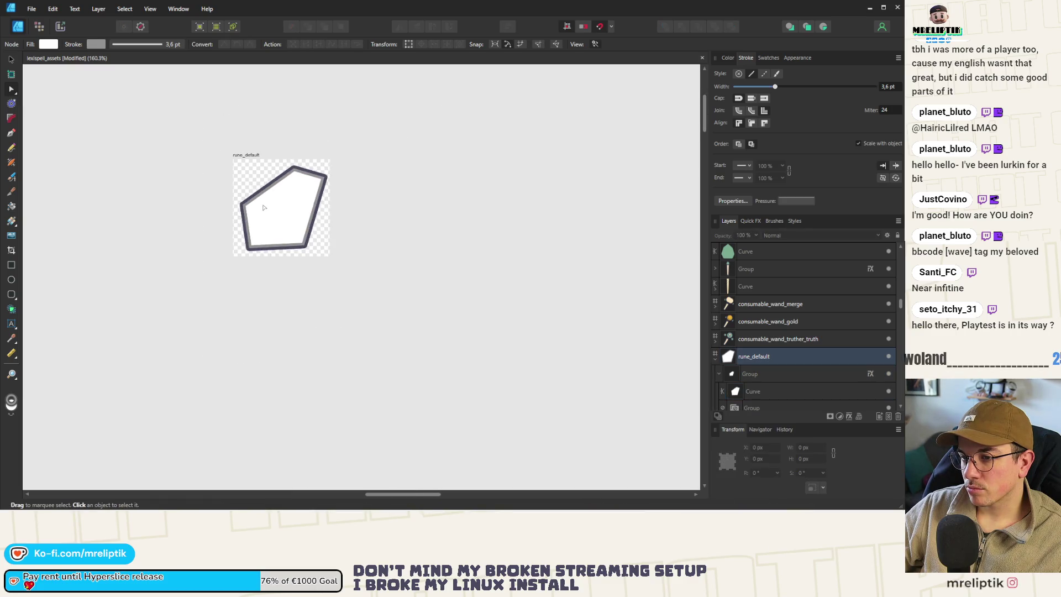
{"action": "scroll", "coordinate": [262, 209], "scroll_direction": "up", "scroll_amount": 3}
{"action": "left_click", "coordinate": [381, 305]}
{"action": "key", "text": "Escape"}
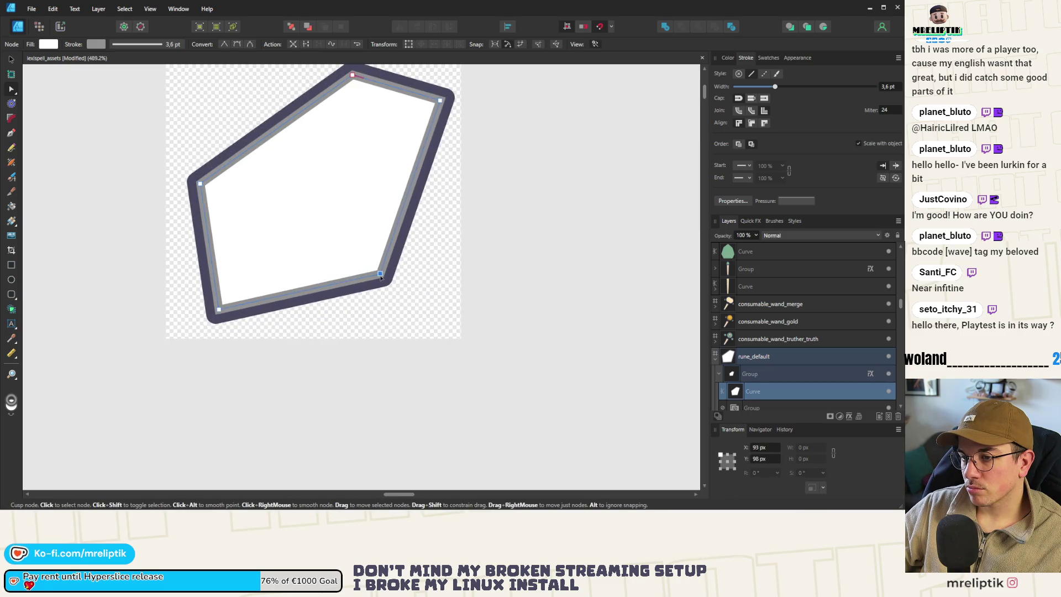
{"action": "scroll", "coordinate": [287, 257], "scroll_direction": "down", "scroll_amount": 3}
{"action": "scroll", "coordinate": [288, 257], "scroll_direction": "up", "scroll_amount": 2}
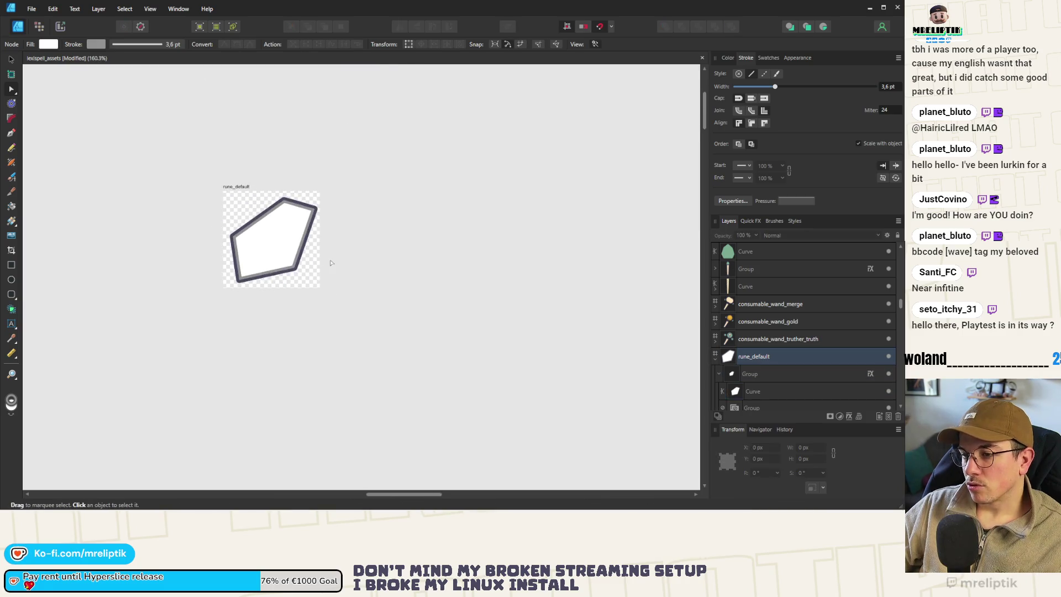
{"action": "scroll", "coordinate": [287, 255], "scroll_direction": "down", "scroll_amount": 3}
{"action": "left_click", "coordinate": [261, 237]}
Step: Undo some of the corner moves and set the inner curve's stroke width to 0 pt
{"action": "key", "text": "ctrl+z"}
{"action": "key", "text": "ctrl+z"}
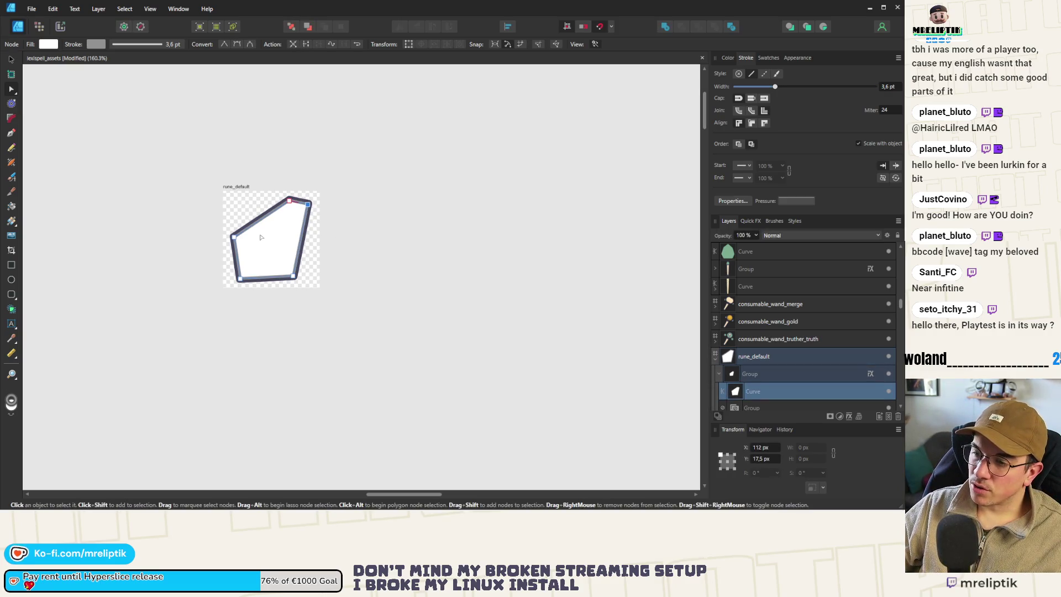
{"action": "scroll", "coordinate": [261, 232], "scroll_direction": "up", "scroll_amount": 5}
{"action": "key", "text": "ctrl+z"}
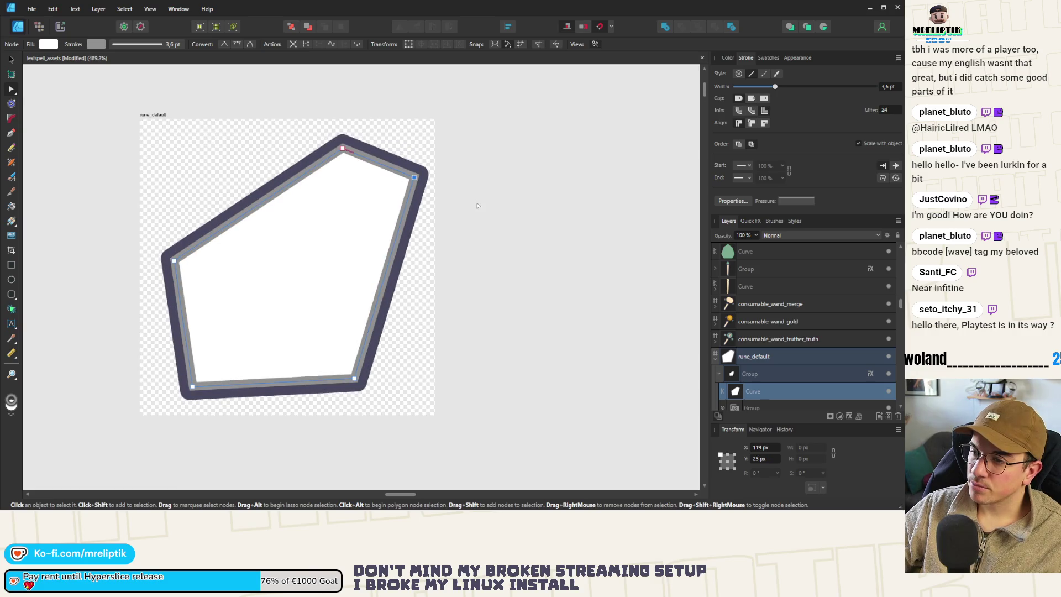
{"action": "key", "text": "ctrl+z"}
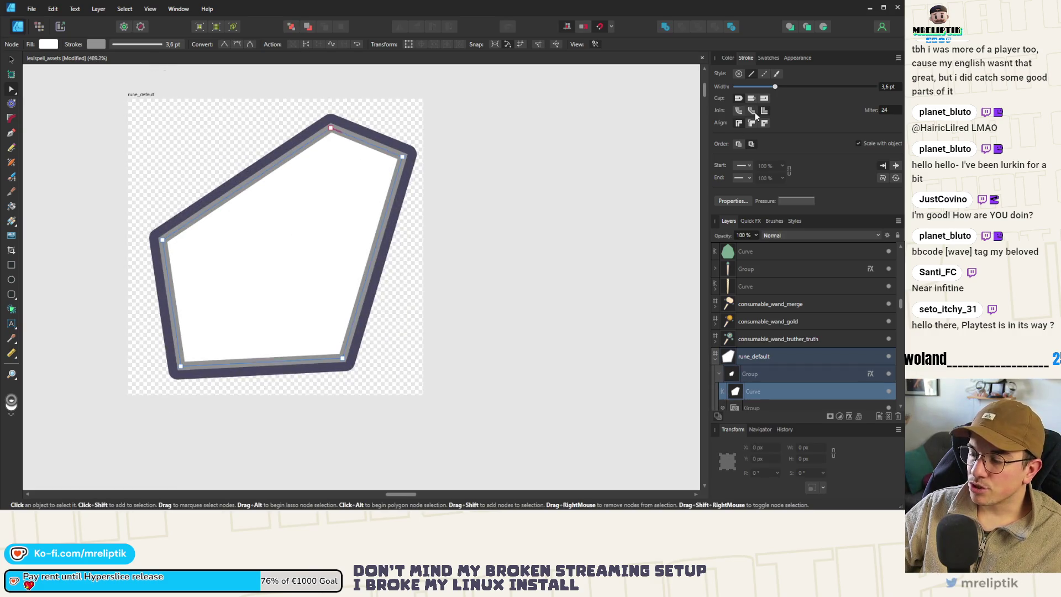
{"action": "left_click_drag", "start_coordinate": [767, 86], "coordinate": [705, 86]}
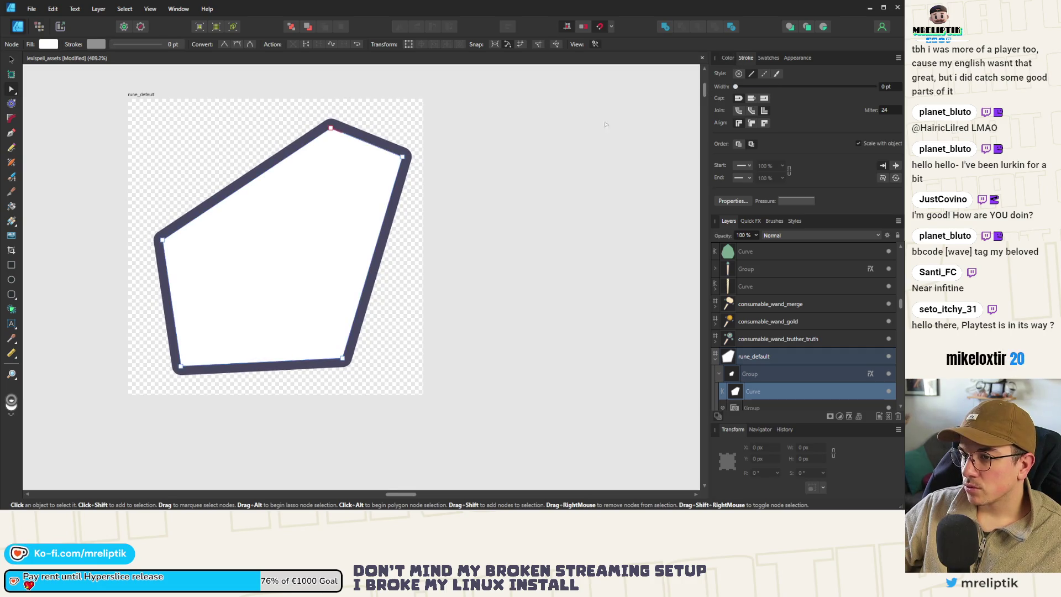
{"action": "scroll", "coordinate": [365, 235], "scroll_direction": "down", "scroll_amount": 10}
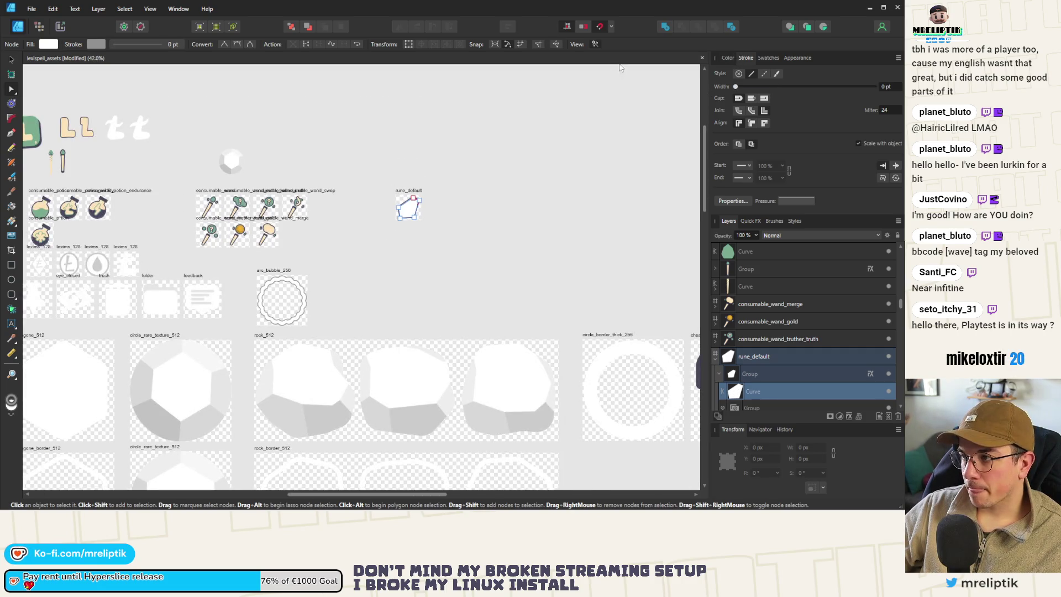
Step: Eyedrop the potion's cream colour as the rune's fill and compare the potion outline's stroke
{"action": "left_click", "coordinate": [719, 59]}
{"action": "mouse_move", "coordinate": [744, 78]}
{"action": "left_mouse_down"}
{"action": "mouse_move", "coordinate": [256, 142]}
{"action": "mouse_move", "coordinate": [94, 224]}
{"action": "mouse_move", "coordinate": [97, 266]}
{"action": "mouse_move", "coordinate": [98, 206]}
{"action": "left_mouse_up"}
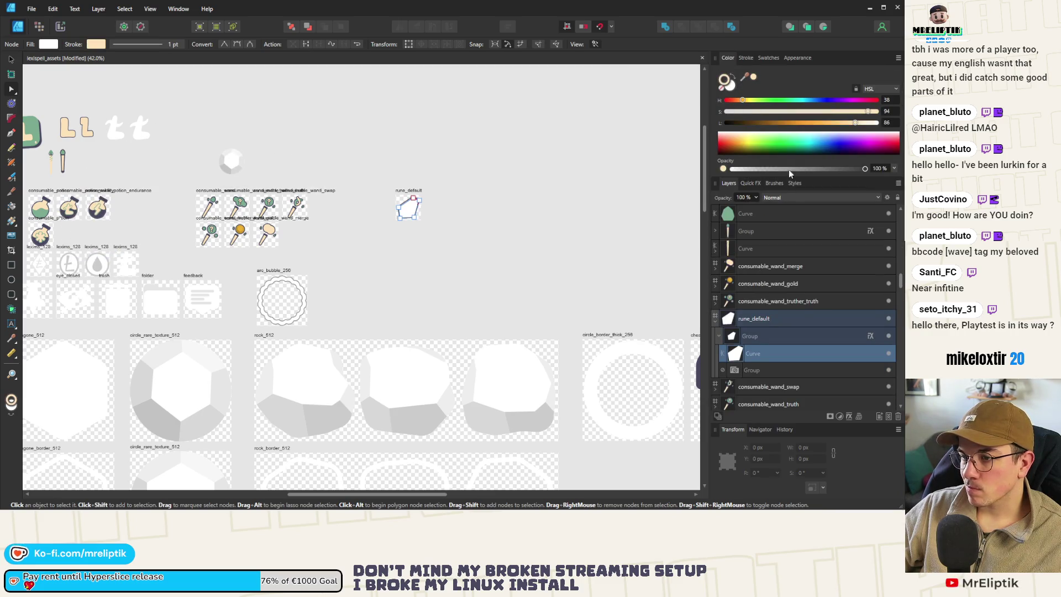
{"action": "left_click", "coordinate": [752, 77]}
{"action": "left_click", "coordinate": [753, 77]}
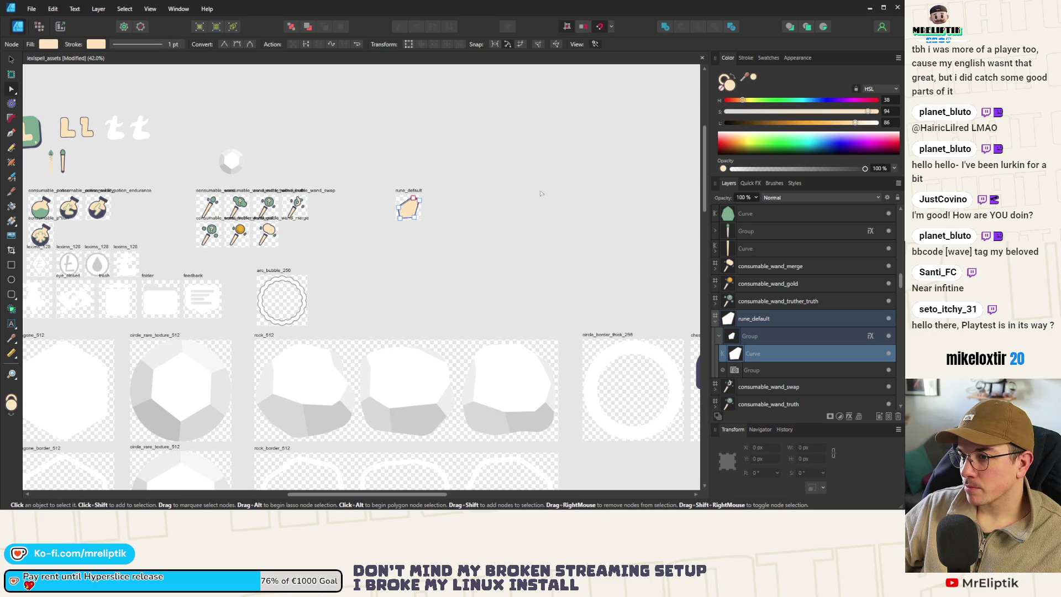
{"action": "scroll", "coordinate": [139, 217], "scroll_direction": "up", "scroll_amount": 5}
{"action": "scroll", "coordinate": [139, 217], "scroll_direction": "up", "scroll_amount": 4}
{"action": "left_click", "coordinate": [219, 221]}
{"action": "left_click", "coordinate": [746, 57]}
{"action": "scroll", "coordinate": [404, 232], "scroll_direction": "down", "scroll_amount": 9}
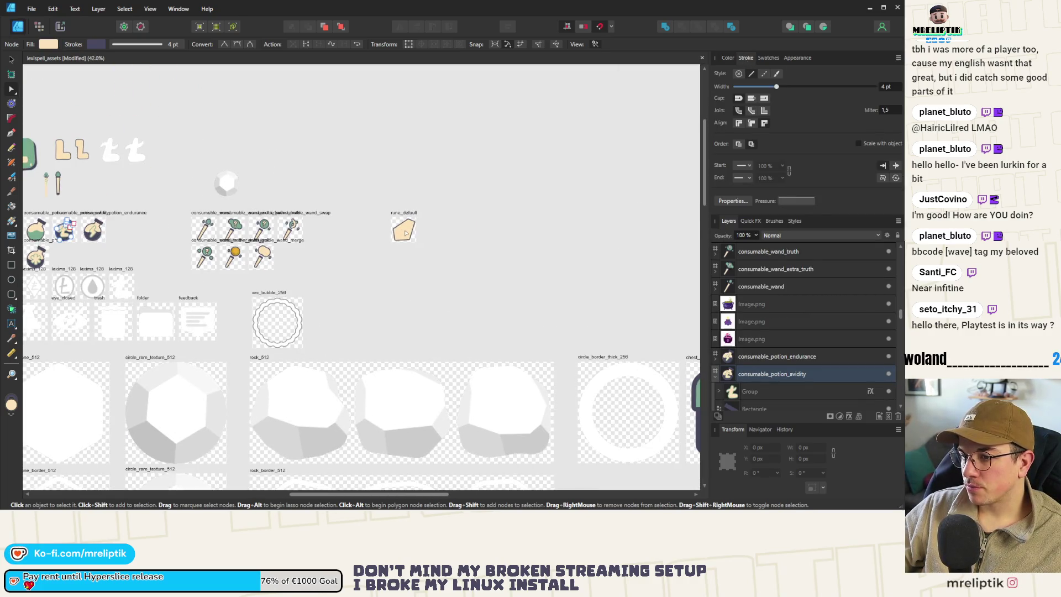
{"action": "scroll", "coordinate": [403, 233], "scroll_direction": "up", "scroll_amount": 13}
Step: Reselect the rune curve and set its thin cream stroke width to 0
{"action": "left_click", "coordinate": [403, 233]}
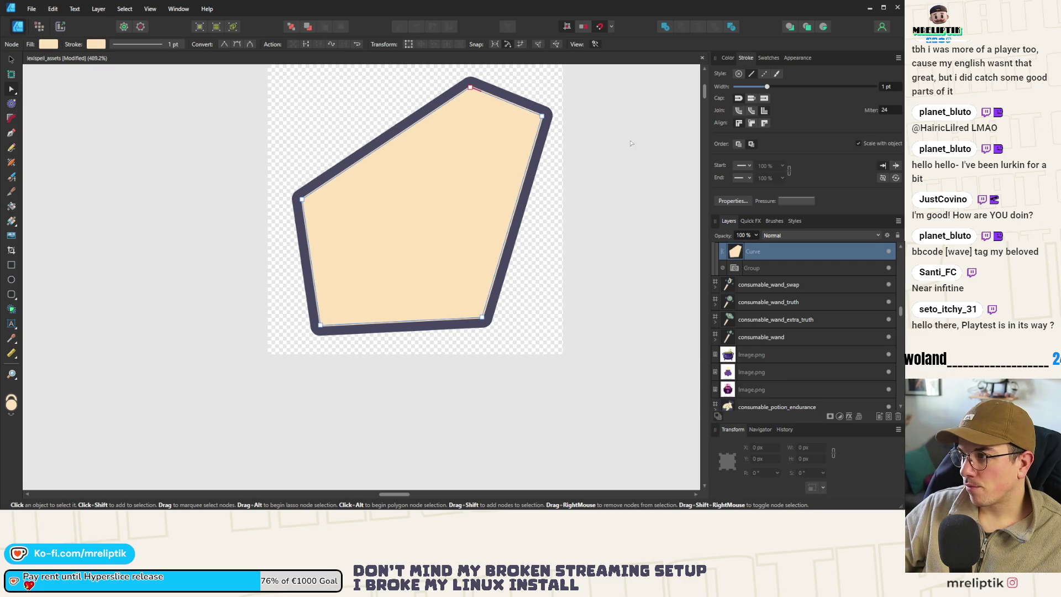
{"action": "left_click", "coordinate": [746, 222]}
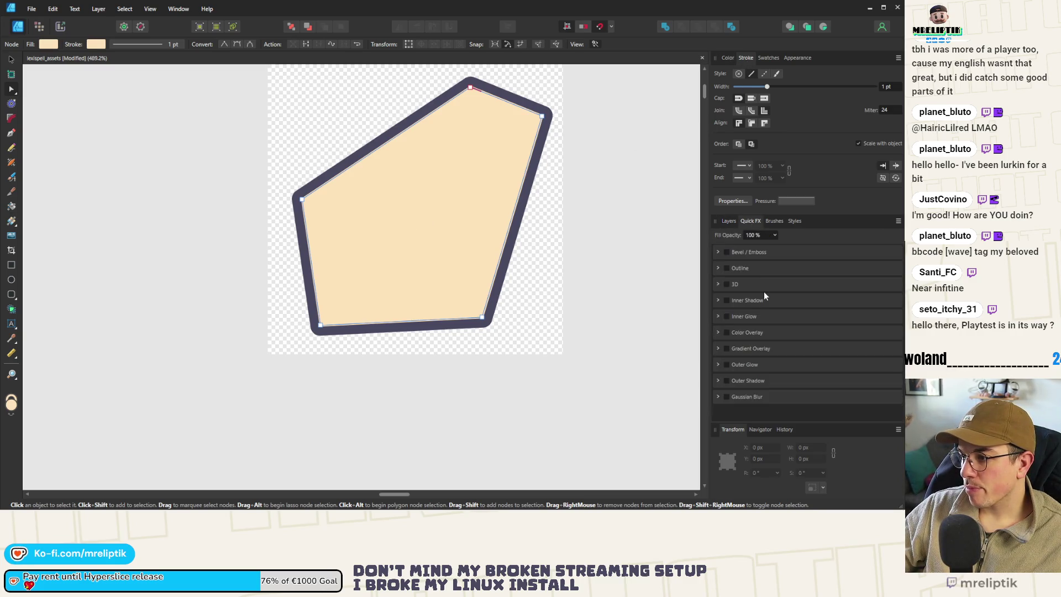
{"action": "left_click", "coordinate": [728, 222]}
{"action": "left_click", "coordinate": [725, 59]}
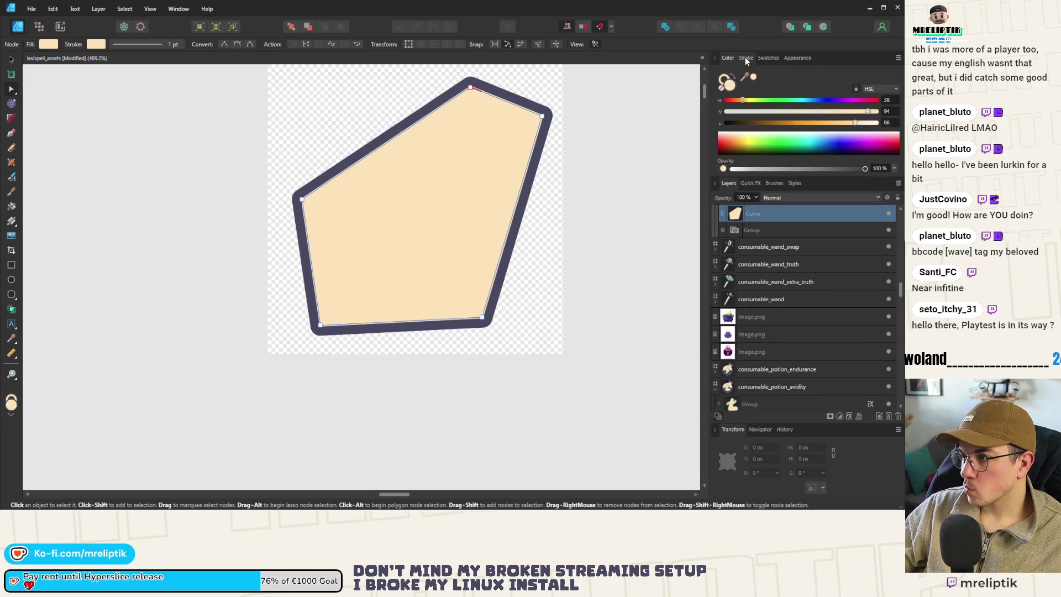
{"action": "left_click", "coordinate": [745, 58]}
{"action": "mouse_move", "coordinate": [767, 86]}
{"action": "left_mouse_down"}
{"action": "mouse_move", "coordinate": [689, 98]}
{"action": "mouse_move", "coordinate": [831, 94]}
{"action": "mouse_move", "coordinate": [628, 101]}
{"action": "left_mouse_up"}
Step: Delete the empty Group layer and expand the Quick FX Outline on the rune's group
{"action": "left_click", "coordinate": [738, 267]}
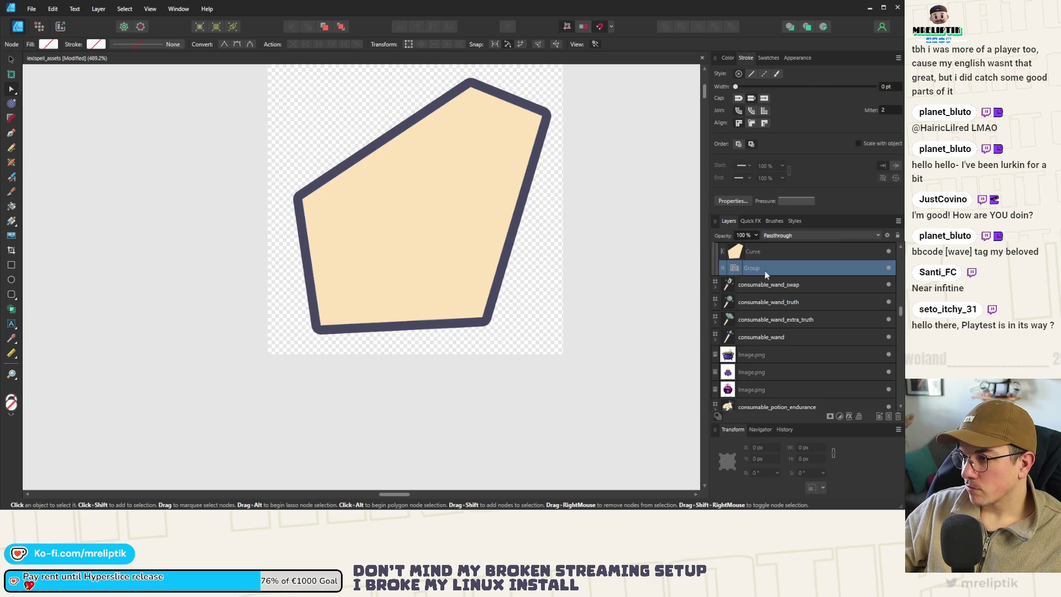
{"action": "scroll", "coordinate": [768, 304], "scroll_direction": "up", "scroll_amount": 2}
{"action": "key", "text": "Delete"}
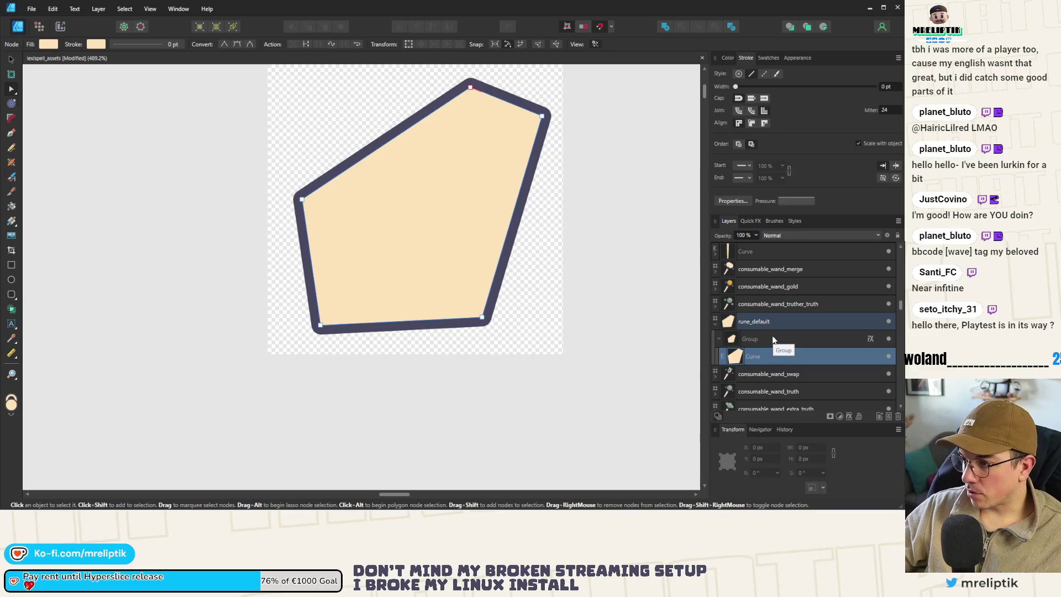
{"action": "left_click", "coordinate": [773, 340]}
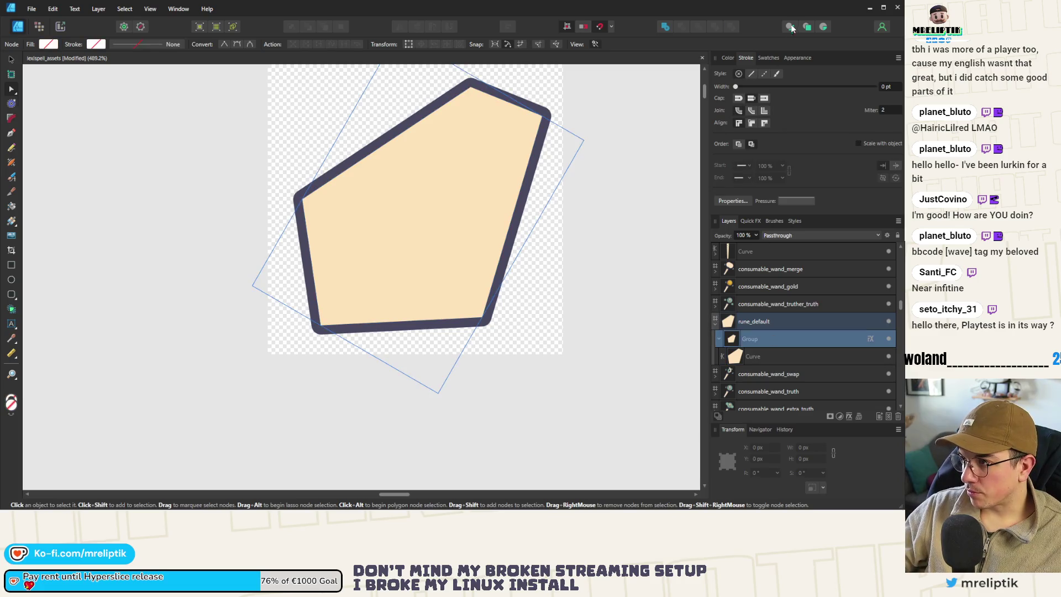
{"action": "left_click", "coordinate": [749, 221]}
{"action": "left_click", "coordinate": [717, 268]}
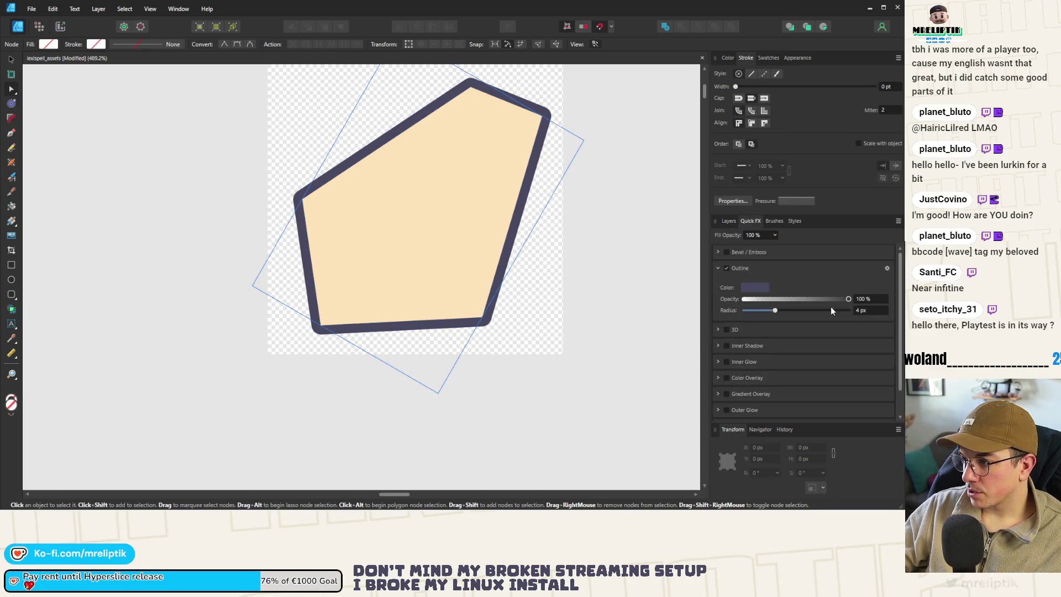
{"action": "scroll", "coordinate": [201, 267], "scroll_direction": "down", "scroll_amount": 3}
{"action": "scroll", "coordinate": [66, 296], "scroll_direction": "up", "scroll_amount": 2}
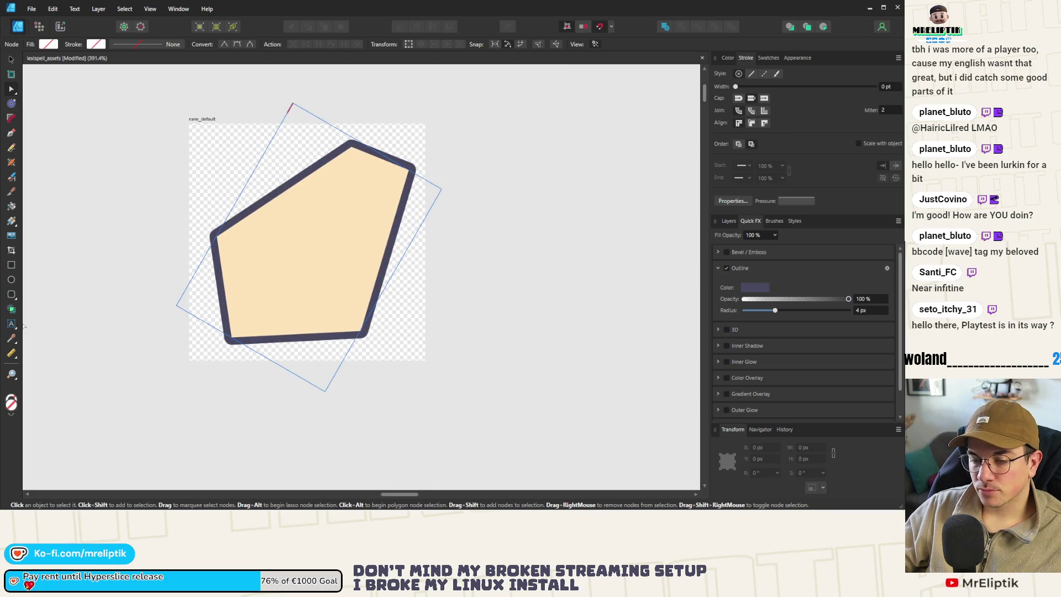
{"action": "scroll", "coordinate": [286, 252], "scroll_direction": "up", "scroll_amount": 2}
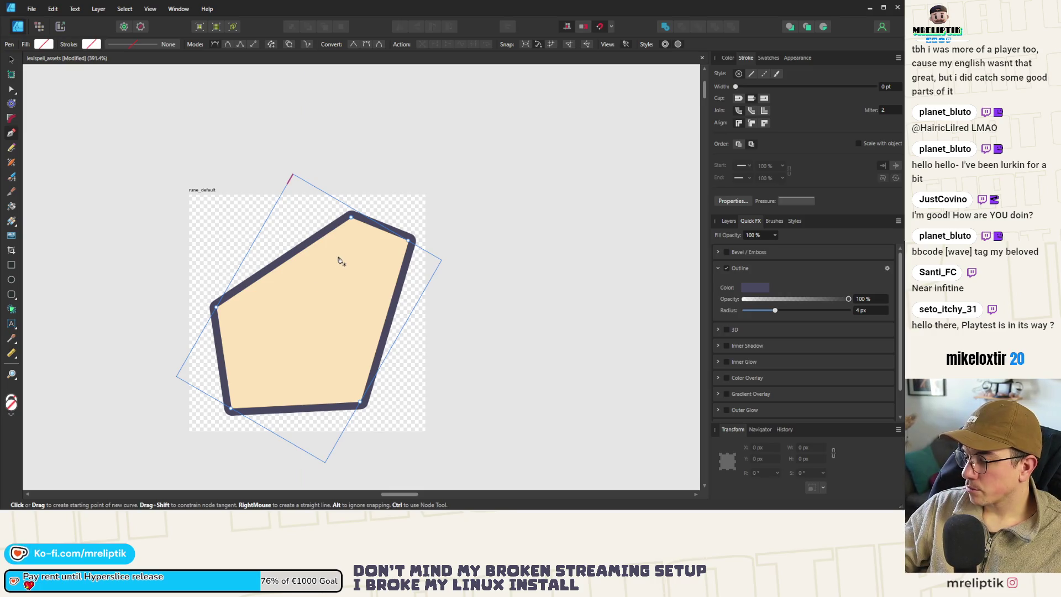
Step: Draw a closed pen path for the rune glyph inside the pentagon
{"action": "left_click", "coordinate": [366, 250]}
{"action": "left_click", "coordinate": [299, 272]}
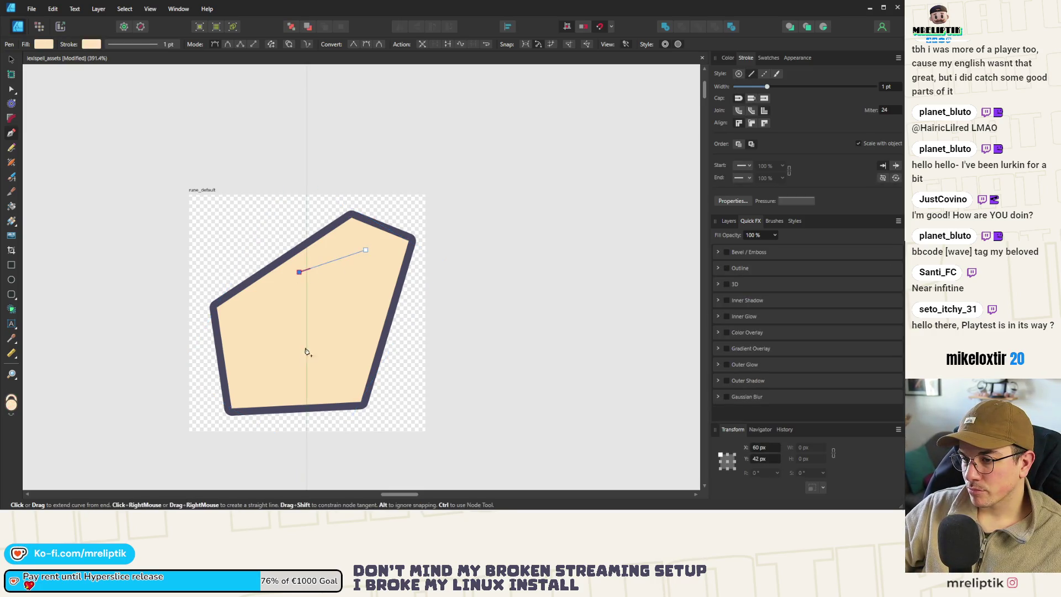
{"action": "left_click", "coordinate": [307, 393]}
{"action": "left_click", "coordinate": [238, 352]}
{"action": "left_click", "coordinate": [362, 312]}
{"action": "left_click", "coordinate": [365, 250]}
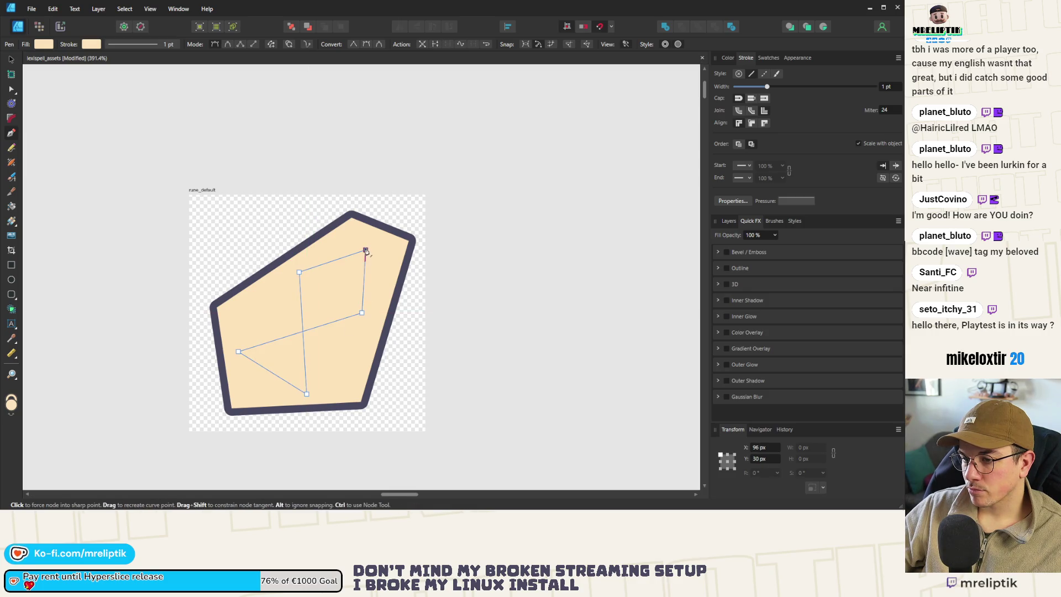
Step: Give the rune line the wand artwork's green as its stroke at 8 pt width
{"action": "left_click", "coordinate": [729, 59]}
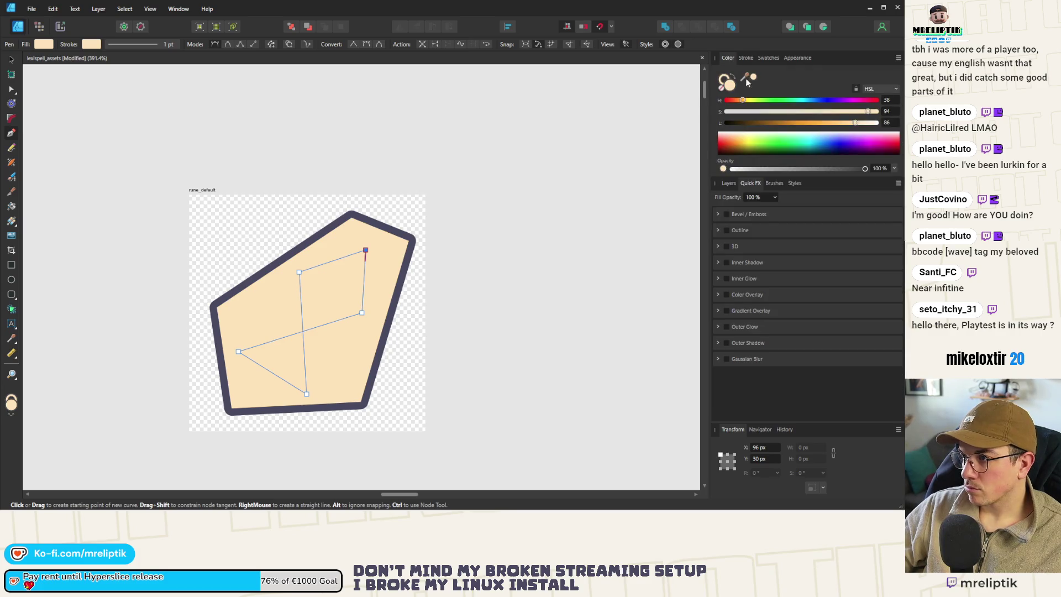
{"action": "left_click", "coordinate": [746, 58]}
{"action": "left_click_drag", "start_coordinate": [767, 87], "coordinate": [775, 88]}
{"action": "left_click", "coordinate": [728, 58]}
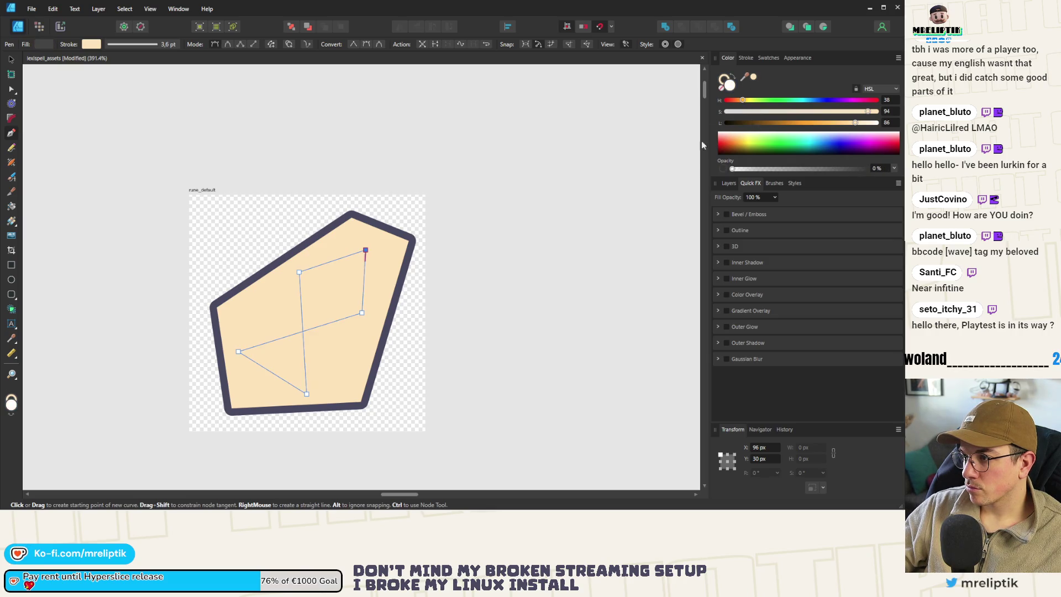
{"action": "scroll", "coordinate": [454, 265], "scroll_direction": "down", "scroll_amount": 8, "text": "ctrl"}
{"action": "scroll", "coordinate": [313, 268], "scroll_direction": "up", "scroll_amount": 2, "text": "ctrl"}
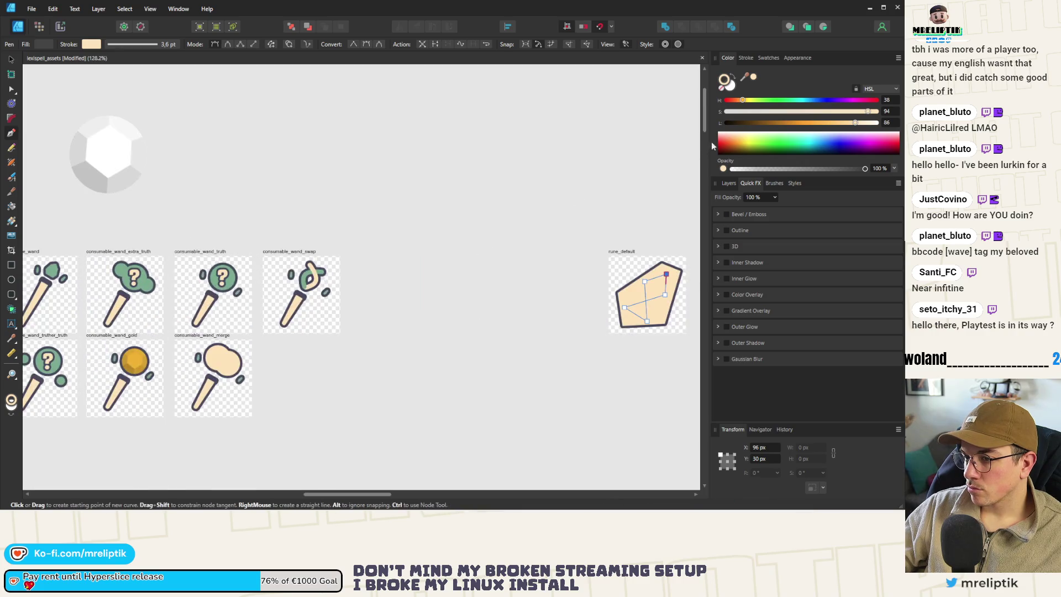
{"action": "mouse_move", "coordinate": [744, 77]}
{"action": "left_mouse_down"}
{"action": "mouse_move", "coordinate": [234, 285]}
{"action": "mouse_move", "coordinate": [222, 276]}
{"action": "left_mouse_up"}
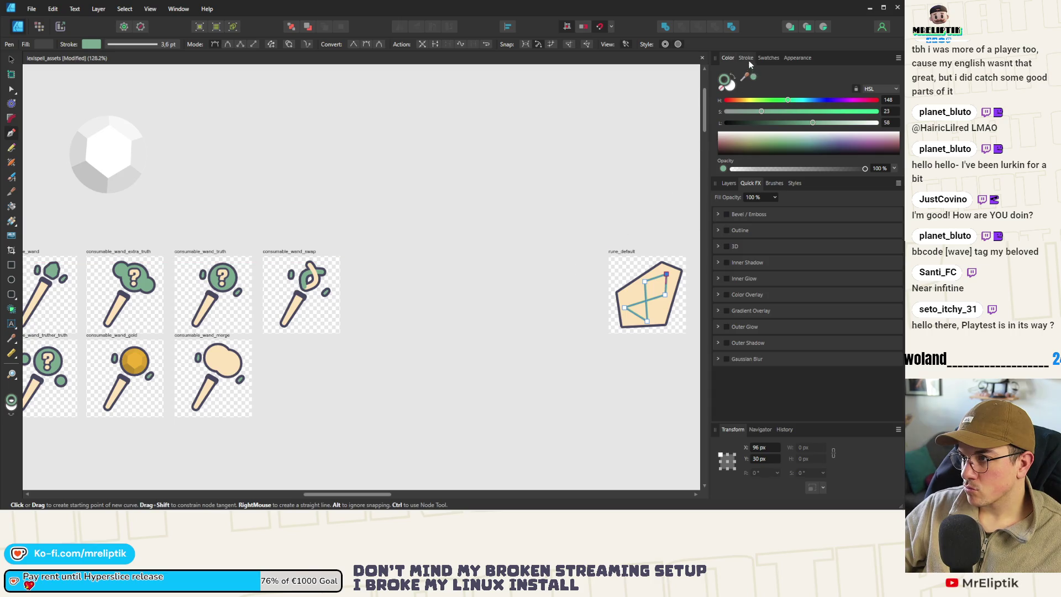
{"action": "key", "text": "ctrl+alt+0"}
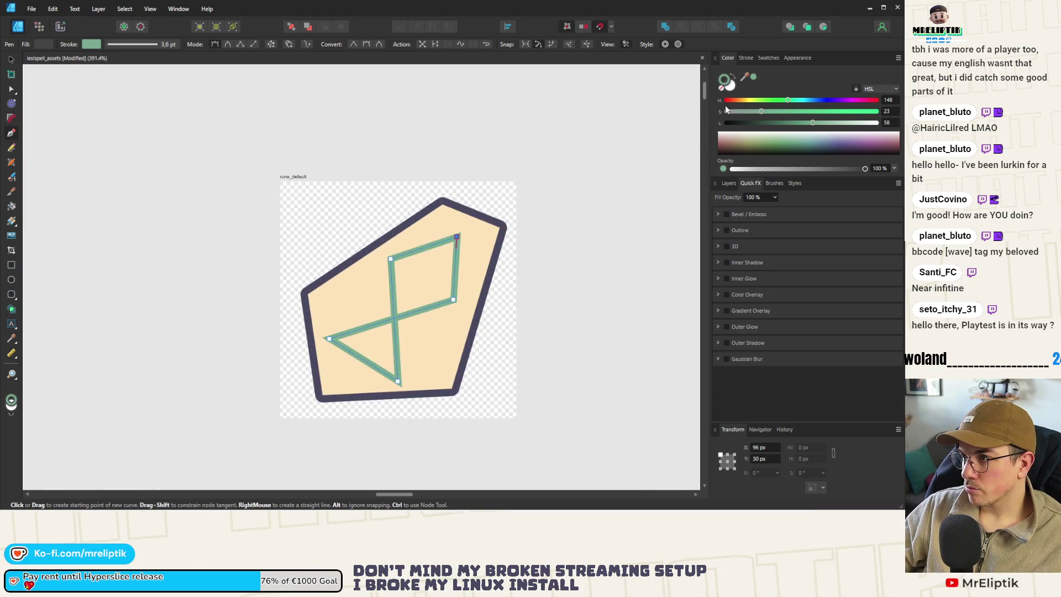
{"action": "left_click", "coordinate": [746, 58]}
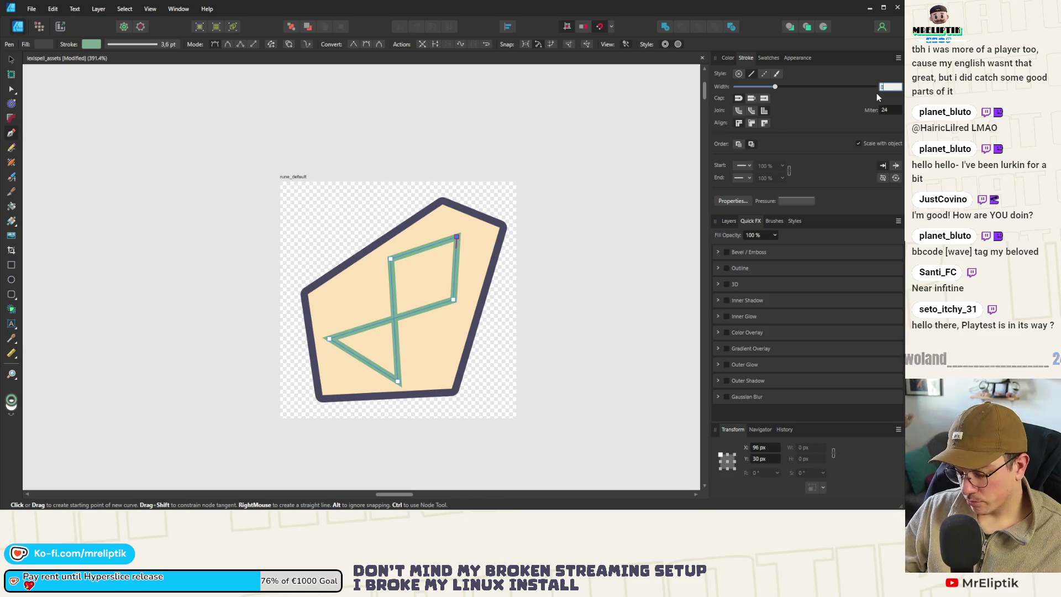
{"action": "type", "text": "8"}
{"action": "key", "text": "Return"}
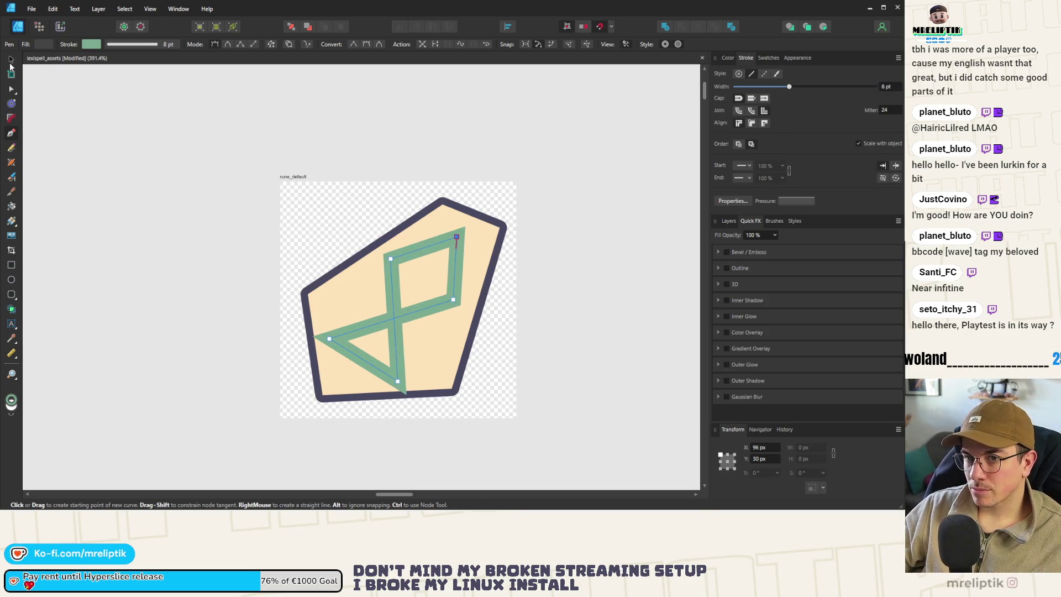
Step: Try shrinking the green rune, undo the resize, and deselect it
{"action": "left_click", "coordinate": [11, 60]}
{"action": "mouse_move", "coordinate": [456, 236]}
{"action": "left_mouse_down"}
{"action": "mouse_move", "coordinate": [433, 264]}
{"action": "mouse_move", "coordinate": [445, 259]}
{"action": "mouse_move", "coordinate": [457, 210]}
{"action": "mouse_move", "coordinate": [423, 274]}
{"action": "mouse_move", "coordinate": [438, 256]}
{"action": "left_mouse_up"}
{"action": "key", "text": "ctrl+z"}
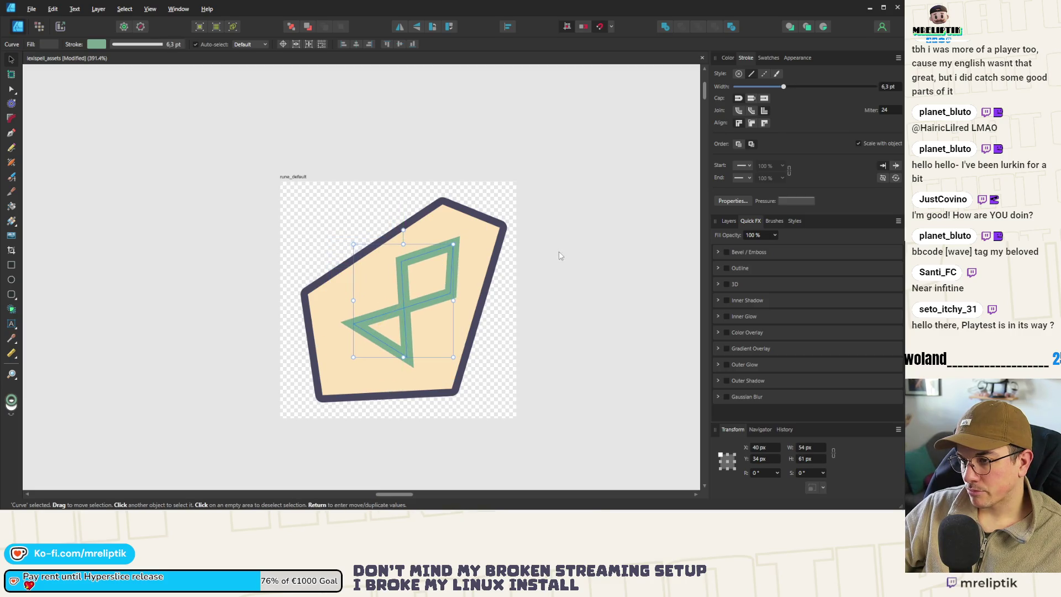
{"action": "left_click", "coordinate": [550, 249]}
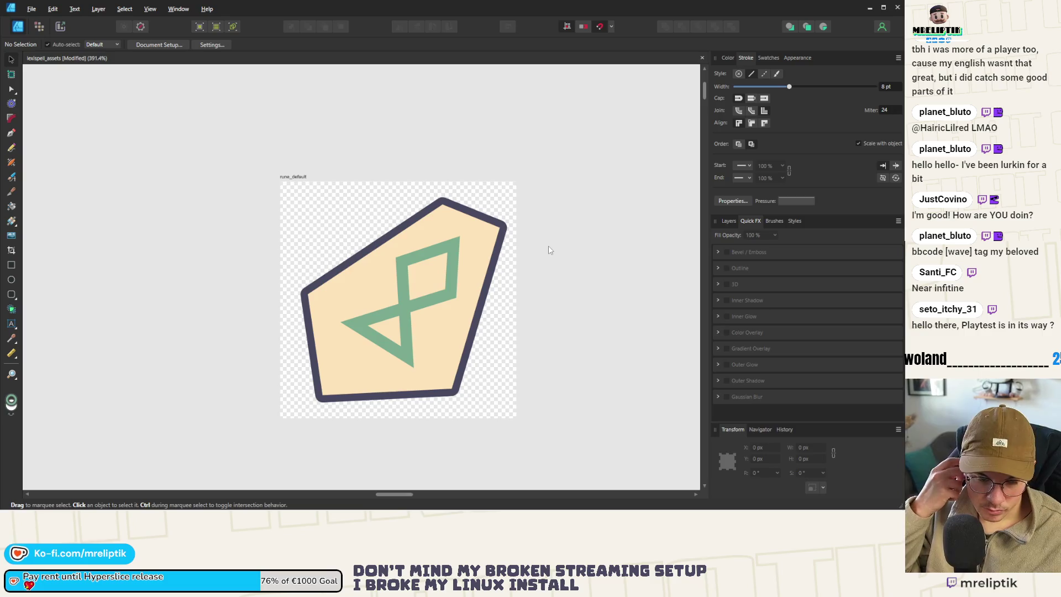
Step: Pen a closed four-point shape along the pentagon's bottom and right edges
{"action": "scroll", "coordinate": [457, 384], "scroll_direction": "up", "scroll_amount": 3}
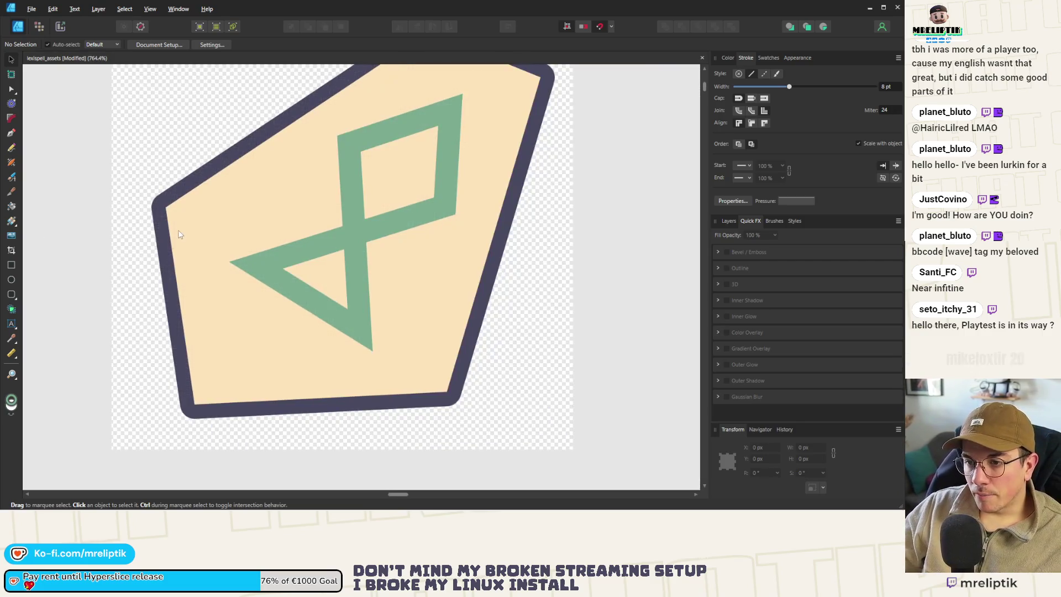
{"action": "left_click", "coordinate": [11, 135]}
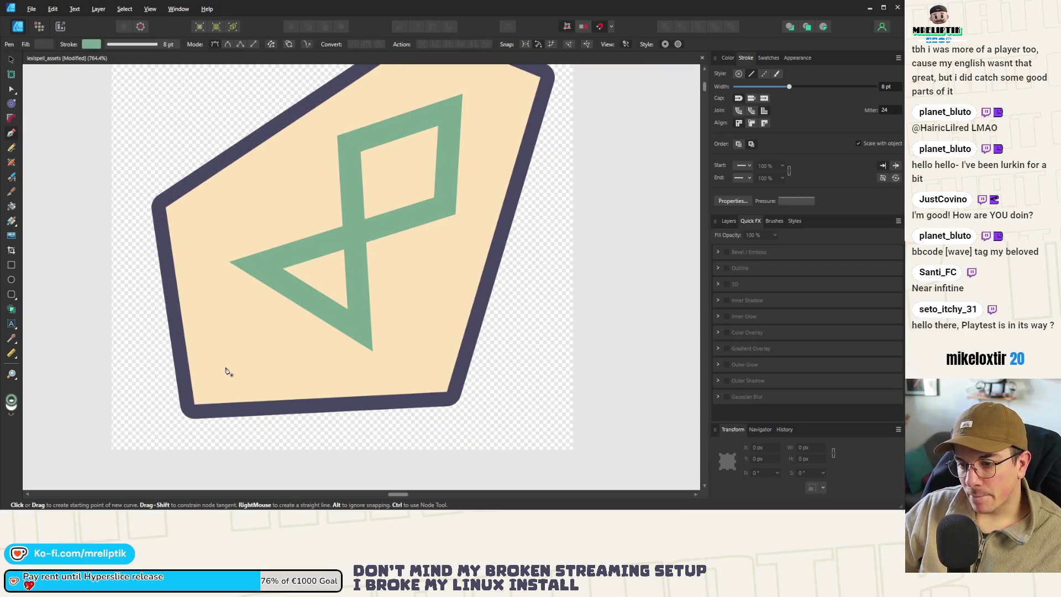
{"action": "scroll", "coordinate": [211, 369], "scroll_direction": "up", "scroll_amount": 1}
{"action": "left_click", "coordinate": [208, 370]}
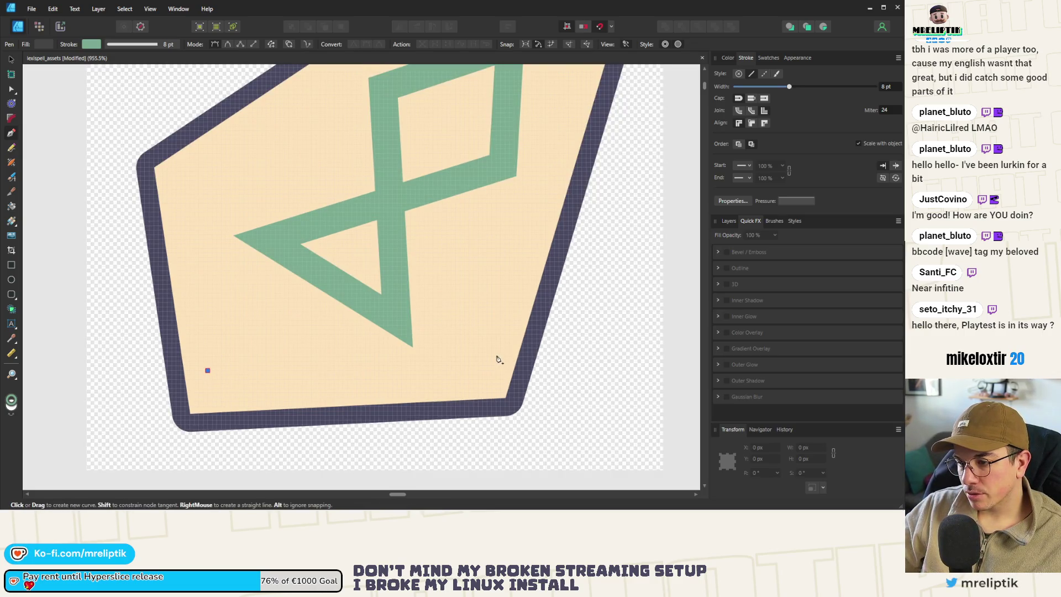
{"action": "left_click", "coordinate": [498, 360]}
{"action": "scroll", "coordinate": [499, 359], "scroll_direction": "up", "scroll_amount": 1}
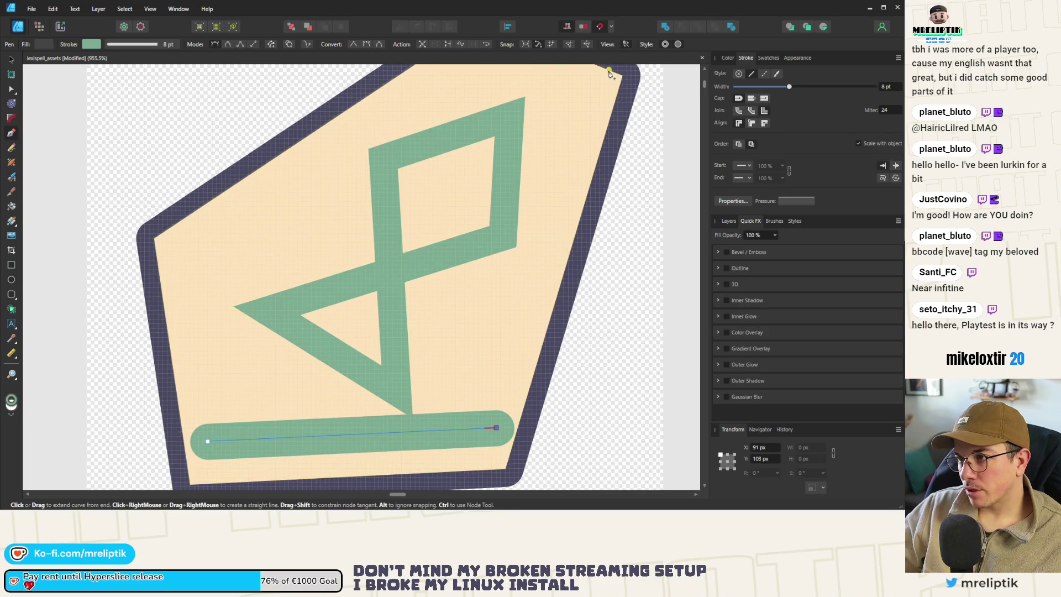
{"action": "scroll", "coordinate": [595, 100], "scroll_direction": "down", "scroll_amount": 2}
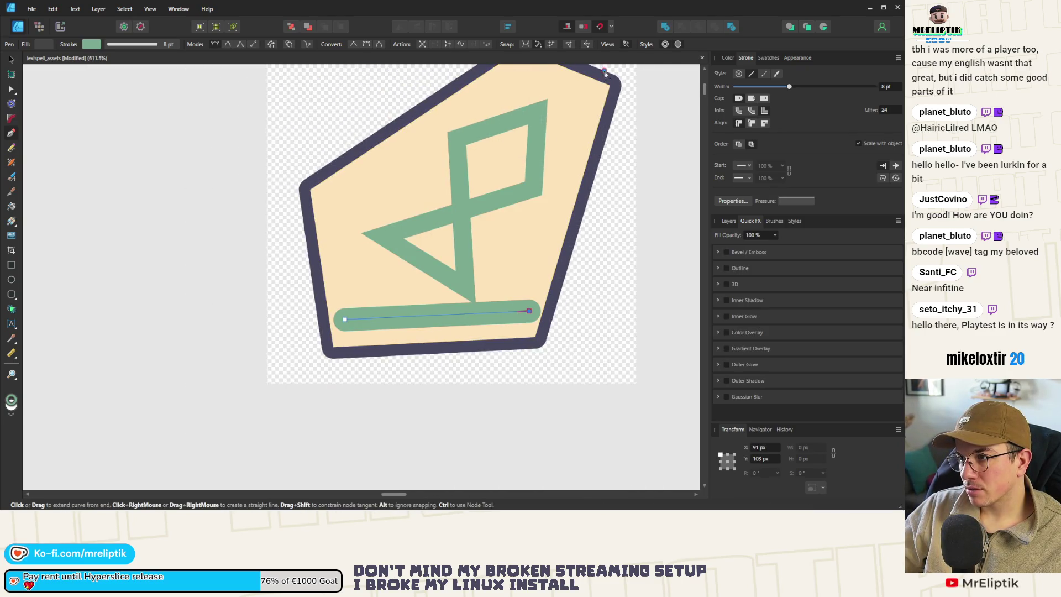
{"action": "left_click_drag", "start_coordinate": [605, 73], "coordinate": [650, 97]}
{"action": "left_click_drag", "start_coordinate": [539, 403], "coordinate": [289, 397]}
{"action": "left_click", "coordinate": [343, 320]}
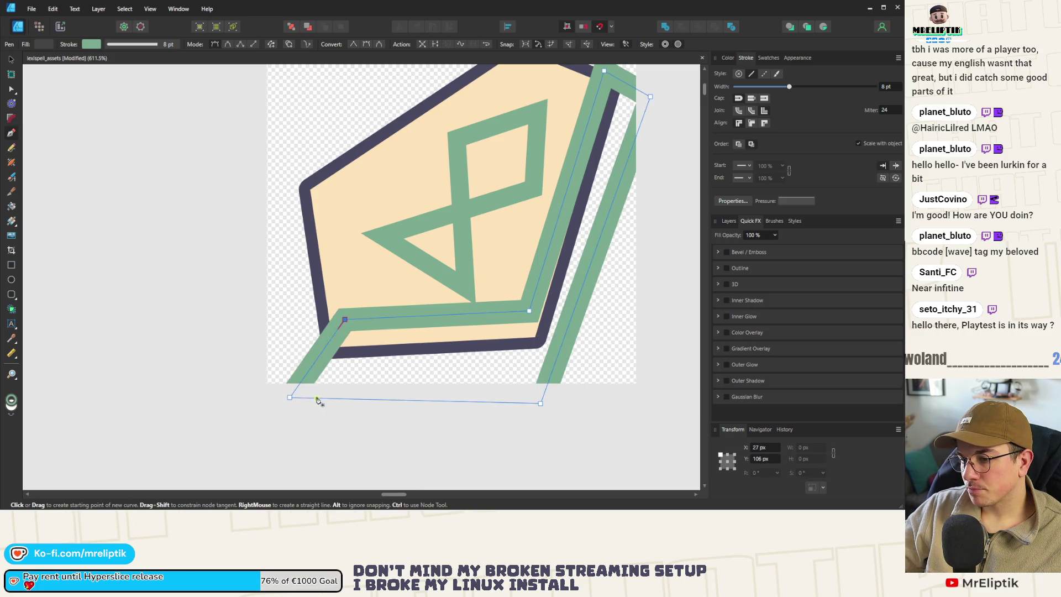
Step: Remove the new shape's outline and sample a light grey from the canvas for it
{"action": "left_click", "coordinate": [11, 89]}
{"action": "left_click", "coordinate": [738, 74]}
{"action": "left_click", "coordinate": [727, 58]}
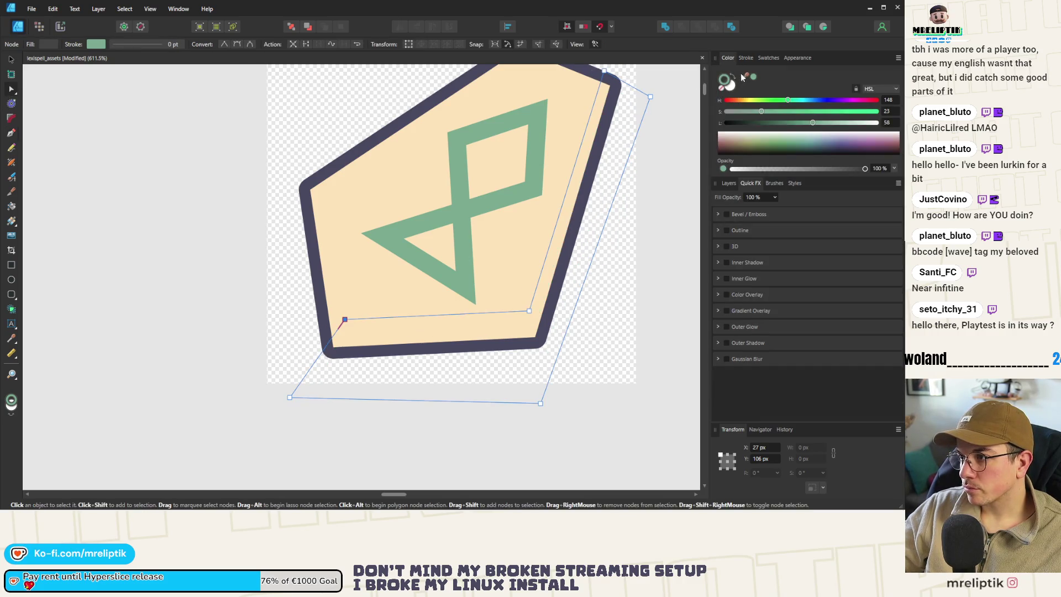
{"action": "scroll", "coordinate": [480, 288], "scroll_direction": "down", "scroll_amount": 10}
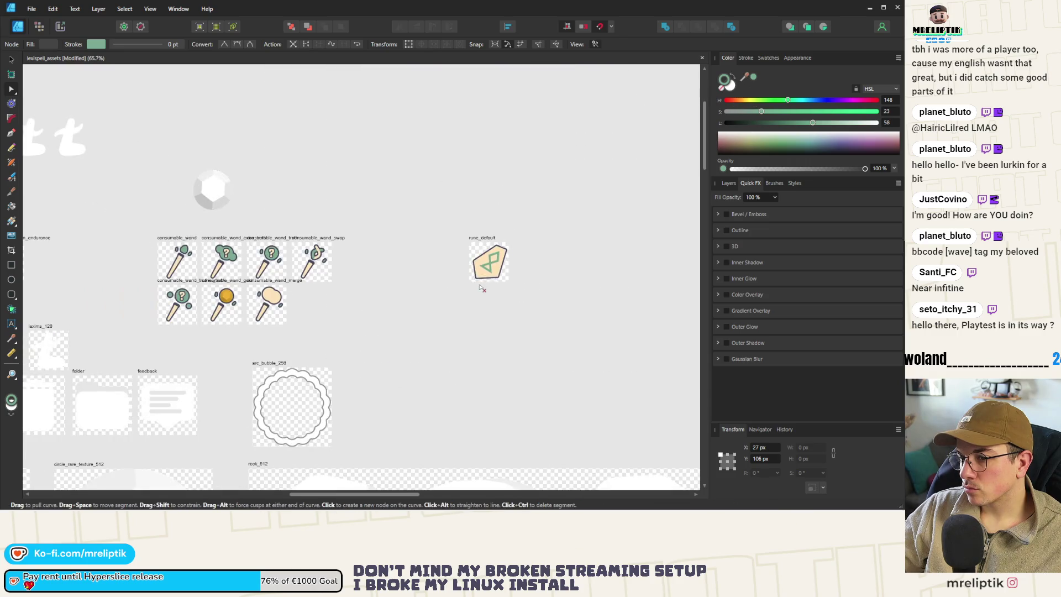
{"action": "scroll", "coordinate": [480, 288], "scroll_direction": "down", "scroll_amount": 4}
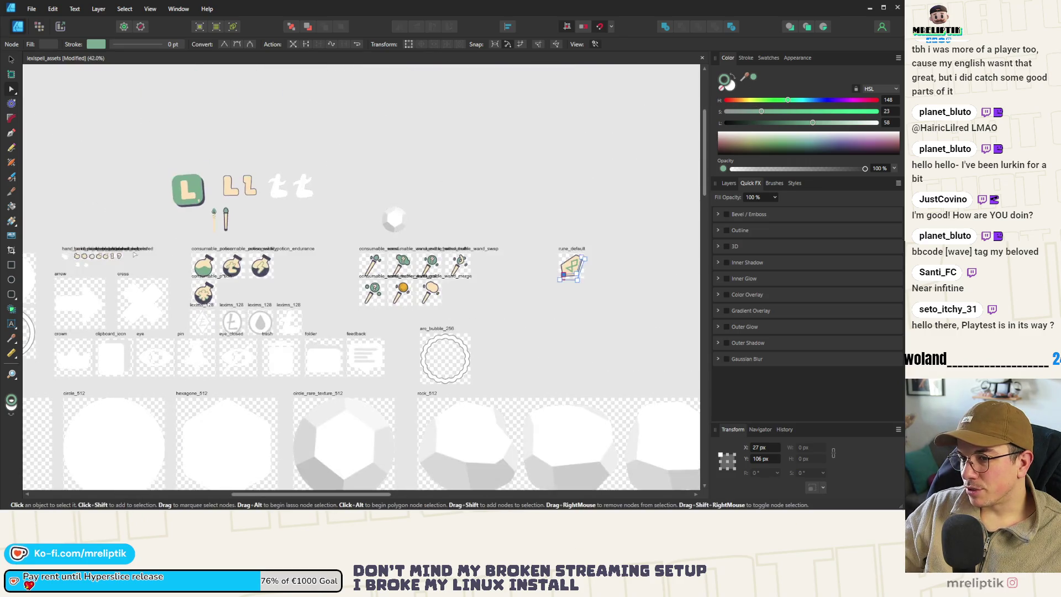
{"action": "scroll", "coordinate": [136, 268], "scroll_direction": "up", "scroll_amount": 4}
{"action": "scroll", "coordinate": [215, 273], "scroll_direction": "down", "scroll_amount": 5}
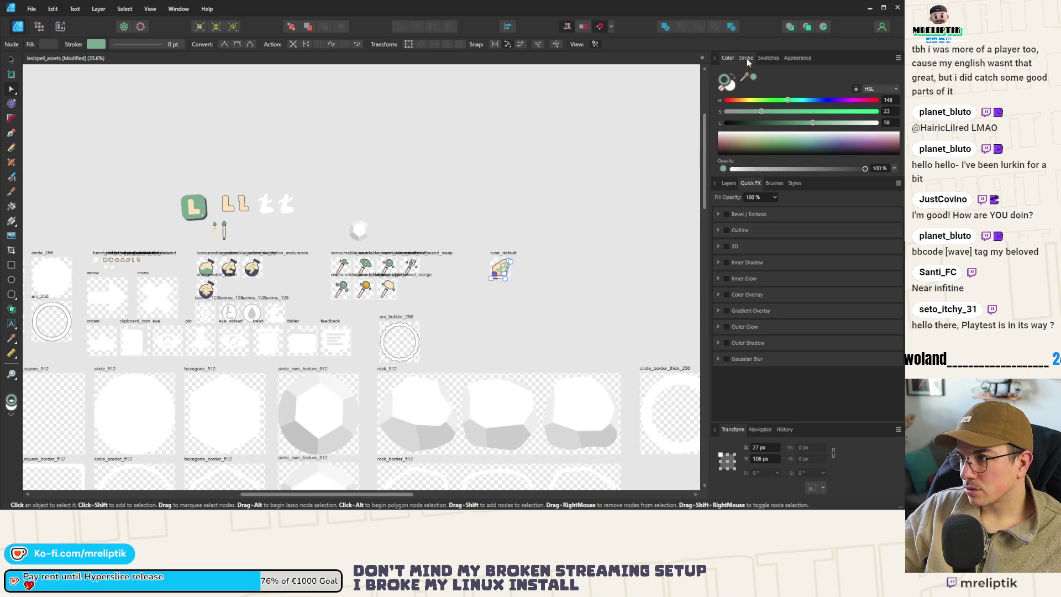
{"action": "mouse_move", "coordinate": [744, 76]}
{"action": "left_mouse_down"}
{"action": "mouse_move", "coordinate": [386, 403]}
{"action": "mouse_move", "coordinate": [306, 383]}
{"action": "left_mouse_up"}
{"action": "scroll", "coordinate": [501, 268], "scroll_direction": "up", "scroll_amount": 10}
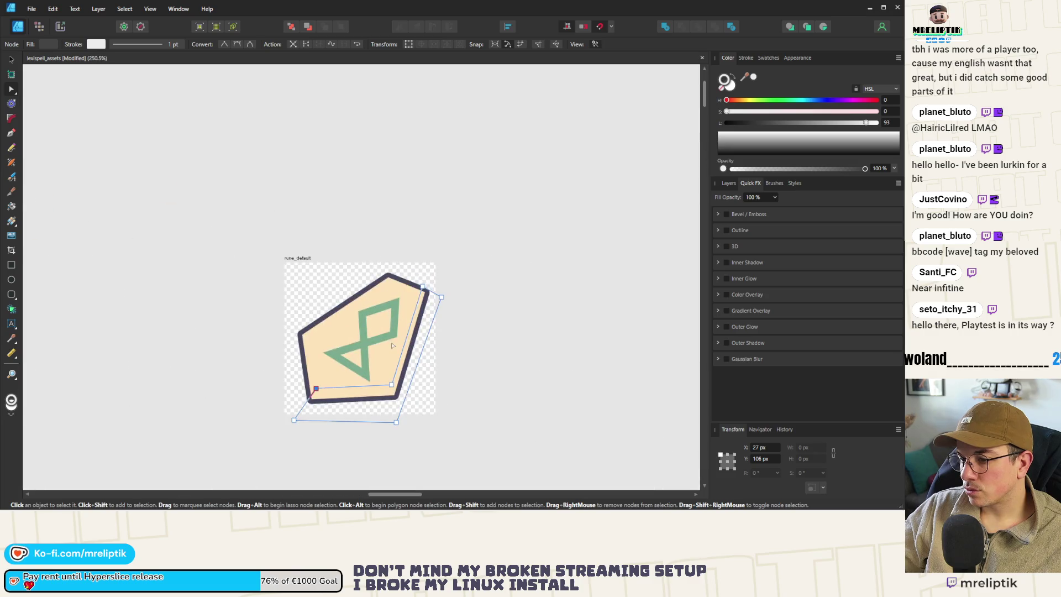
{"action": "left_click", "coordinate": [397, 347]}
Step: Fill the edge shape with the sampled grey, darkened to Lightness 38 at 100% opacity
{"action": "left_click", "coordinate": [731, 87]}
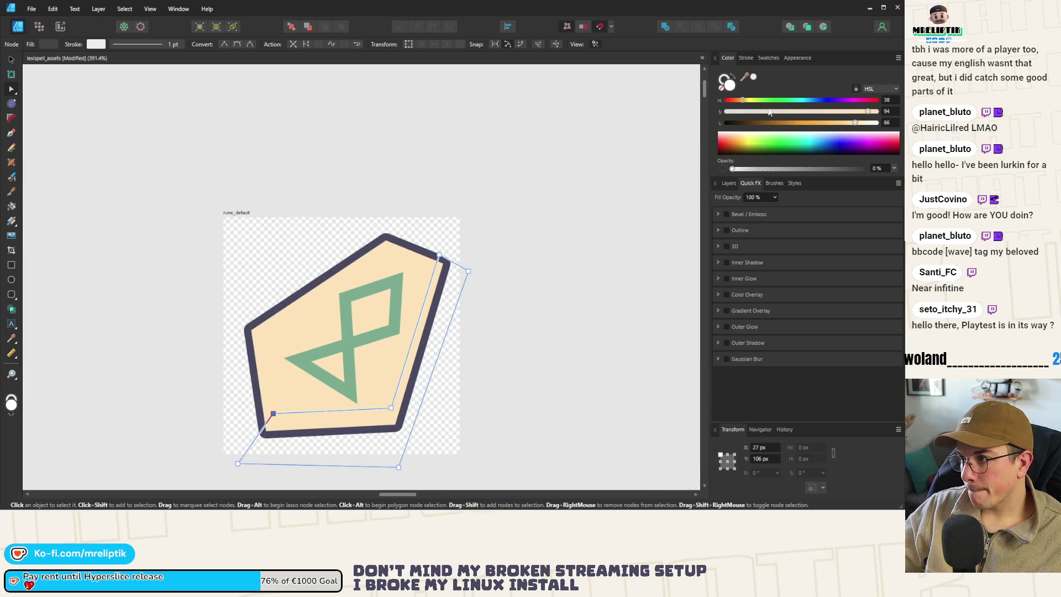
{"action": "left_click", "coordinate": [753, 78]}
{"action": "mouse_move", "coordinate": [857, 127]}
{"action": "left_mouse_down"}
{"action": "mouse_move", "coordinate": [759, 124]}
{"action": "mouse_move", "coordinate": [783, 122]}
{"action": "left_mouse_up"}
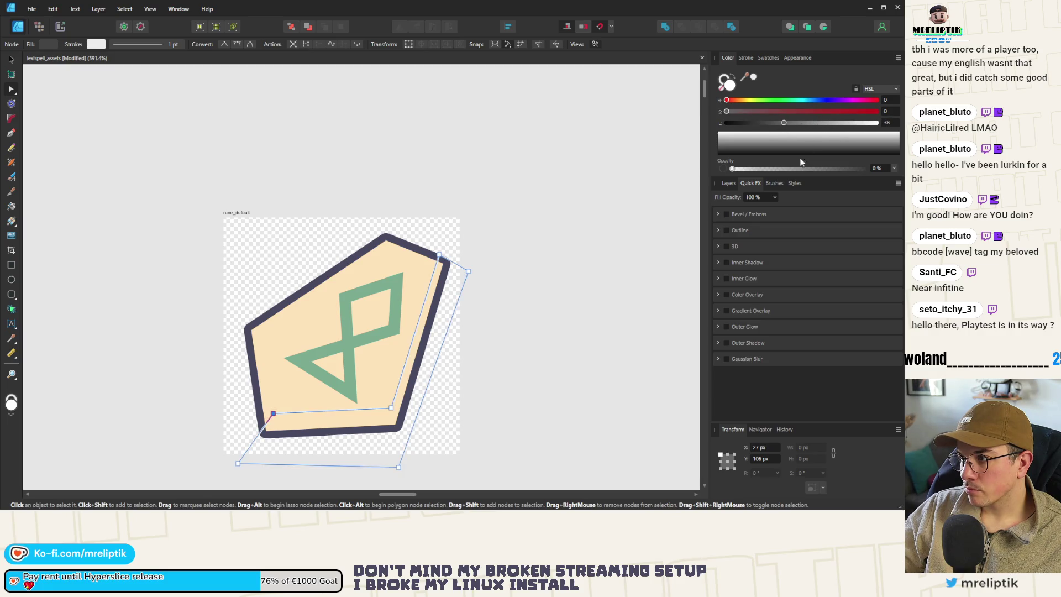
{"action": "left_click", "coordinate": [865, 169]}
{"action": "left_click", "coordinate": [746, 57]}
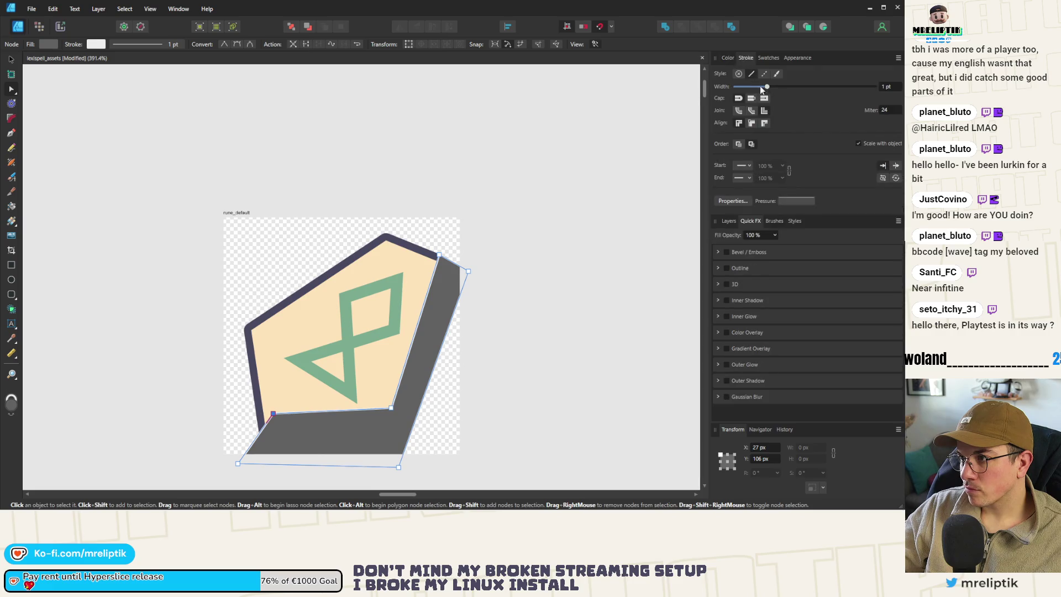
Step: Reselect the grey shape and pull its lower-left corner in closer to the pentagon
{"action": "left_click", "coordinate": [289, 366]}
{"action": "left_click", "coordinate": [283, 361]}
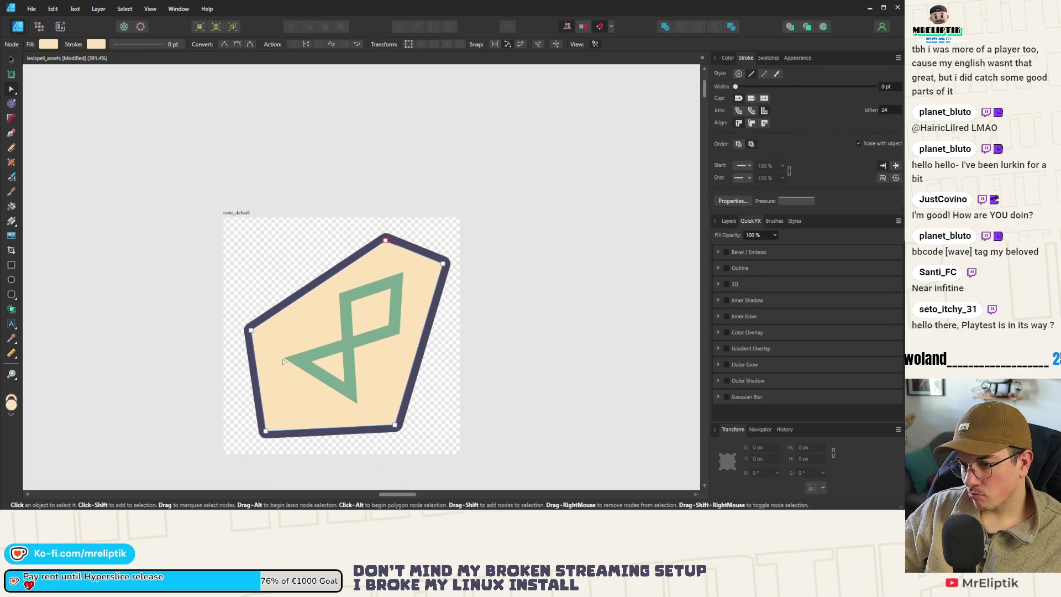
{"action": "left_click", "coordinate": [292, 386]}
{"action": "scroll", "coordinate": [288, 403], "scroll_direction": "up", "scroll_amount": 2}
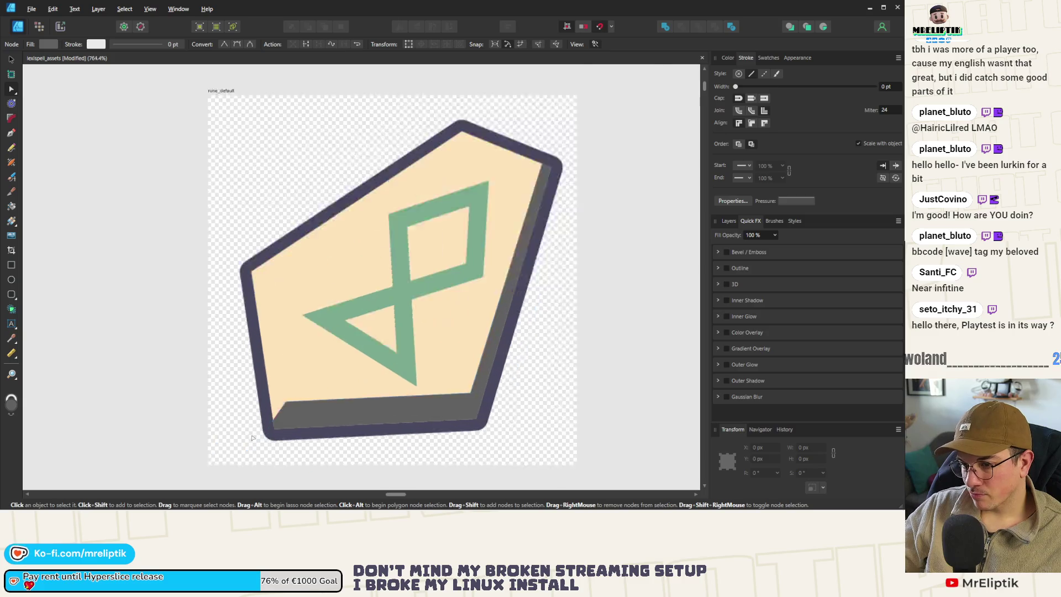
{"action": "scroll", "coordinate": [282, 409], "scroll_direction": "down", "scroll_amount": 1}
{"action": "scroll", "coordinate": [274, 414], "scroll_direction": "up", "scroll_amount": 6}
{"action": "left_click_drag", "start_coordinate": [366, 187], "coordinate": [344, 220]}
{"action": "scroll", "coordinate": [329, 274], "scroll_direction": "down", "scroll_amount": 1}
{"action": "mouse_move", "coordinate": [159, 441]}
{"action": "left_mouse_down"}
{"action": "mouse_move", "coordinate": [303, 336]}
{"action": "mouse_move", "coordinate": [309, 355]}
{"action": "mouse_move", "coordinate": [162, 440]}
{"action": "mouse_move", "coordinate": [223, 405]}
{"action": "mouse_move", "coordinate": [300, 323]}
{"action": "mouse_move", "coordinate": [288, 344]}
{"action": "left_mouse_up"}
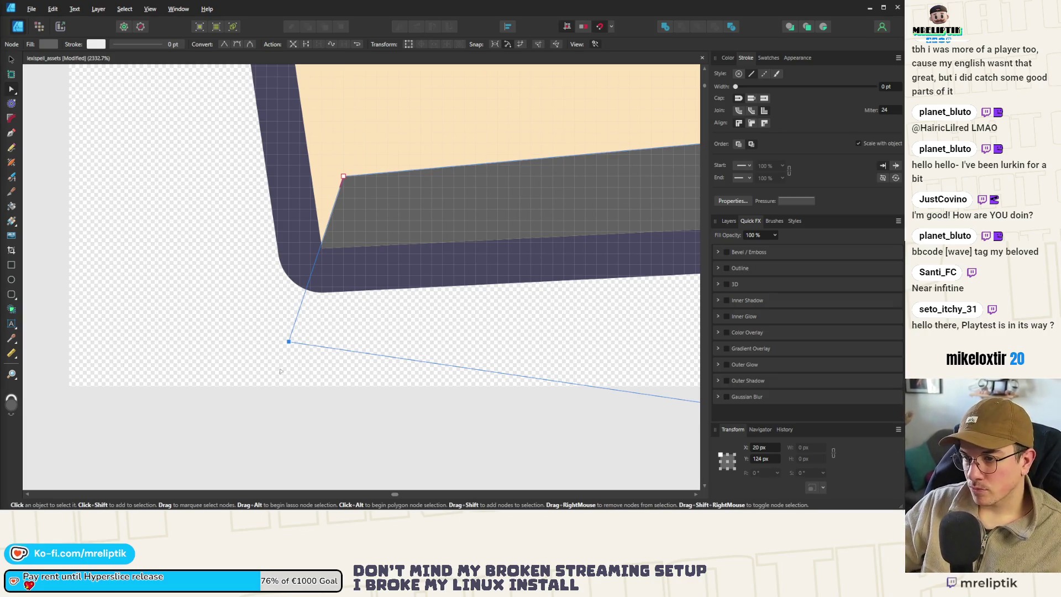
Step: Lower the grey band's corner nodes along the pentagon's bottom edge
{"action": "left_click_drag", "start_coordinate": [287, 342], "coordinate": [284, 367]}
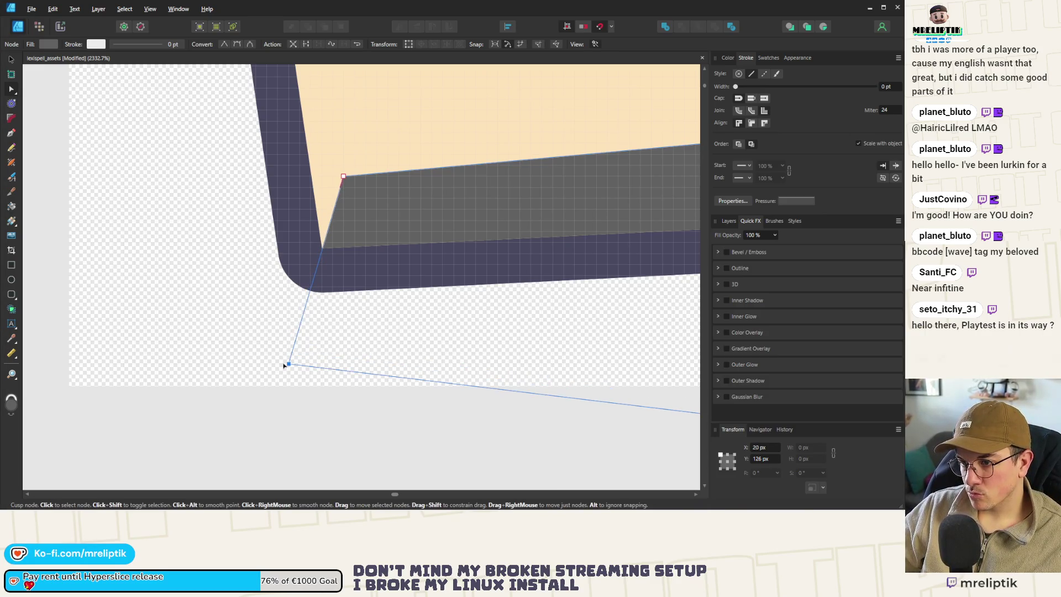
{"action": "scroll", "coordinate": [157, 326], "scroll_direction": "down", "scroll_amount": 5}
{"action": "scroll", "coordinate": [353, 275], "scroll_direction": "up", "scroll_amount": 4}
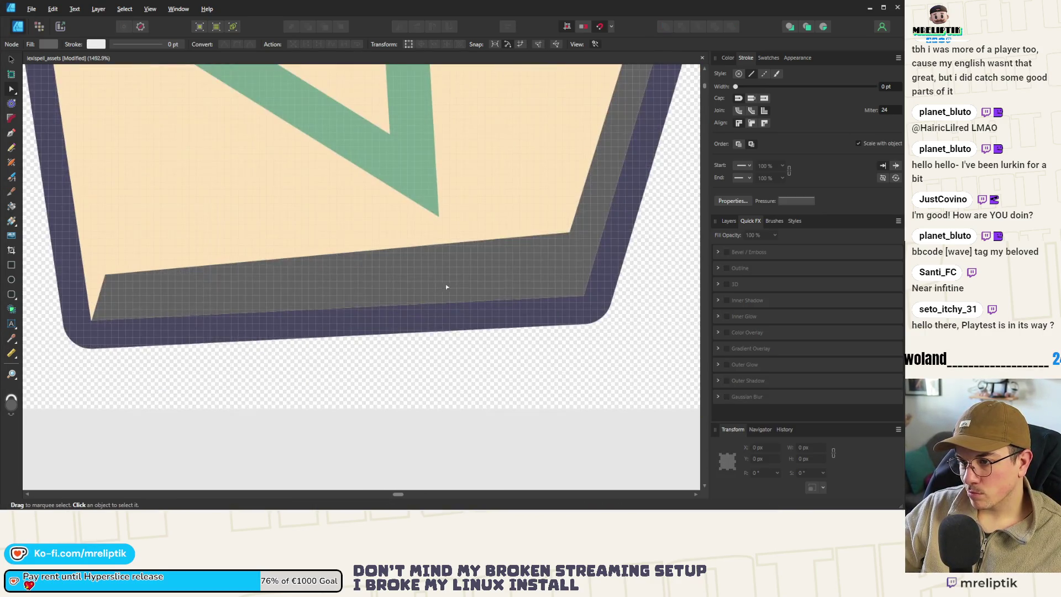
{"action": "left_click_drag", "start_coordinate": [105, 274], "coordinate": [111, 295]}
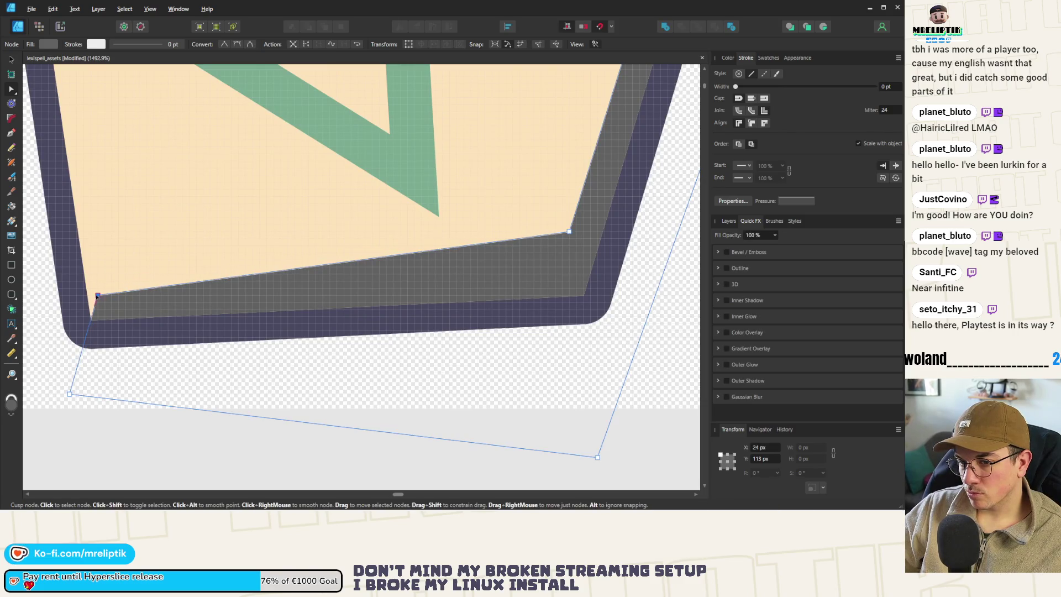
{"action": "left_click_drag", "start_coordinate": [569, 230], "coordinate": [563, 253]}
{"action": "scroll", "coordinate": [134, 313], "scroll_direction": "down", "scroll_amount": 4}
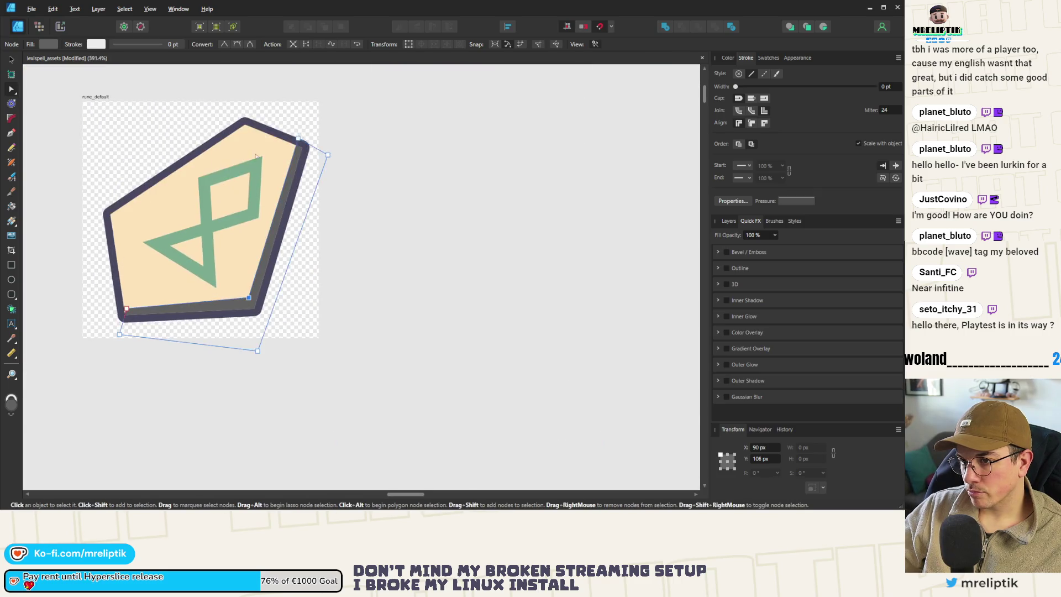
{"action": "scroll", "coordinate": [297, 153], "scroll_direction": "up", "scroll_amount": 4}
Step: Nudge the shadow's top-right corner onto the pentagon's corner and deselect the node
{"action": "left_click", "coordinate": [330, 136]}
{"action": "left_click_drag", "start_coordinate": [327, 139], "coordinate": [324, 136]}
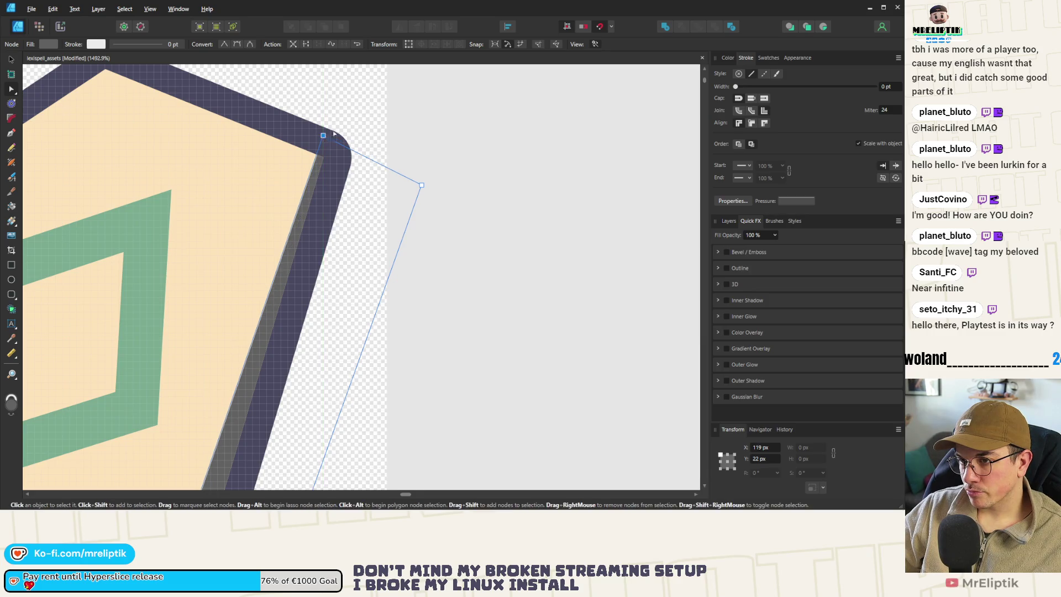
{"action": "scroll", "coordinate": [352, 145], "scroll_direction": "down", "scroll_amount": 6}
{"action": "scroll", "coordinate": [261, 222], "scroll_direction": "up", "scroll_amount": 3}
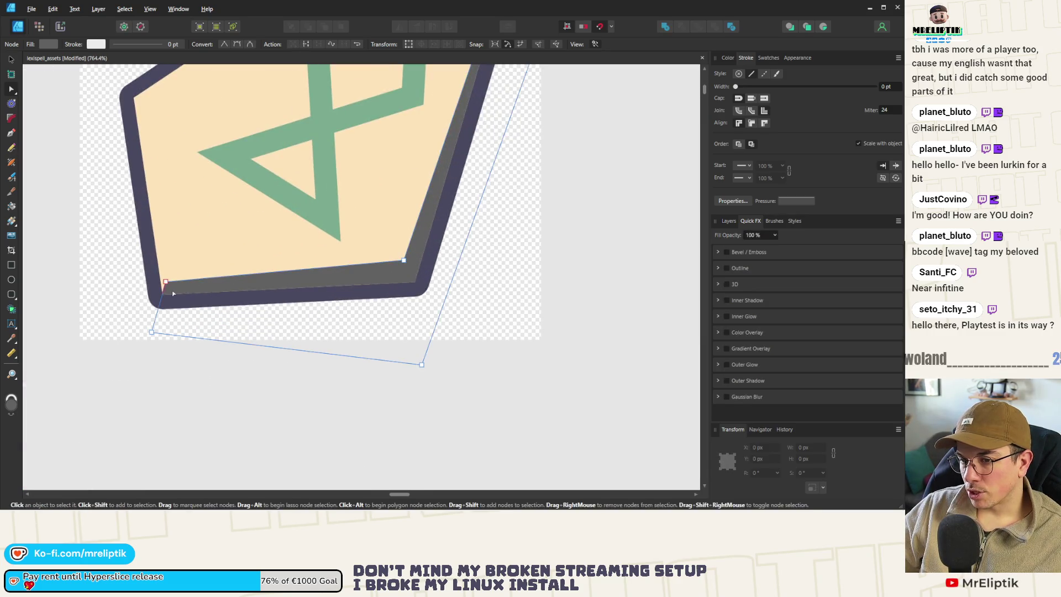
{"action": "scroll", "coordinate": [377, 389], "scroll_direction": "down", "scroll_amount": 4}
{"action": "left_click", "coordinate": [377, 388]}
{"action": "scroll", "coordinate": [281, 362], "scroll_direction": "up", "scroll_amount": 3}
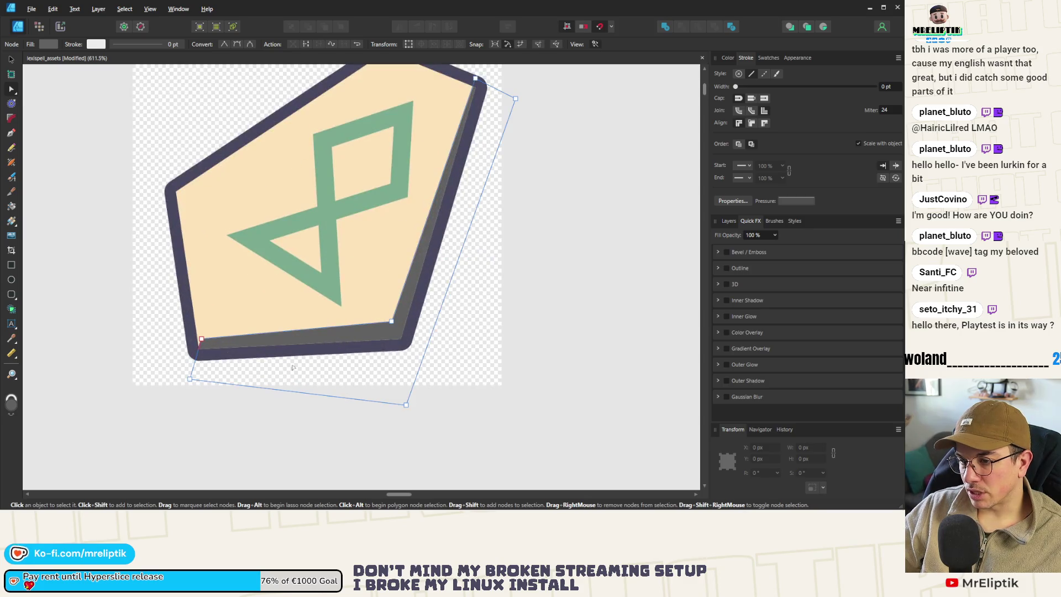
{"action": "left_click", "coordinate": [728, 218]}
Step: Tuck the grey shadow curve beneath the beige pentagon inside the group, then reselect the tile's group
{"action": "left_click", "coordinate": [824, 371]}
{"action": "left_click", "coordinate": [876, 381]}
{"action": "left_click", "coordinate": [466, 334]}
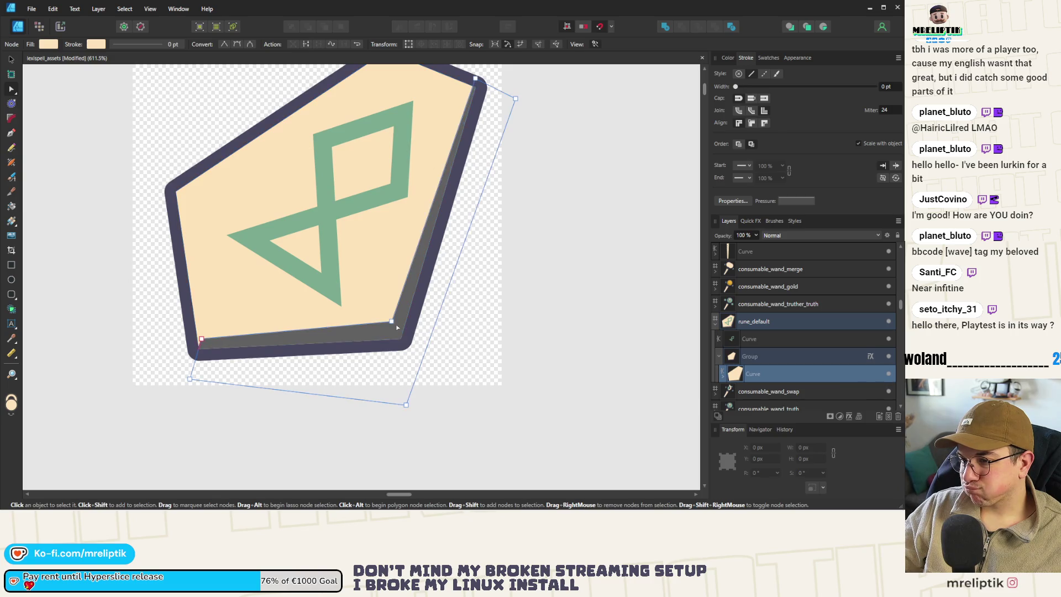
{"action": "scroll", "coordinate": [362, 270], "scroll_direction": "down", "scroll_amount": 15}
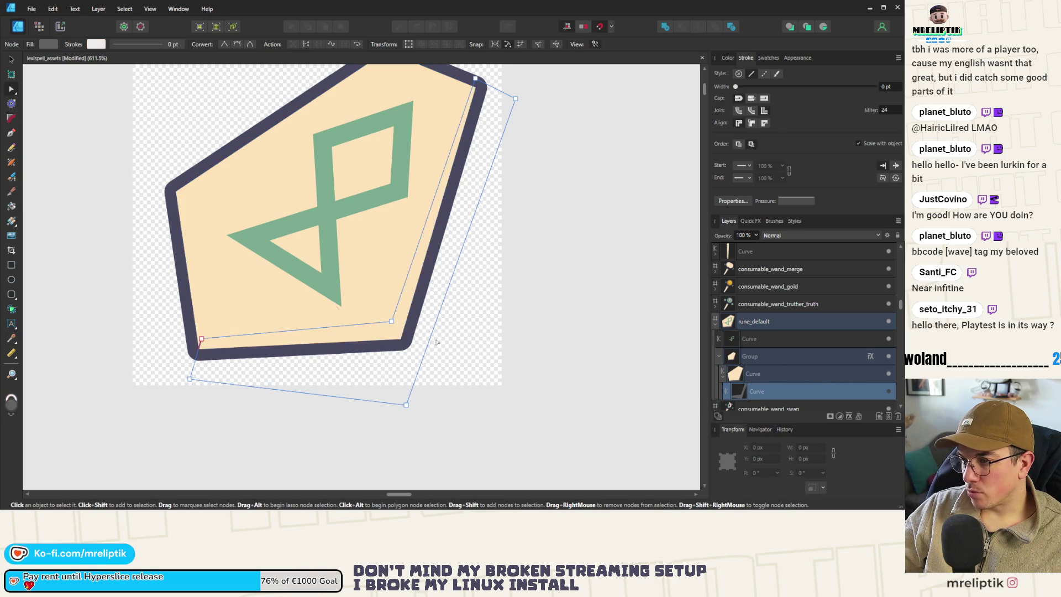
{"action": "left_click", "coordinate": [362, 269]}
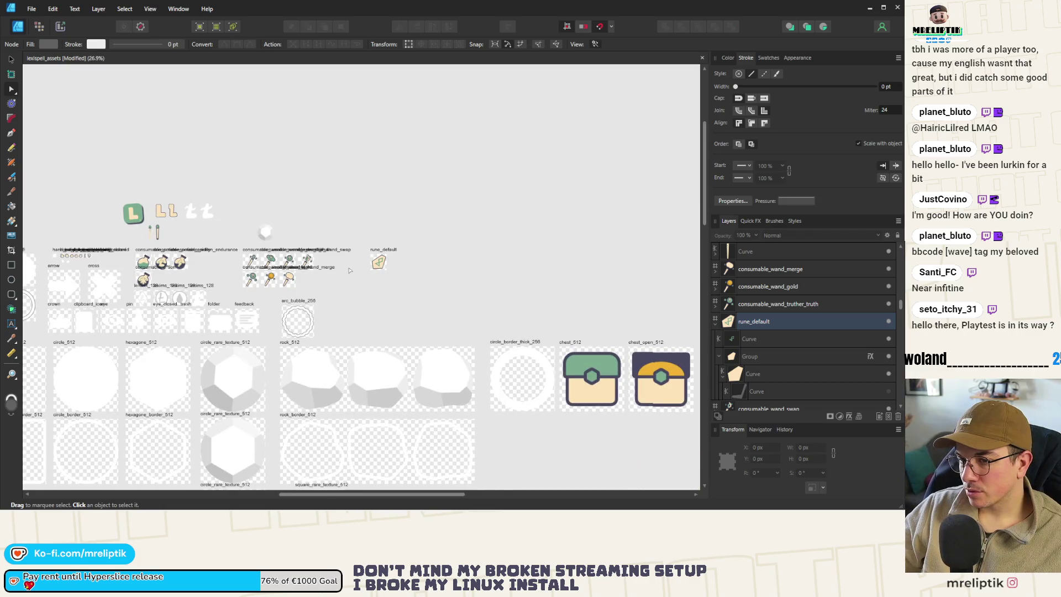
{"action": "scroll", "coordinate": [381, 266], "scroll_direction": "up", "scroll_amount": 10}
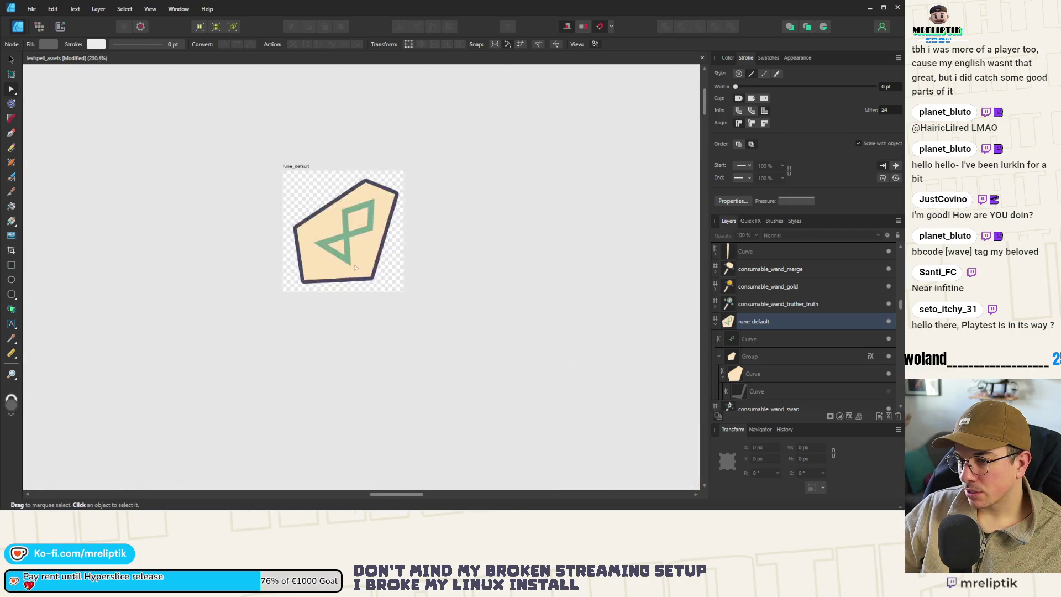
{"action": "scroll", "coordinate": [376, 287], "scroll_direction": "down", "scroll_amount": 2}
{"action": "scroll", "coordinate": [375, 296], "scroll_direction": "up", "scroll_amount": 4}
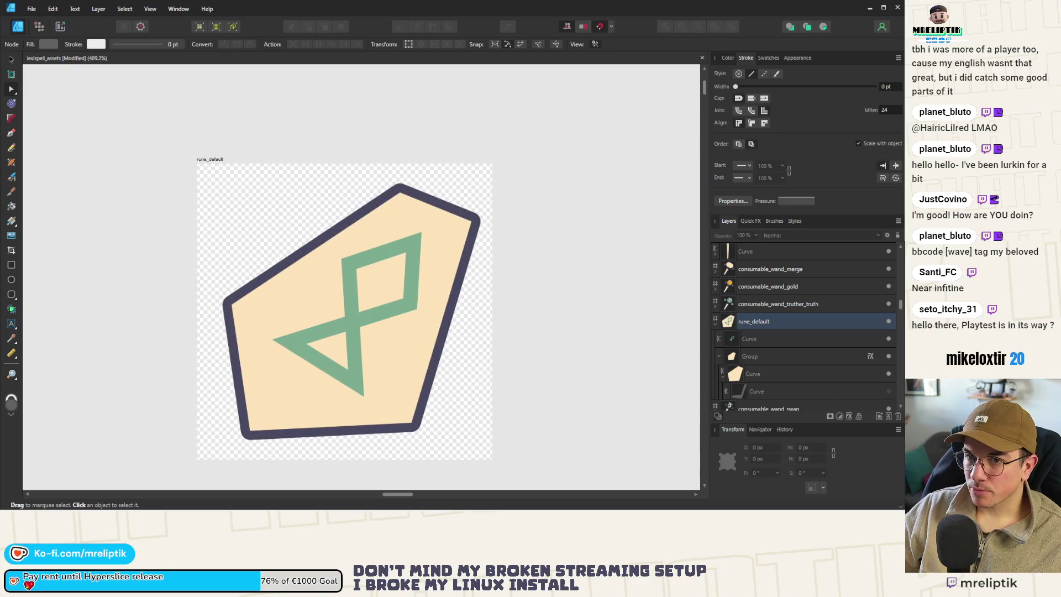
{"action": "key", "text": "v"}
{"action": "left_click", "coordinate": [265, 276]}
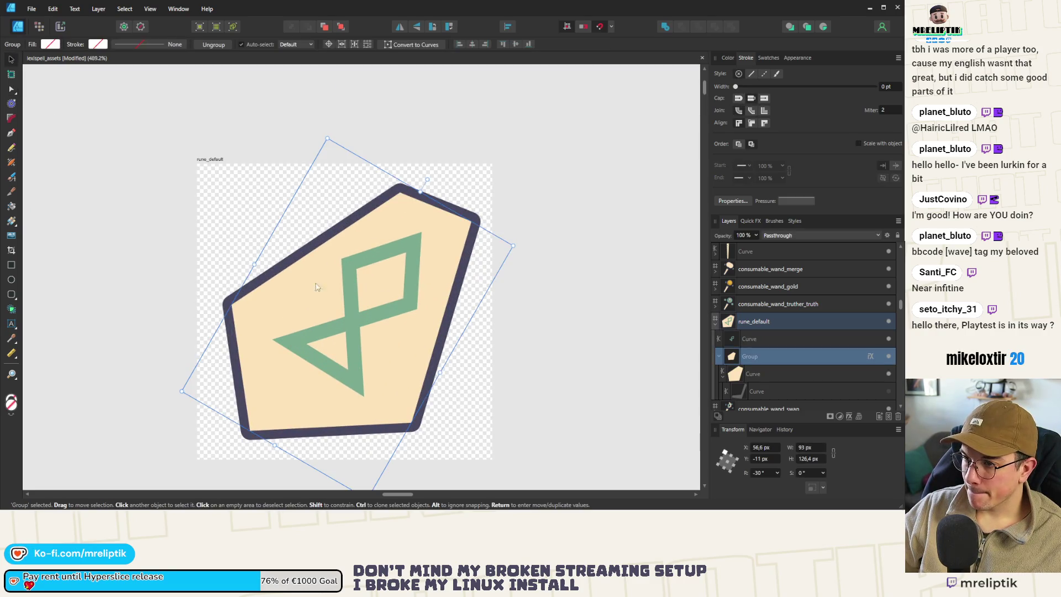
Step: On the green rune curve, try inside and outside stroke alignment, return to centre, and set miter to 1
{"action": "left_click", "coordinate": [385, 268]}
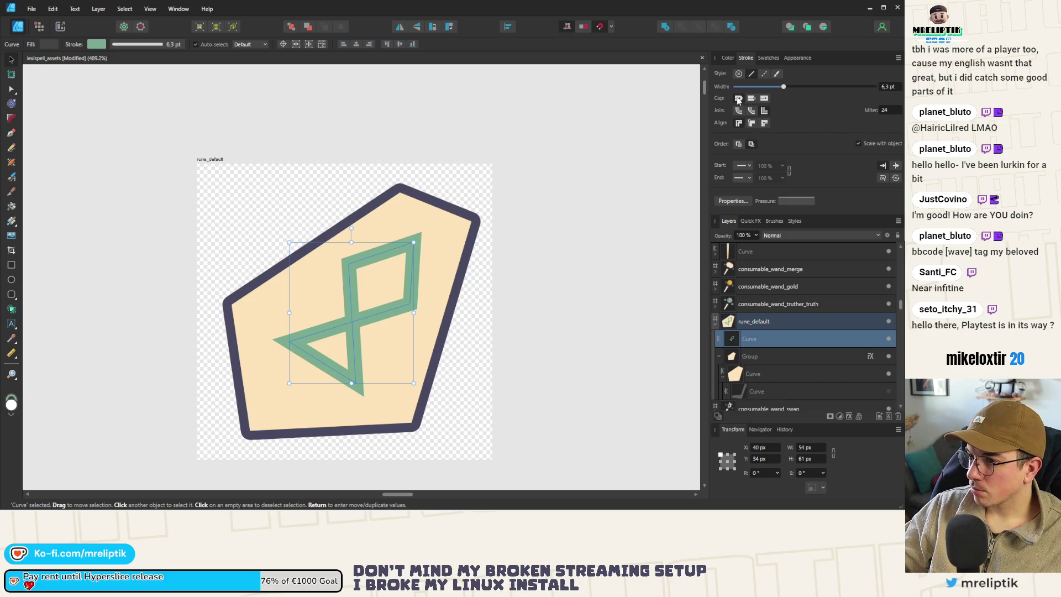
{"action": "left_click", "coordinate": [751, 123]}
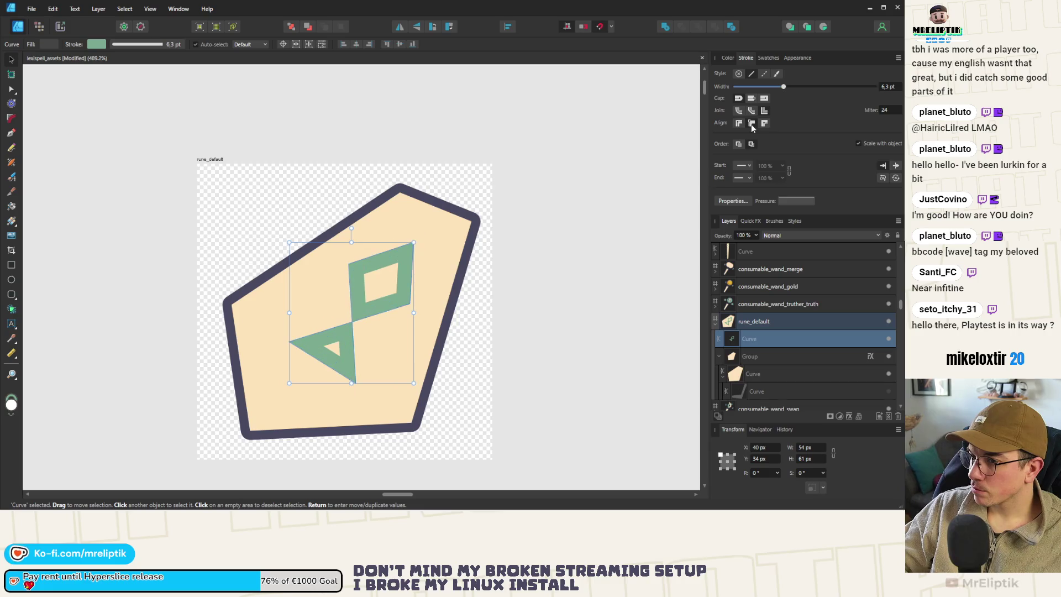
{"action": "left_click", "coordinate": [762, 124]}
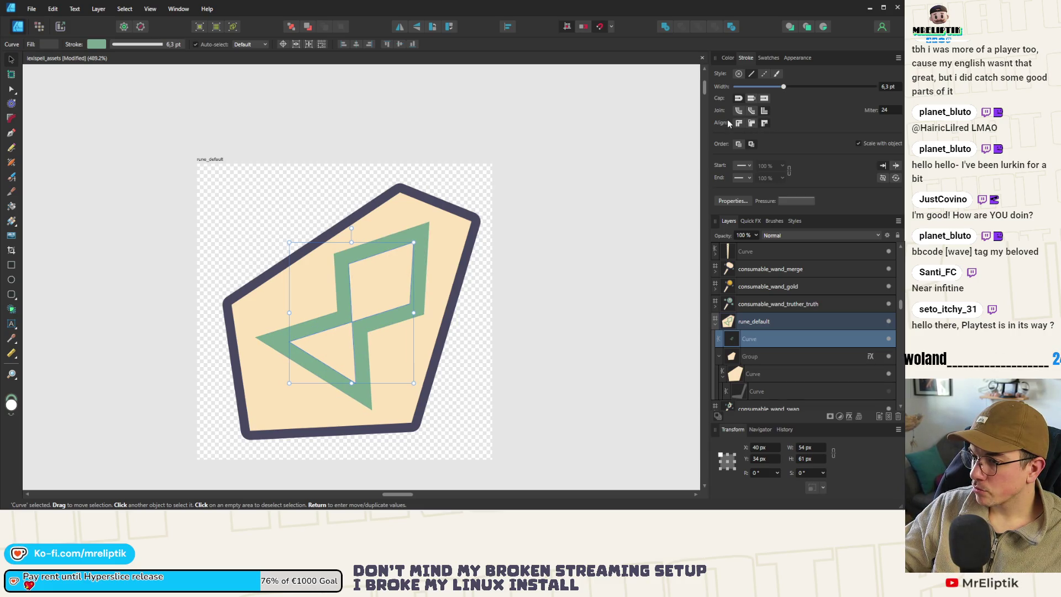
{"action": "left_click", "coordinate": [738, 124]}
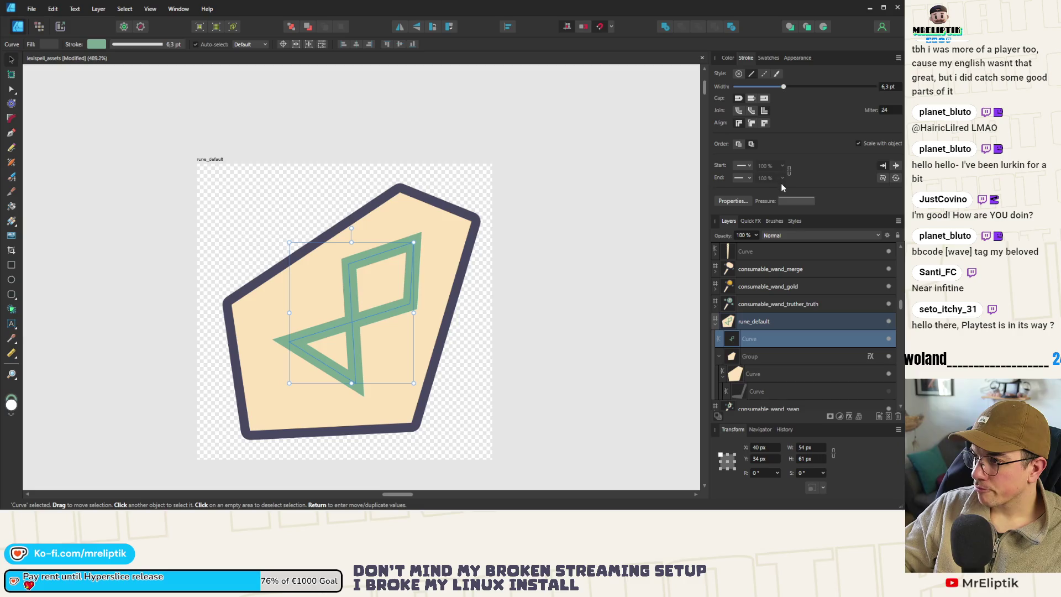
{"action": "type", "text": "1"}
{"action": "key", "text": "Return"}
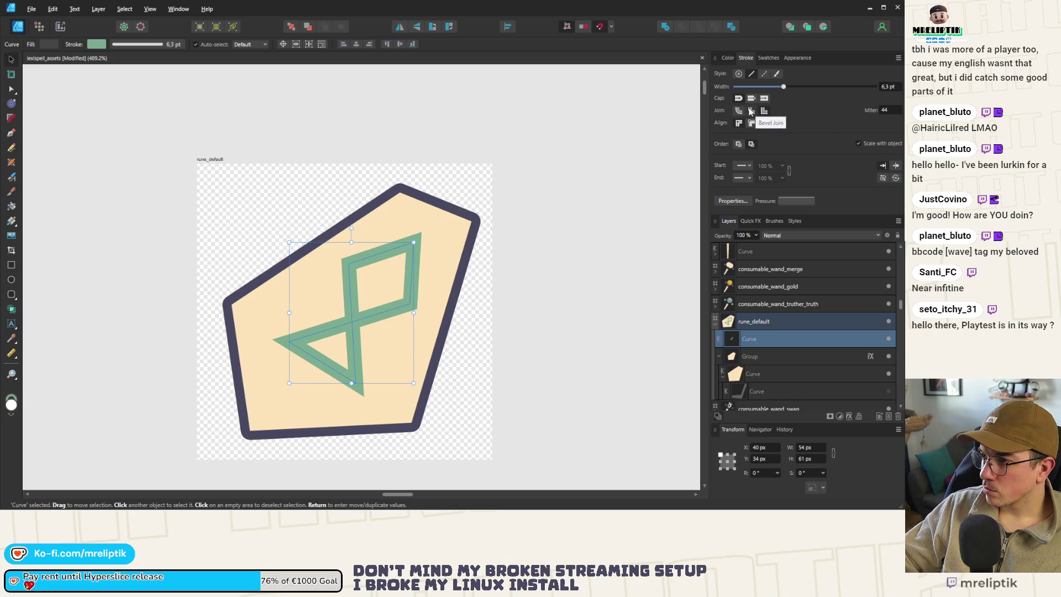
Step: Switch the rune stroke to Round Join, then select the rune_default artboard
{"action": "left_click", "coordinate": [740, 109]}
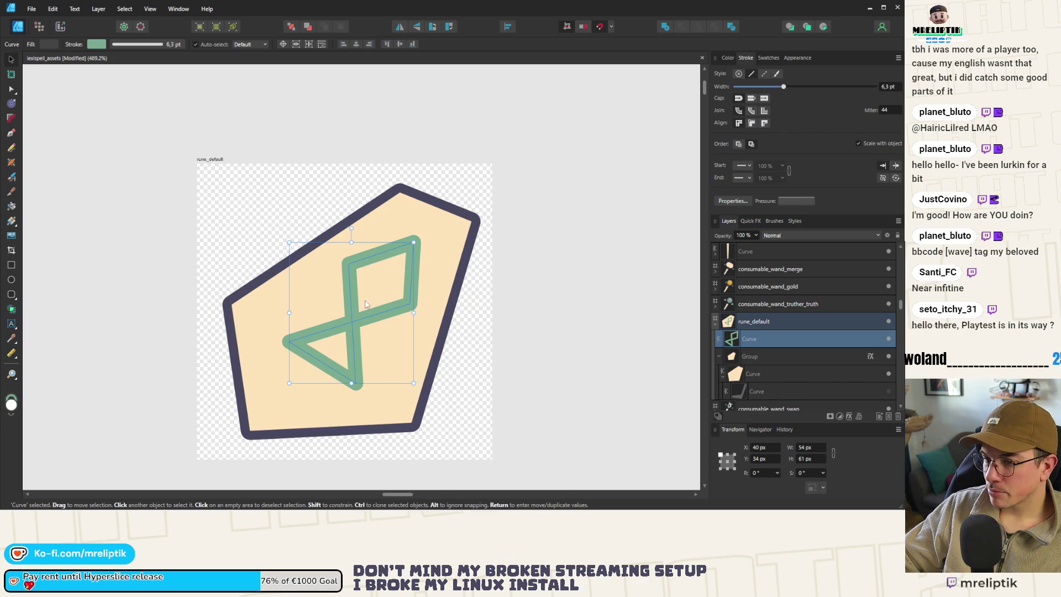
{"action": "scroll", "coordinate": [344, 227], "scroll_direction": "down", "scroll_amount": 1}
{"action": "left_click", "coordinate": [343, 227]}
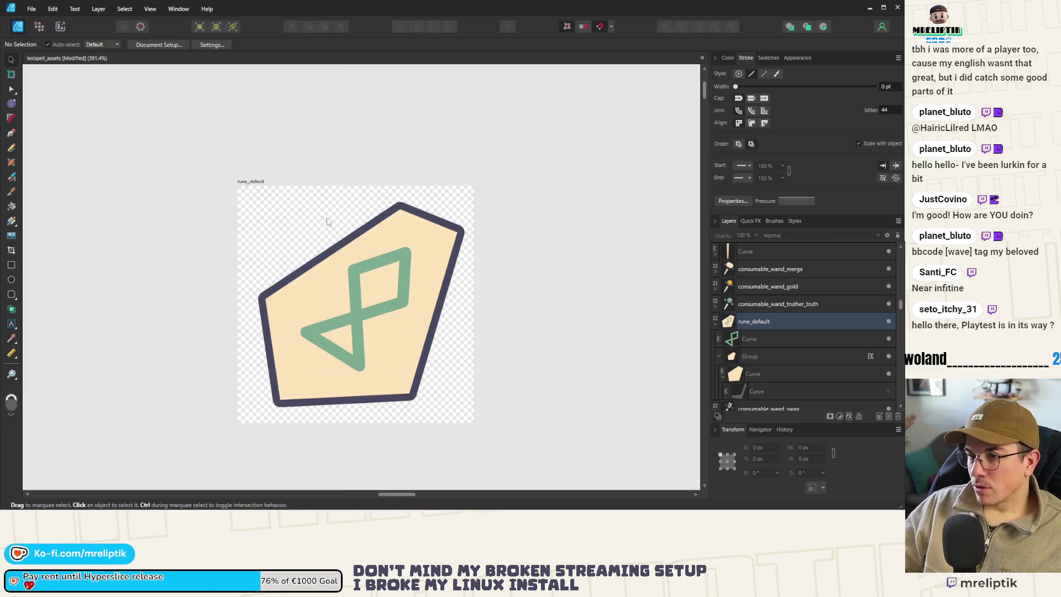
{"action": "left_click", "coordinate": [247, 176]}
Step: Export the artboard as a 128 px PNG named rune_default into word_game/resources/runes/visuals
{"action": "key", "text": "ctrl+shift+alt+s"}
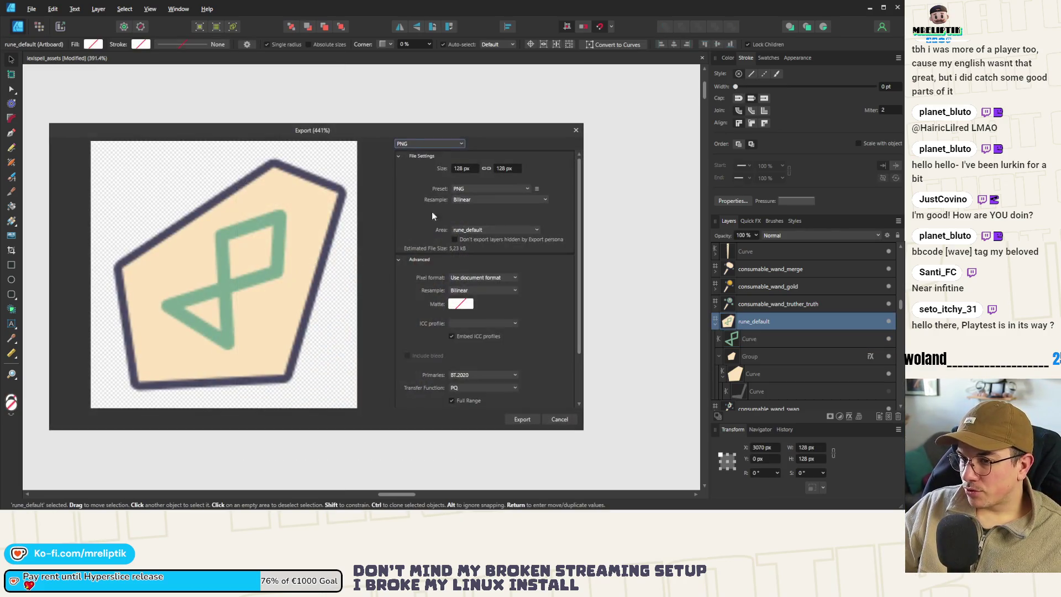
{"action": "left_click", "coordinate": [523, 419]}
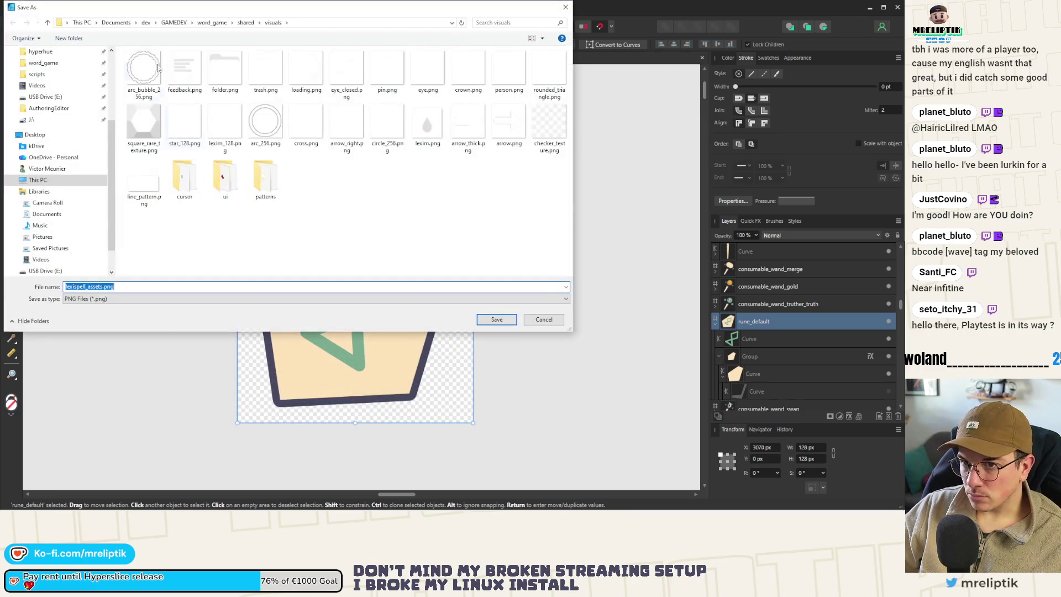
{"action": "left_click", "coordinate": [196, 59]}
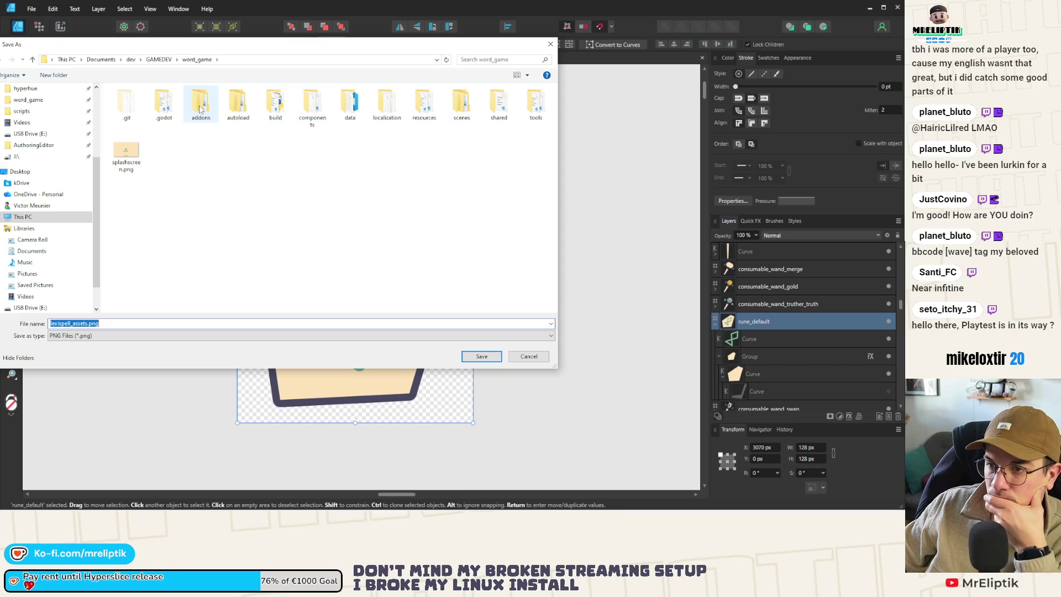
{"action": "double_click", "coordinate": [424, 104]}
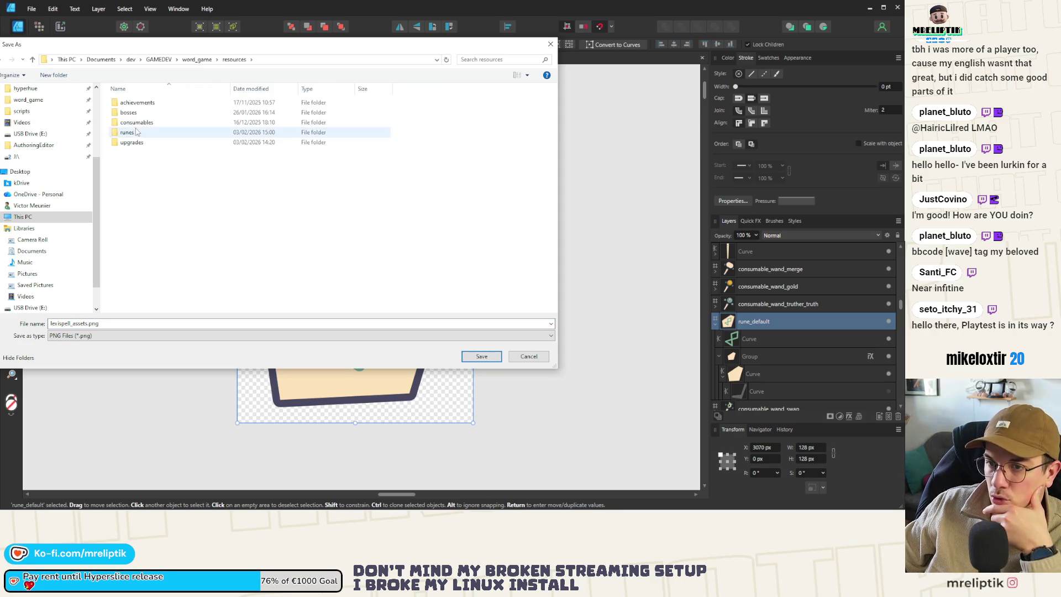
{"action": "double_click", "coordinate": [141, 133]}
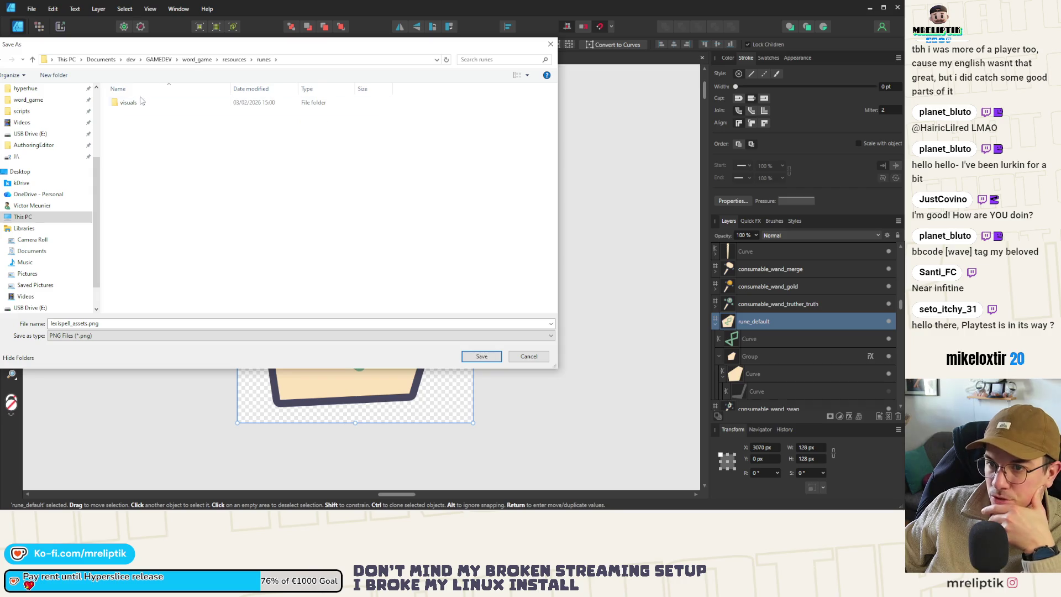
{"action": "double_click", "coordinate": [142, 102]}
{"action": "type", "text": "rune_def"}
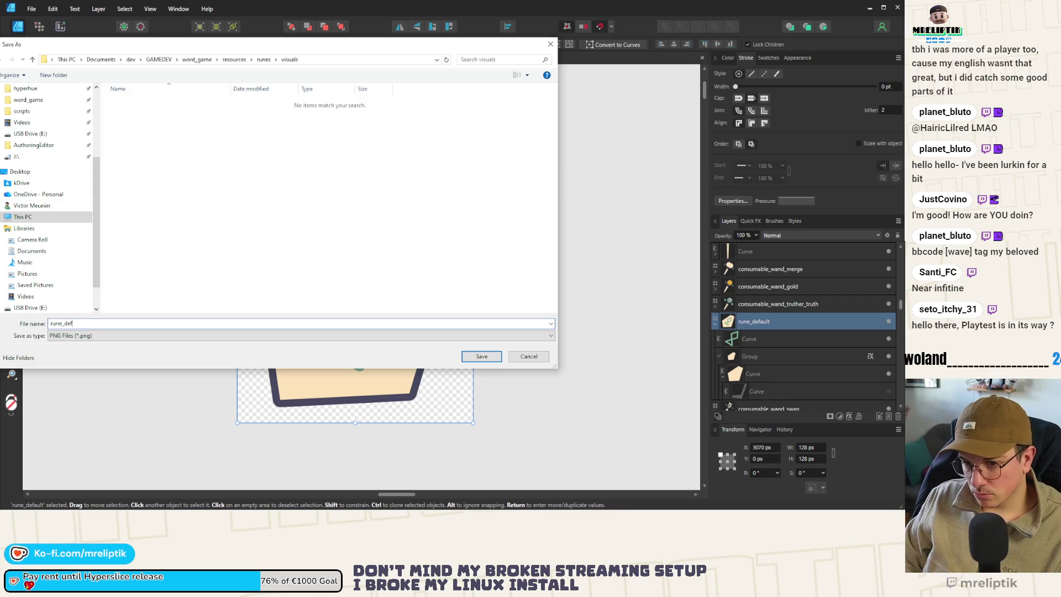
{"action": "key", "text": "Return"}
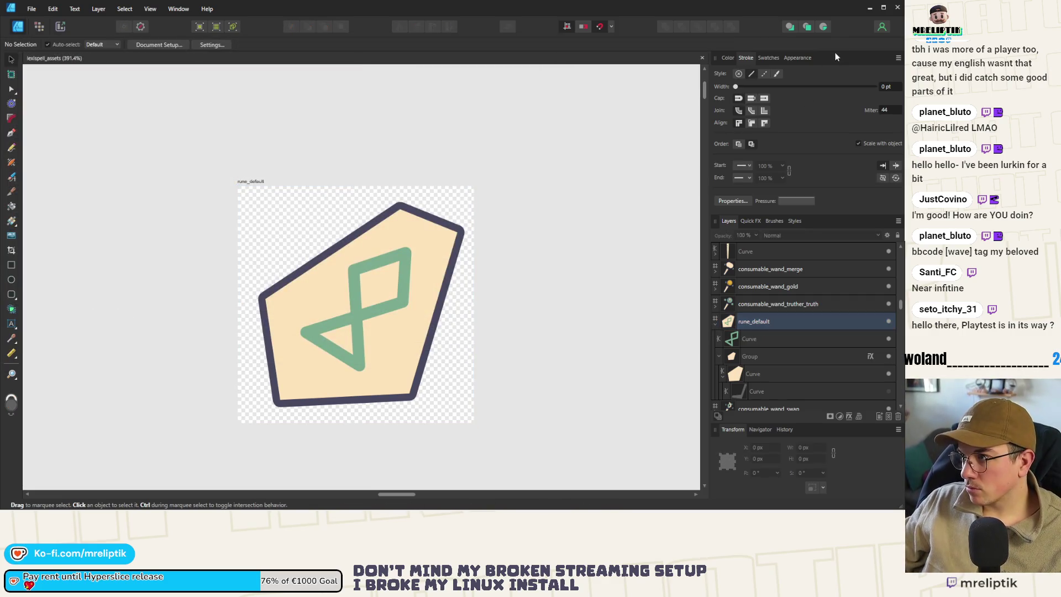
{"action": "key", "text": "alt+Tab"}
Step: Expand runes/visuals so rune_default.png imports, clearing rune.gd's icon preload error, and save the script
{"action": "key", "text": "Down"}
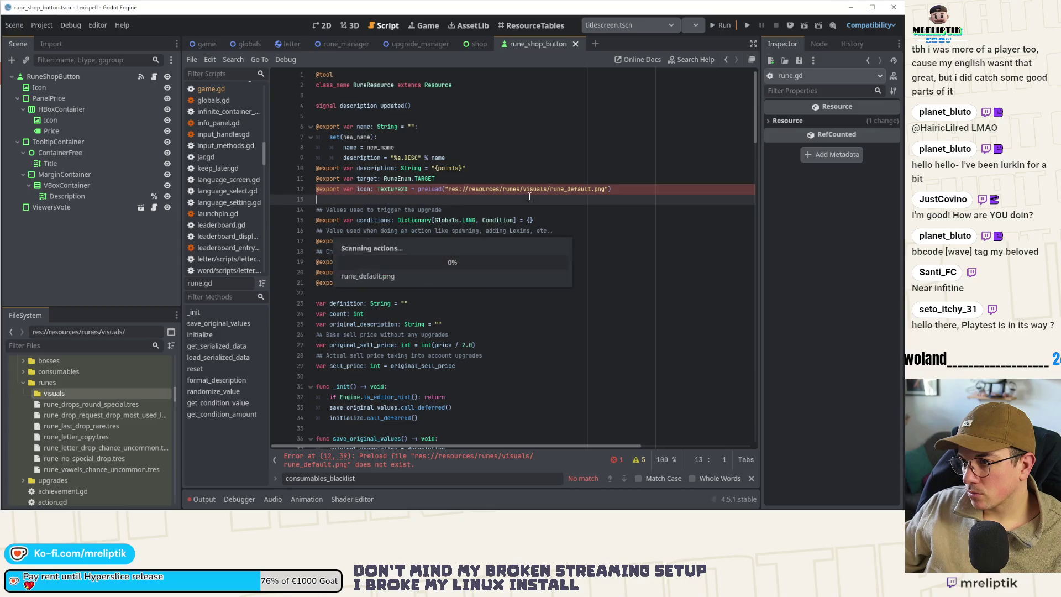
{"action": "left_click", "coordinate": [396, 463]}
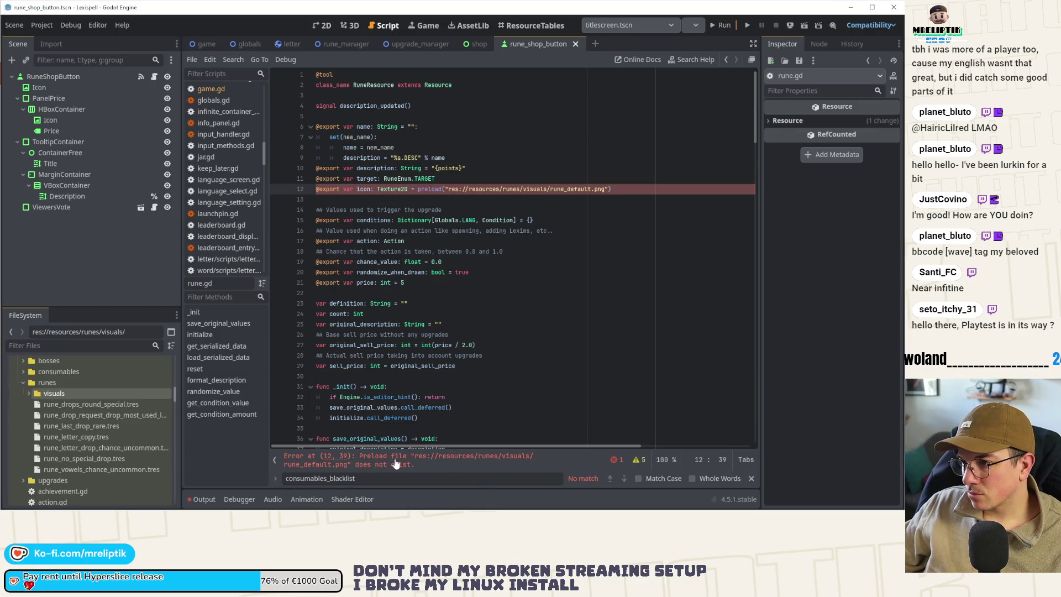
{"action": "double_click", "coordinate": [38, 396]}
{"action": "left_click", "coordinate": [73, 406]}
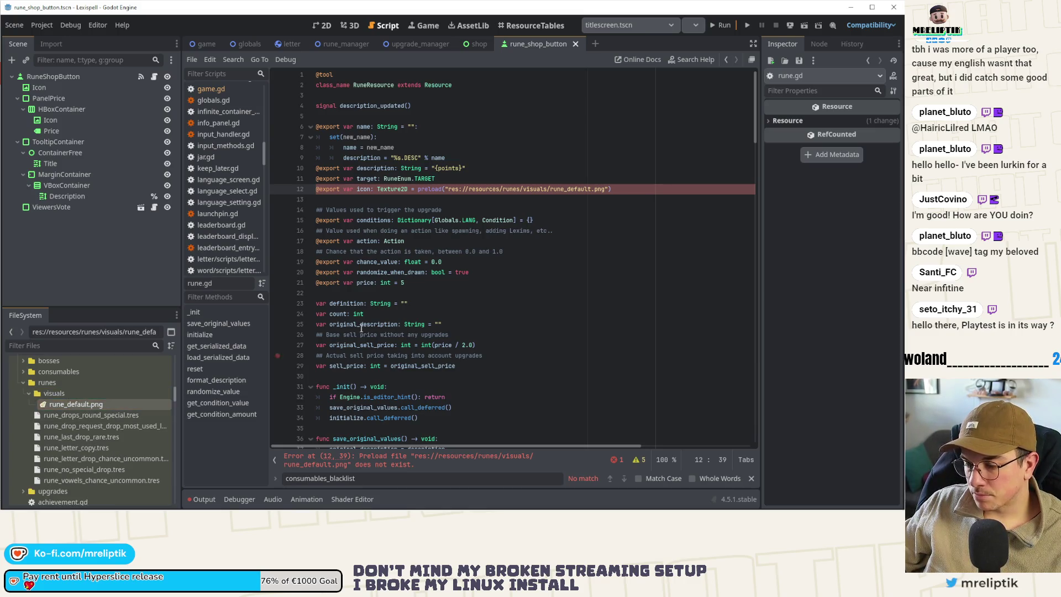
{"action": "key", "text": "Down"}
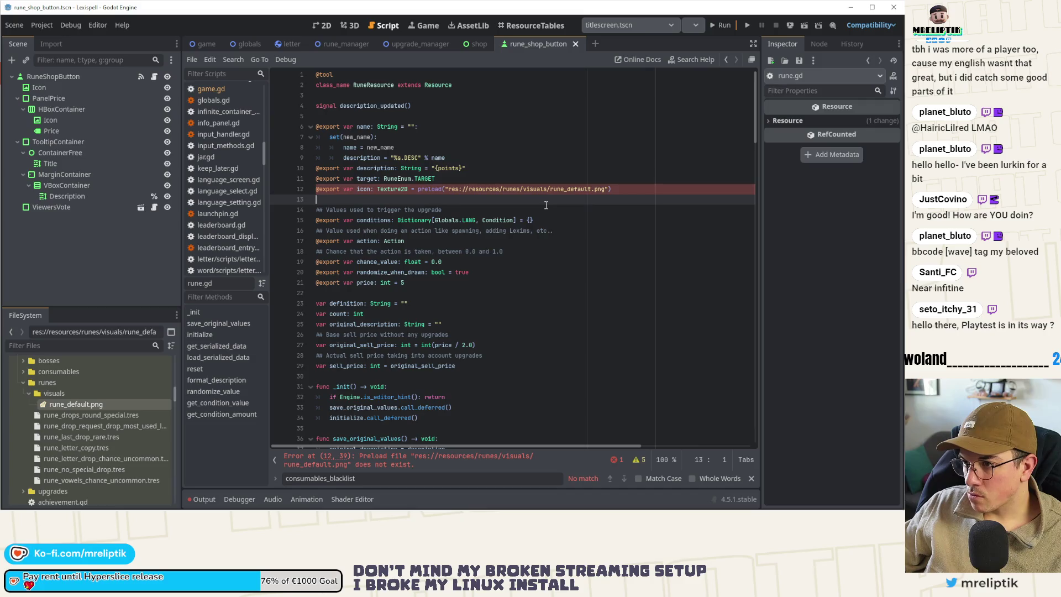
{"action": "left_click", "coordinate": [78, 408]}
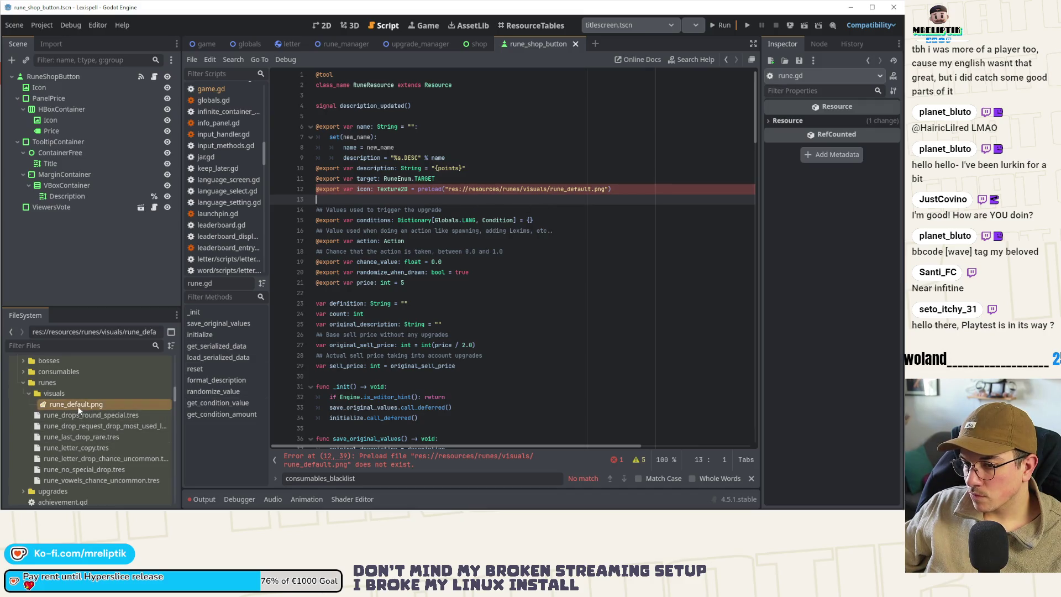
{"action": "mouse_move", "coordinate": [70, 405]}
{"action": "left_mouse_down"}
{"action": "mouse_move", "coordinate": [512, 177]}
{"action": "mouse_move", "coordinate": [471, 212]}
{"action": "left_mouse_up"}
{"action": "key", "text": "Delete"}
{"action": "key", "text": "ctrl+z"}
{"action": "key", "text": "ctrl+z"}
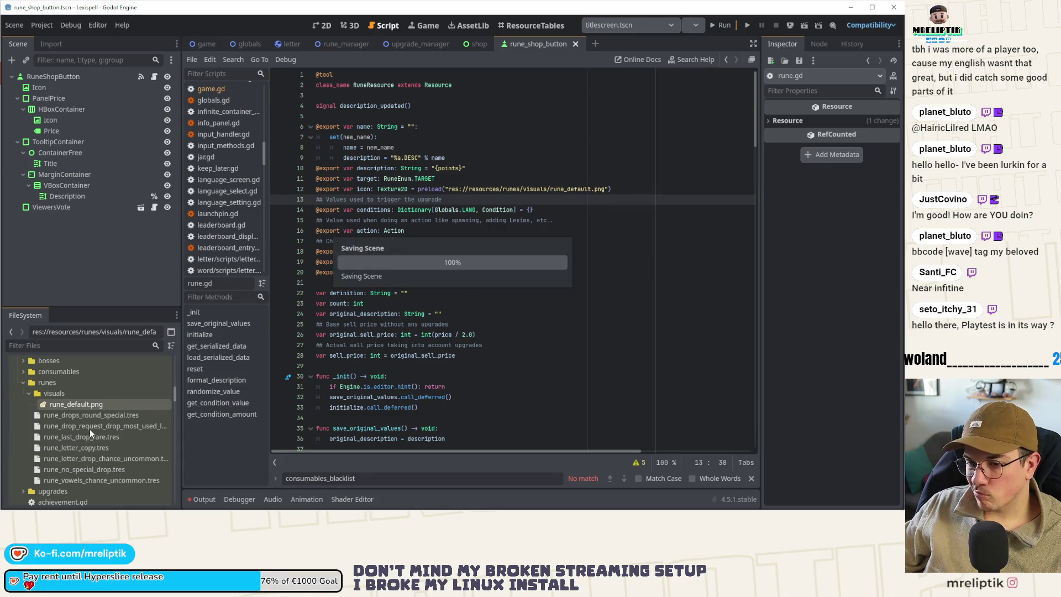
Step: Reset rune_drops_round_special.tres's Icon to the default texture and save
{"action": "left_click", "coordinate": [75, 415]}
{"action": "left_click", "coordinate": [74, 414]}
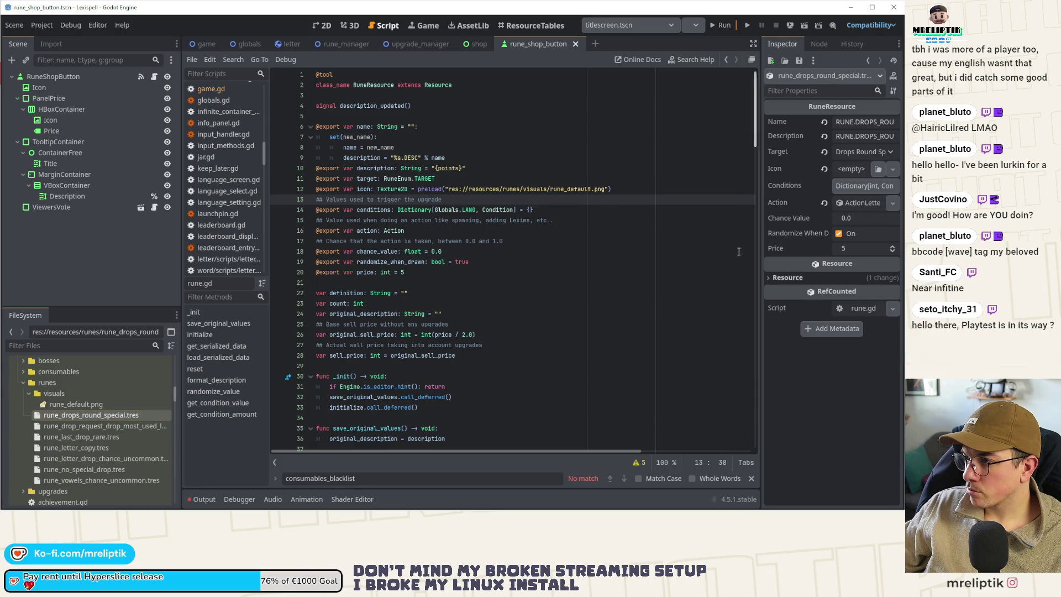
{"action": "left_click", "coordinate": [824, 168]}
{"action": "key", "text": "ctrl+s"}
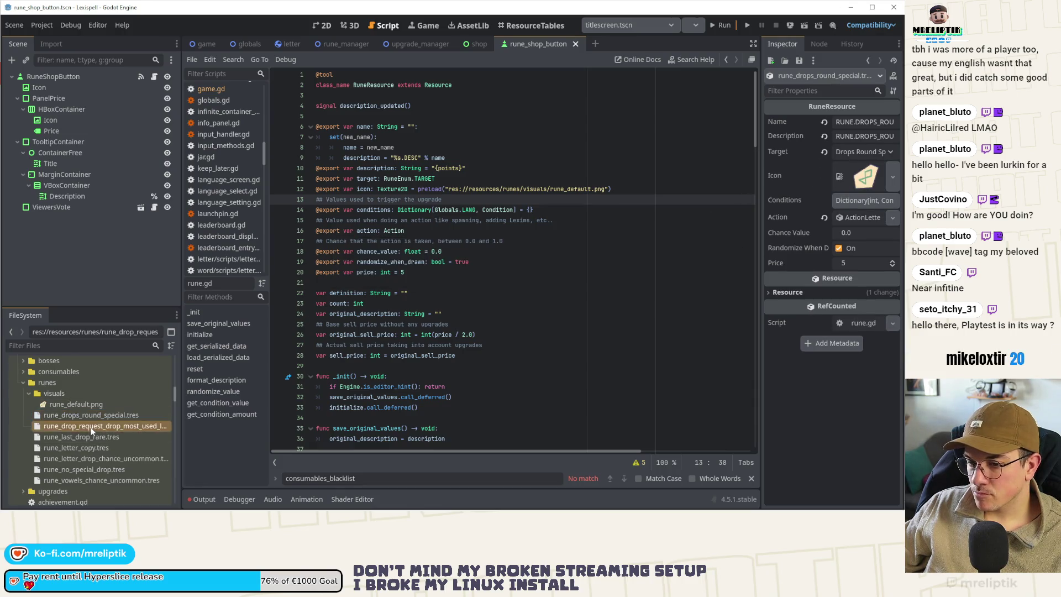
Step: Check the other rune resources' icons, such as rune_letter_copy and rune_vowels_chance_uncommon, then save
{"action": "left_click", "coordinate": [88, 435]}
{"action": "left_click", "coordinate": [85, 448]}
{"action": "left_click", "coordinate": [85, 458]}
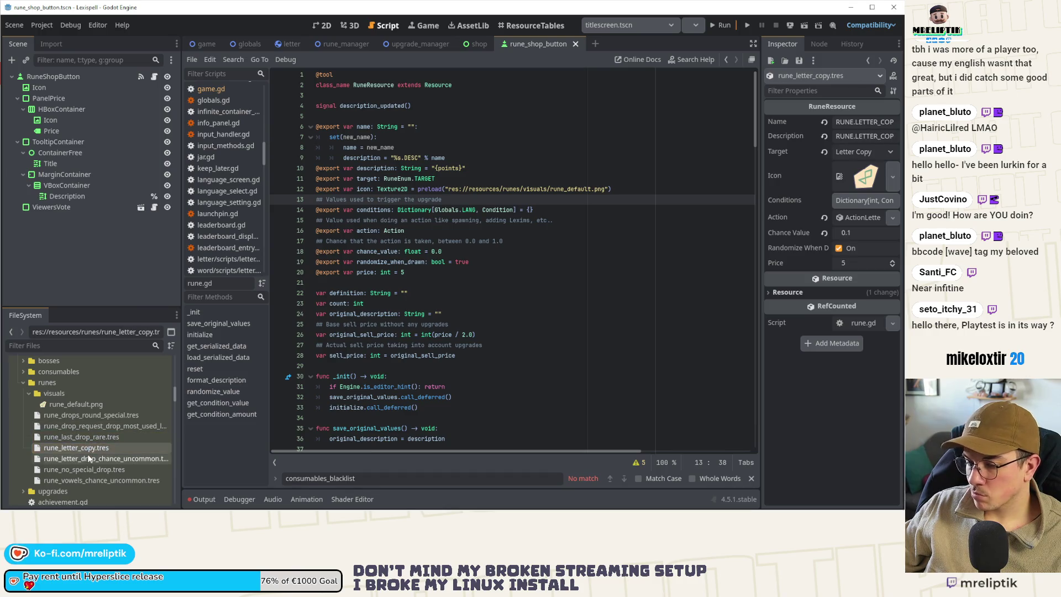
{"action": "left_click", "coordinate": [86, 469]}
{"action": "left_click", "coordinate": [92, 480]}
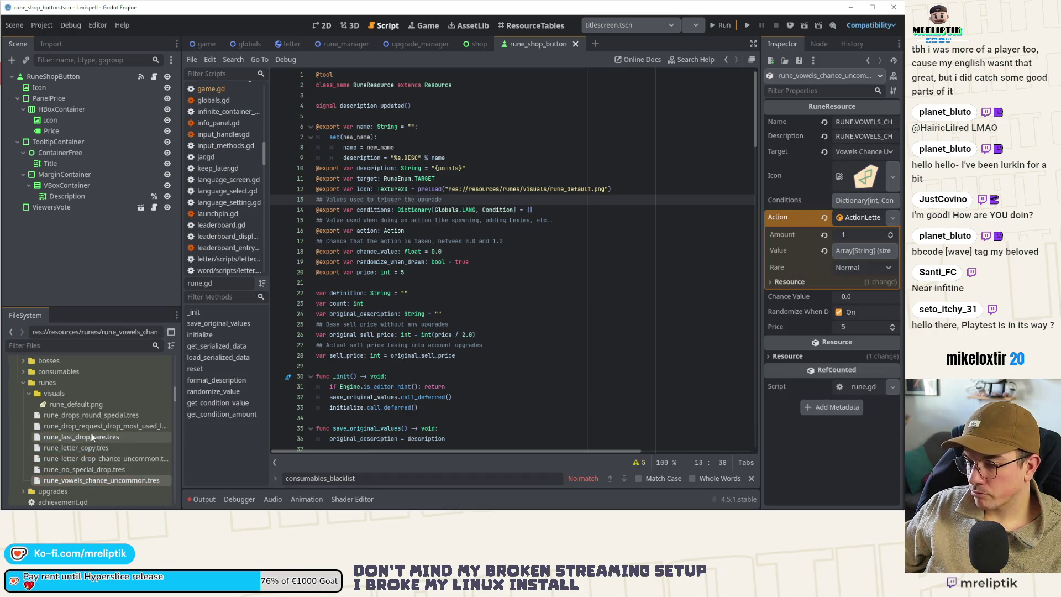
{"action": "left_click", "coordinate": [84, 416]}
{"action": "left_click", "coordinate": [446, 324]}
{"action": "key", "text": "ctrl+s"}
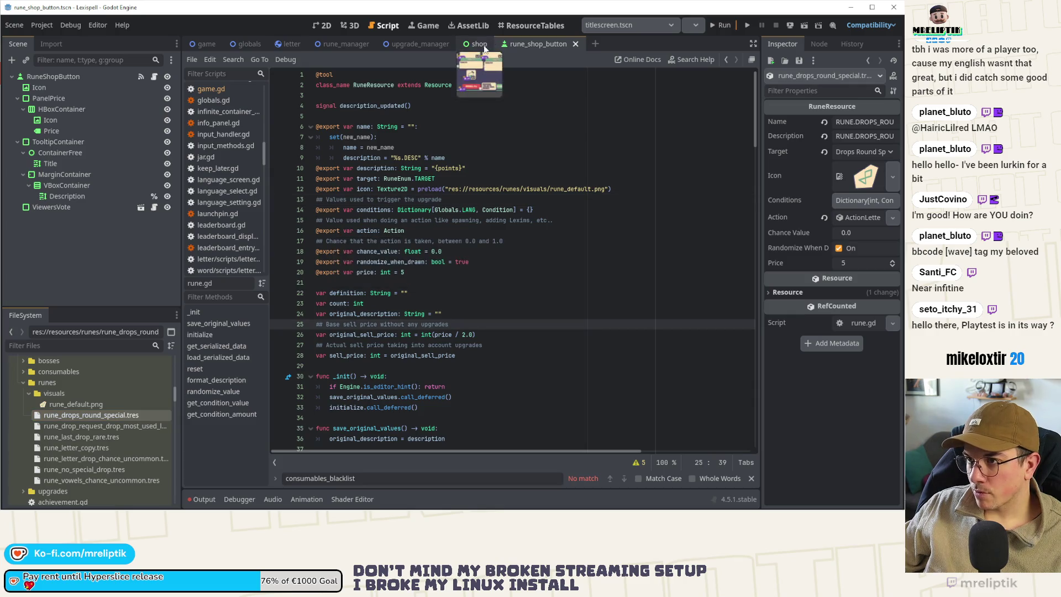
Step: Look over the shop scene and shop.gd, then switch to the game scene's script
{"action": "left_click", "coordinate": [479, 45]}
{"action": "left_click", "coordinate": [322, 25]}
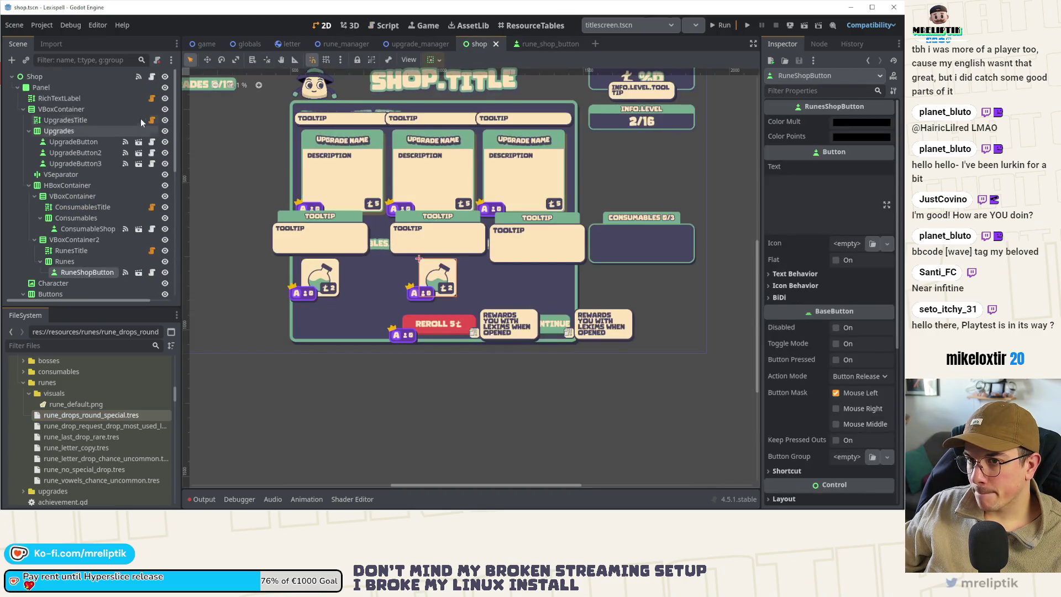
{"action": "left_click", "coordinate": [152, 76]}
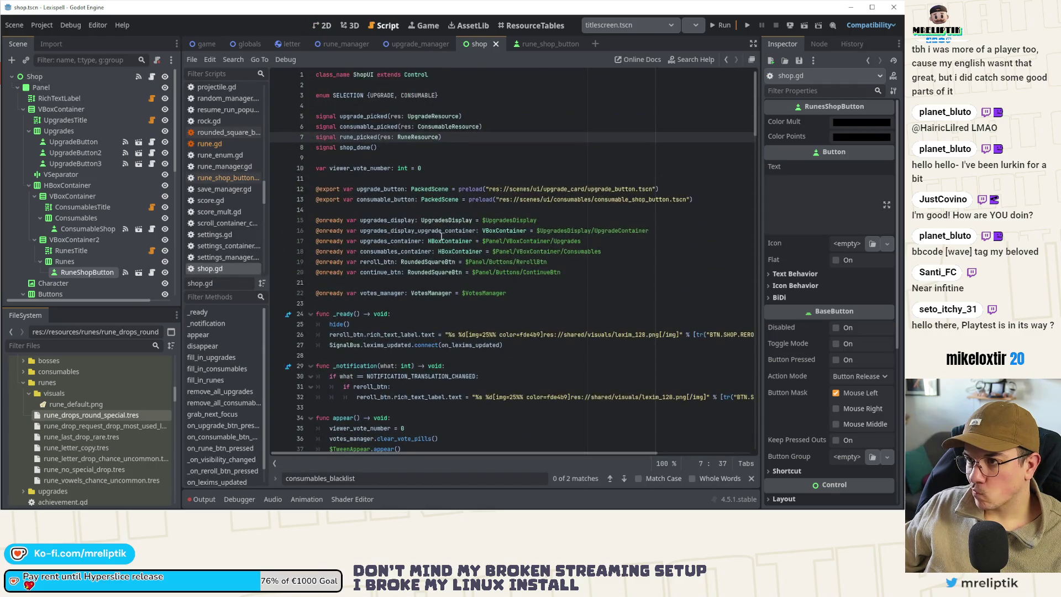
{"action": "left_click", "coordinate": [202, 43]}
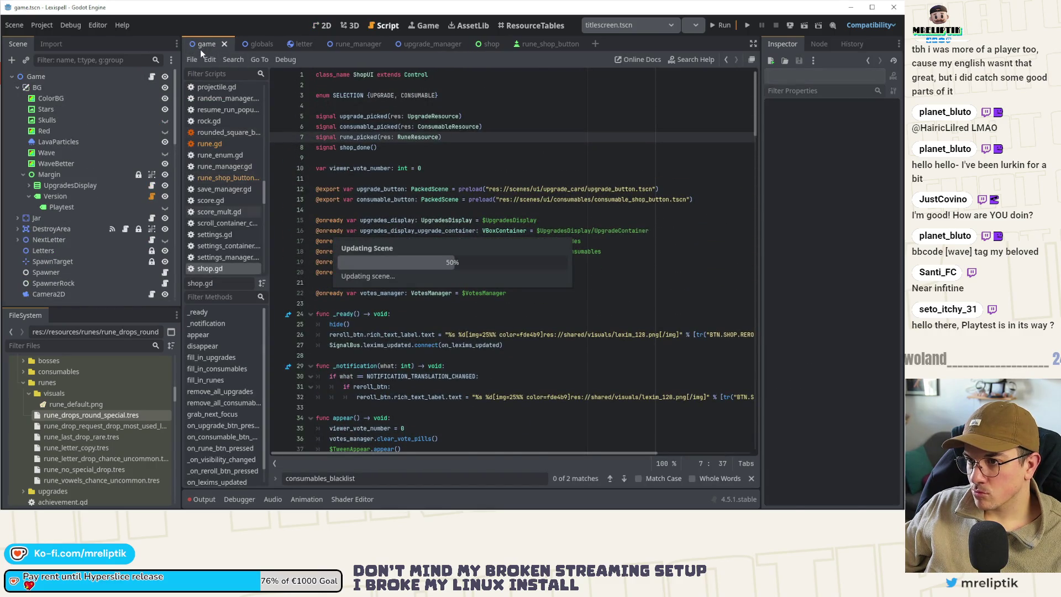
{"action": "scroll", "coordinate": [347, 151], "scroll_direction": "up", "scroll_amount": 20}
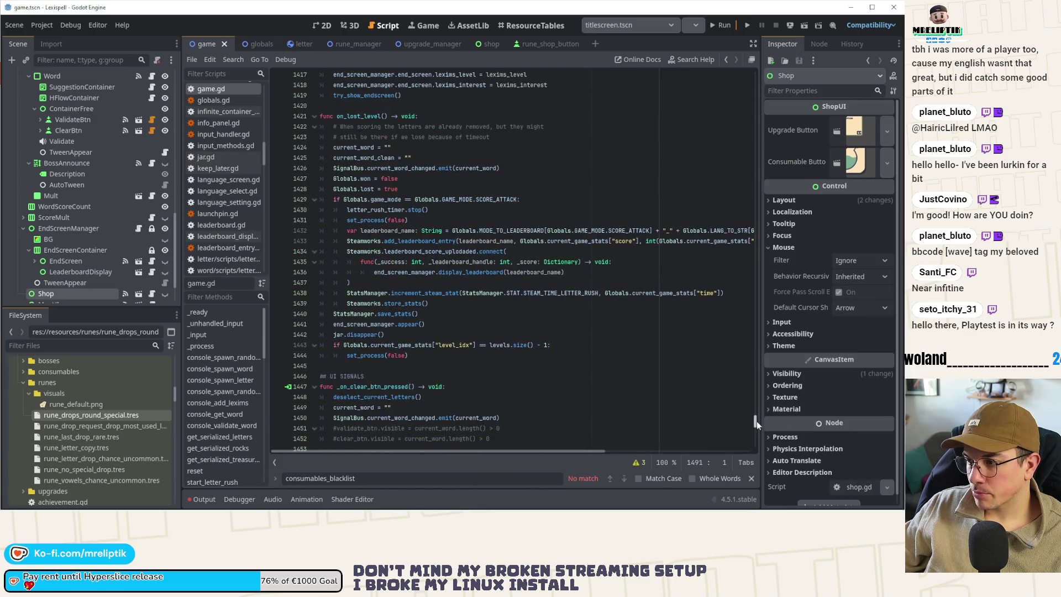
Step: Uncomment the goal-1 test levels block with Ctrl+K, comment out the real levels array, and save
{"action": "mouse_move", "coordinate": [348, 420]}
{"action": "left_mouse_down"}
{"action": "mouse_move", "coordinate": [332, 344]}
{"action": "mouse_move", "coordinate": [309, 307]}
{"action": "mouse_move", "coordinate": [294, 306]}
{"action": "mouse_move", "coordinate": [331, 285]}
{"action": "mouse_move", "coordinate": [303, 194]}
{"action": "left_mouse_up"}
{"action": "key", "text": "ctrl+k"}
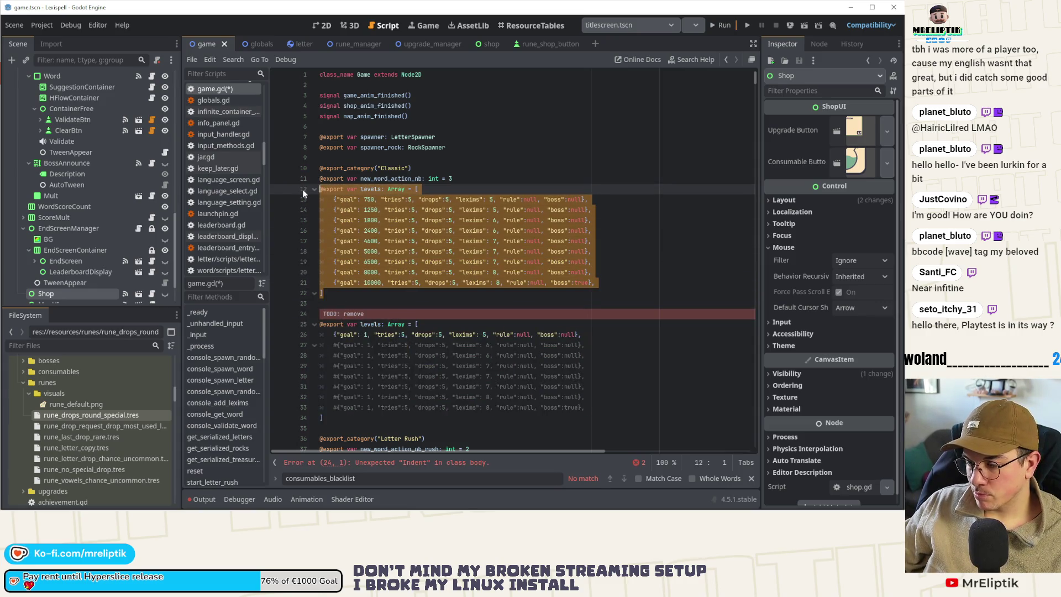
{"action": "key", "text": "ctrl+k"}
{"action": "key", "text": "Down"}
{"action": "key", "text": "Down"}
{"action": "key", "text": "Down"}
{"action": "key", "text": "Down"}
{"action": "key", "text": "Down"}
{"action": "key", "text": "Down"}
{"action": "key", "text": "ctrl+k"}
{"action": "key", "text": "ctrl+s"}
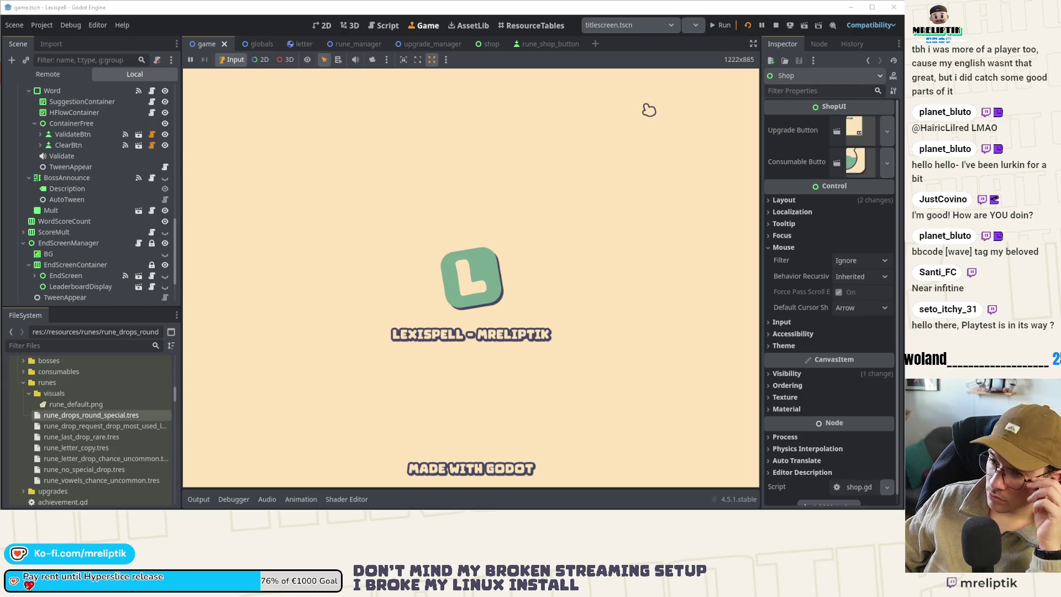
Step: Get past the intro screens and start a new Classic Craft run in English
{"action": "mouse_move", "coordinate": [605, 508]}
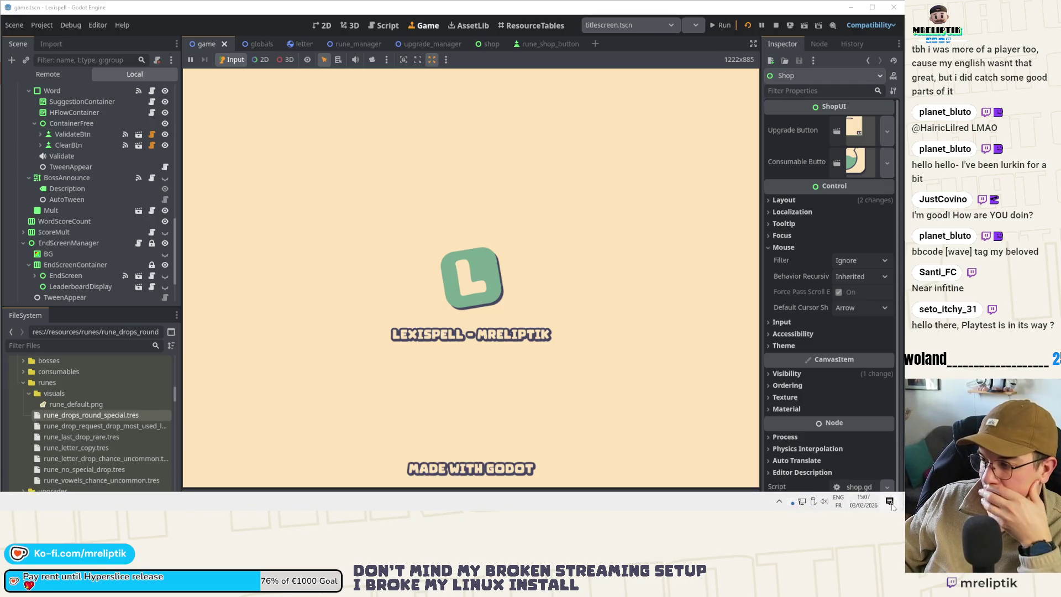
{"action": "left_click", "coordinate": [890, 503]}
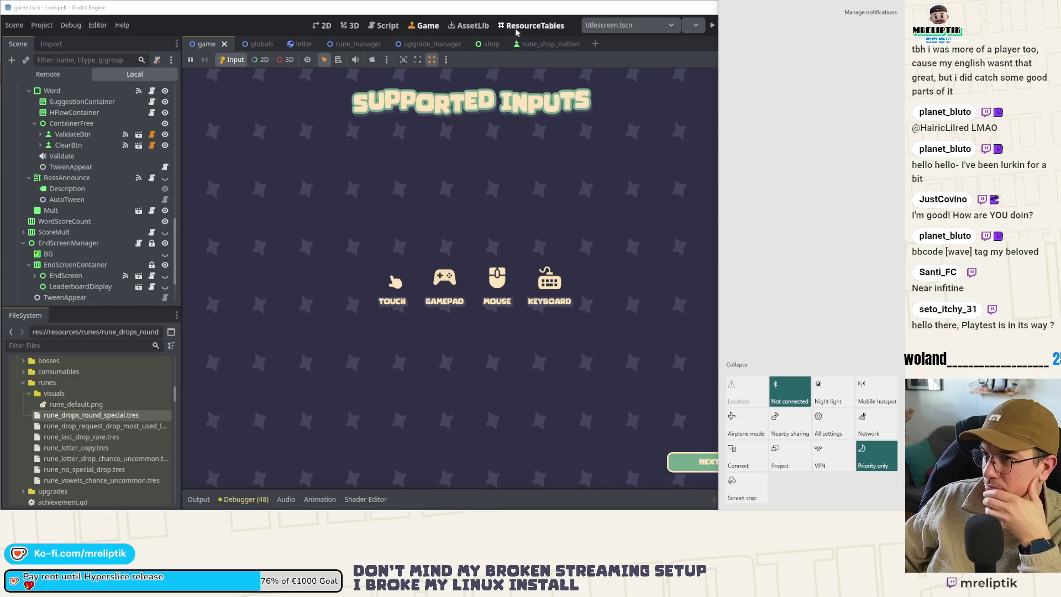
{"action": "left_click", "coordinate": [614, 47]}
{"action": "left_click", "coordinate": [602, 348]}
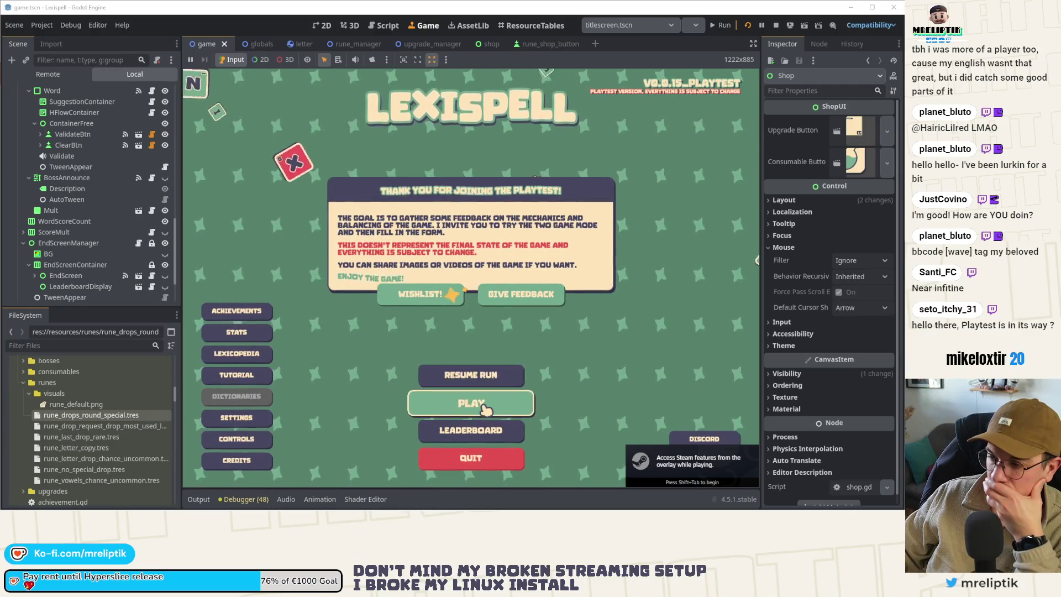
{"action": "left_click", "coordinate": [476, 408]}
{"action": "left_click", "coordinate": [394, 334]}
{"action": "left_click", "coordinate": [498, 321]}
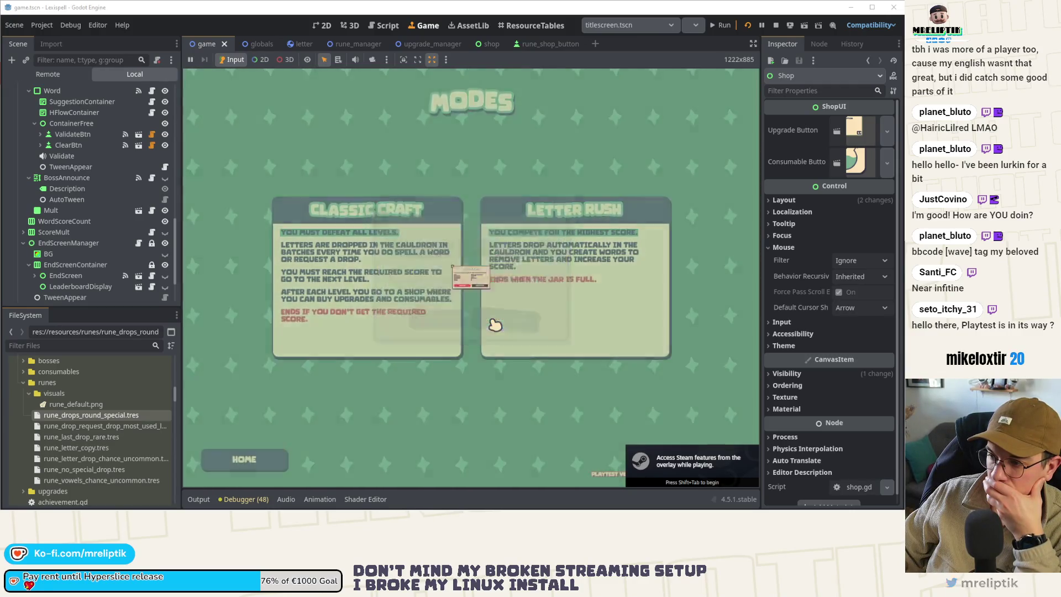
{"action": "left_click", "coordinate": [392, 334]}
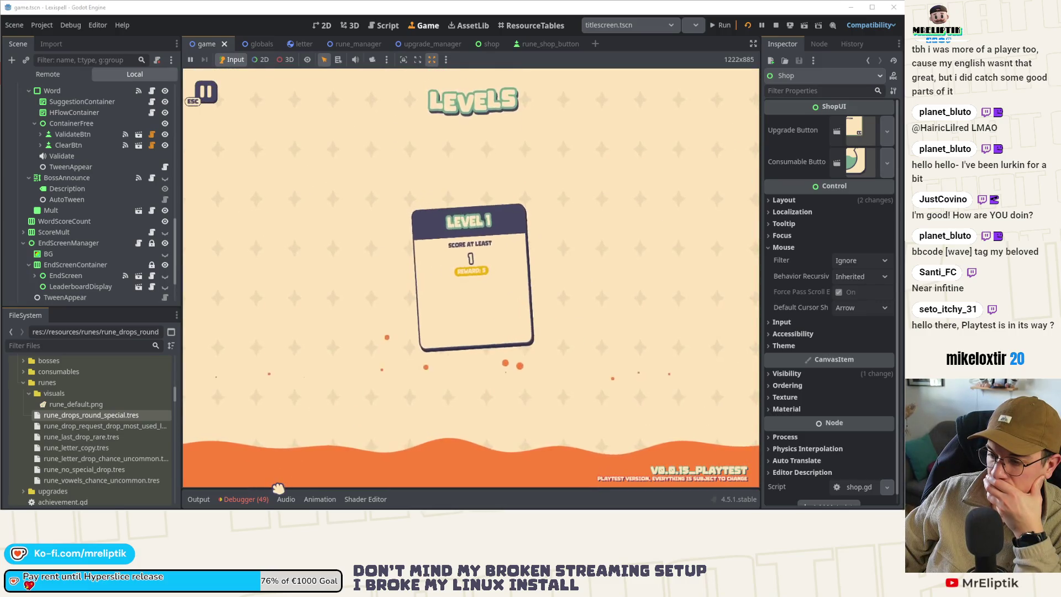
Step: Show the Debugger's errors list and jump to the shop.gd line 18 'Node not found' error
{"action": "left_click", "coordinate": [242, 499]}
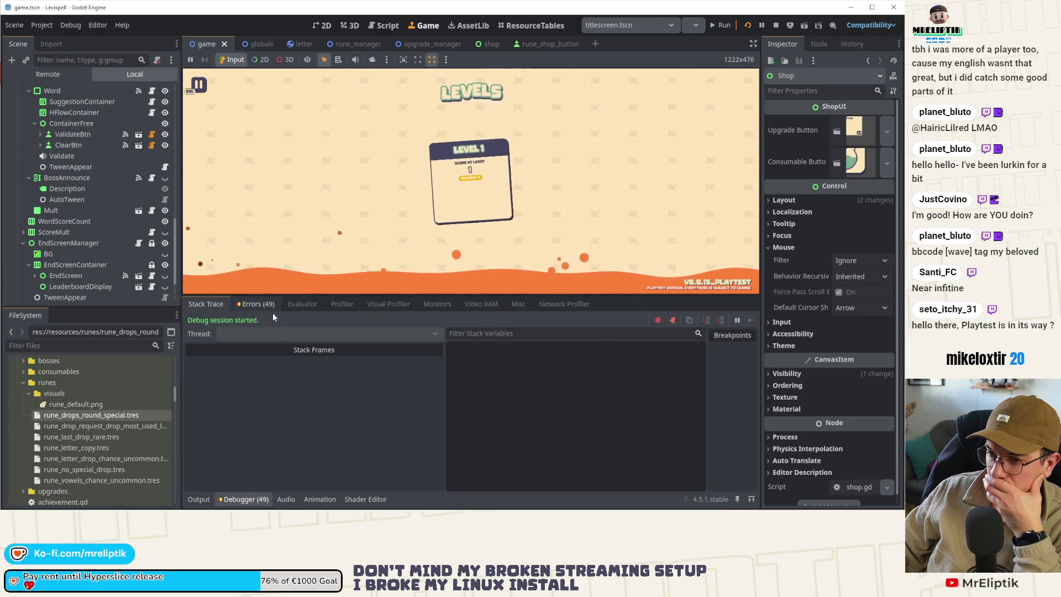
{"action": "left_click", "coordinate": [261, 303]}
{"action": "scroll", "coordinate": [365, 464], "scroll_direction": "down", "scroll_amount": 5}
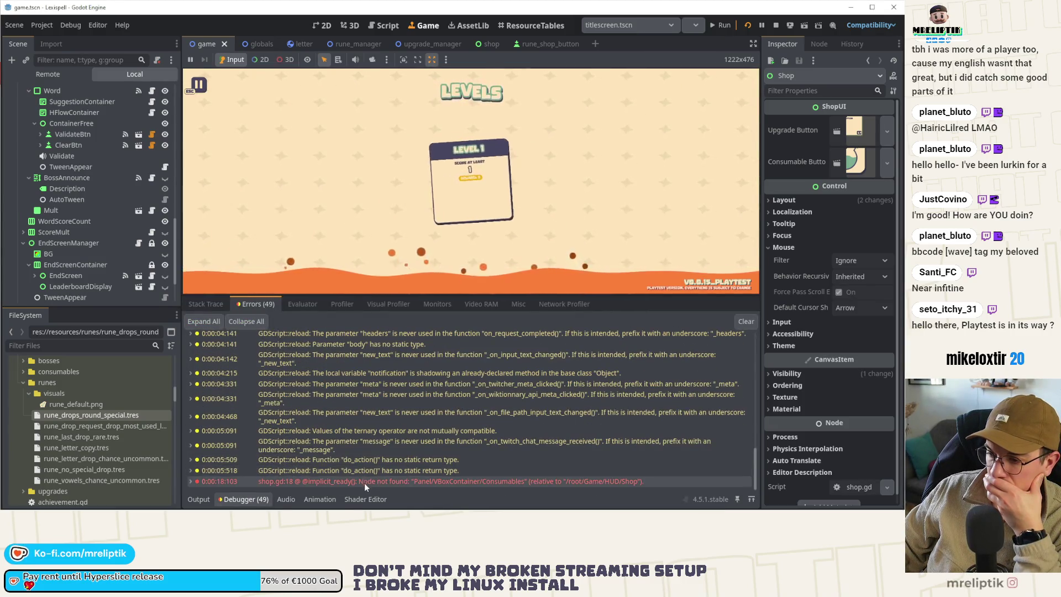
{"action": "left_click", "coordinate": [362, 482]}
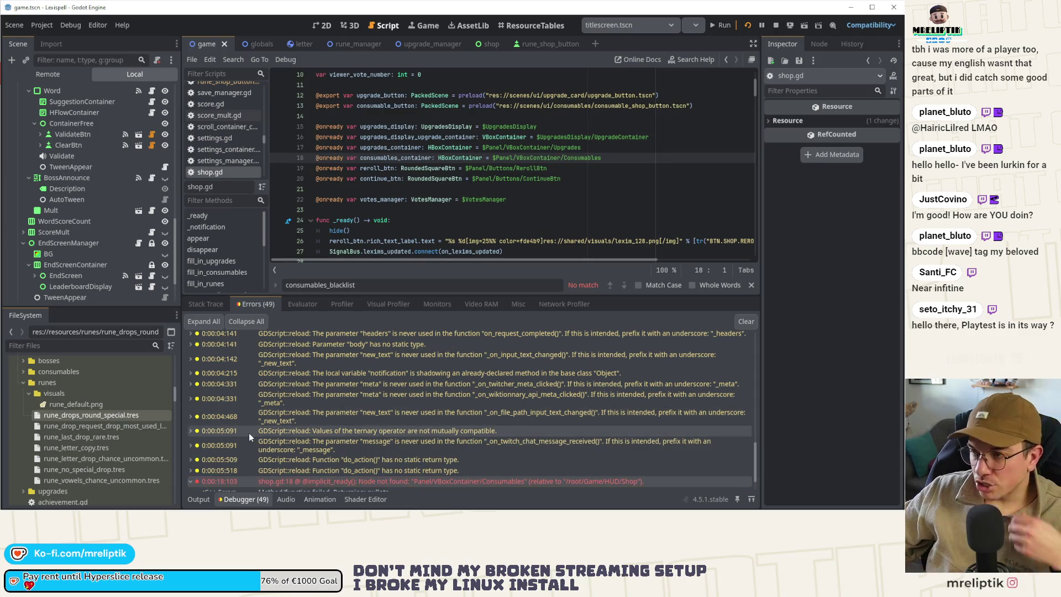
Step: Collapse the bottom panel, switch to the shop scene, and insert a blank line after line 17
{"action": "left_click", "coordinate": [199, 499]}
{"action": "left_click", "coordinate": [199, 500]}
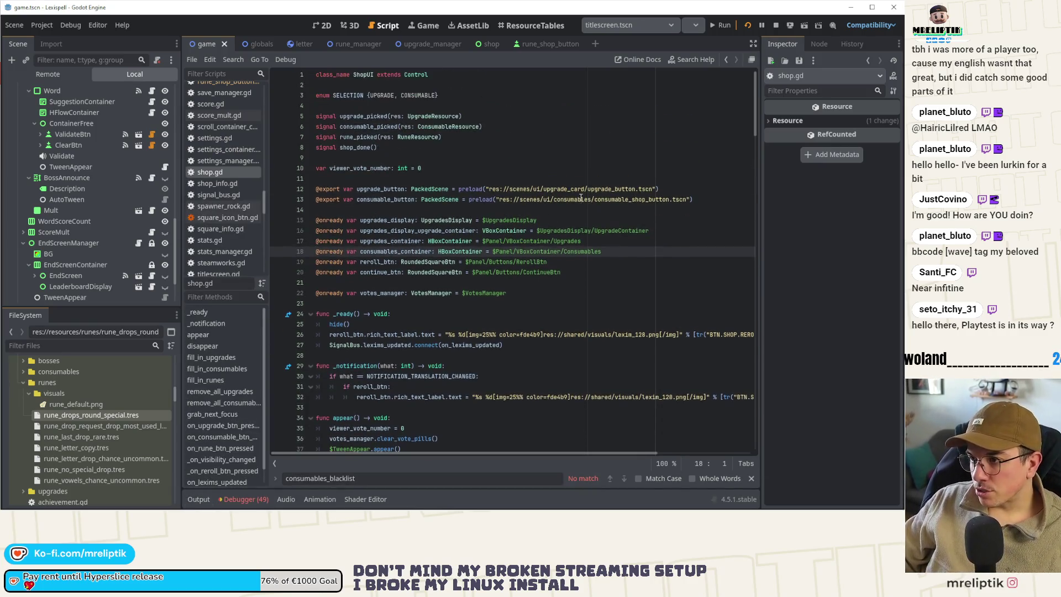
{"action": "left_click", "coordinate": [488, 44]}
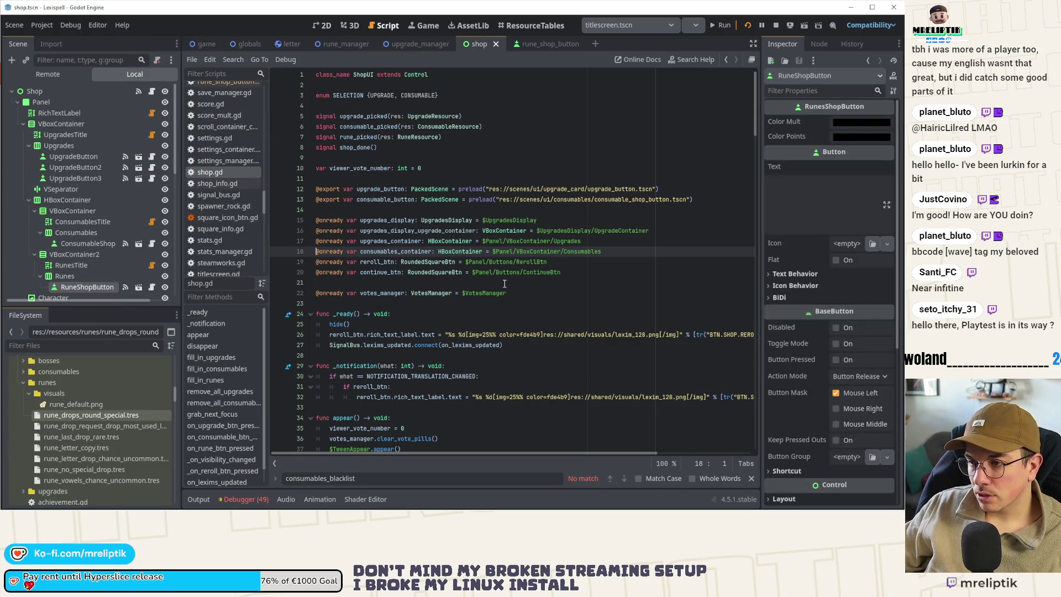
{"action": "left_click", "coordinate": [605, 242]}
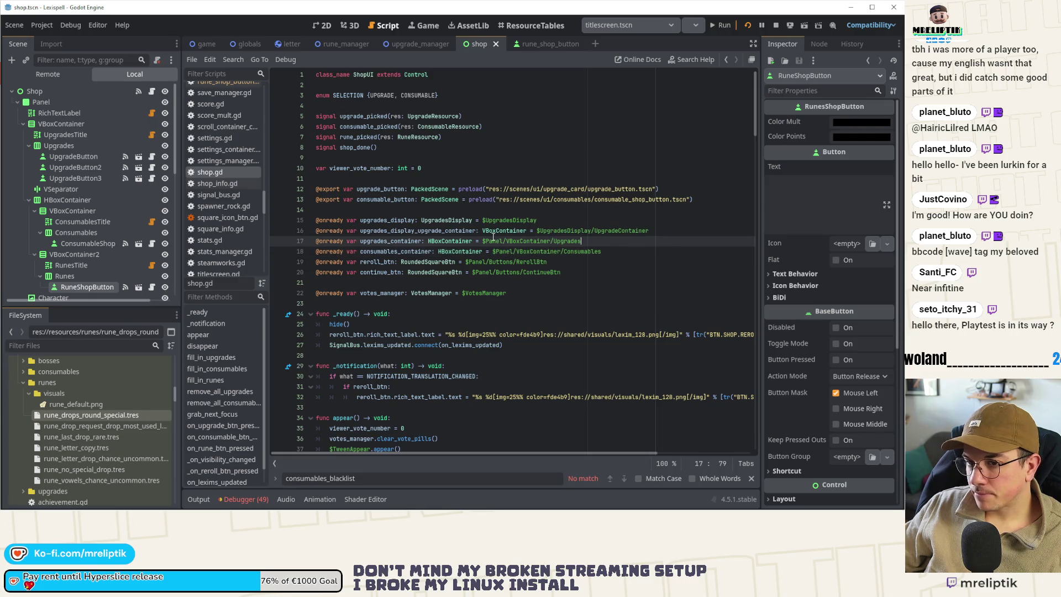
{"action": "left_click", "coordinate": [659, 229]}
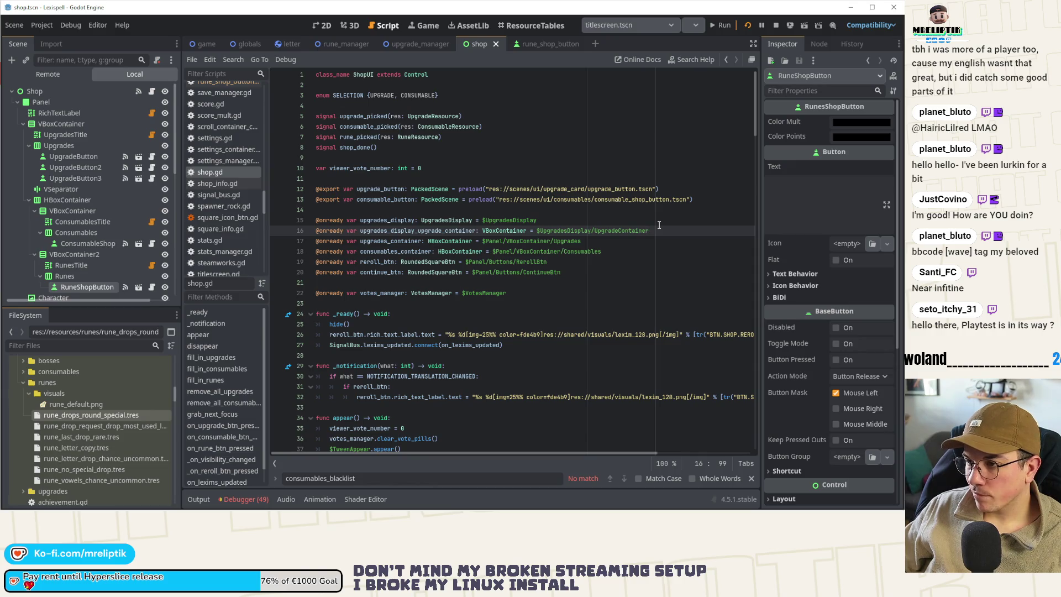
{"action": "key", "text": "Down"}
{"action": "key", "text": "Return"}
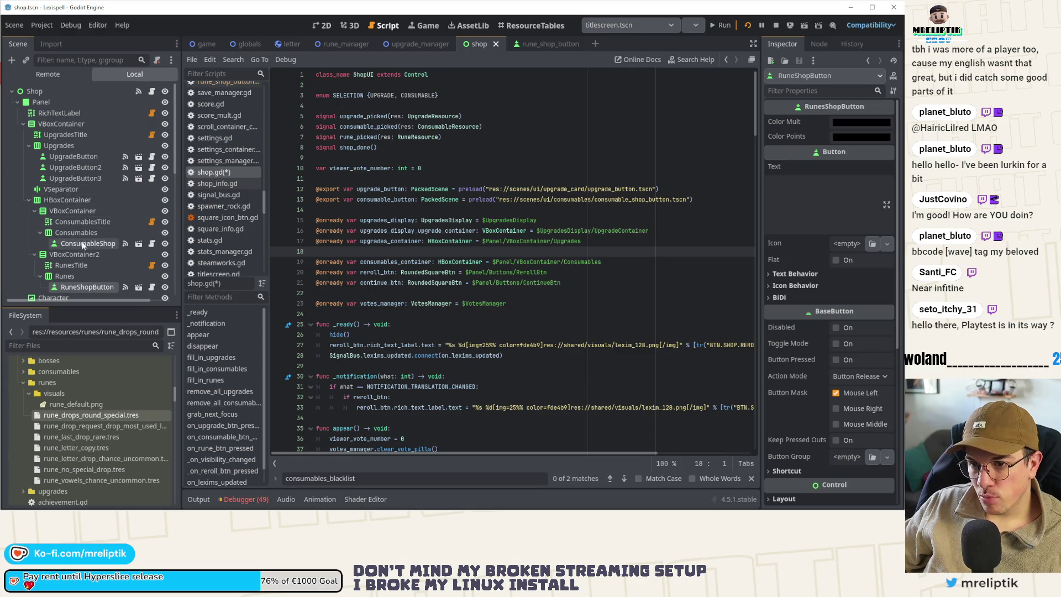
Step: Set Upgrades, Consumables and Runes nodes to Access as Unique Name
{"action": "scroll", "coordinate": [81, 247], "scroll_direction": "down", "scroll_amount": 2}
{"action": "mouse_move", "coordinate": [87, 261]}
{"action": "left_mouse_down"}
{"action": "mouse_move", "coordinate": [72, 243]}
{"action": "mouse_move", "coordinate": [71, 122]}
{"action": "left_mouse_up"}
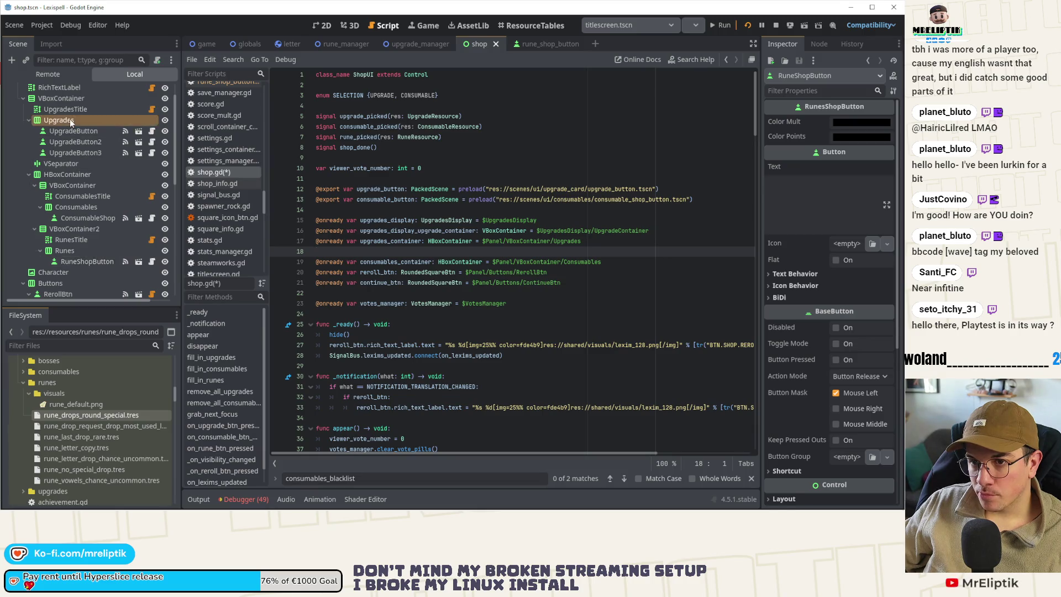
{"action": "right_click", "coordinate": [70, 119]}
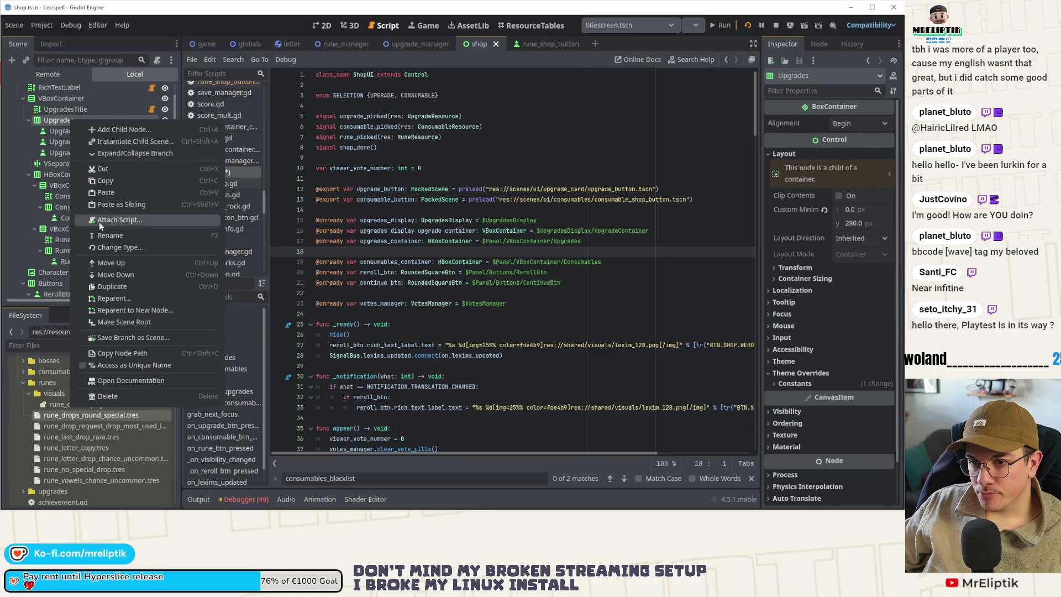
{"action": "left_click", "coordinate": [117, 367]}
{"action": "right_click", "coordinate": [72, 206]}
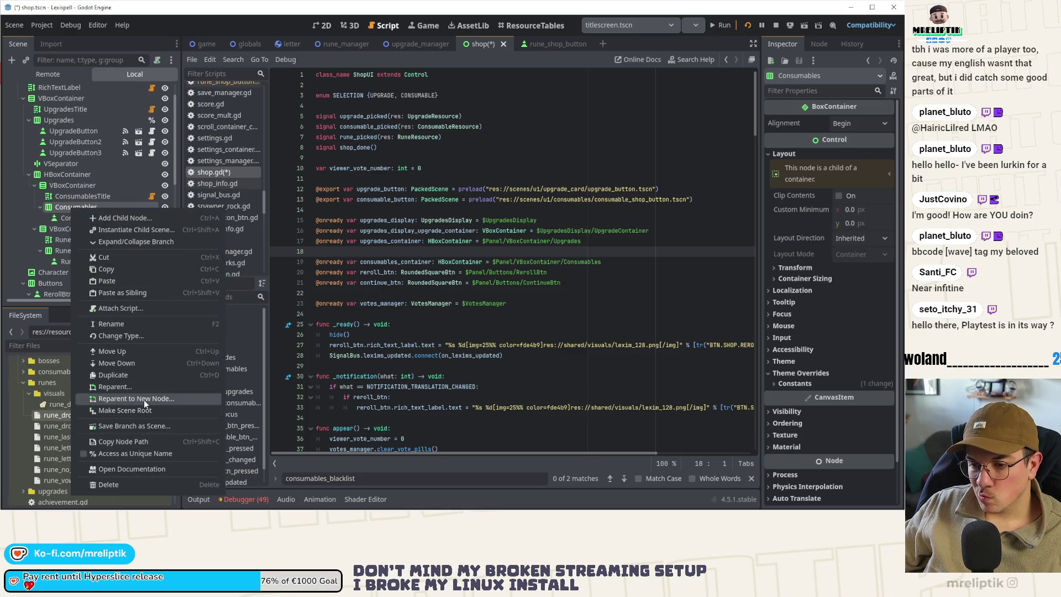
{"action": "left_click", "coordinate": [133, 454]}
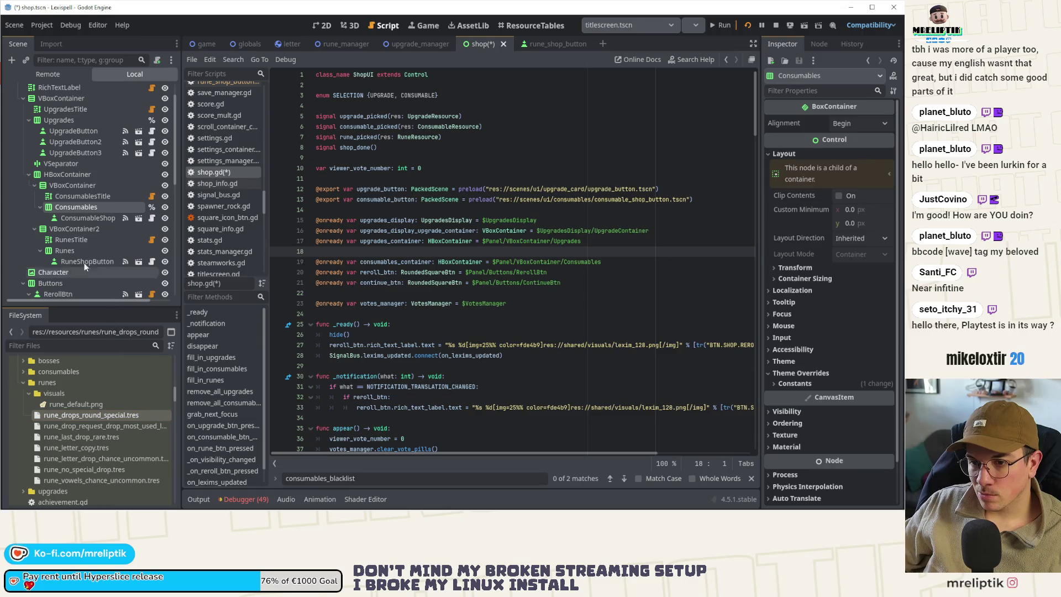
{"action": "right_click", "coordinate": [76, 250]}
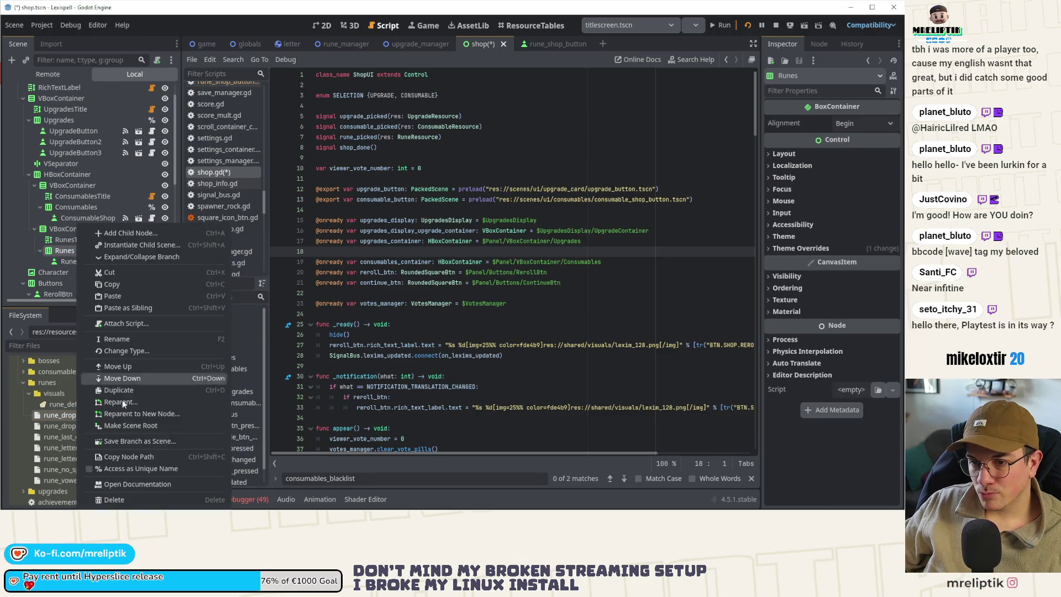
{"action": "left_click", "coordinate": [135, 468]}
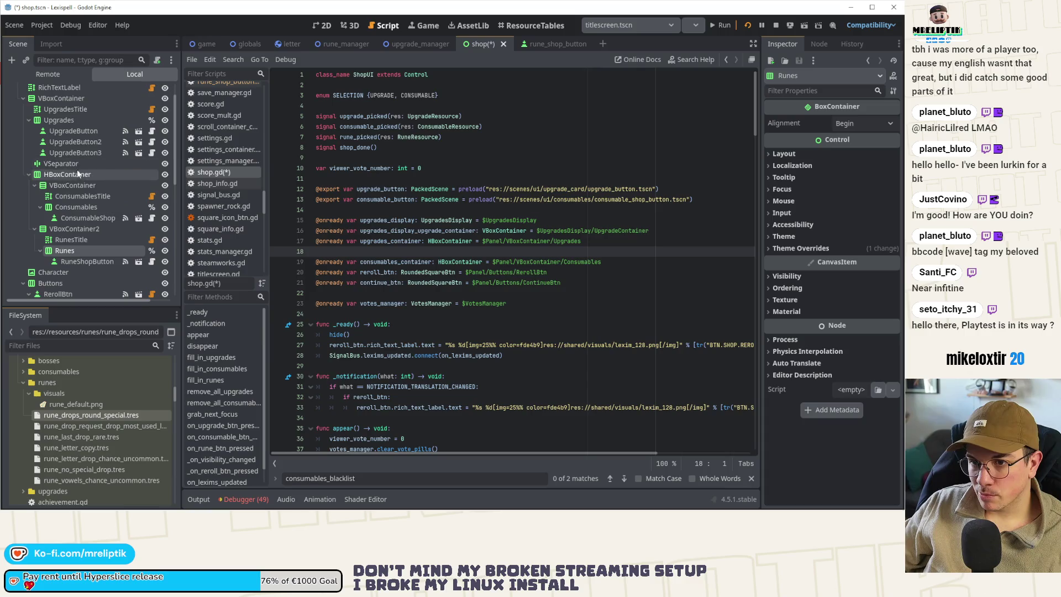
{"action": "left_click", "coordinate": [82, 205]}
Step: Drag %Upgrades into line 18 as upgrades_container and delete the old upgrades and consumables container lines
{"action": "left_click_drag", "start_coordinate": [85, 121], "coordinate": [390, 254]}
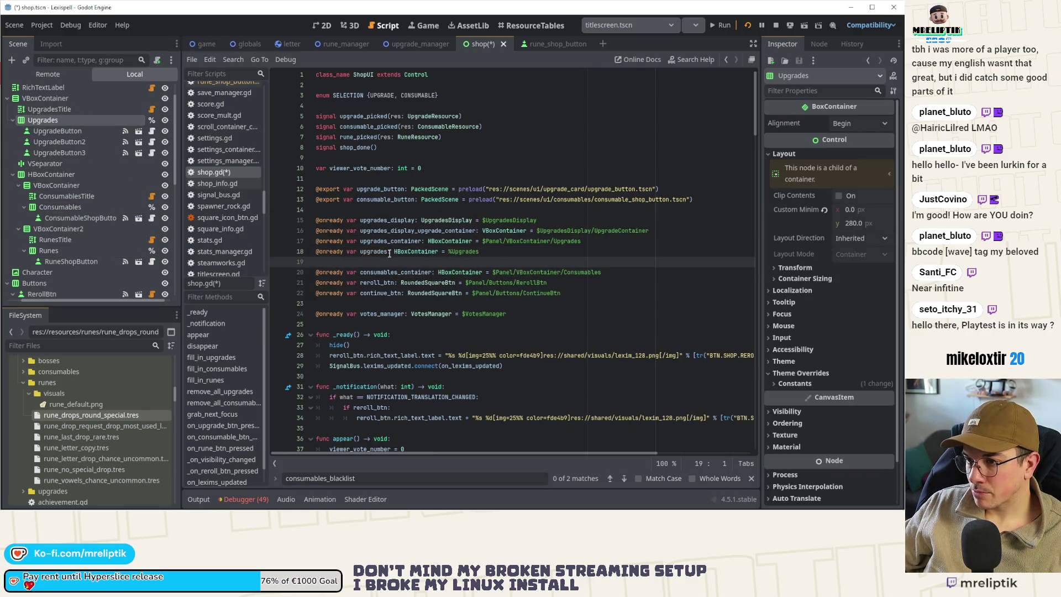
{"action": "left_click", "coordinate": [391, 243]}
{"action": "double_click", "coordinate": [371, 252]}
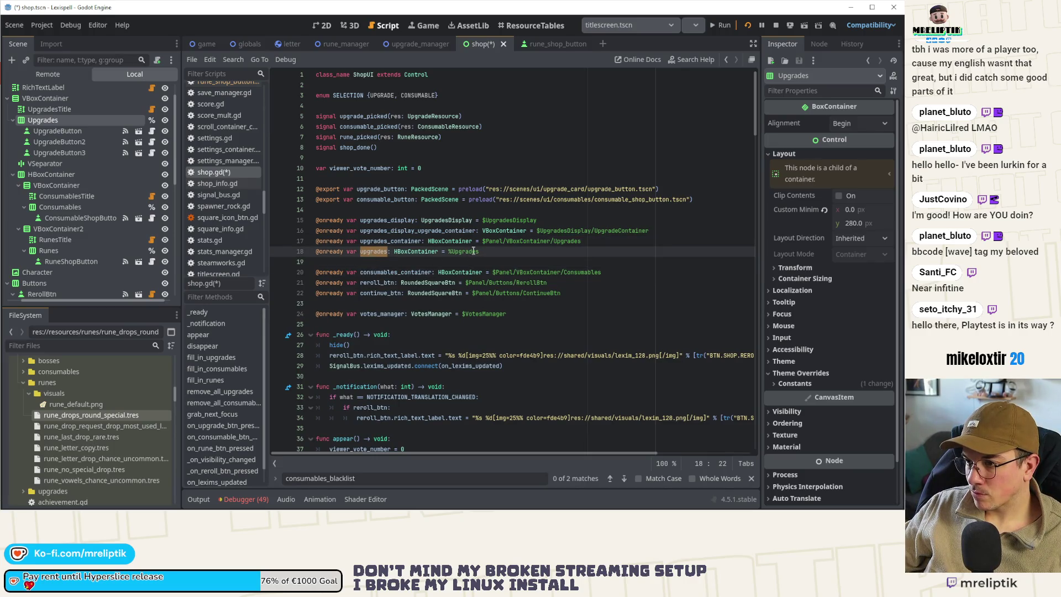
{"action": "type", "text": "upgrades_container"}
{"action": "key", "text": "Up"}
{"action": "key", "text": "ctrl+shift+k"}
{"action": "left_click", "coordinate": [392, 261]}
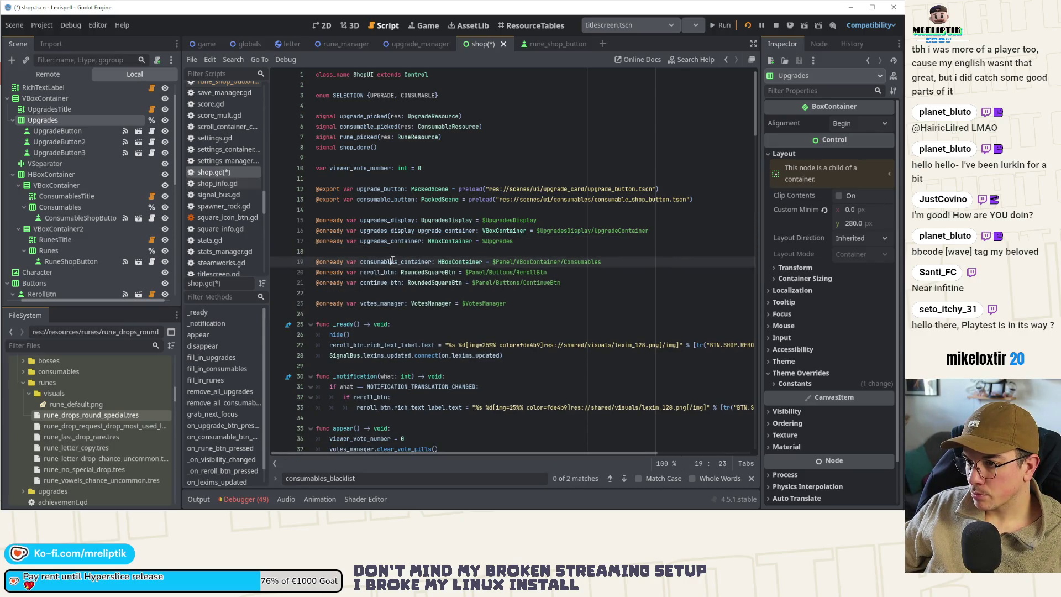
{"action": "key", "text": "ctrl+shift+k"}
{"action": "left_click_drag", "start_coordinate": [71, 211], "coordinate": [395, 254]}
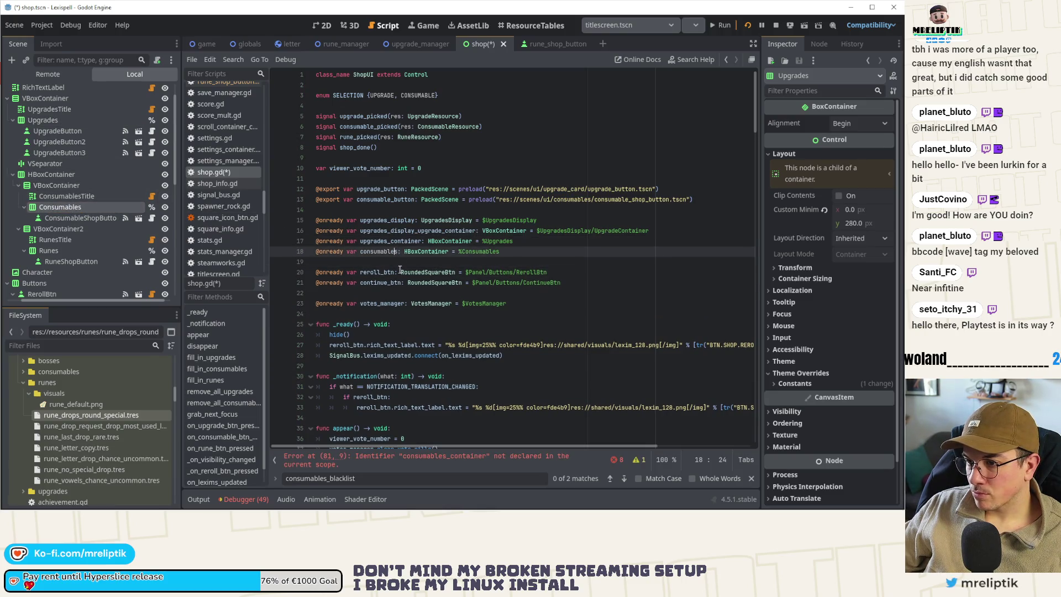
{"action": "key", "text": "Page_Down"}
{"action": "scroll", "coordinate": [418, 265], "scroll_direction": "up", "scroll_amount": 5}
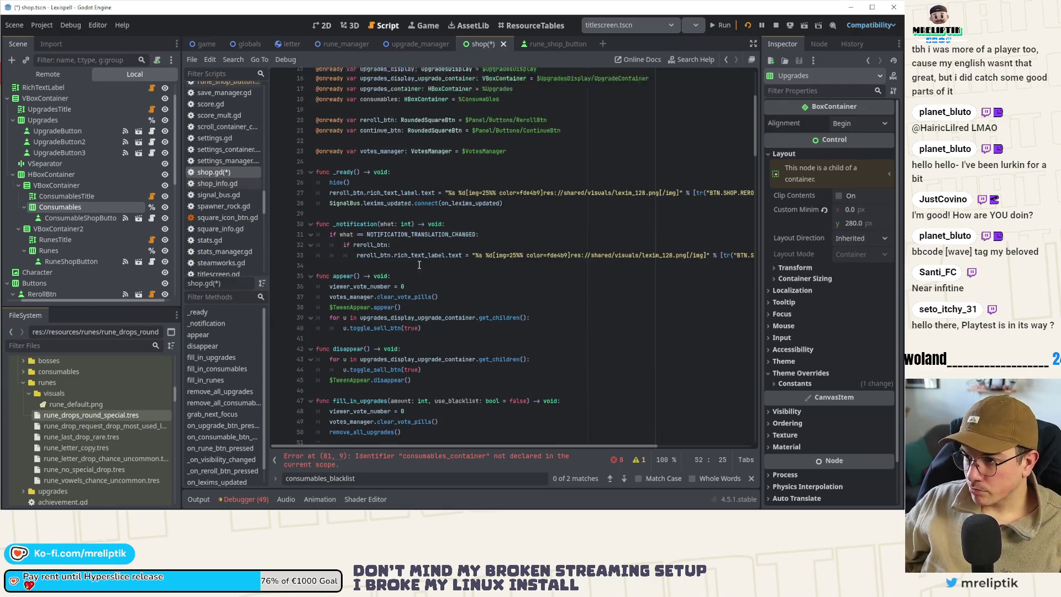
{"action": "left_click", "coordinate": [400, 253]}
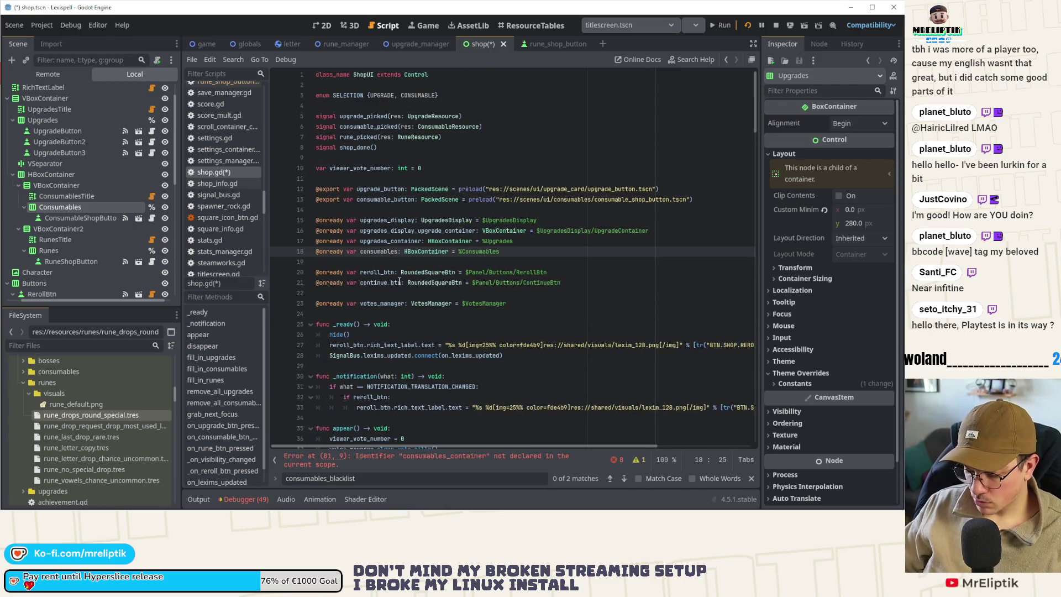
{"action": "type", "text": "_container"}
{"action": "left_click", "coordinate": [386, 262]}
{"action": "left_click", "coordinate": [71, 251]}
{"action": "left_click_drag", "start_coordinate": [71, 251], "coordinate": [360, 269]}
{"action": "left_click", "coordinate": [377, 262]}
{"action": "type", "text": "_container"}
{"action": "key", "text": "ctrl+s"}
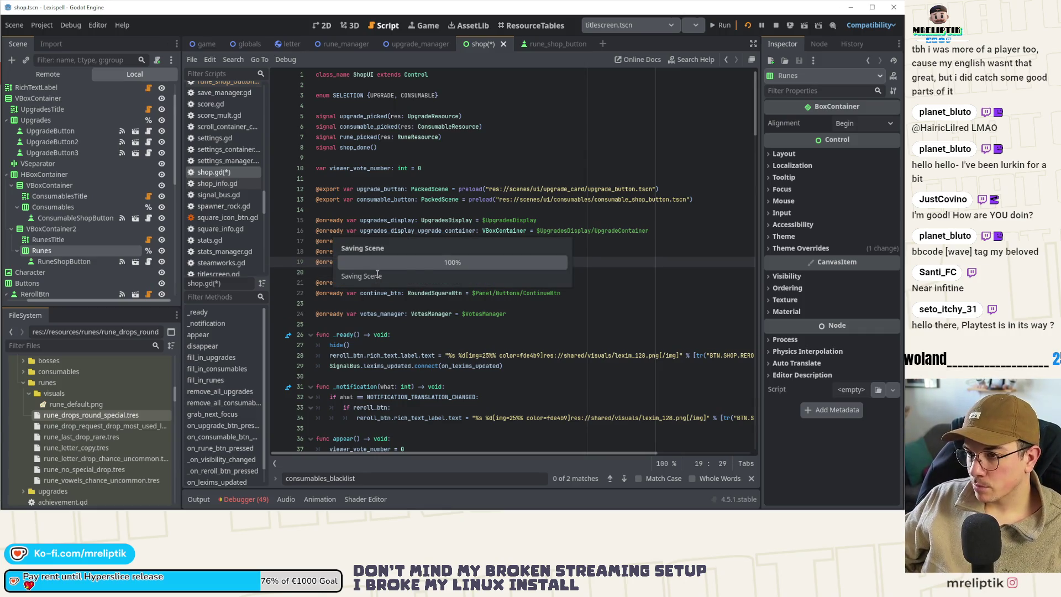
{"action": "left_click", "coordinate": [379, 262]}
Step: In fill_in_runes, replace consumables_container with runes_container and save
{"action": "scroll", "coordinate": [438, 298], "scroll_direction": "down", "scroll_amount": 20}
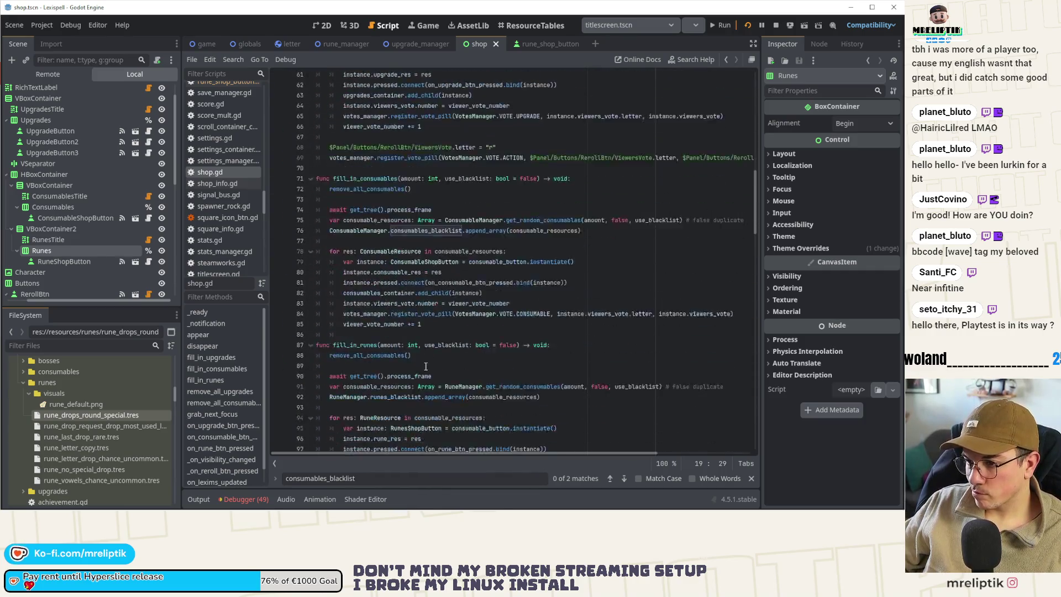
{"action": "scroll", "coordinate": [432, 376], "scroll_direction": "down", "scroll_amount": 10}
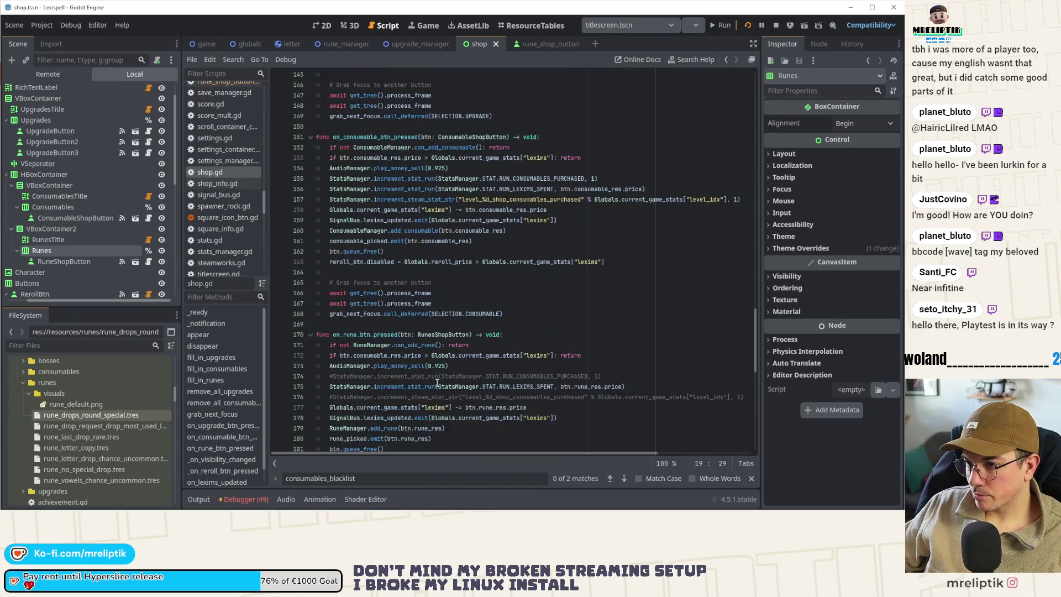
{"action": "scroll", "coordinate": [427, 381], "scroll_direction": "up", "scroll_amount": 15}
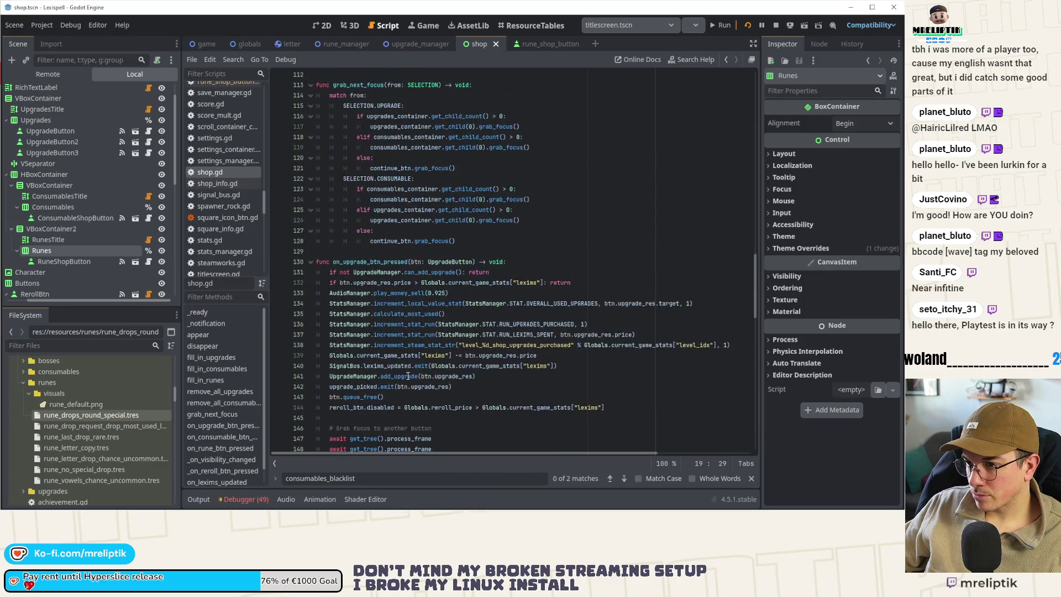
{"action": "scroll", "coordinate": [409, 301], "scroll_direction": "up", "scroll_amount": 8}
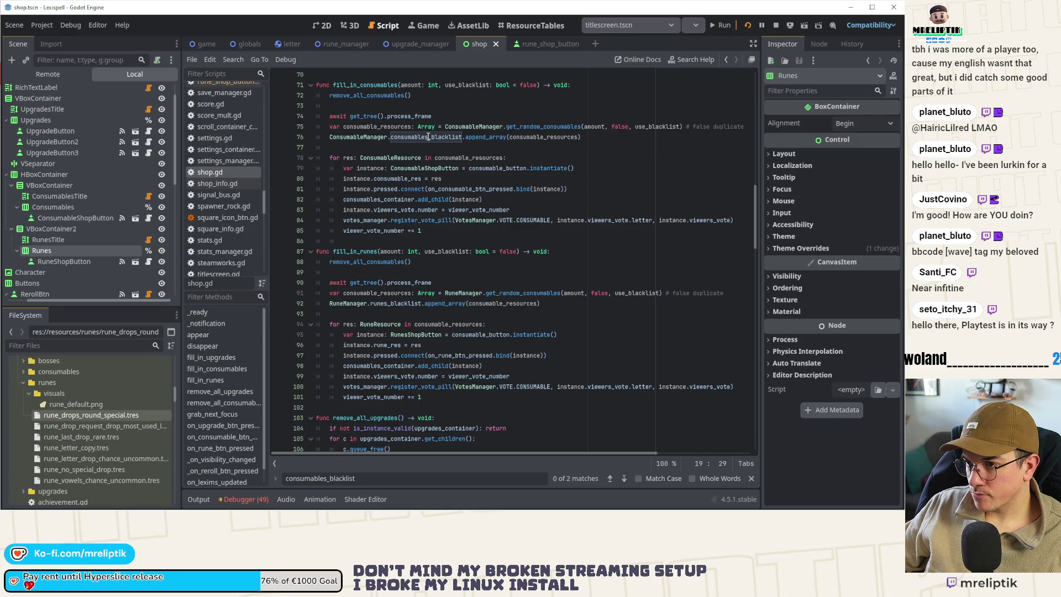
{"action": "scroll", "coordinate": [422, 170], "scroll_direction": "down", "scroll_amount": 1}
{"action": "scroll", "coordinate": [360, 301], "scroll_direction": "down", "scroll_amount": 1}
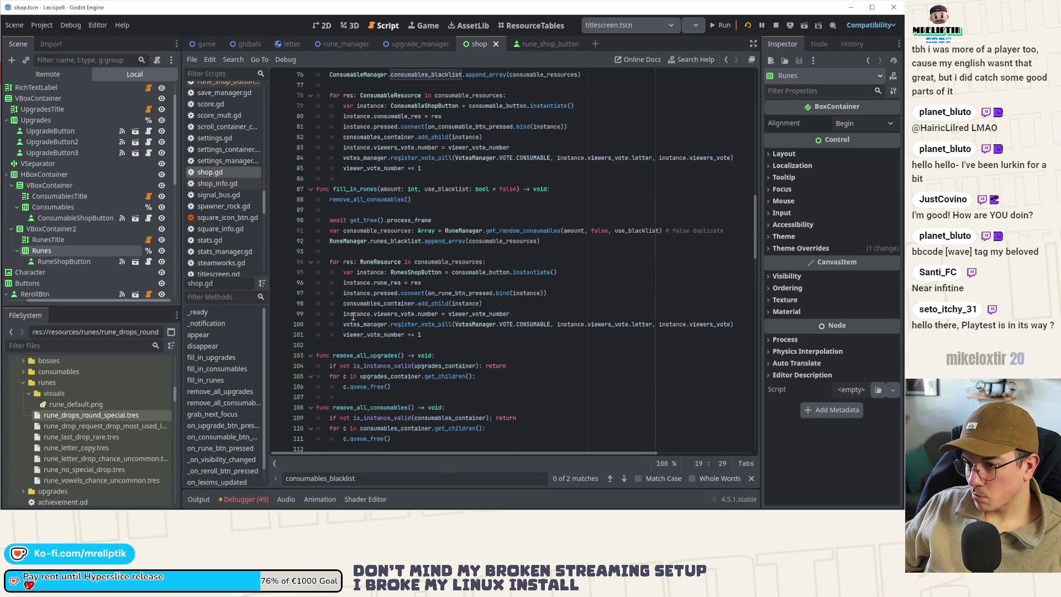
{"action": "double_click", "coordinate": [375, 303]}
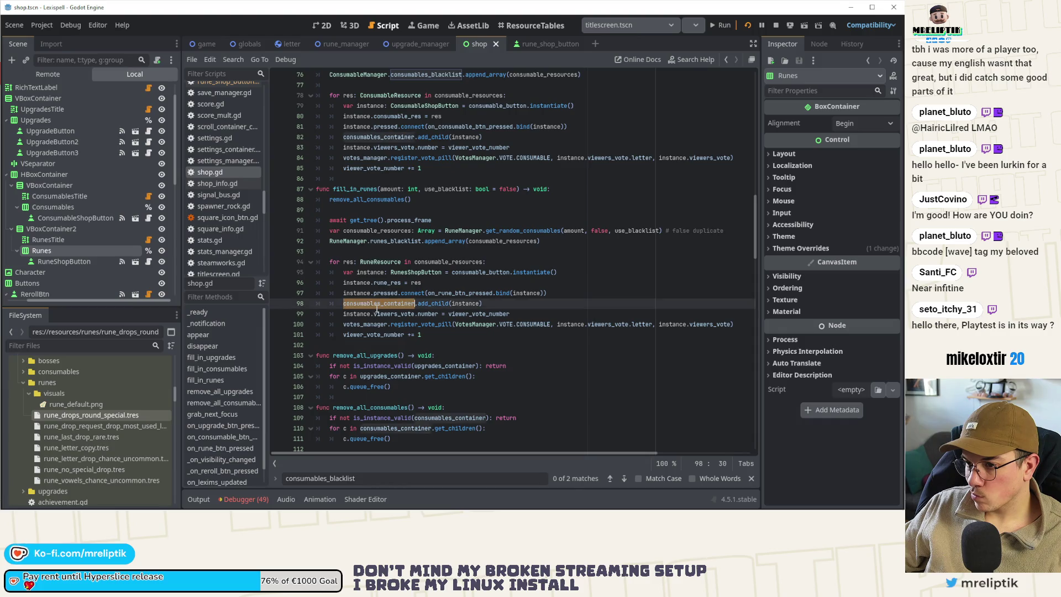
{"action": "type", "text": "runes_container"}
{"action": "key", "text": "ctrl+s"}
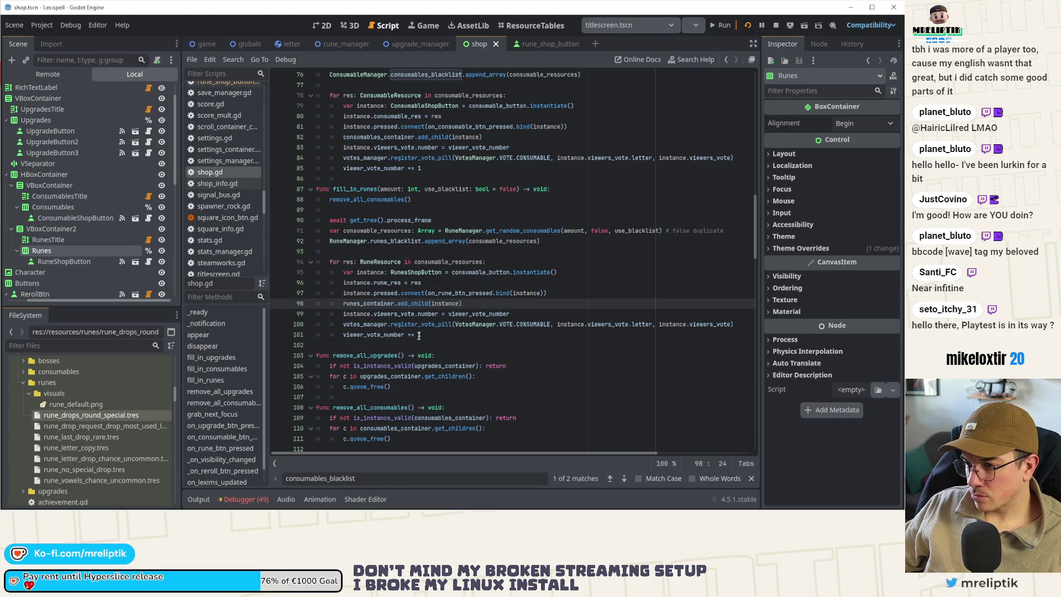
Step: Change the vote type on line 100 from CONSUMABLE to RUNES, save, and open votes_manager.gd
{"action": "double_click", "coordinate": [530, 325]}
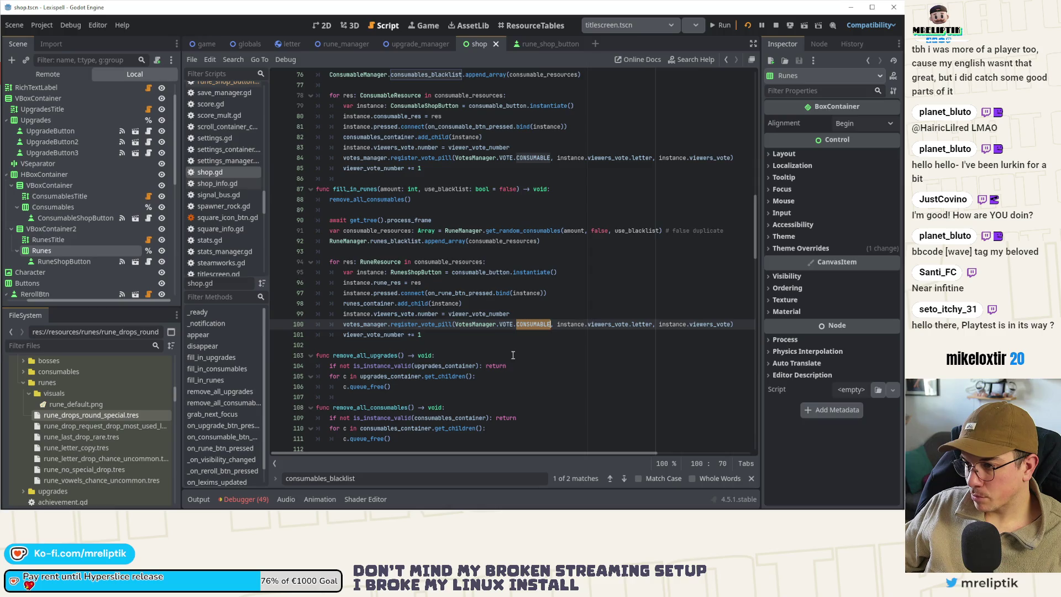
{"action": "key", "text": "BackSpace"}
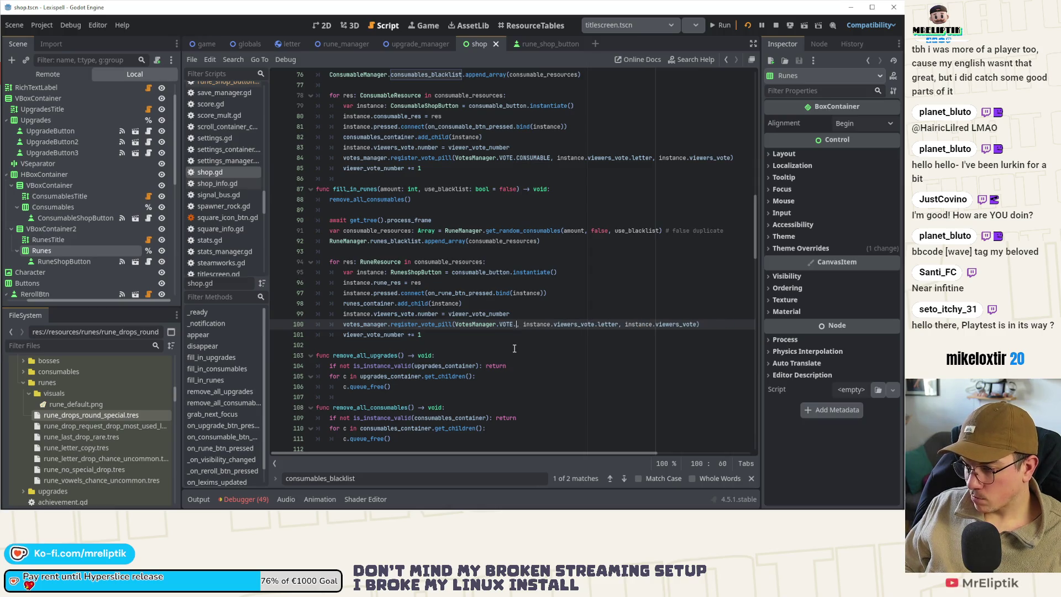
{"action": "key", "text": "ctrl+space"}
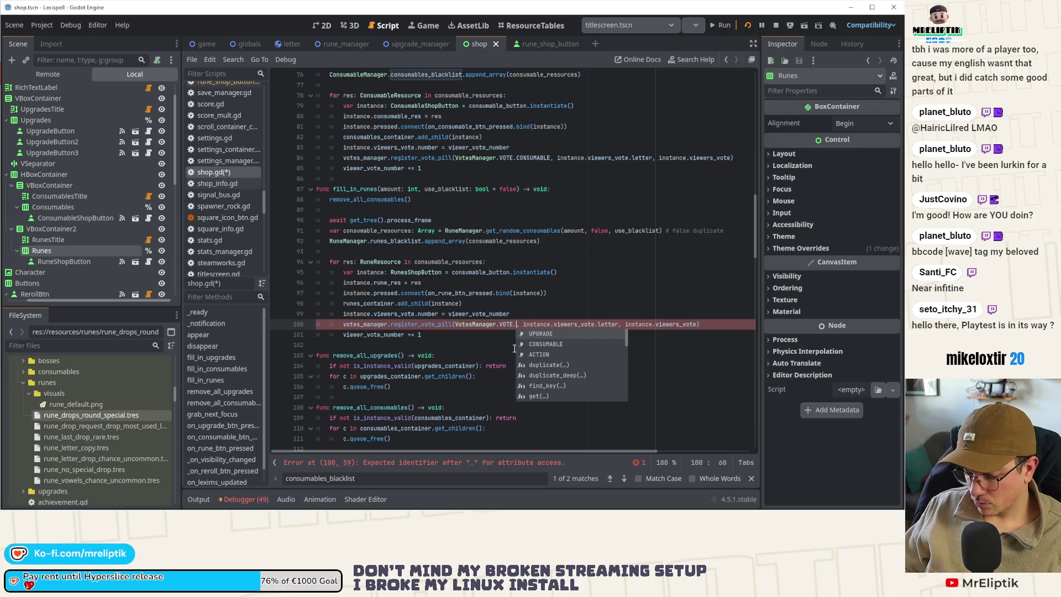
{"action": "type", "text": "RUNES"}
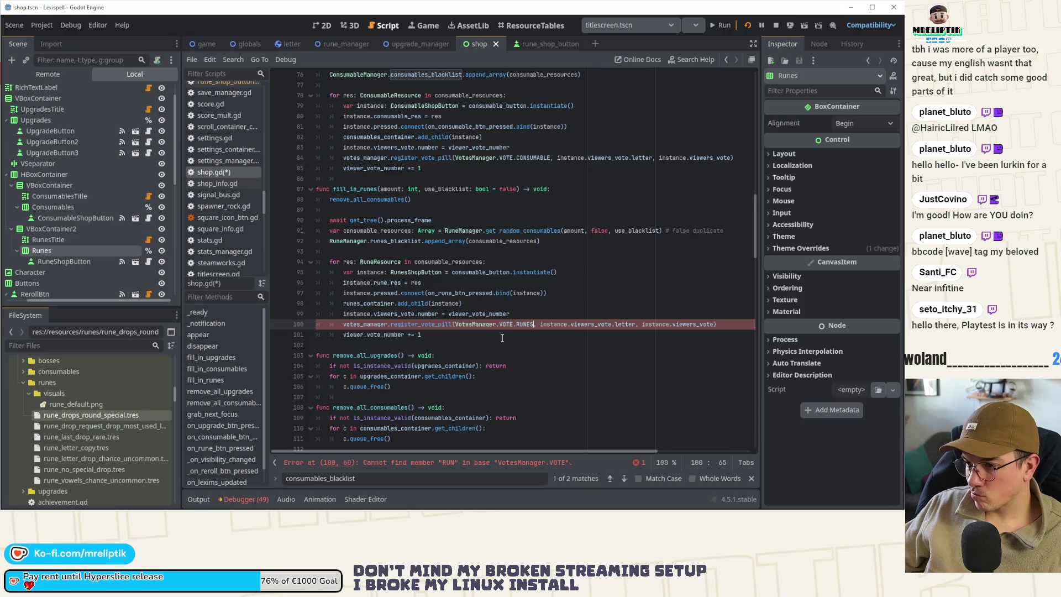
{"action": "key", "text": "ctrl+s"}
{"action": "left_click", "coordinate": [475, 328], "text": "ctrl"}
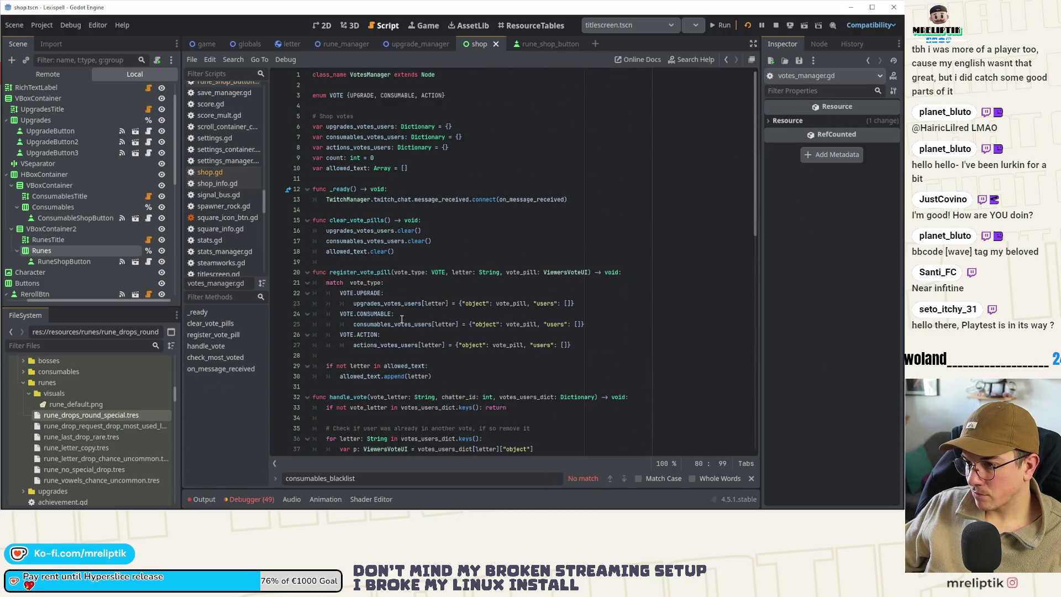
Step: Duplicate the CONSUMABLE match branch as a RUNES branch that uses runes_votes_users
{"action": "left_click_drag", "start_coordinate": [411, 317], "coordinate": [431, 326]}
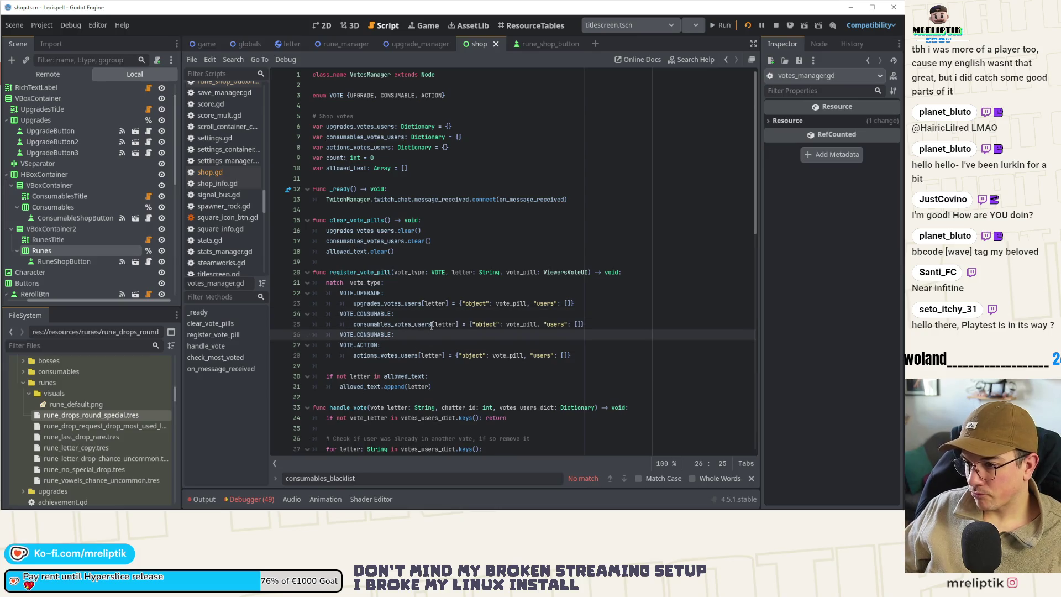
{"action": "key", "text": "ctrl+alt+Down"}
{"action": "key", "text": "Up"}
{"action": "key", "text": "ctrl+BackSpace"}
{"action": "type", "text": "RUNE"}
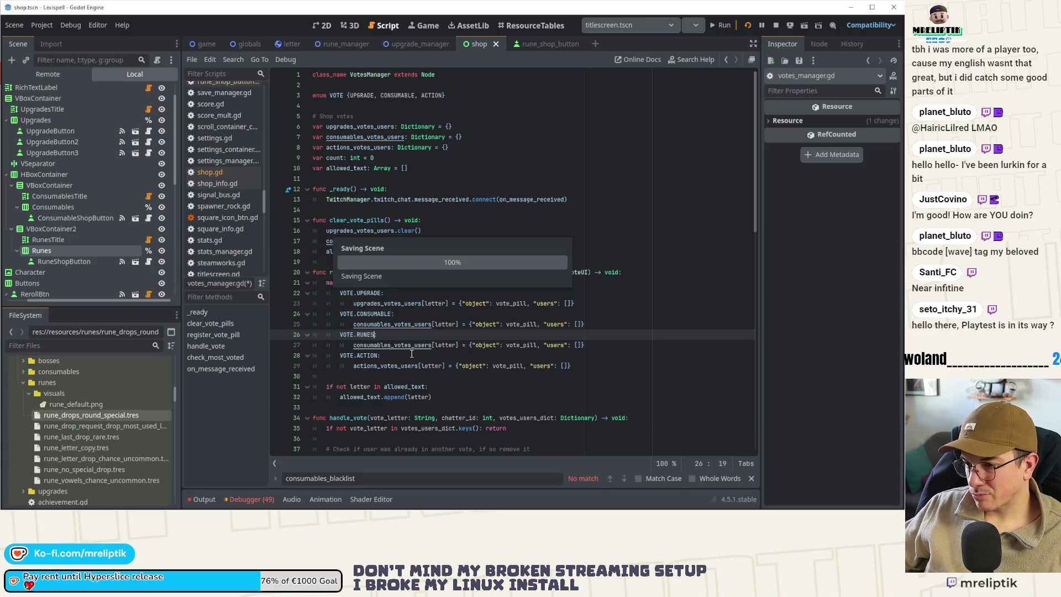
{"action": "double_click", "coordinate": [397, 345]}
{"action": "type", "text": "runes_v"}
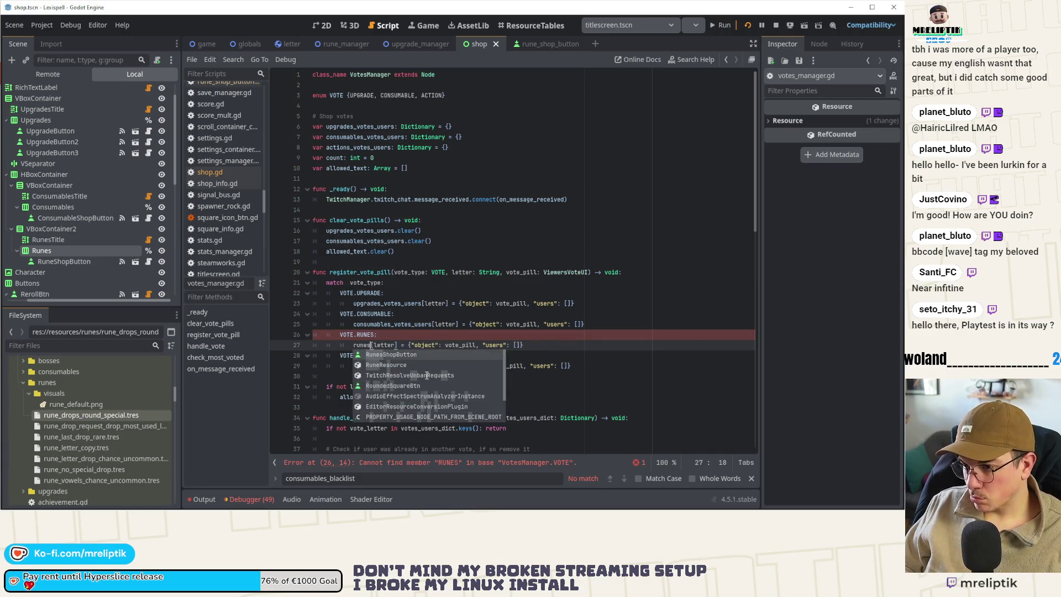
{"action": "type", "text": "otes_us"}
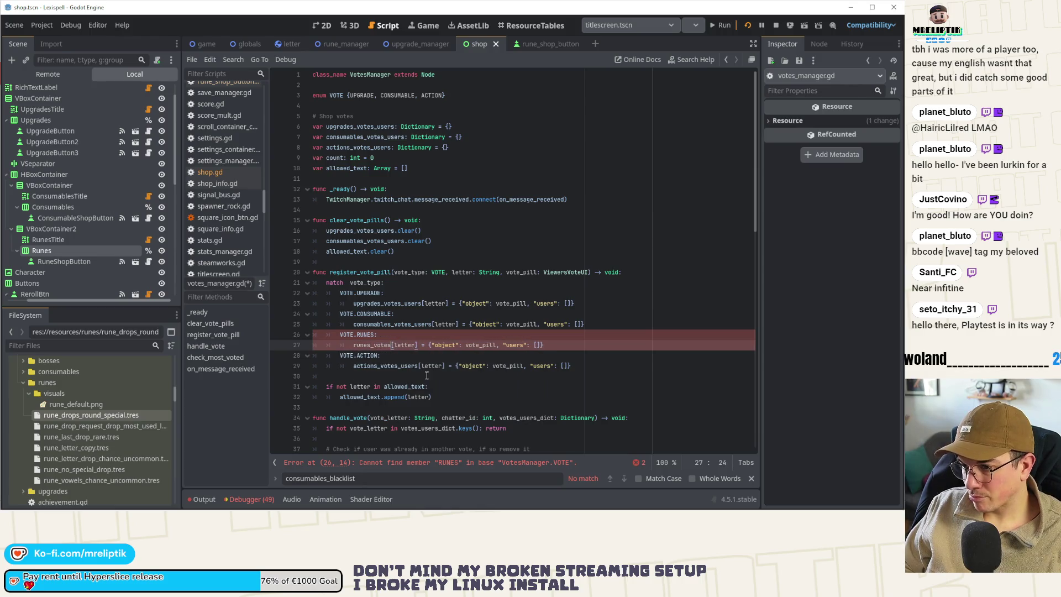
{"action": "type", "text": "ers"}
{"action": "key", "text": "Escape"}
{"action": "left_click", "coordinate": [429, 243]}
Step: Duplicate the consumables_votes_users declaration to make a runes_votes_users dictionary, and save
{"action": "left_click", "coordinate": [469, 140]}
{"action": "key", "text": "ctrl+shift+d"}
{"action": "double_click", "coordinate": [375, 355]}
{"action": "key", "text": "ctrl+c"}
{"action": "left_click_drag", "start_coordinate": [326, 147], "coordinate": [393, 157]}
{"action": "key", "text": "ctrl+v"}
{"action": "left_click", "coordinate": [443, 95]}
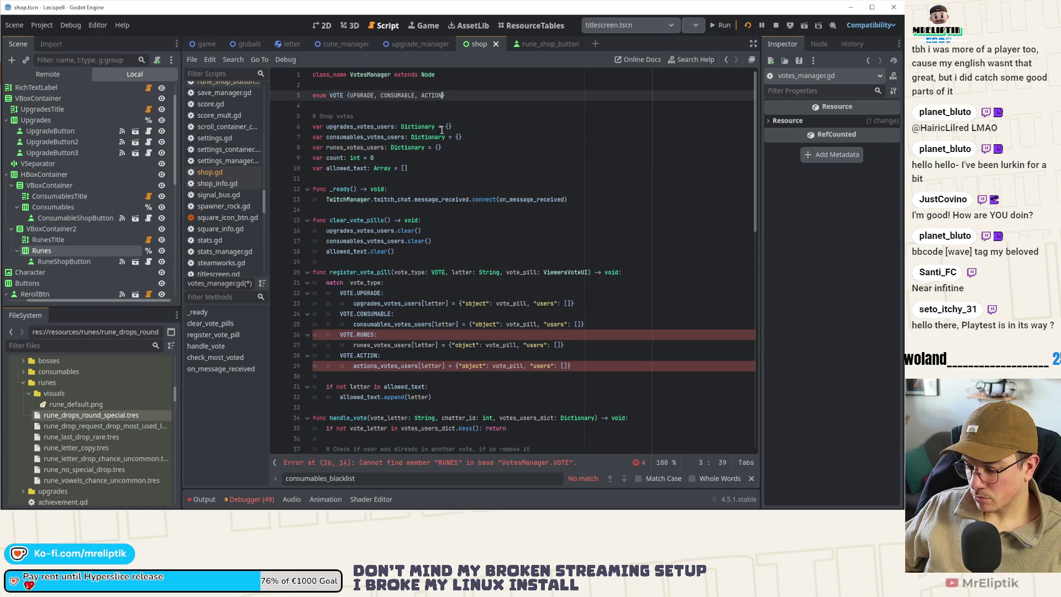
{"action": "type", "text": ", RUNES"}
{"action": "key", "text": "ctrl+s"}
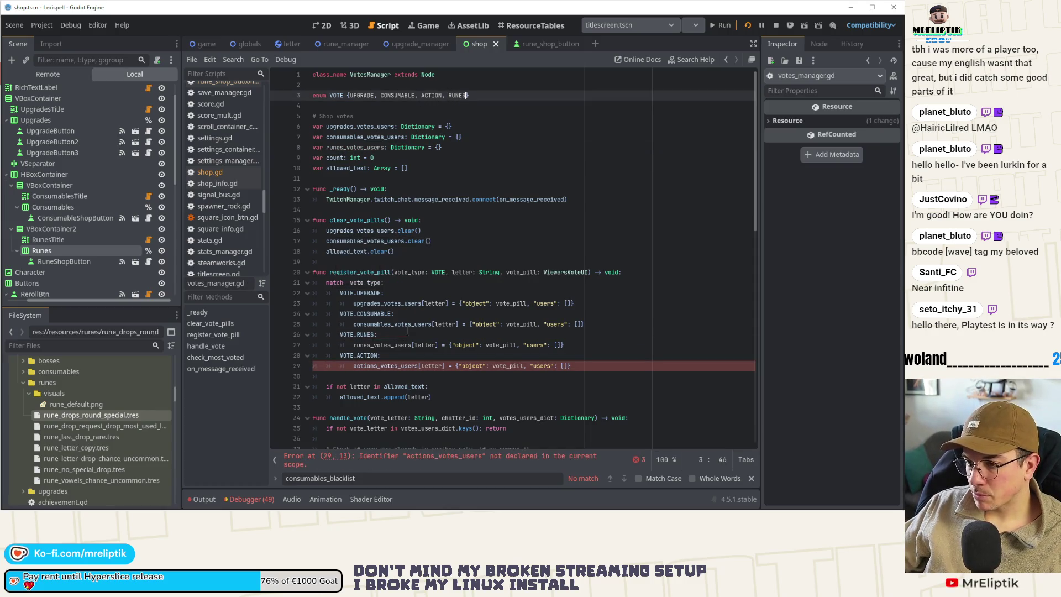
Step: Undo the broken declaration edit and complete RUNES in the VOTE enum, then save
{"action": "double_click", "coordinate": [380, 344]}
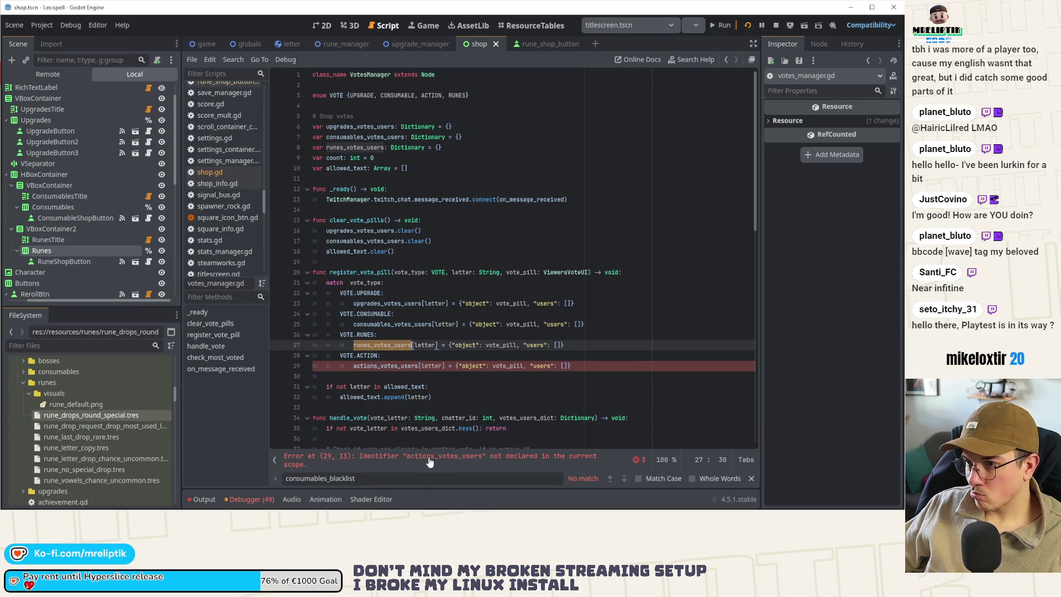
{"action": "double_click", "coordinate": [361, 147]}
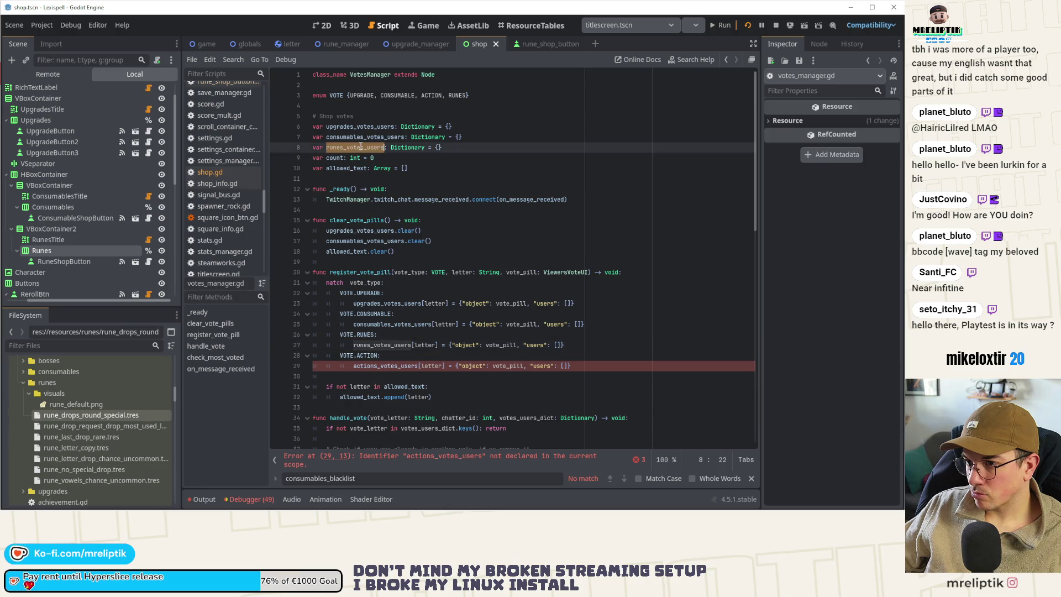
{"action": "key", "text": "ctrl+z"}
{"action": "key", "text": "ctrl+z"}
{"action": "key", "text": "ctrl+z"}
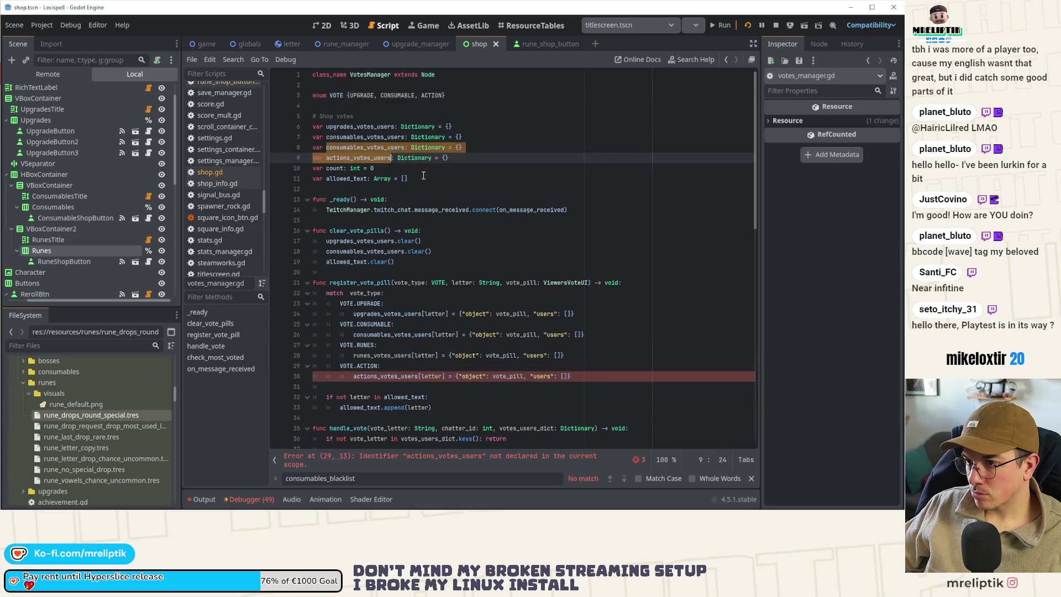
{"action": "left_click", "coordinate": [391, 147]}
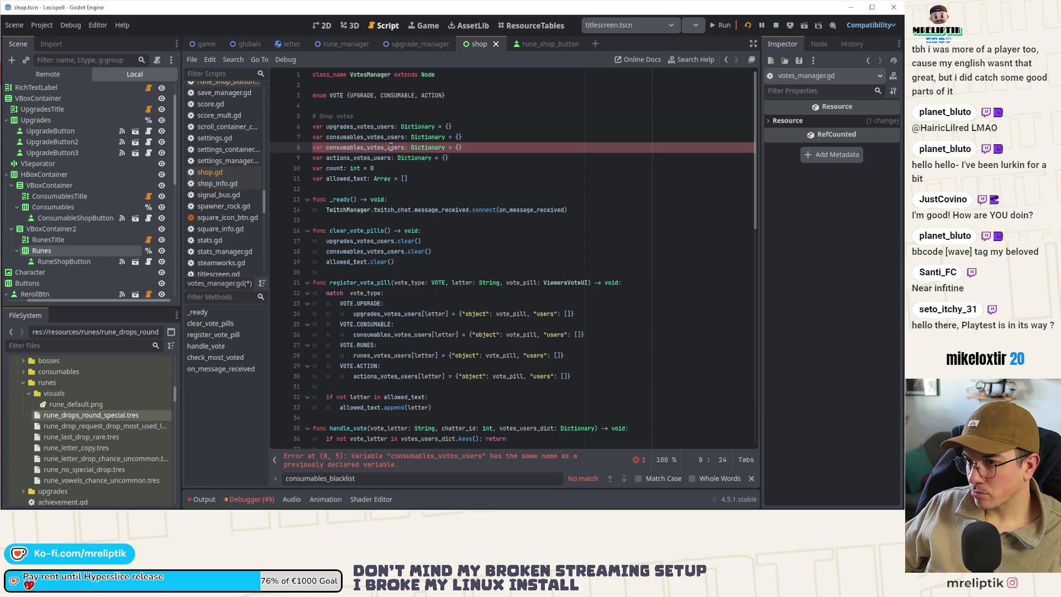
{"action": "left_click", "coordinate": [441, 95]}
{"action": "type", "text": ", RY"}
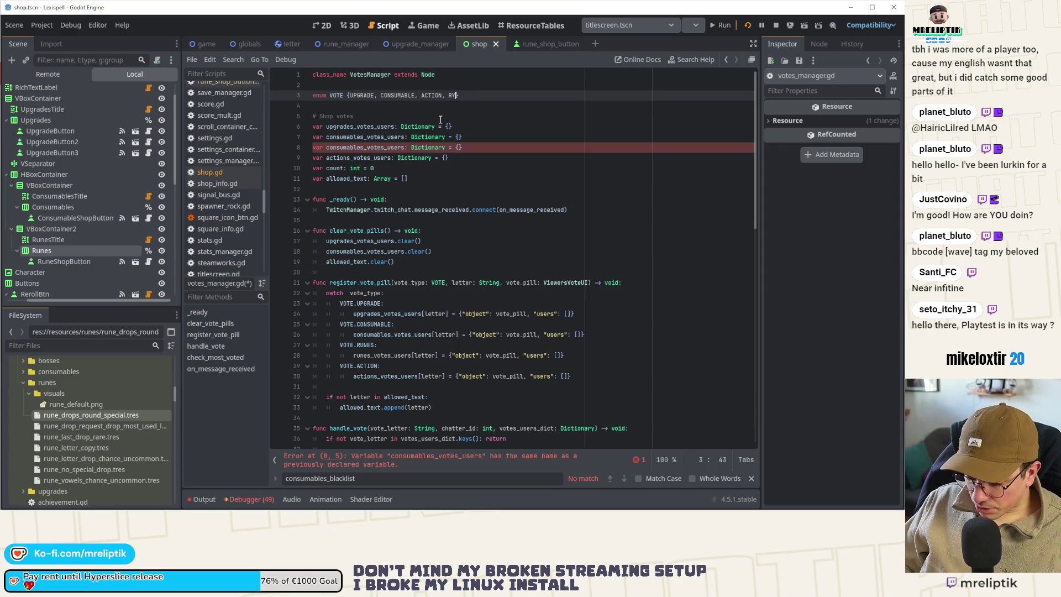
{"action": "key", "text": "BackSpace"}
{"action": "type", "text": "UNES"}
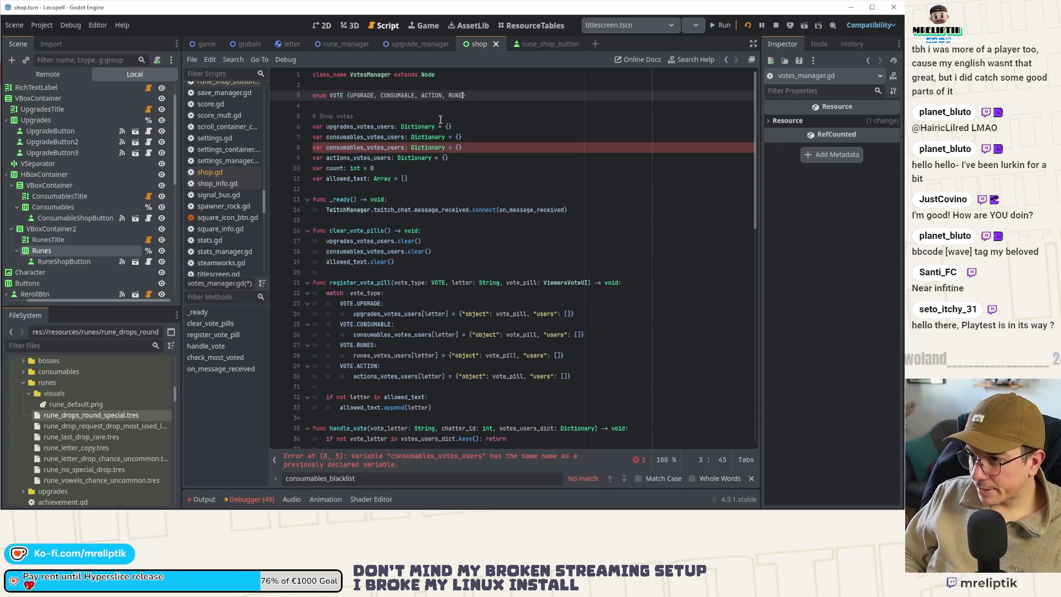
{"action": "key", "text": "ctrl+s"}
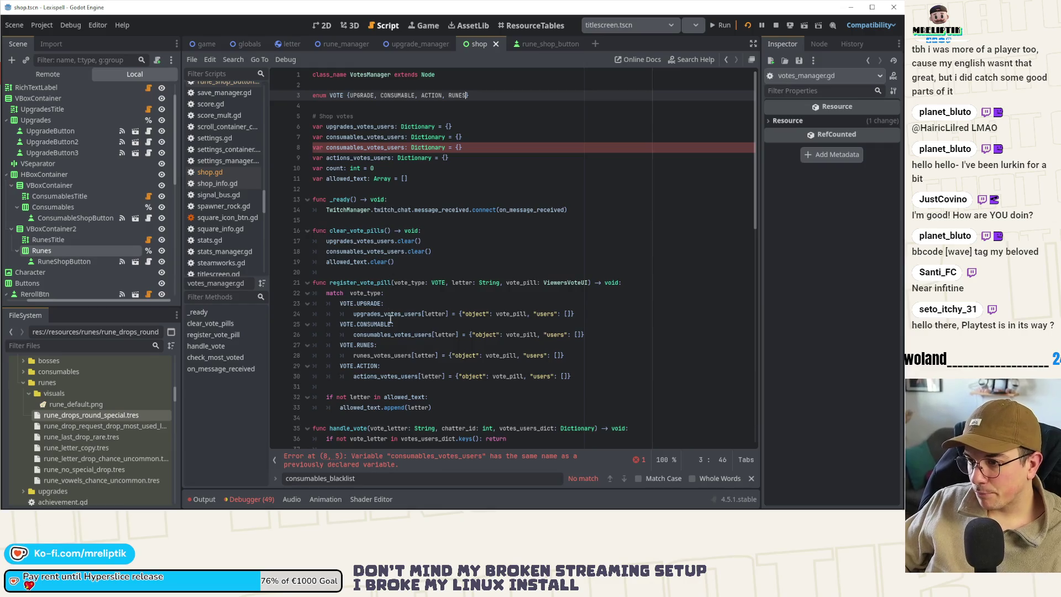
Step: Rename the duplicated dictionary declaration to runes_votes_users and save
{"action": "double_click", "coordinate": [383, 356]}
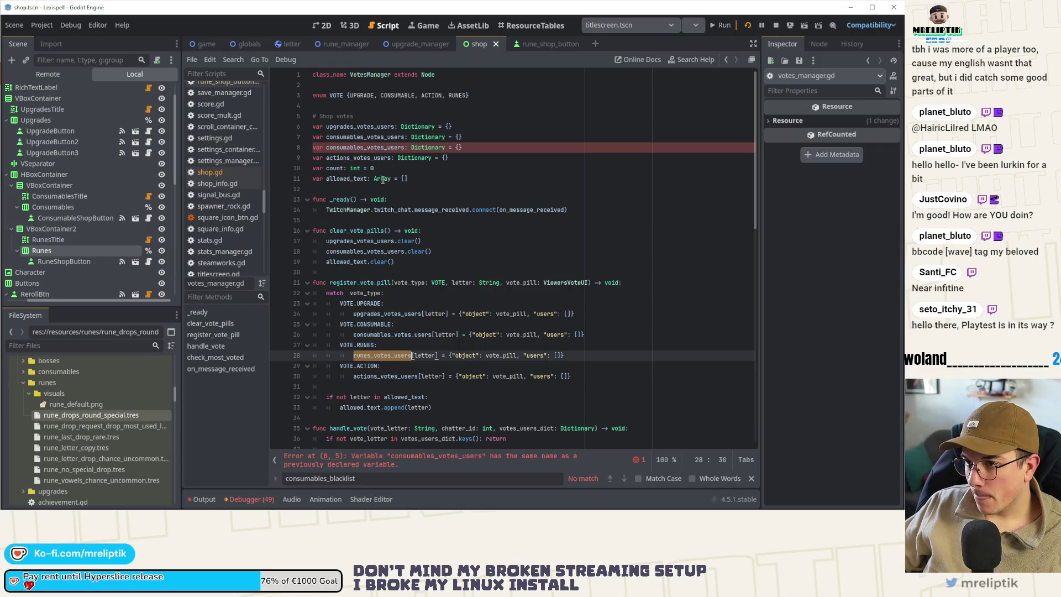
{"action": "double_click", "coordinate": [387, 148]}
{"action": "key", "text": "ctrl+v"}
{"action": "key", "text": "ctrl+s"}
Step: Add a runes_votes_users clear call in clear_vote_pills and save
{"action": "left_click", "coordinate": [448, 246]}
{"action": "left_click", "coordinate": [448, 248]}
{"action": "key", "text": "Return"}
{"action": "key", "text": "ctrl+v"}
{"action": "key", "text": "ctrl+s"}
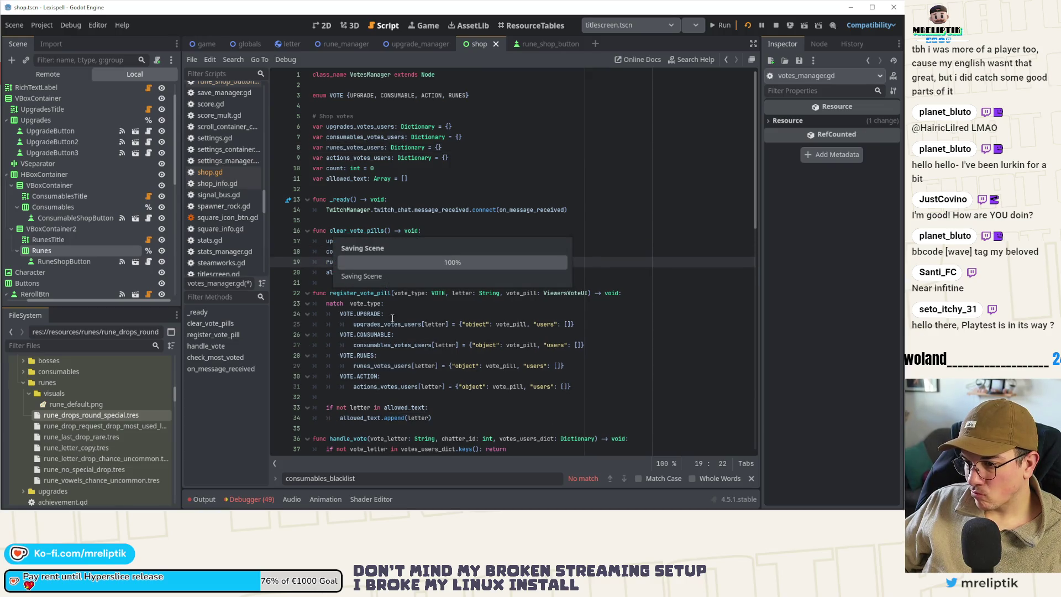
Step: Copy the CONSUMABLES vote-handling block in on_message_received into a new RUNES section and save
{"action": "scroll", "coordinate": [395, 334], "scroll_direction": "down", "scroll_amount": 5}
{"action": "scroll", "coordinate": [396, 349], "scroll_direction": "down", "scroll_amount": 4}
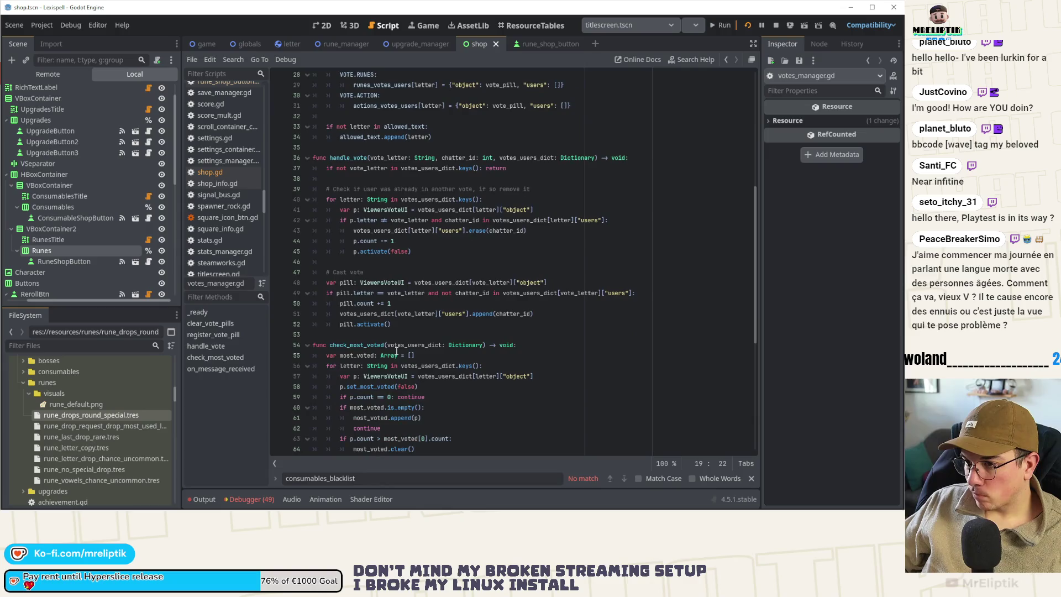
{"action": "scroll", "coordinate": [438, 315], "scroll_direction": "down", "scroll_amount": 4}
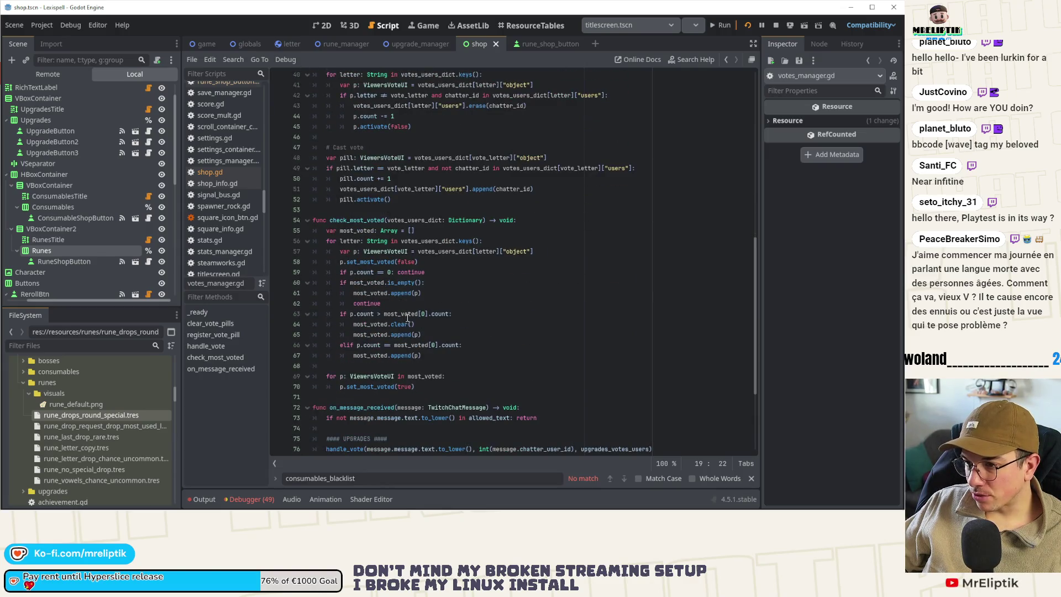
{"action": "scroll", "coordinate": [407, 317], "scroll_direction": "down", "scroll_amount": 5}
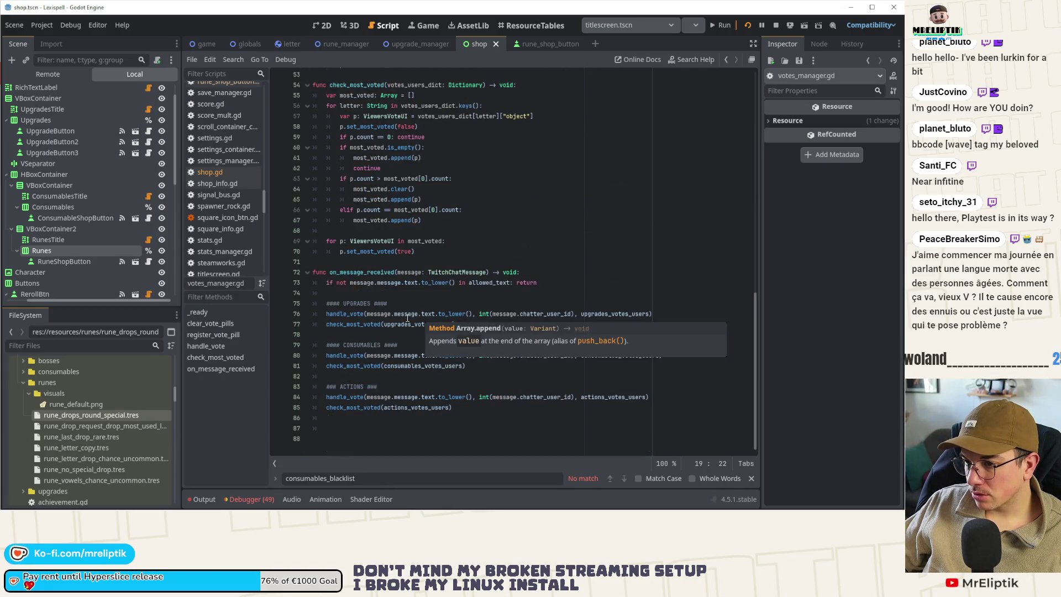
{"action": "left_click_drag", "start_coordinate": [487, 364], "coordinate": [328, 347]}
{"action": "key", "text": "ctrl+c"}
{"action": "left_click", "coordinate": [485, 365]}
{"action": "key", "text": "Return"}
{"action": "key", "text": "Return"}
{"action": "key", "text": "ctrl+v"}
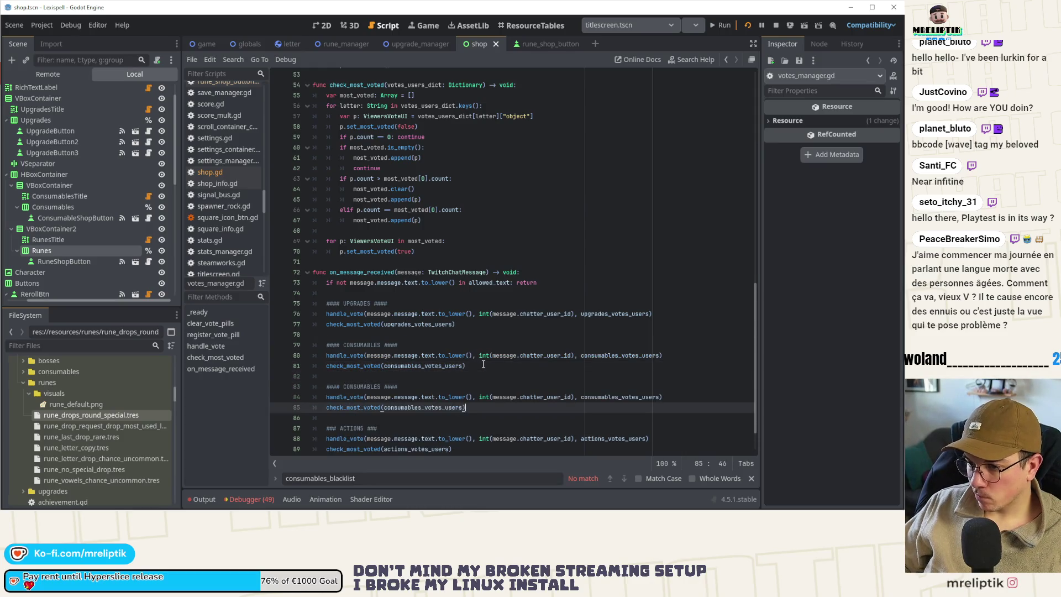
{"action": "double_click", "coordinate": [364, 385]}
{"action": "type", "text": "RU"}
{"action": "key", "text": "ctrl+s"}
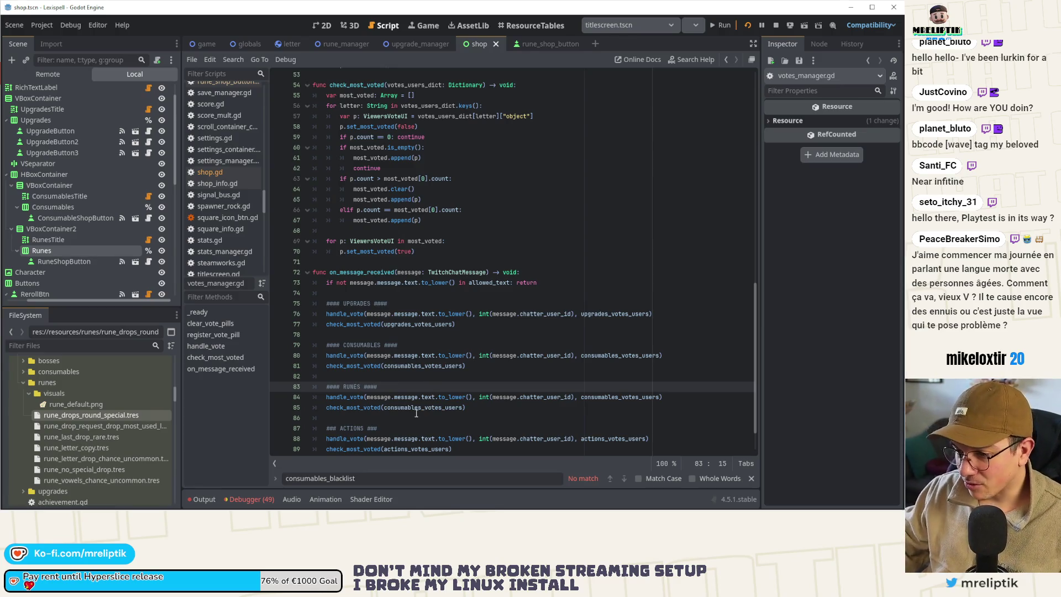
Step: Pass runes_votes_users to check_most_voted in the RUNES section, then confirm its declaration
{"action": "double_click", "coordinate": [355, 397]}
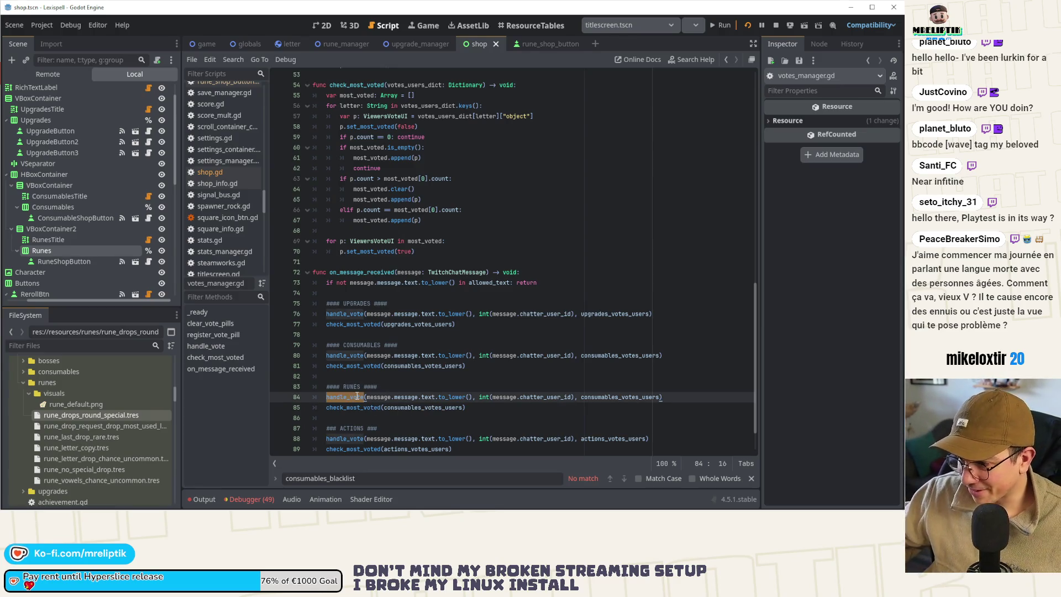
{"action": "double_click", "coordinate": [348, 410]}
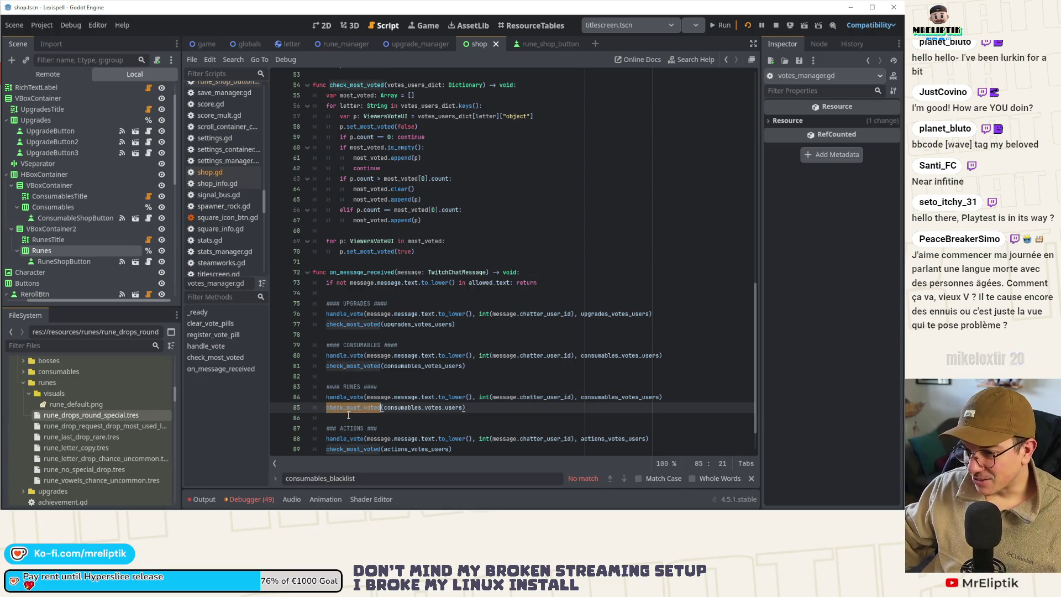
{"action": "double_click", "coordinate": [405, 409]}
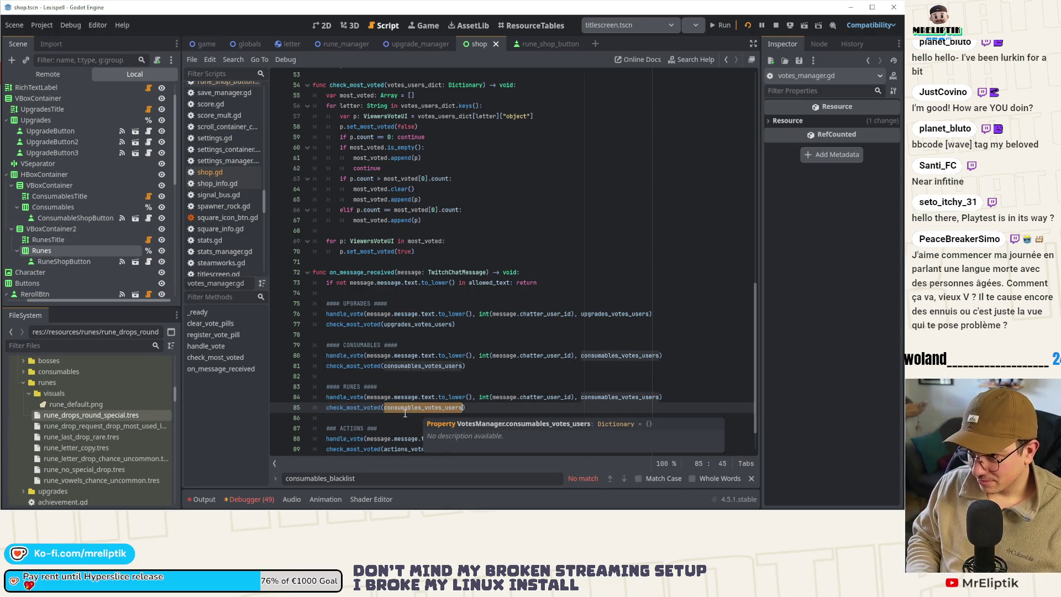
{"action": "type", "text": "runes"}
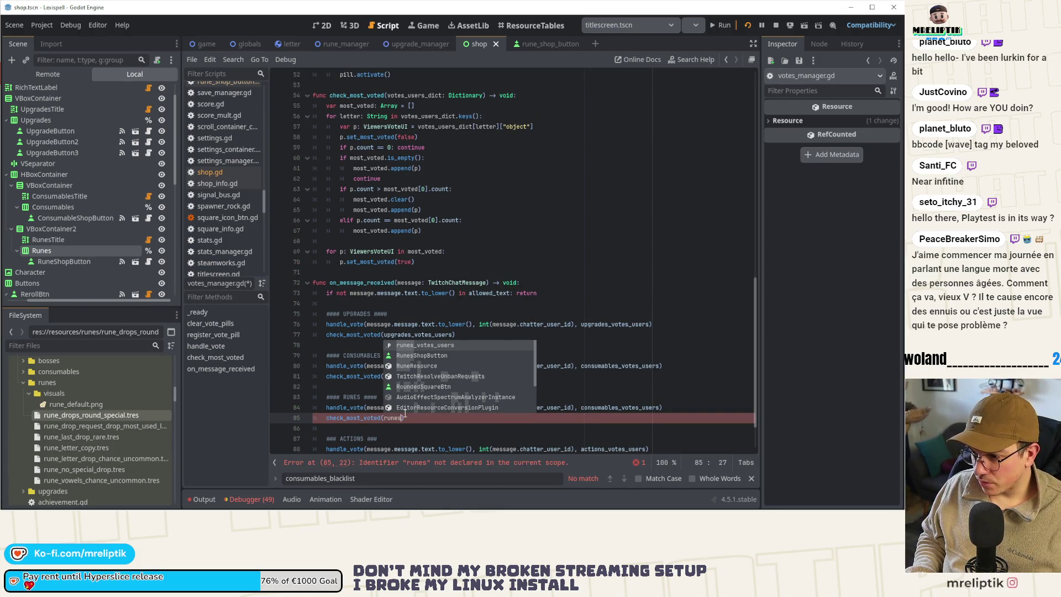
{"action": "key", "text": "Return"}
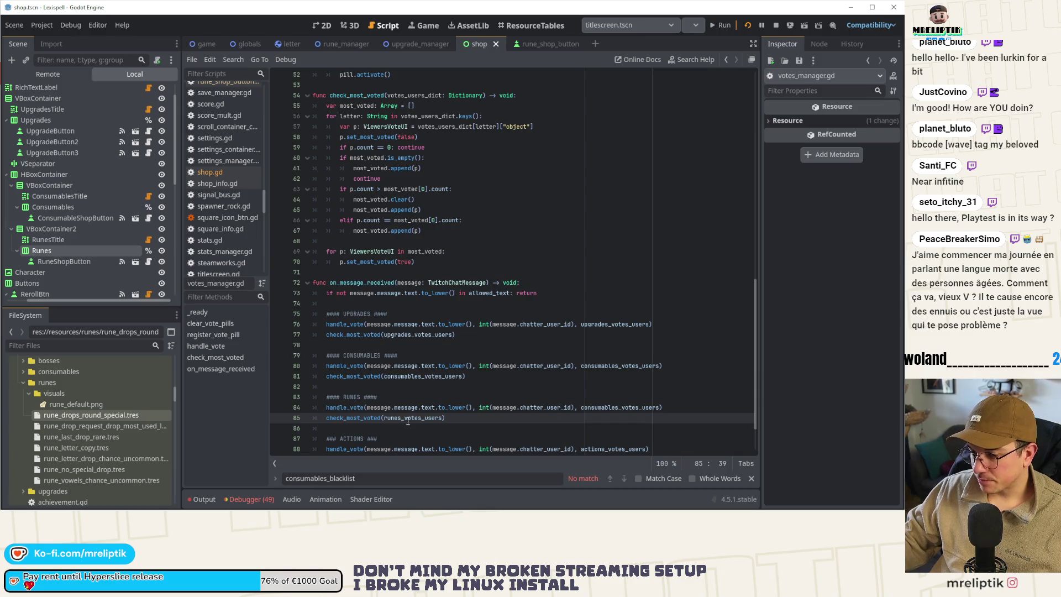
{"action": "scroll", "coordinate": [408, 421], "scroll_direction": "up", "scroll_amount": 6}
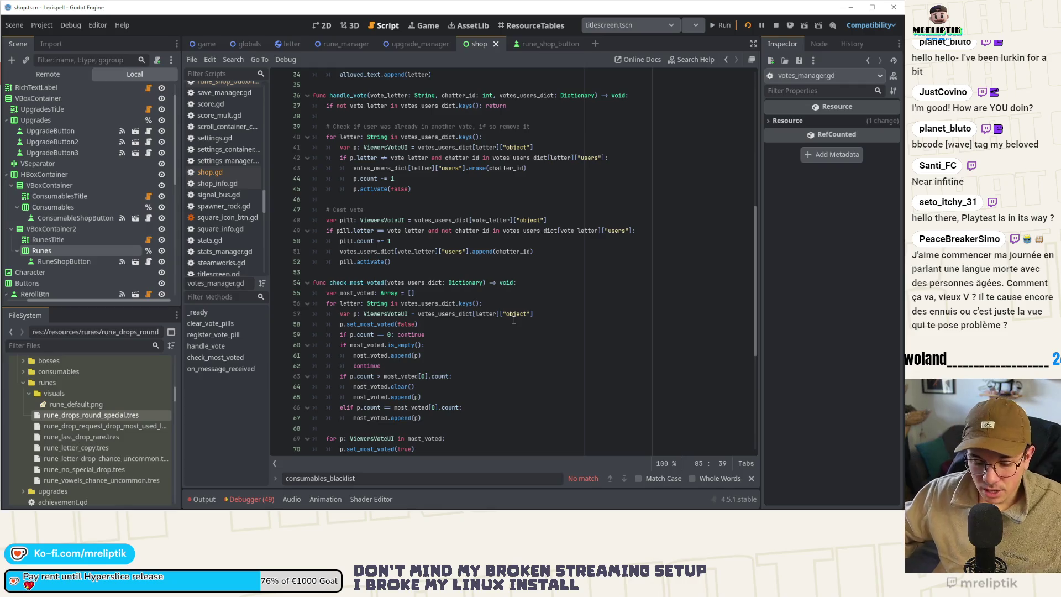
{"action": "scroll", "coordinate": [450, 261], "scroll_direction": "up", "scroll_amount": 7}
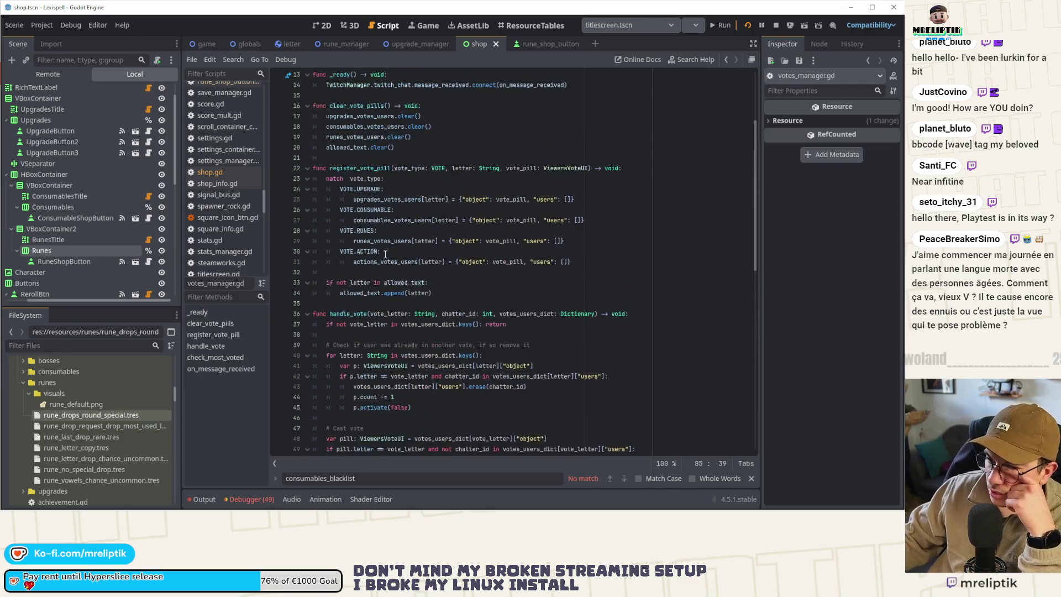
{"action": "scroll", "coordinate": [424, 355], "scroll_direction": "down", "scroll_amount": 3}
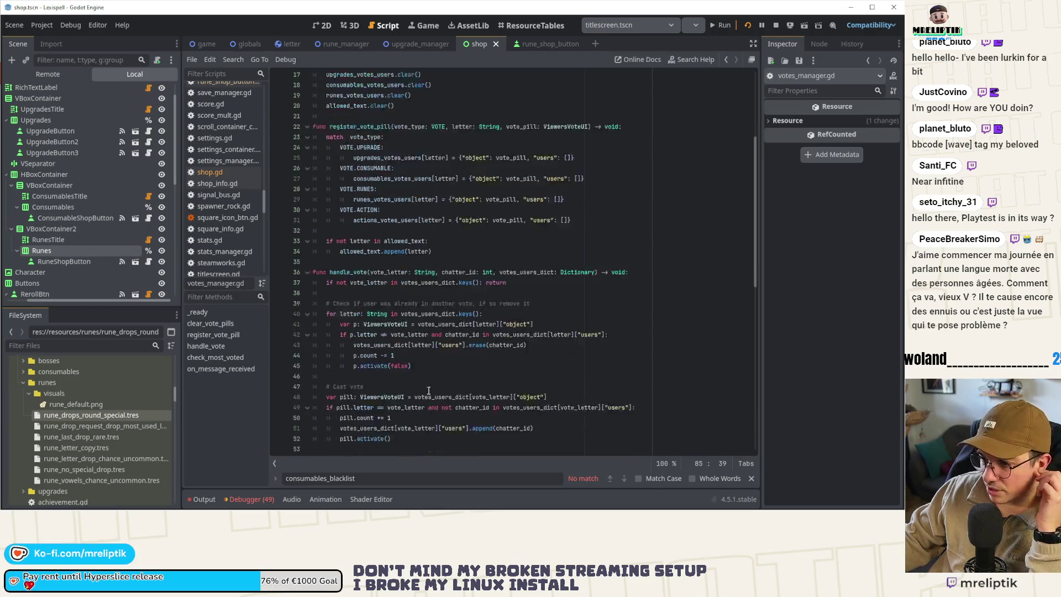
{"action": "scroll", "coordinate": [452, 269], "scroll_direction": "up", "scroll_amount": 4}
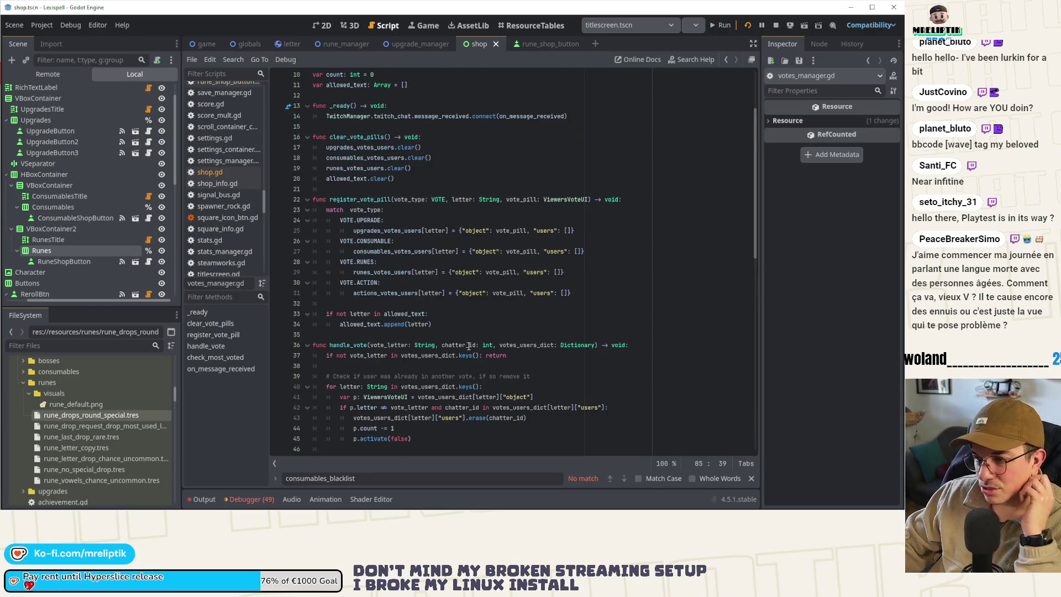
{"action": "double_click", "coordinate": [381, 271]}
{"action": "scroll", "coordinate": [509, 292], "scroll_direction": "up", "scroll_amount": 3}
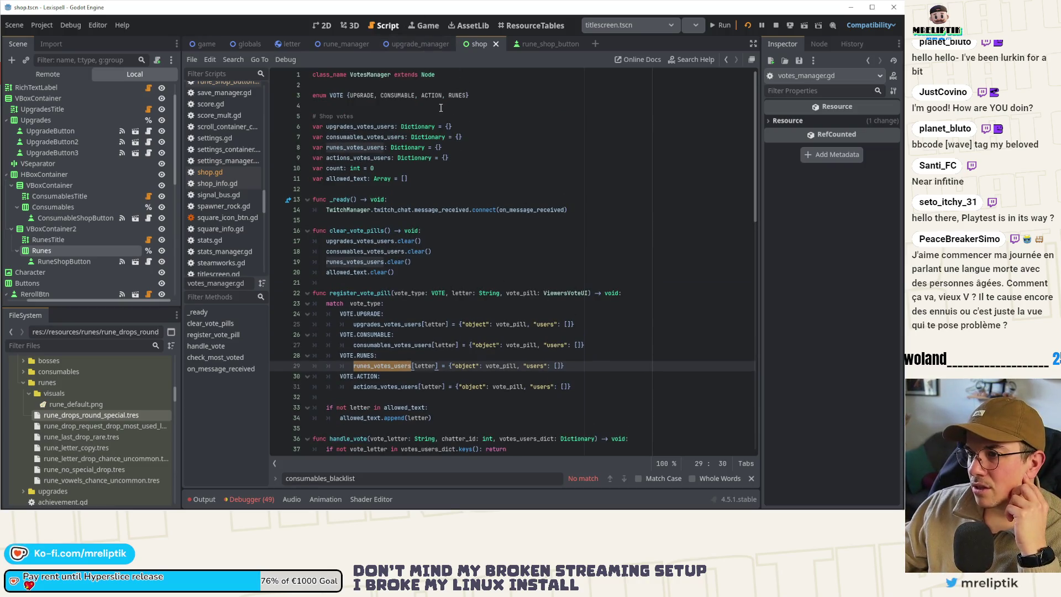
Step: Open shop.gd from the shop scene and review its rune-filling code
{"action": "left_click", "coordinate": [324, 26]}
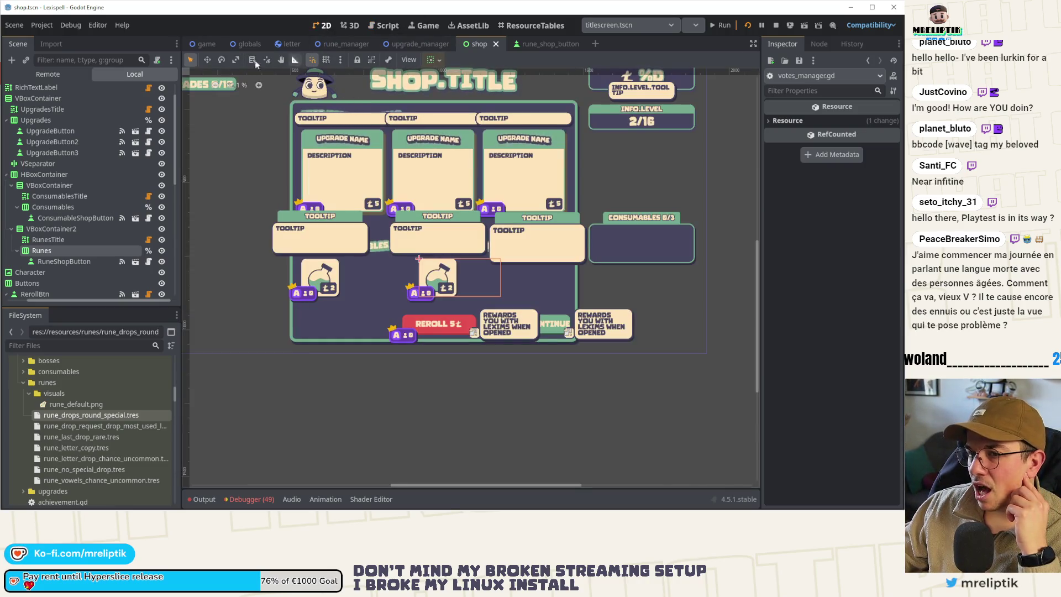
{"action": "scroll", "coordinate": [140, 88], "scroll_direction": "up", "scroll_amount": 1}
{"action": "left_click", "coordinate": [148, 92]}
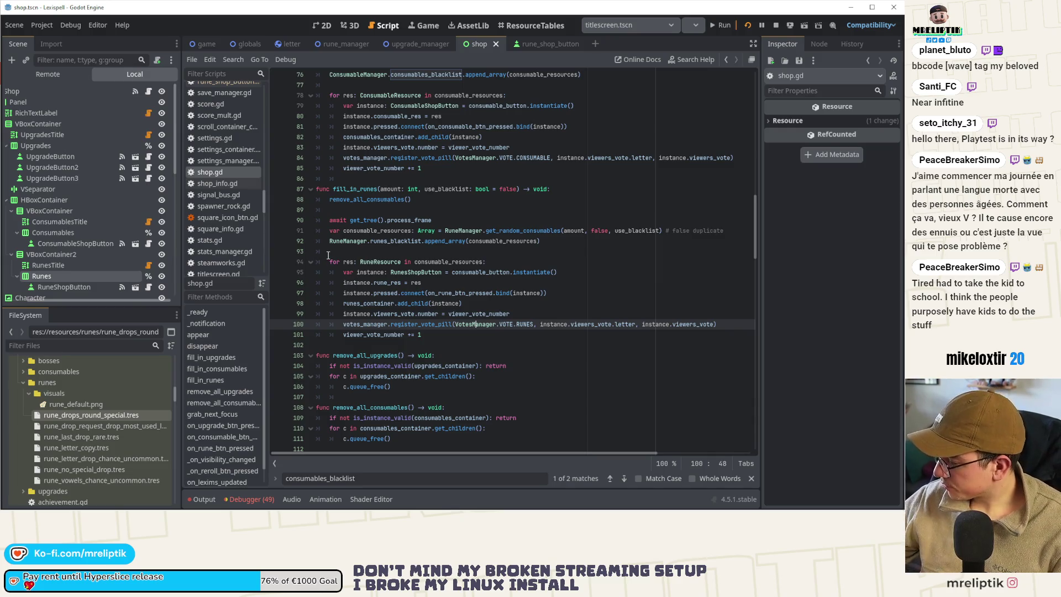
{"action": "left_click", "coordinate": [414, 355]}
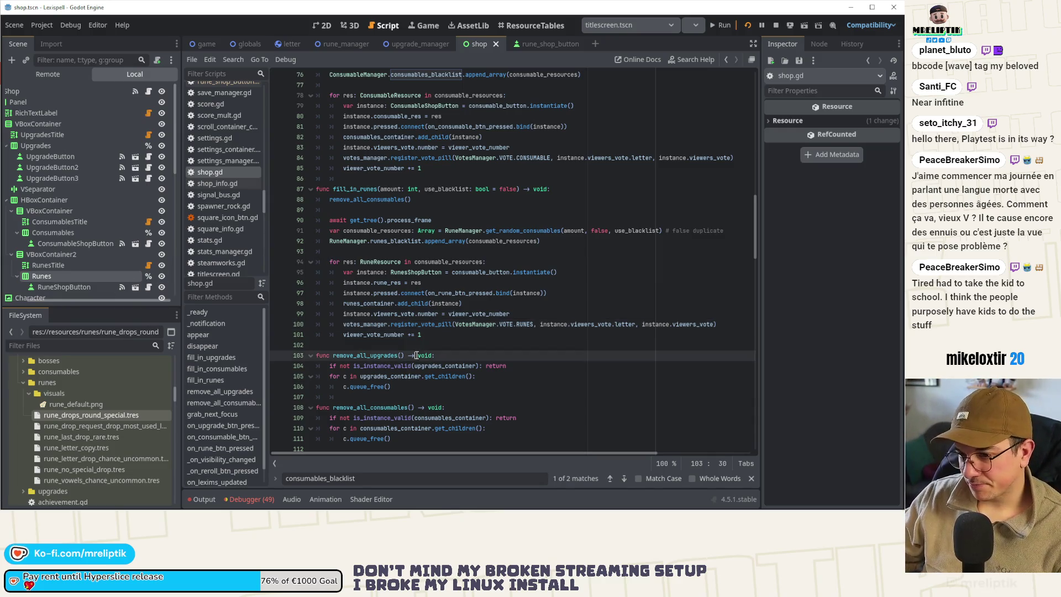
Step: Run the game from the shop scene
{"action": "left_click", "coordinate": [313, 25]}
{"action": "left_click", "coordinate": [724, 24]}
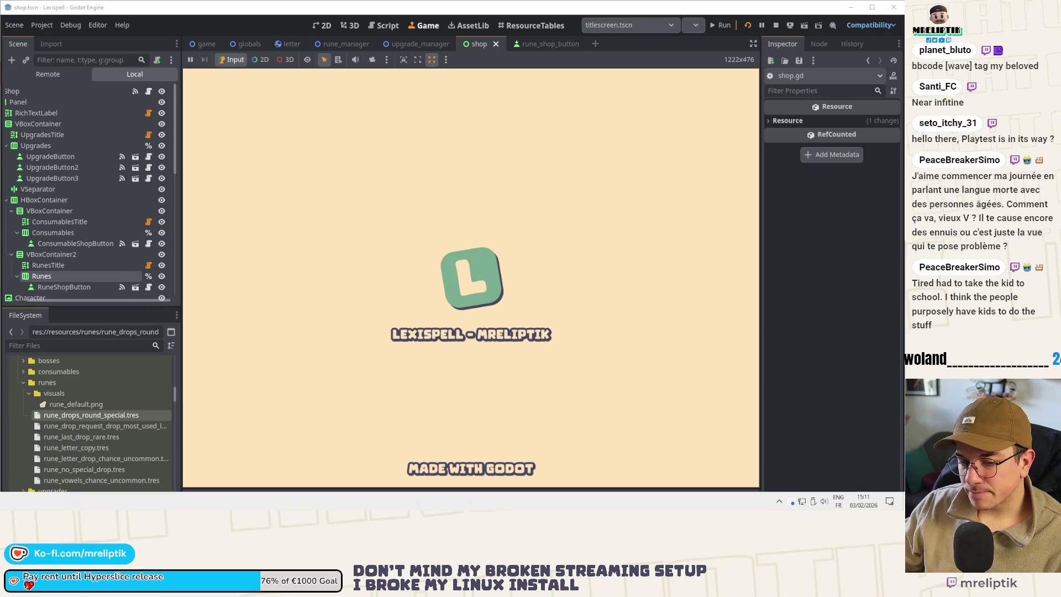
{"action": "key", "text": "alt+Tab"}
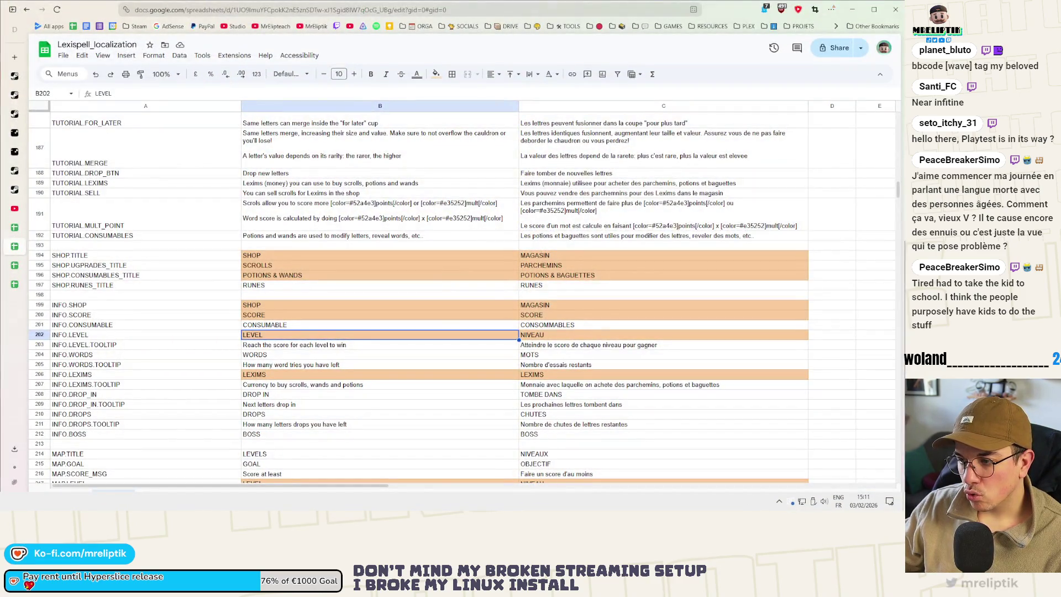
Step: Return to the running game and get past the supported-inputs and playtest welcome screens
{"action": "key", "text": "alt+Tab"}
{"action": "left_click", "coordinate": [708, 469]}
{"action": "left_click", "coordinate": [600, 344]}
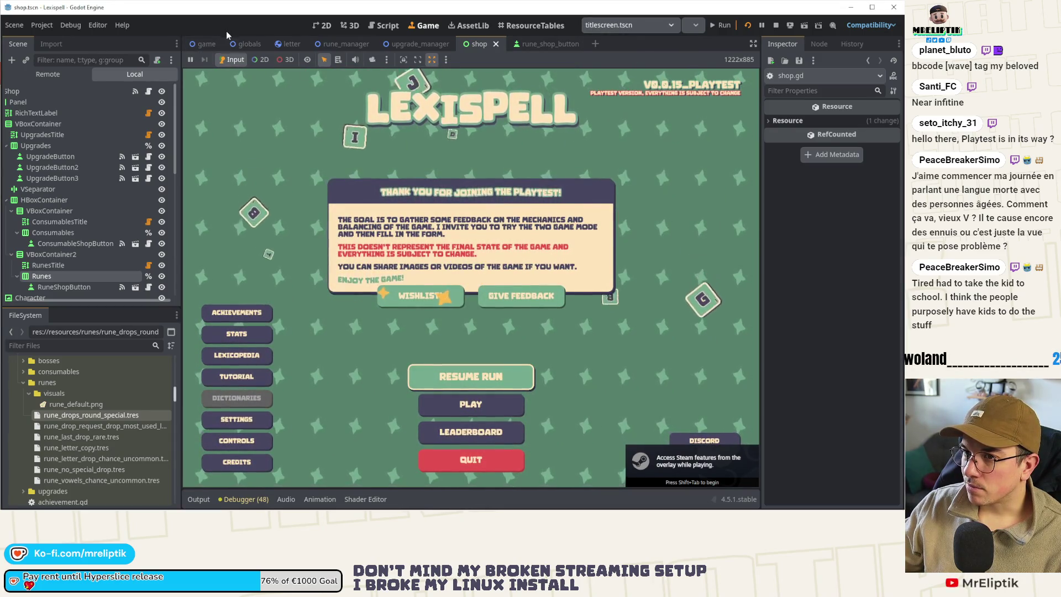
{"action": "key", "text": "ctrl+shift+o"}
Step: Comment out the resuming_run line in direct_game_launcher's script and save
{"action": "type", "text": "direct"}
{"action": "key", "text": "Return"}
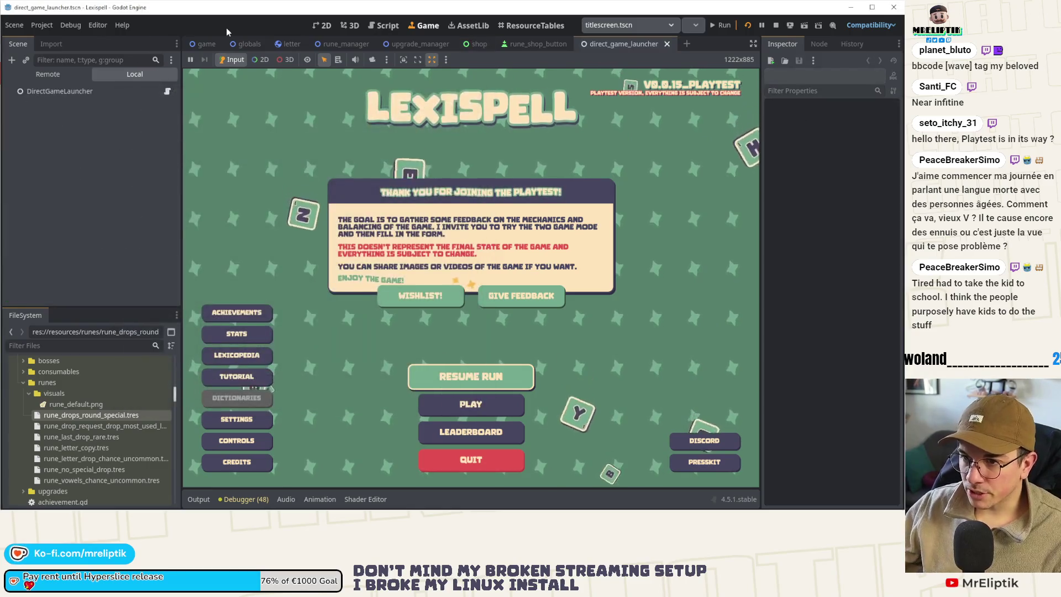
{"action": "left_click", "coordinate": [167, 91]}
{"action": "left_click", "coordinate": [440, 118]}
{"action": "key", "text": "ctrl+k"}
{"action": "key", "text": "ctrl+s"}
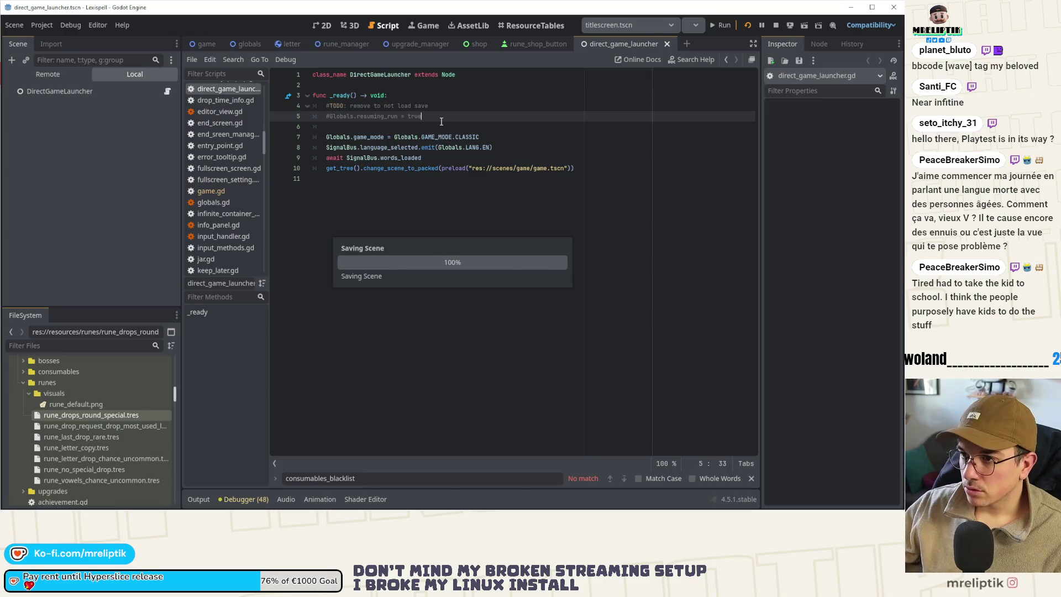
Step: Run direct_game_launcher.tscn, start Level 1, then open game.gd from the game scene
{"action": "left_click", "coordinate": [647, 24]}
{"action": "left_click", "coordinate": [641, 56]}
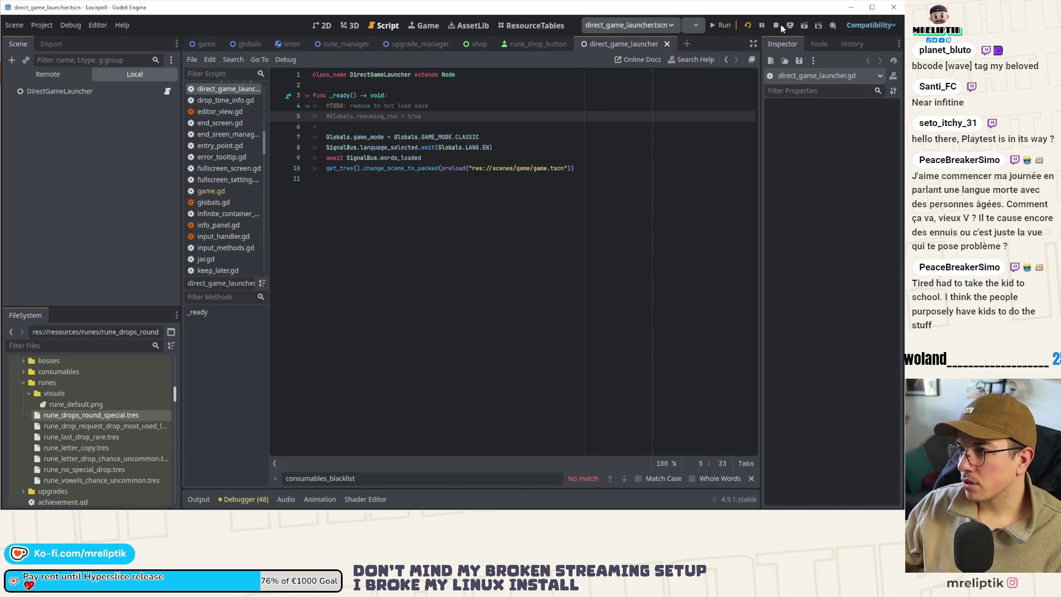
{"action": "left_click", "coordinate": [720, 25]}
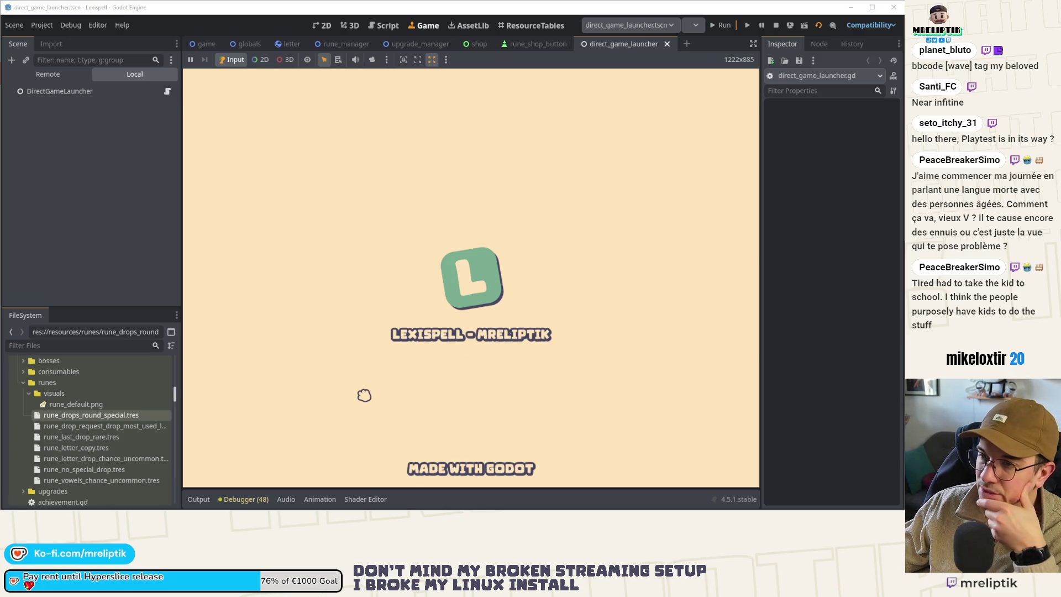
{"action": "left_click", "coordinate": [468, 326]}
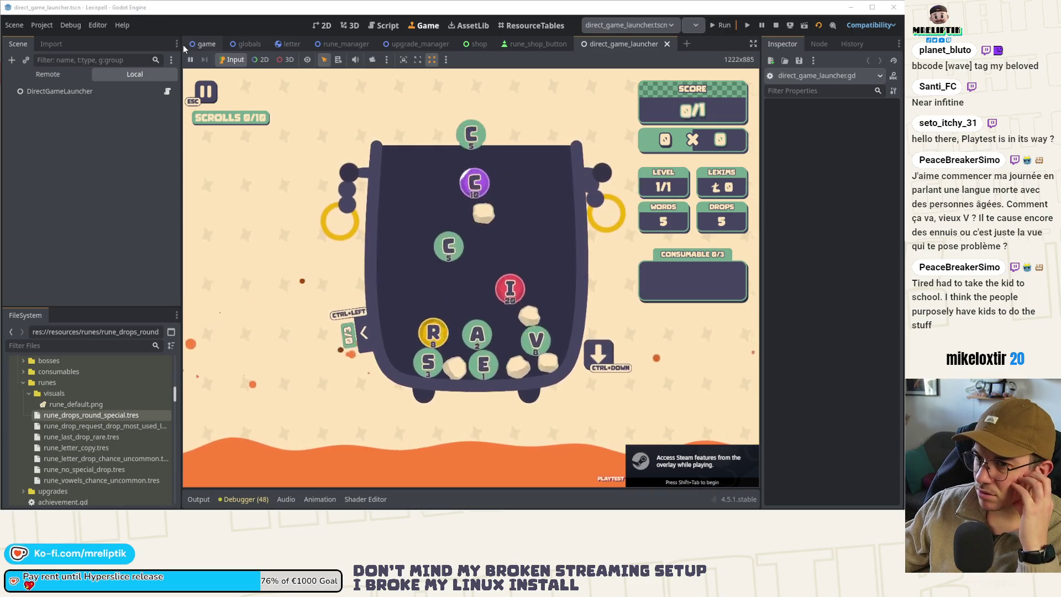
{"action": "left_click", "coordinate": [204, 43]}
{"action": "scroll", "coordinate": [146, 108], "scroll_direction": "up", "scroll_amount": 10}
{"action": "left_click", "coordinate": [211, 202]}
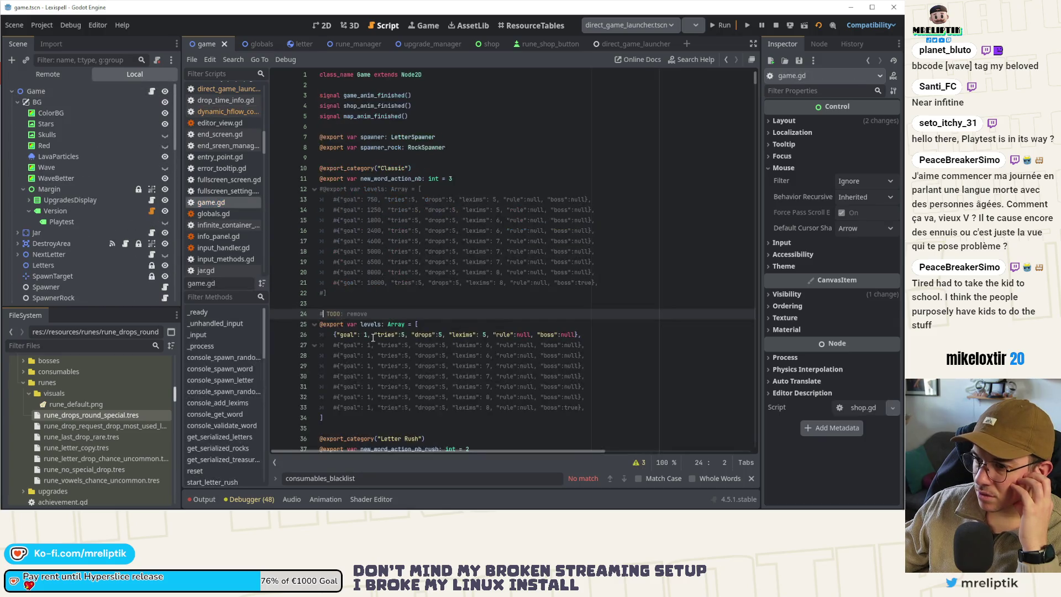
Step: Uncomment the goal-1 levels on lines 27–33 of game.gd, save, and restart the game
{"action": "mouse_move", "coordinate": [335, 345]}
{"action": "left_mouse_down"}
{"action": "mouse_move", "coordinate": [678, 420]}
{"action": "mouse_move", "coordinate": [644, 406]}
{"action": "left_mouse_up"}
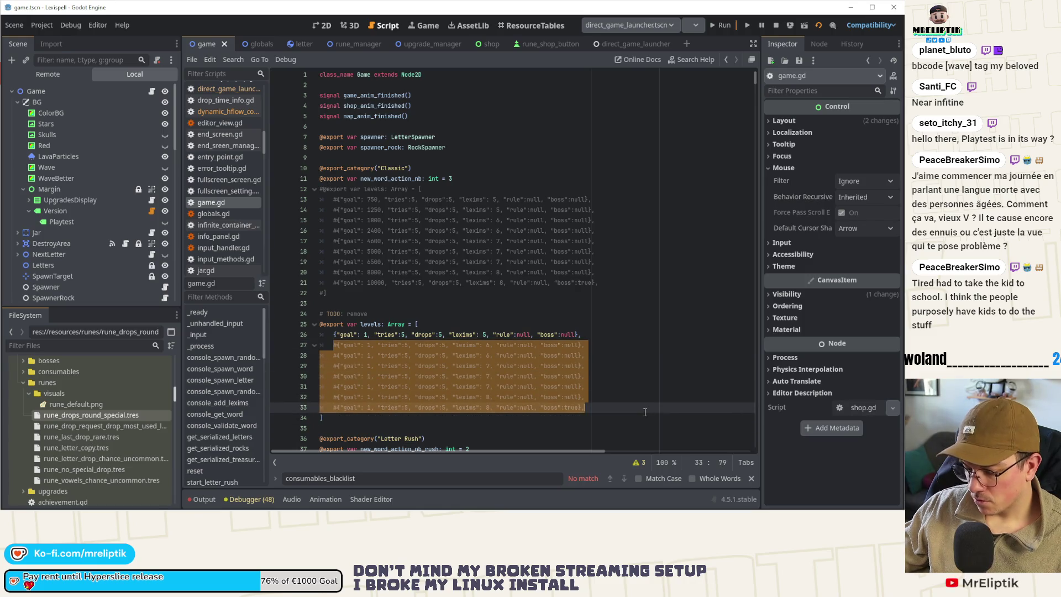
{"action": "key", "text": "ctrl+k"}
{"action": "key", "text": "ctrl+s"}
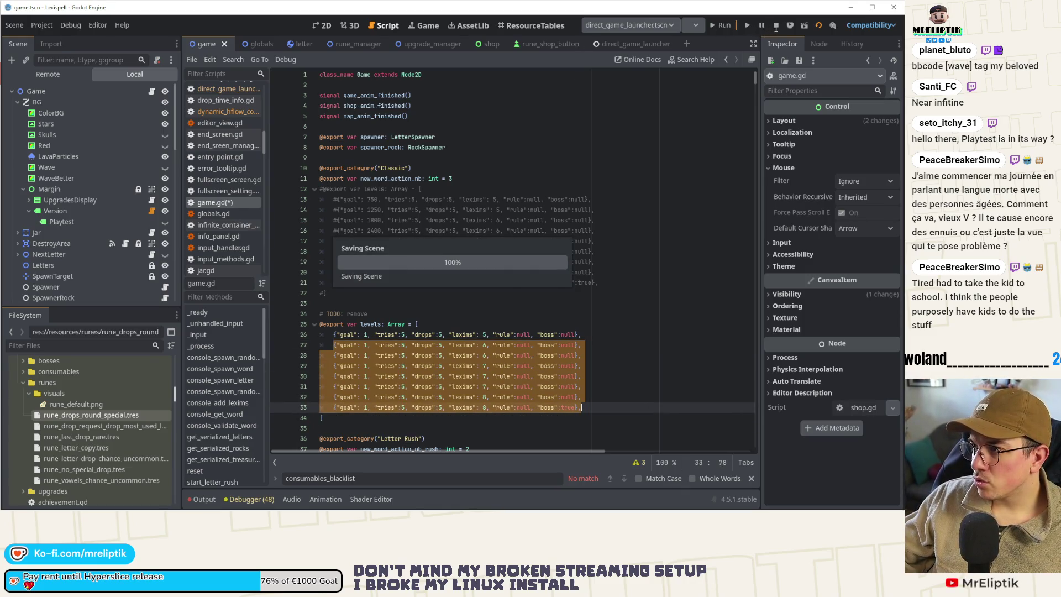
{"action": "left_click", "coordinate": [776, 26]}
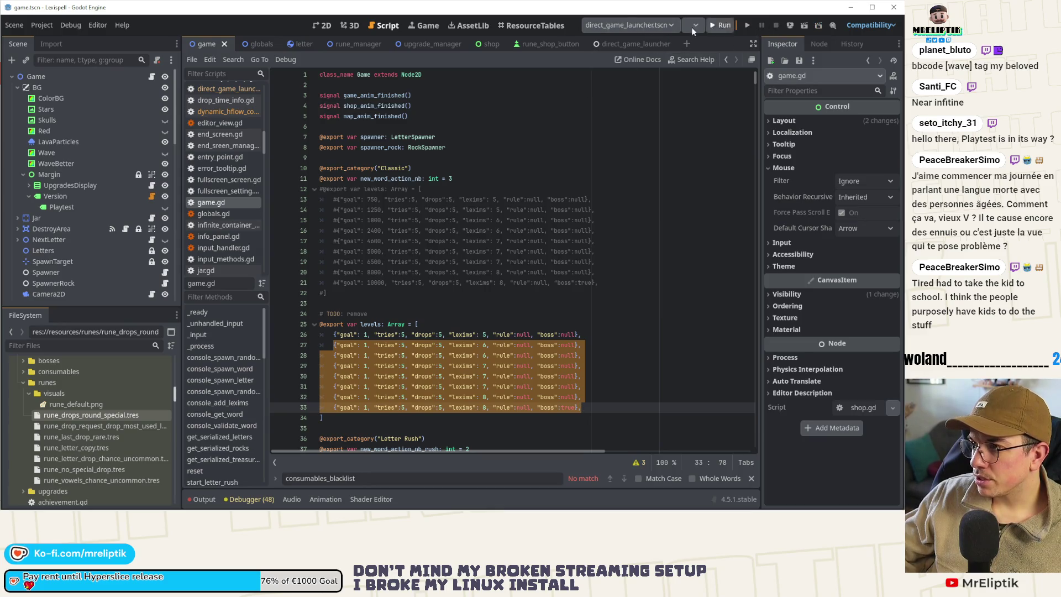
{"action": "left_click", "coordinate": [719, 27]}
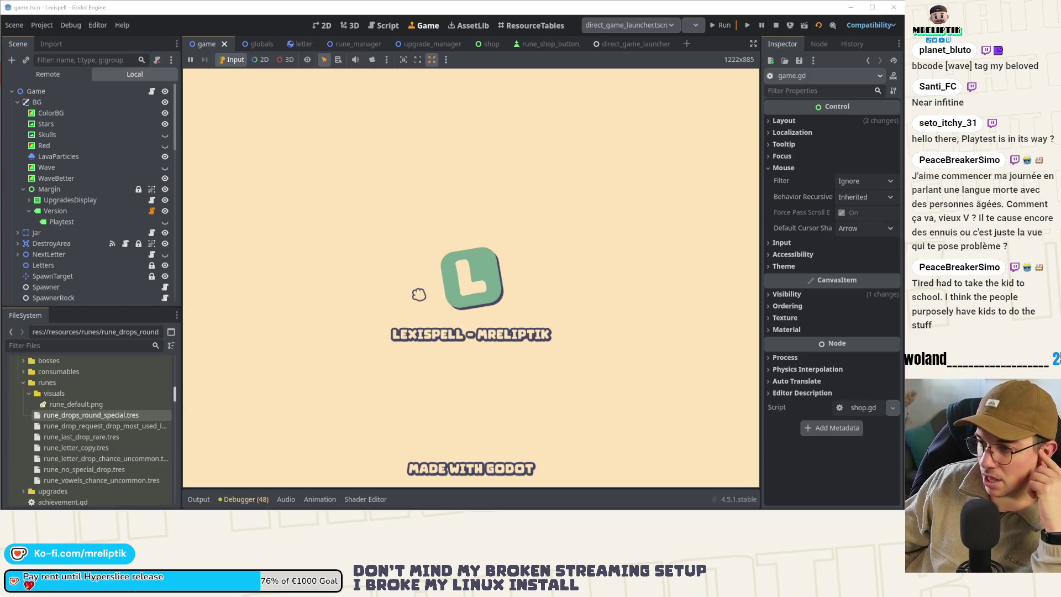
Step: Start Level 1, spell TAPE! from the runes, and submit it
{"action": "left_click", "coordinate": [370, 269]}
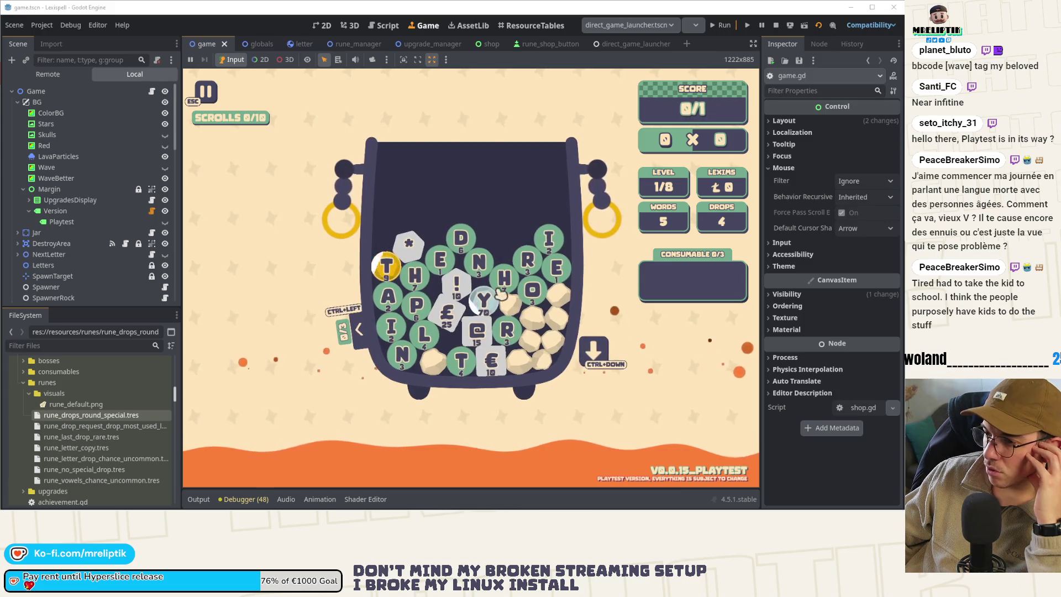
{"action": "left_click", "coordinate": [388, 274]}
{"action": "left_click", "coordinate": [389, 297]}
{"action": "left_click", "coordinate": [416, 305]}
{"action": "left_click", "coordinate": [440, 260]}
{"action": "left_click", "coordinate": [456, 285]}
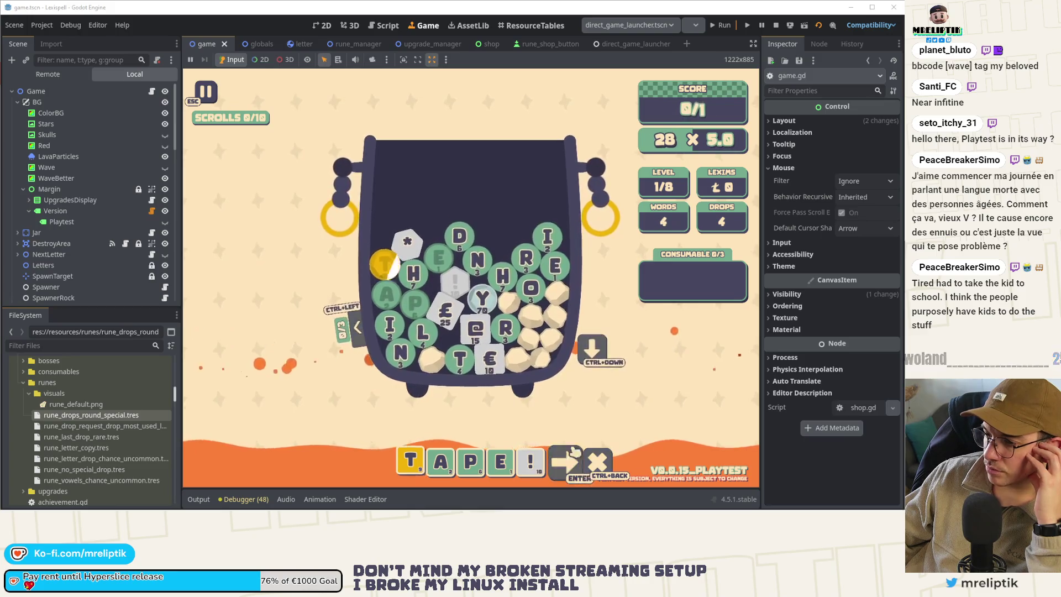
{"action": "left_click", "coordinate": [564, 450]}
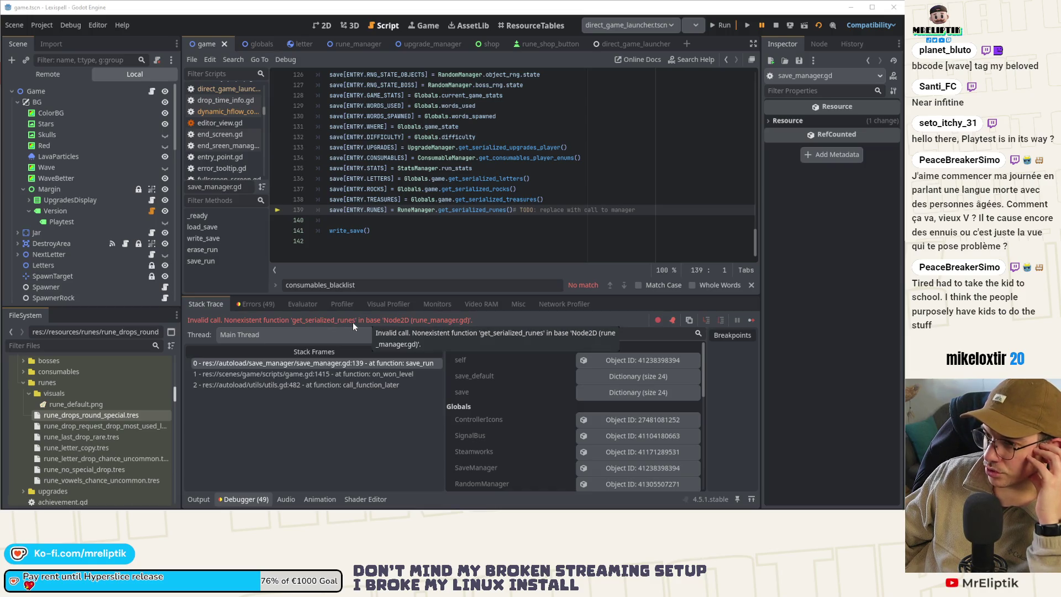
Step: Look up the correct get_serialized_runes_player function in rune_manager.gd
{"action": "double_click", "coordinate": [459, 211]}
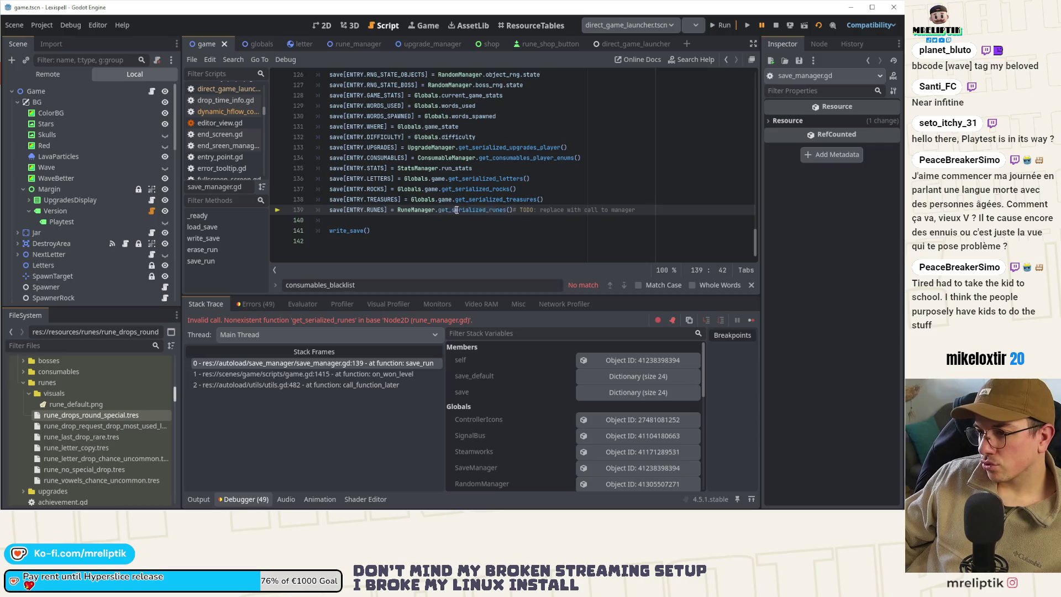
{"action": "left_click", "coordinate": [409, 211], "text": "ctrl"}
{"action": "scroll", "coordinate": [405, 215], "scroll_direction": "down", "scroll_amount": 10}
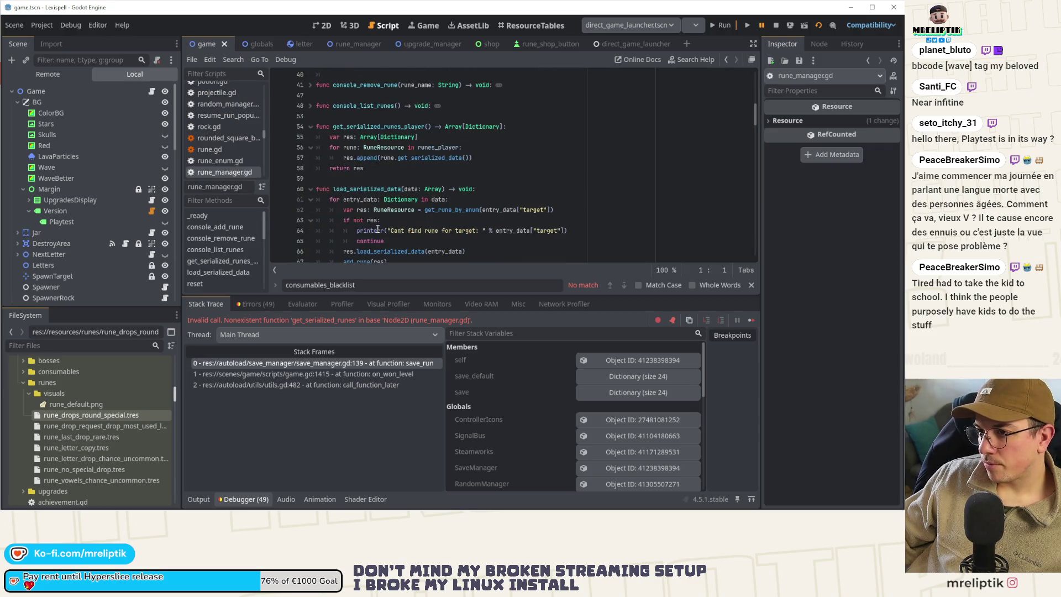
{"action": "left_click", "coordinate": [424, 132]}
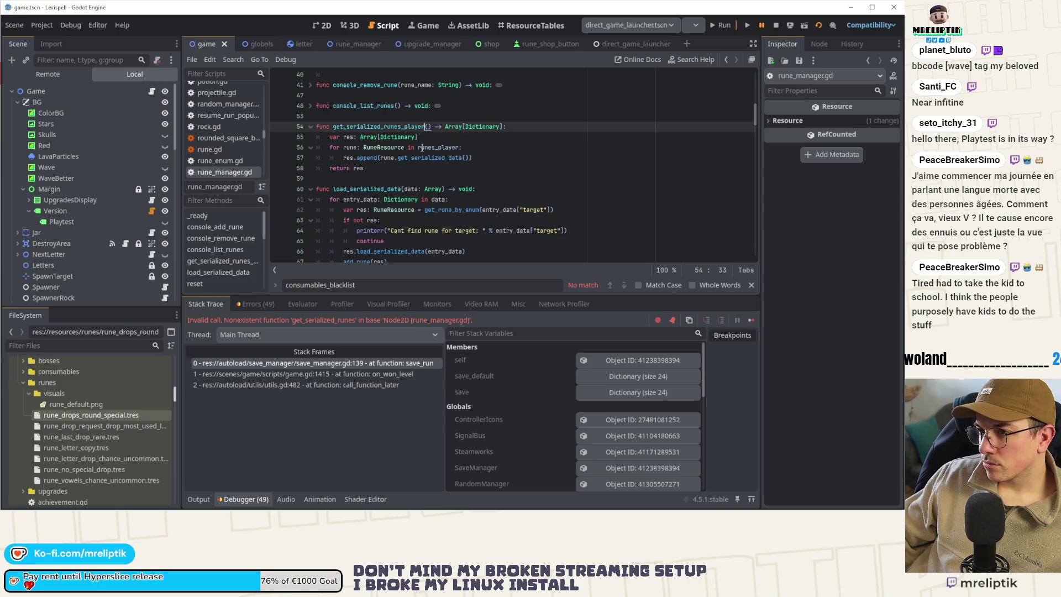
Step: Change line 139 of game.gd to call RuneManager.get_serialized_runes_player()
{"action": "left_click", "coordinate": [153, 91]}
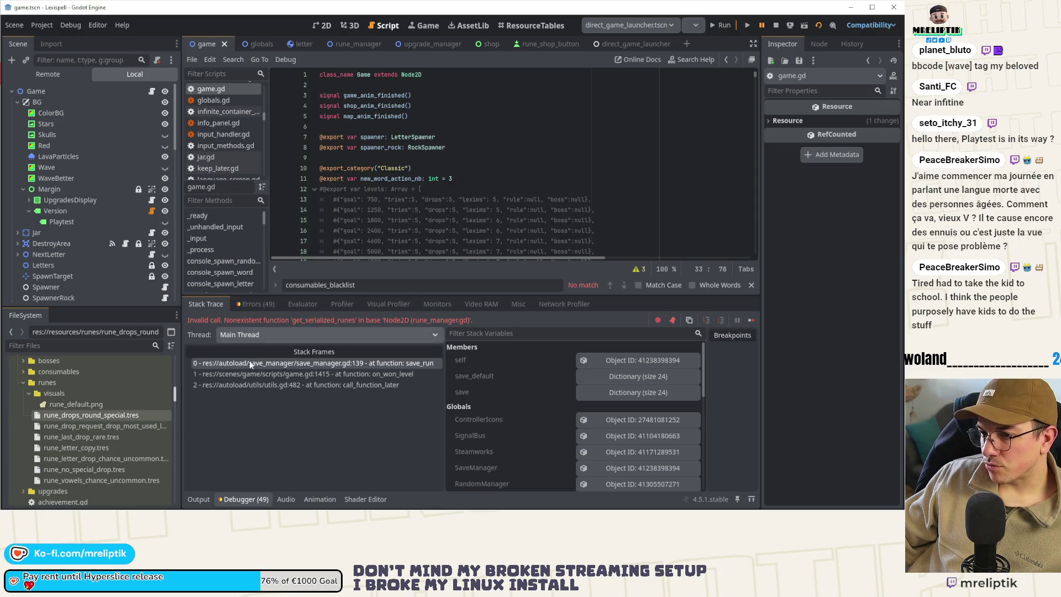
{"action": "left_click", "coordinate": [309, 363]}
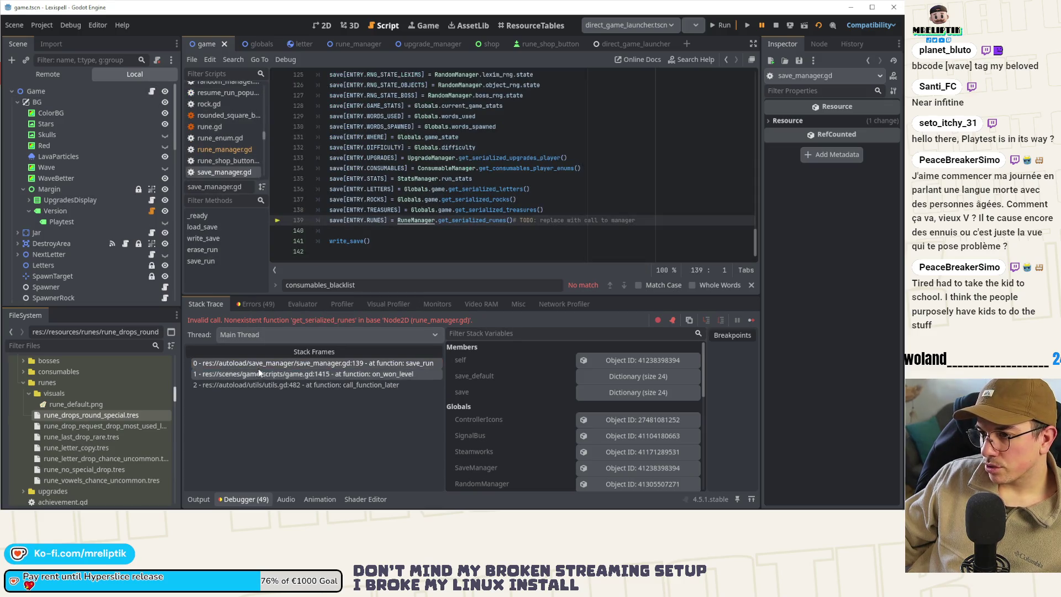
{"action": "left_click", "coordinate": [487, 188]}
{"action": "key", "text": "ctrl+z"}
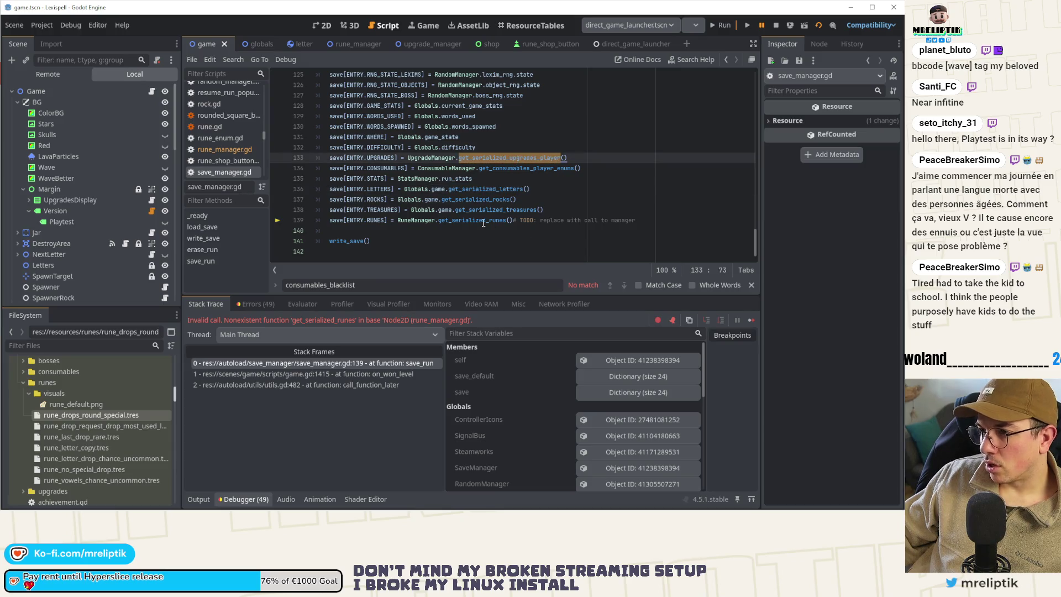
{"action": "left_click", "coordinate": [484, 223]}
{"action": "key", "text": "ctrl+shift+Left"}
{"action": "left_click", "coordinate": [507, 220]}
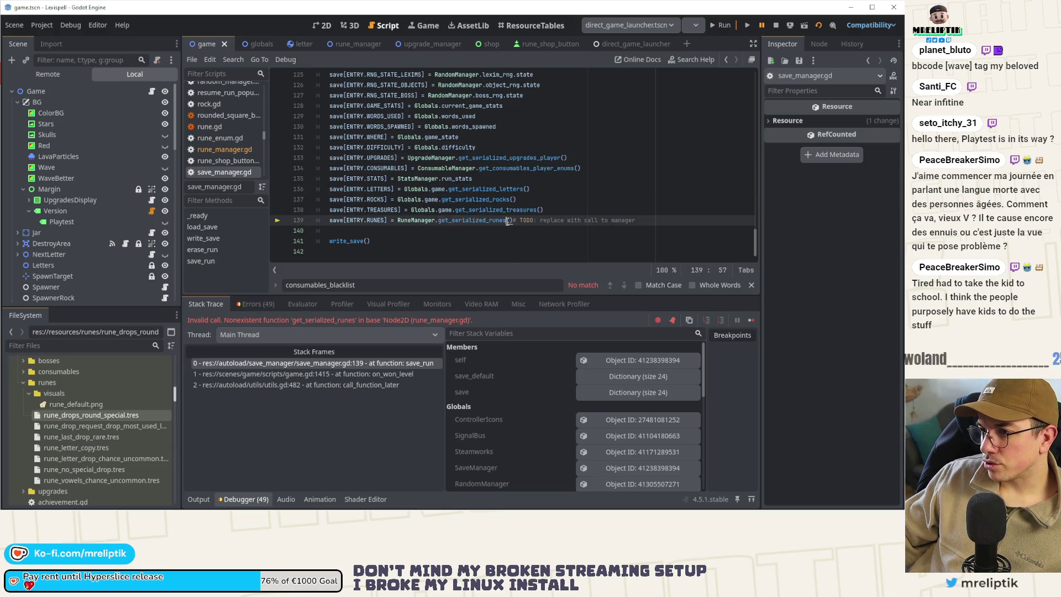
{"action": "type", "text": "_"}
{"action": "key", "text": "Return"}
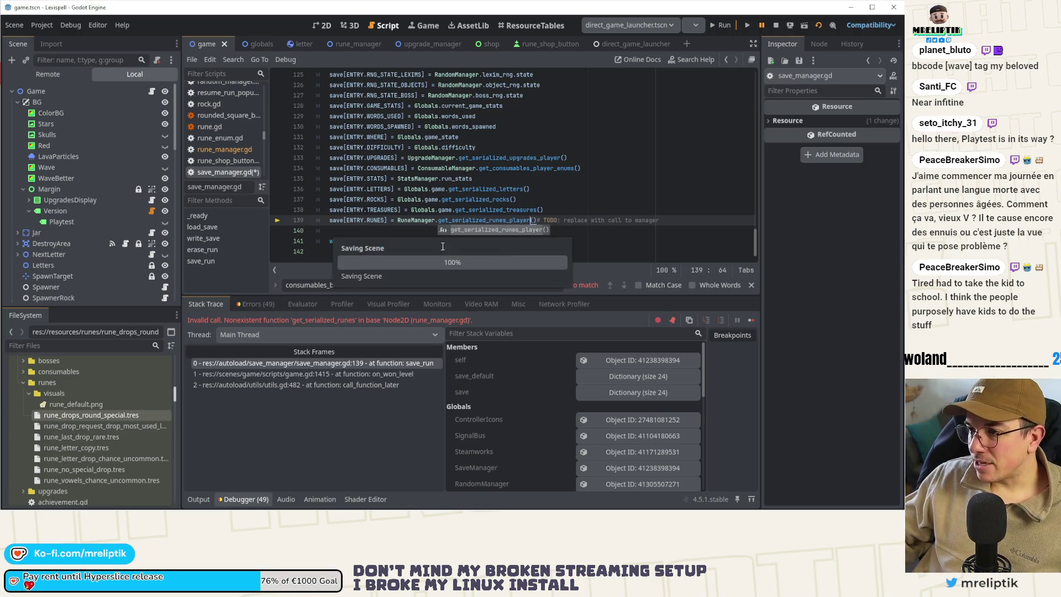
{"action": "left_click", "coordinate": [471, 219]}
{"action": "left_click", "coordinate": [471, 220], "text": "ctrl"}
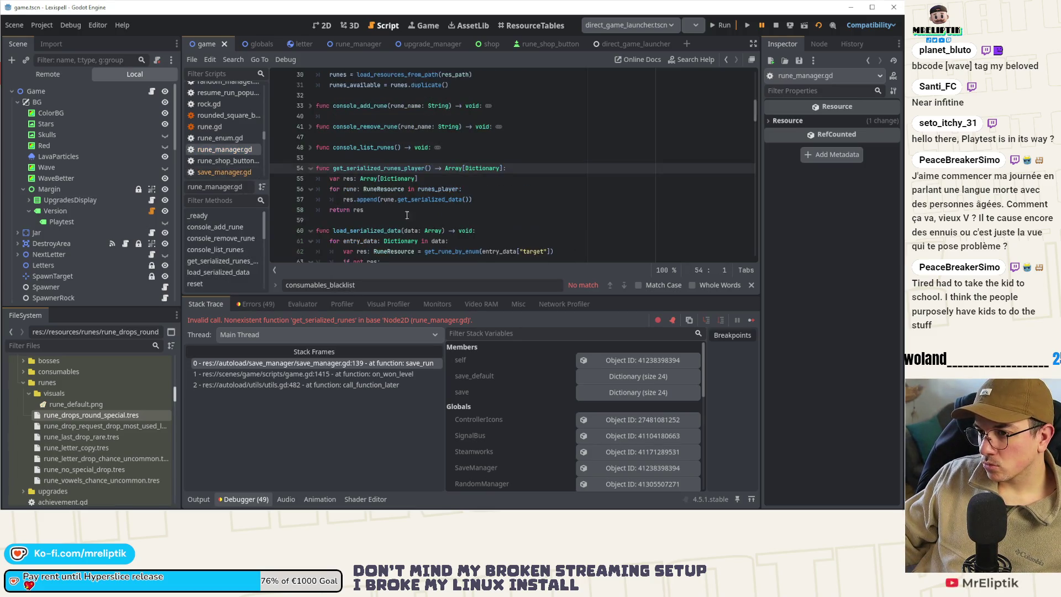
Step: Resume the paused game and continue past the Level 1 clear results
{"action": "left_click", "coordinate": [750, 321]}
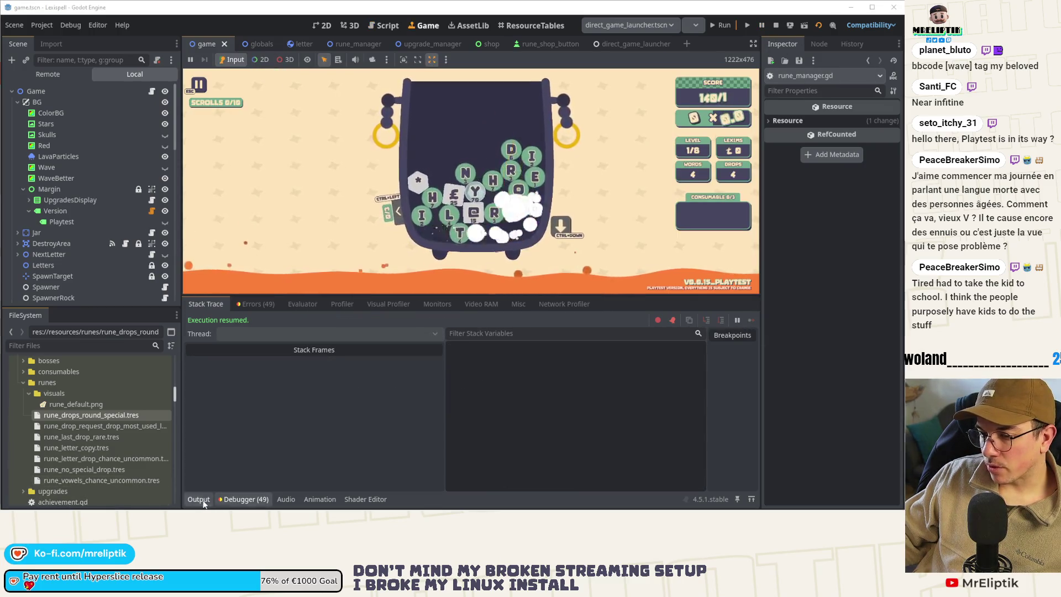
{"action": "left_click", "coordinate": [201, 501]}
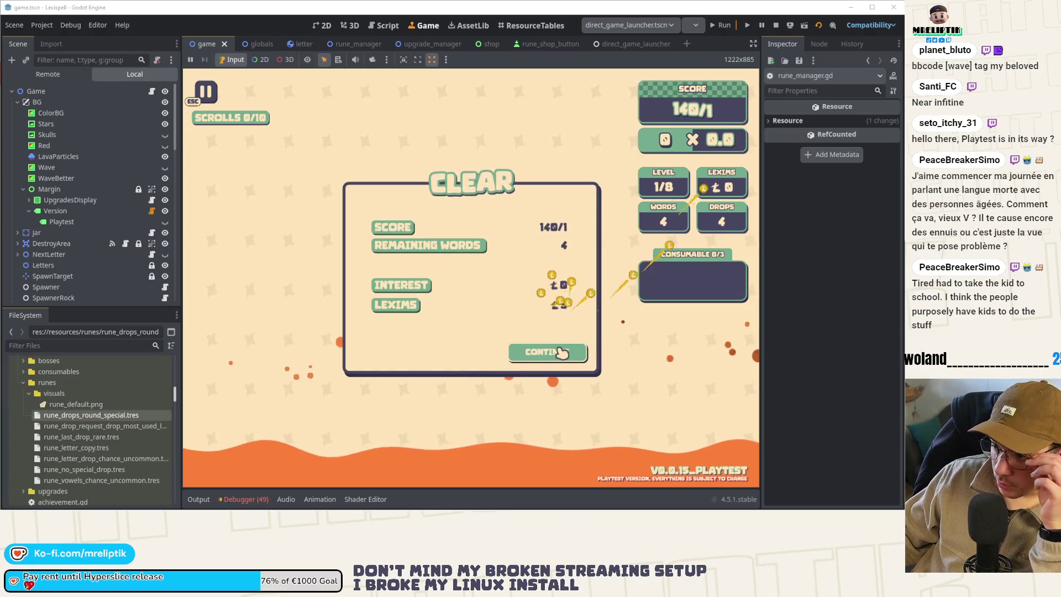
{"action": "left_click", "coordinate": [546, 350]}
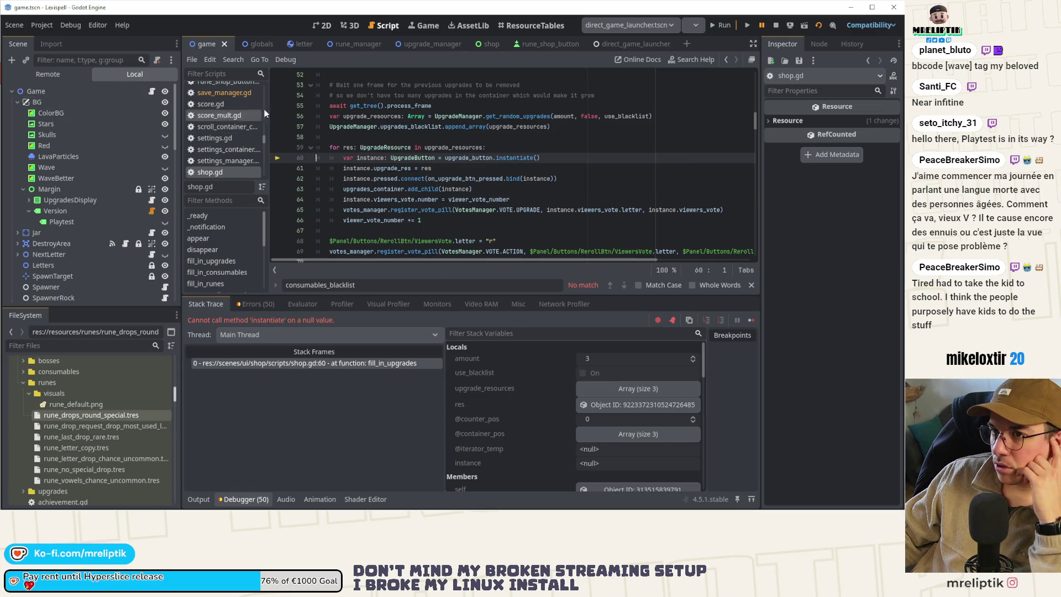
{"action": "left_click", "coordinate": [489, 44]}
Step: Inspect the Shop node's exported button scenes and collapse the output panel
{"action": "left_click", "coordinate": [52, 91]}
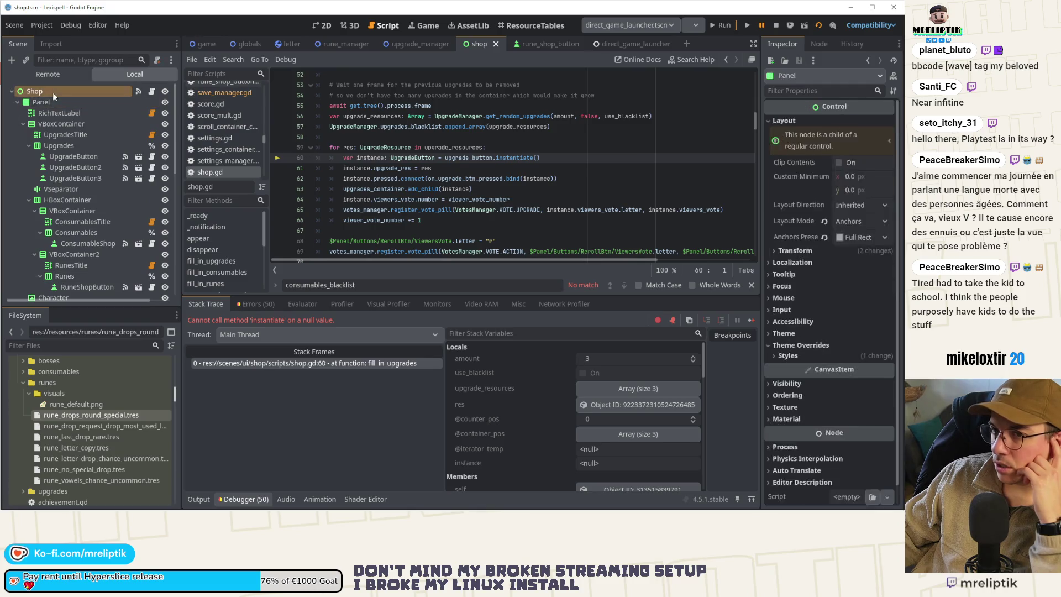
{"action": "left_click", "coordinate": [822, 124]}
{"action": "left_click", "coordinate": [822, 155]}
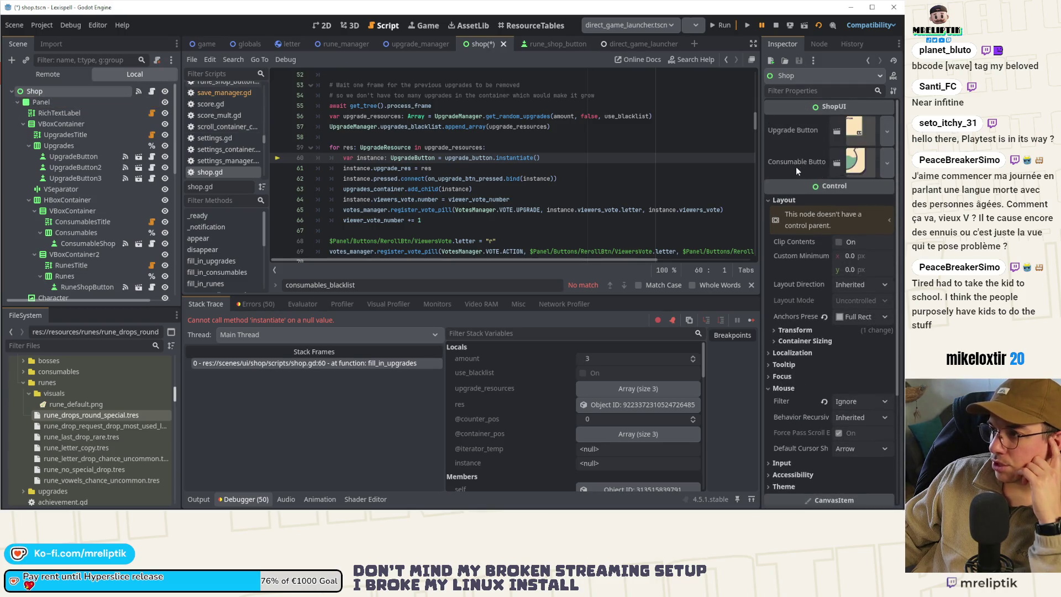
{"action": "scroll", "coordinate": [498, 182], "scroll_direction": "up", "scroll_amount": 5}
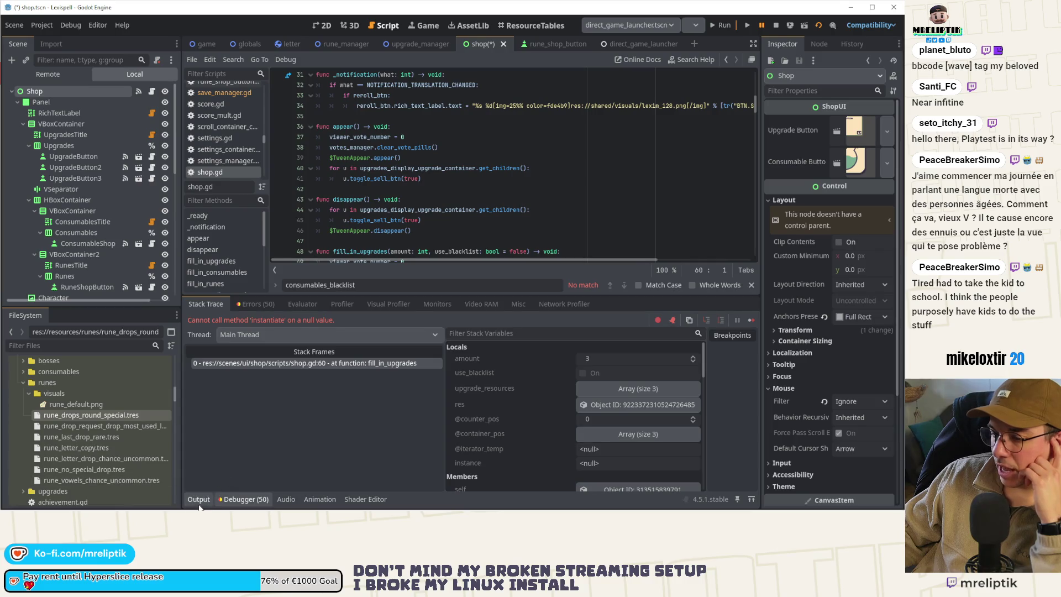
{"action": "left_click", "coordinate": [198, 498]}
{"action": "left_click", "coordinate": [195, 499]}
{"action": "scroll", "coordinate": [491, 217], "scroll_direction": "up", "scroll_amount": 8}
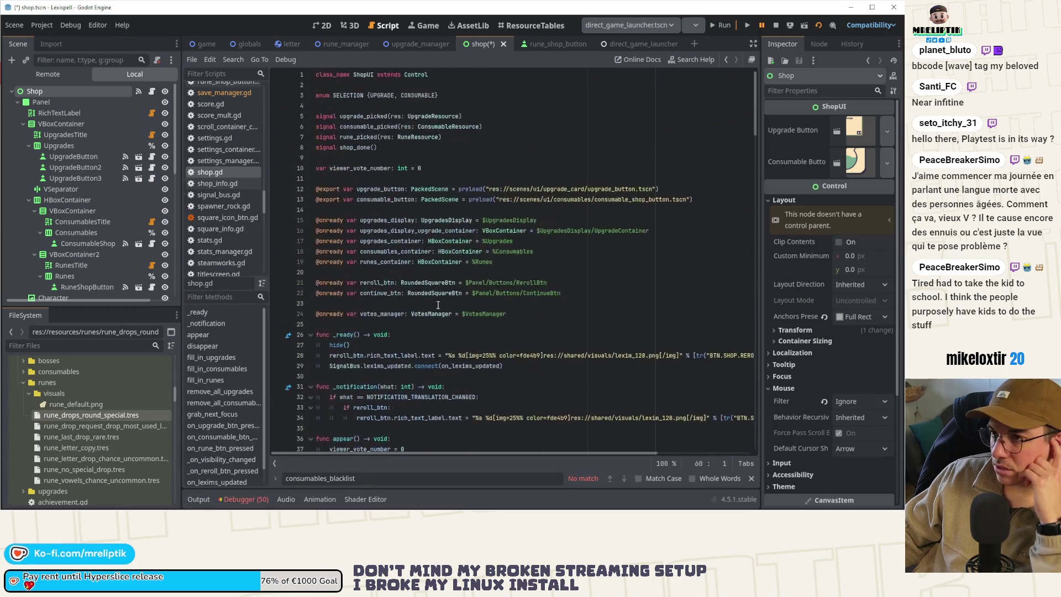
Step: Add a rune_button export preloading runes/rune_shop_button.tscn, copied from consumable_button, and save
{"action": "left_click", "coordinate": [385, 199]}
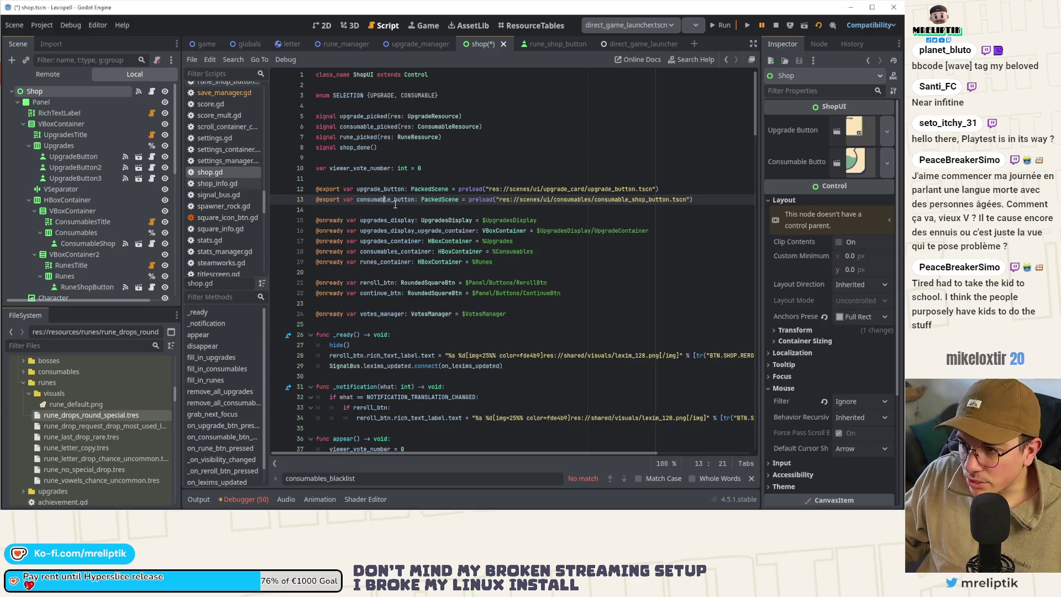
{"action": "key", "text": "ctrl+shift+d"}
{"action": "double_click", "coordinate": [380, 210]}
{"action": "type", "text": "rune_b"}
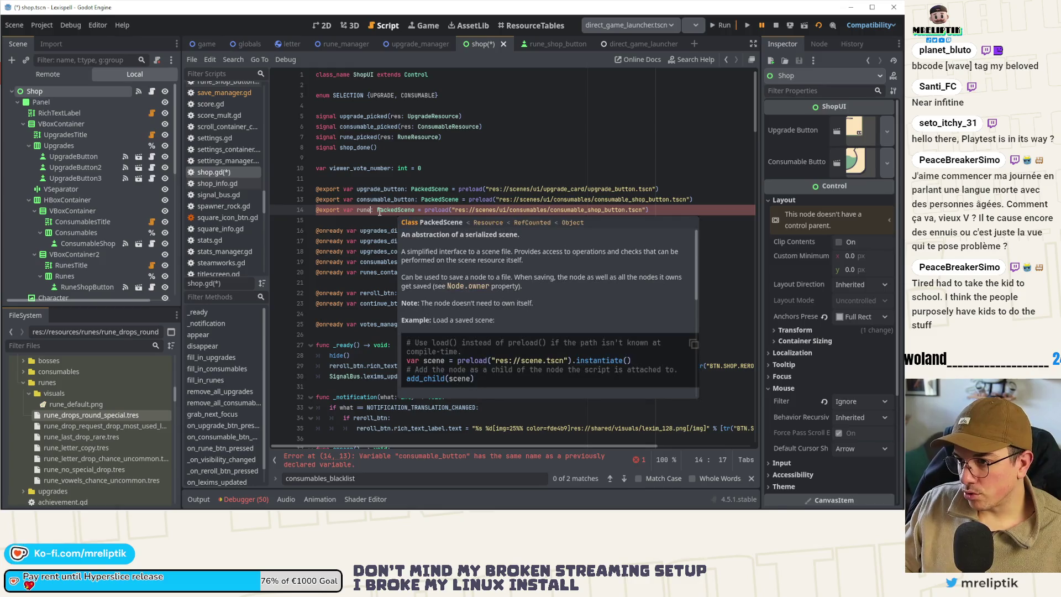
{"action": "type", "text": "utton"}
{"action": "key", "text": "ctrl+s"}
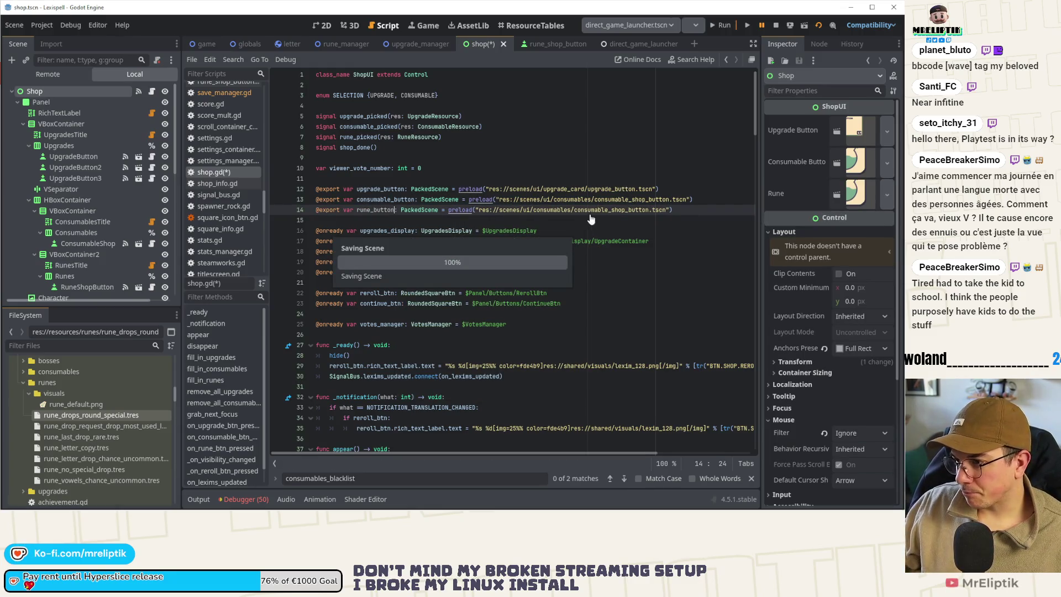
{"action": "left_click_drag", "start_coordinate": [677, 211], "coordinate": [449, 214]}
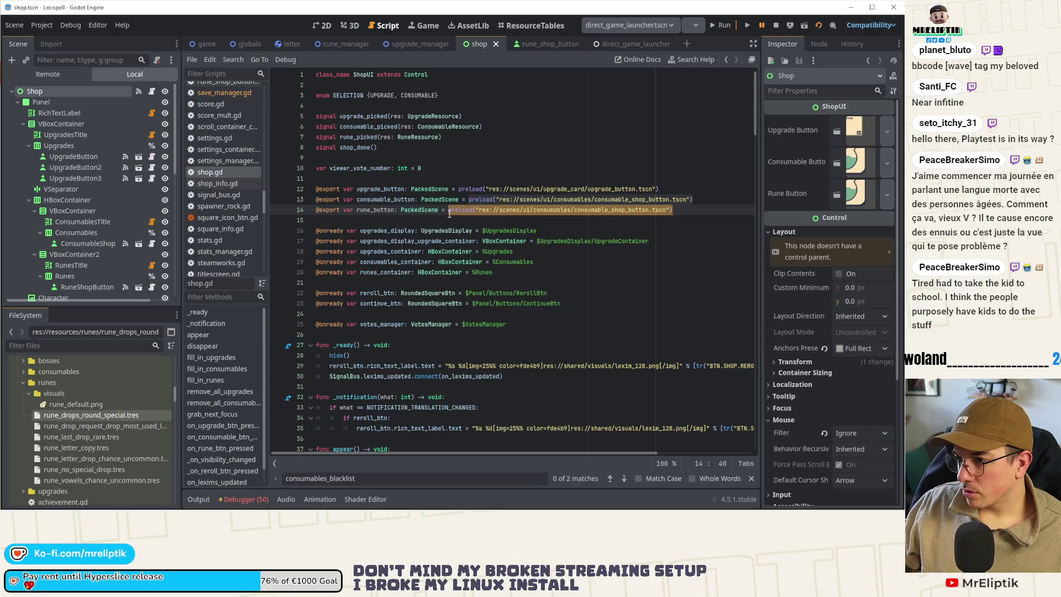
{"action": "double_click", "coordinate": [547, 209]}
{"action": "type", "text": "run"}
{"action": "key", "text": "Return"}
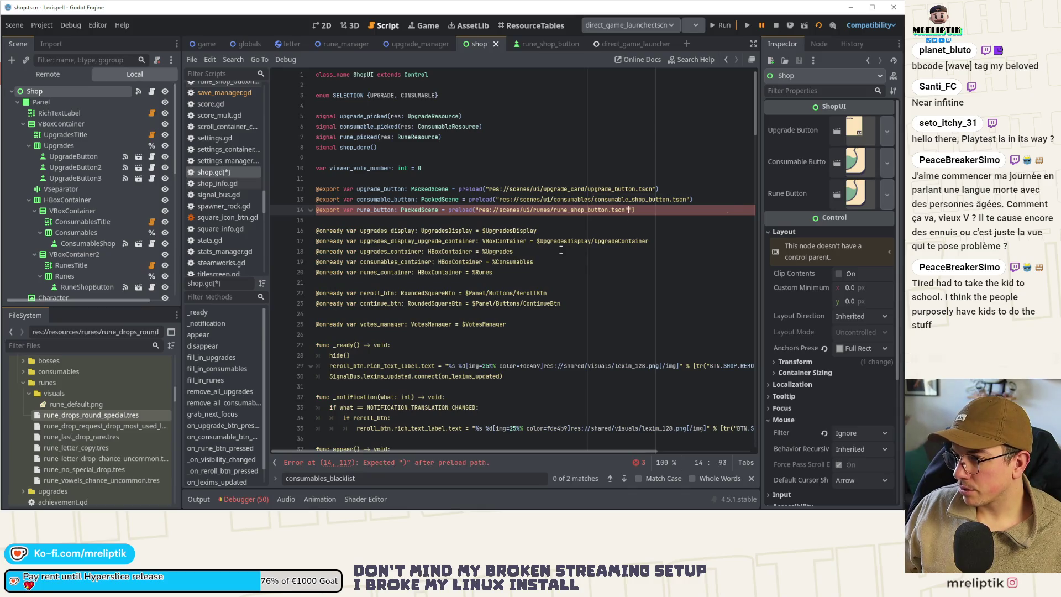
{"action": "key", "text": "BackSpace"}
{"action": "key", "text": "ctrl+Delete"}
{"action": "key", "text": "ctrl+Delete"}
{"action": "key", "text": "ctrl+Delete"}
{"action": "key", "text": "ctrl+s"}
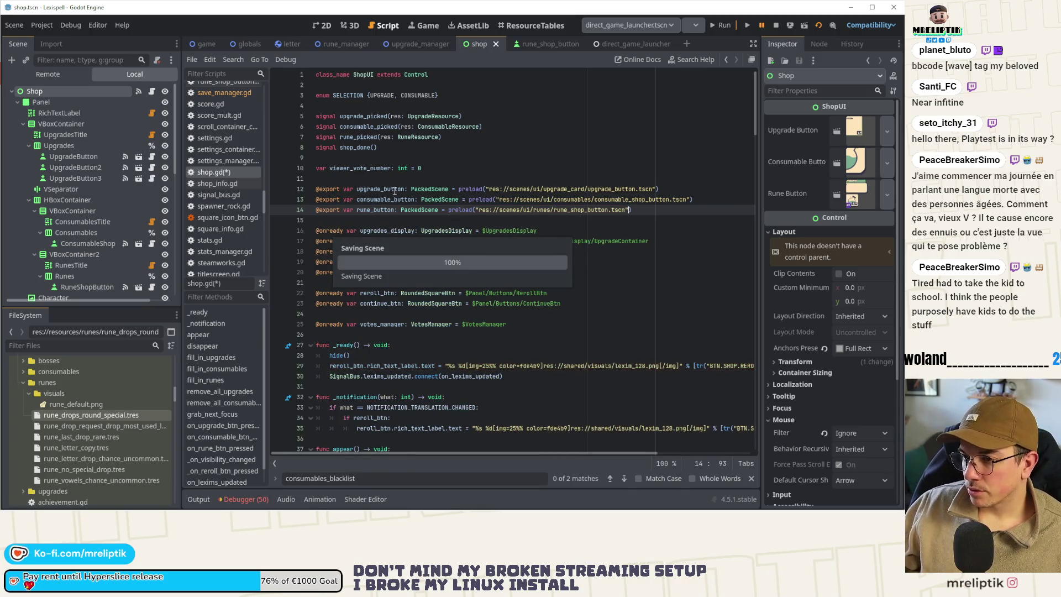
Step: Replace consumable_button with rune_button in fill_in_runes, save, and stop the game
{"action": "left_click", "coordinate": [395, 209]}
{"action": "double_click", "coordinate": [398, 202]}
{"action": "key", "text": "ctrl+f"}
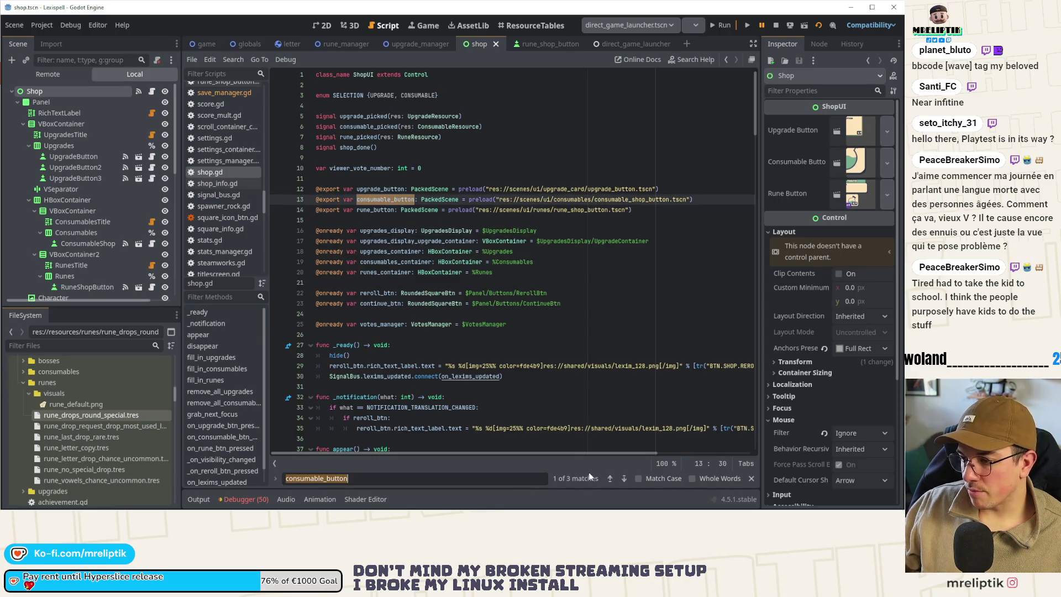
{"action": "left_click", "coordinate": [624, 478]}
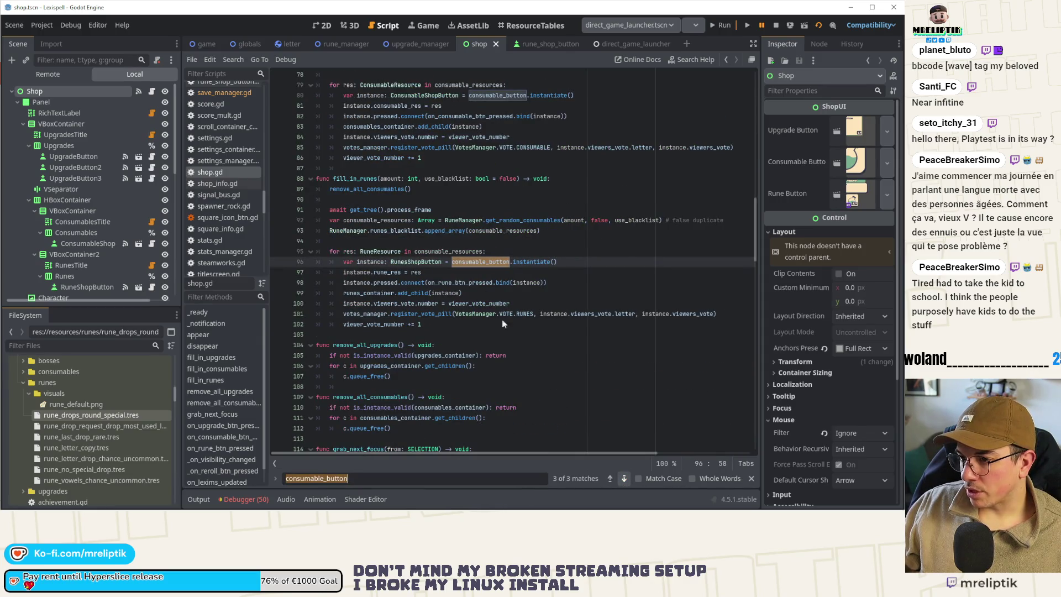
{"action": "double_click", "coordinate": [484, 261]}
{"action": "type", "text": "rune_button"}
{"action": "key", "text": "ctrl+s"}
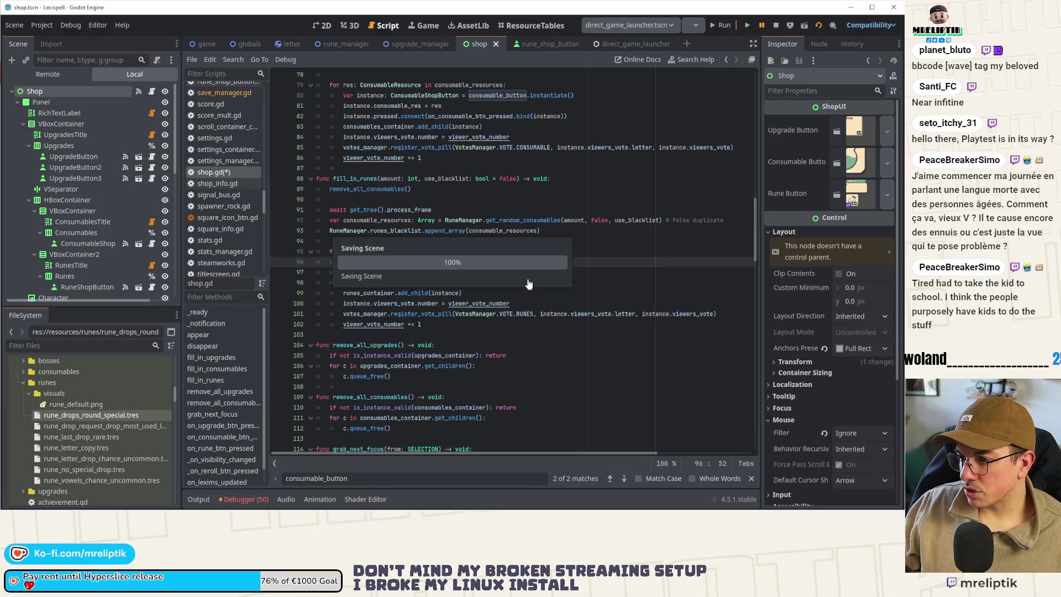
{"action": "left_click", "coordinate": [776, 26]}
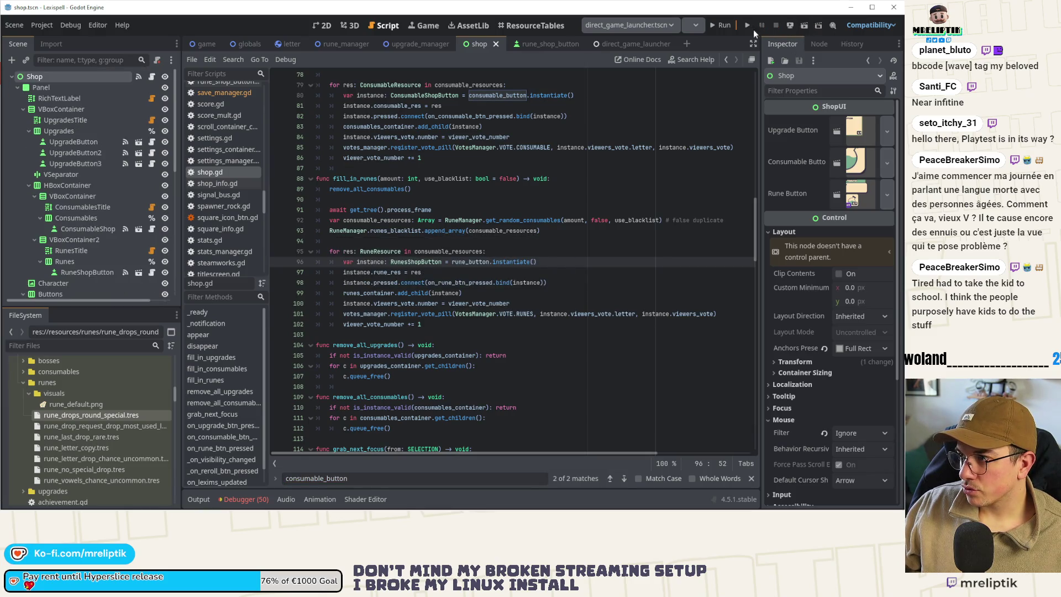
Step: Launch the game and start Level 1
{"action": "left_click", "coordinate": [724, 25]}
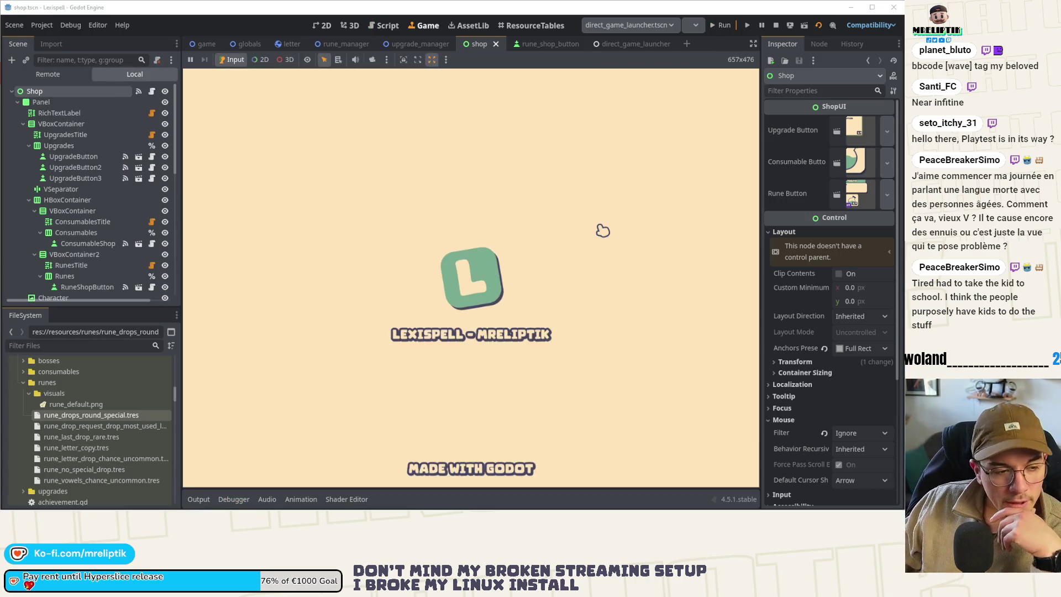
{"action": "mouse_move", "coordinate": [413, 507]}
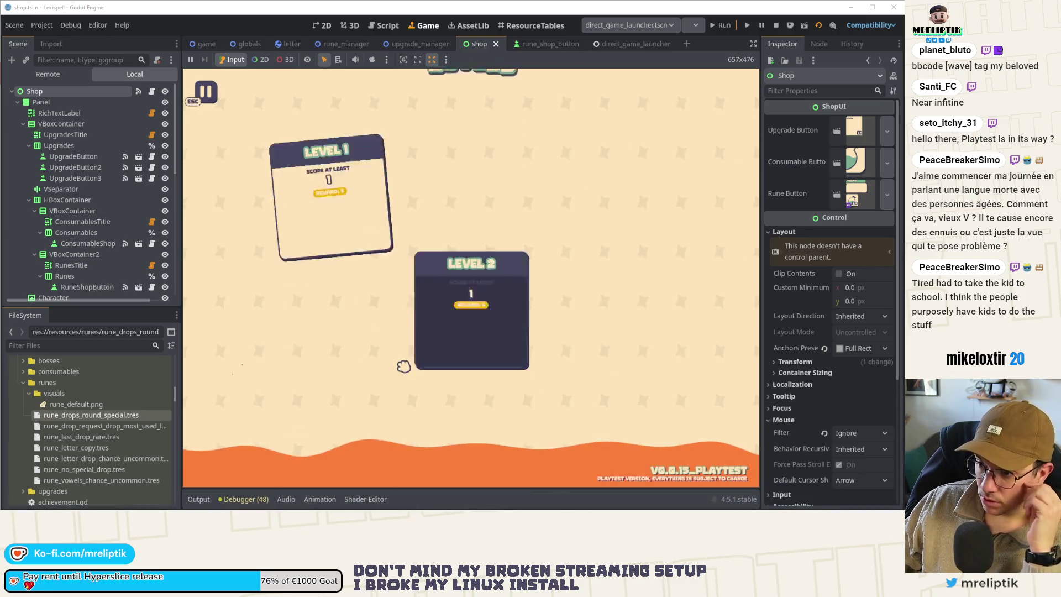
{"action": "left_click", "coordinate": [338, 277]}
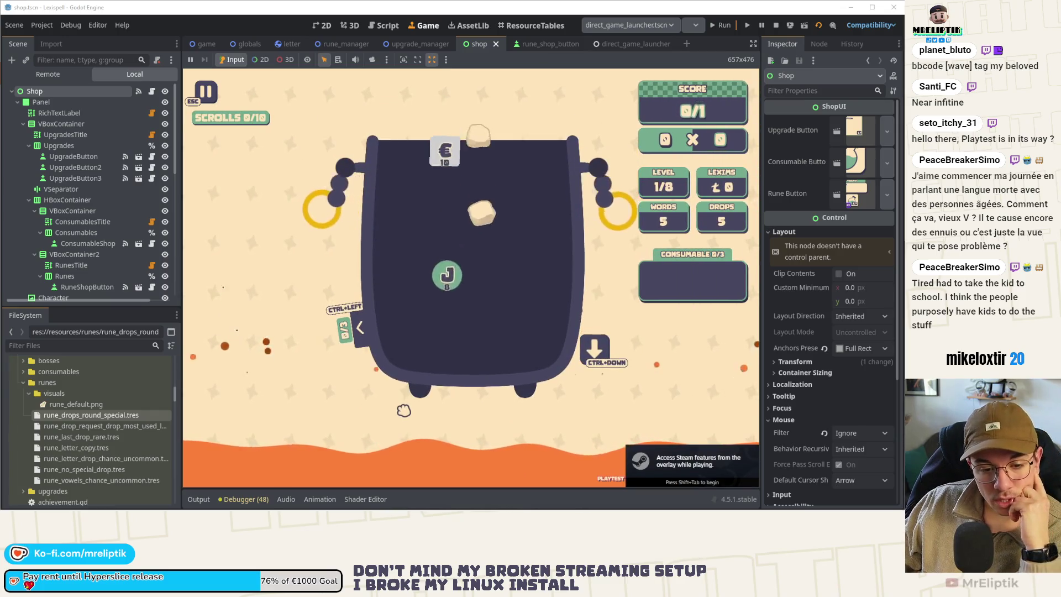
Step: Drop runes, spell a word with the £ rune, submit it, and continue from the CLEAR panel
{"action": "left_click", "coordinate": [597, 353]}
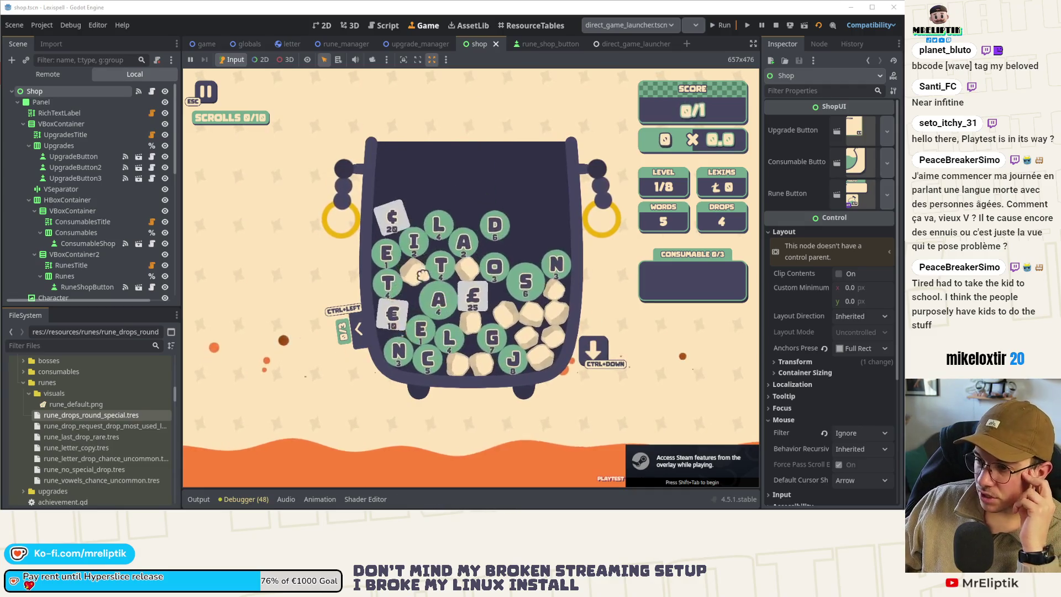
{"action": "type", "text": "salo"}
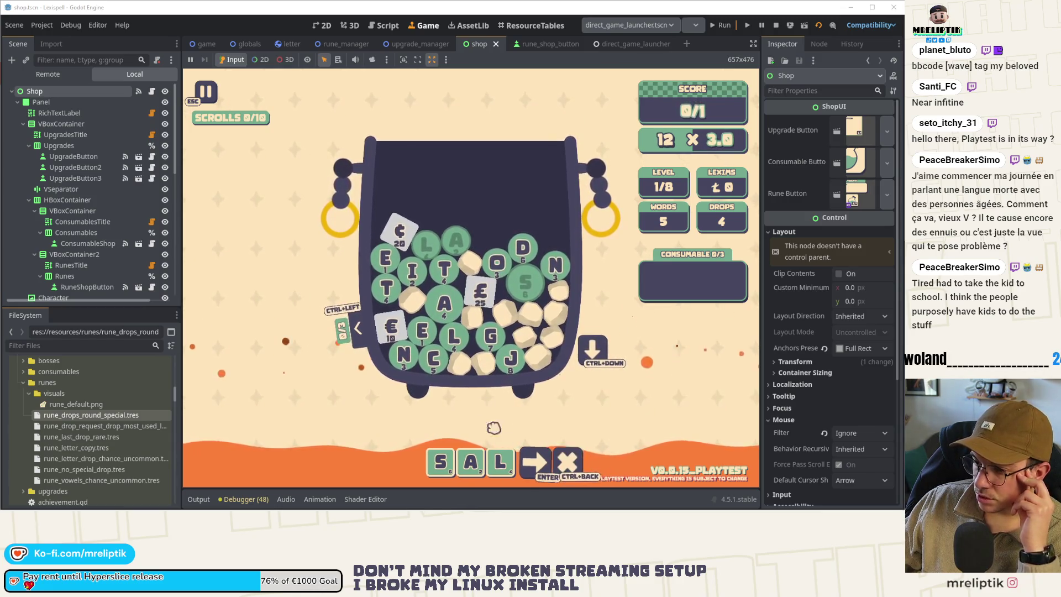
{"action": "type", "text": "ine"}
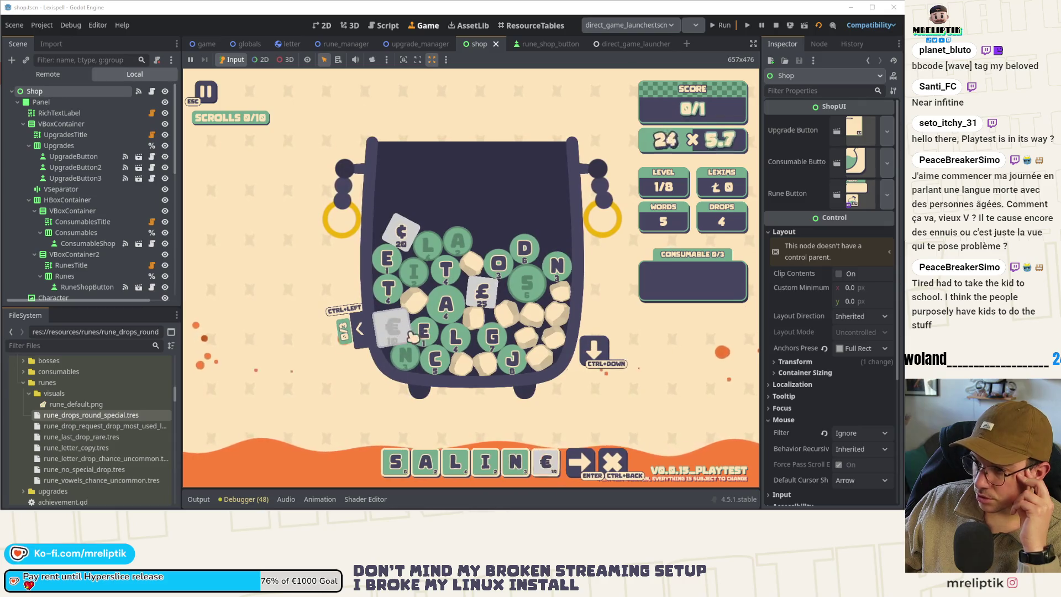
{"action": "left_click", "coordinate": [481, 290]}
{"action": "left_click_drag", "start_coordinate": [561, 461], "coordinate": [442, 465]}
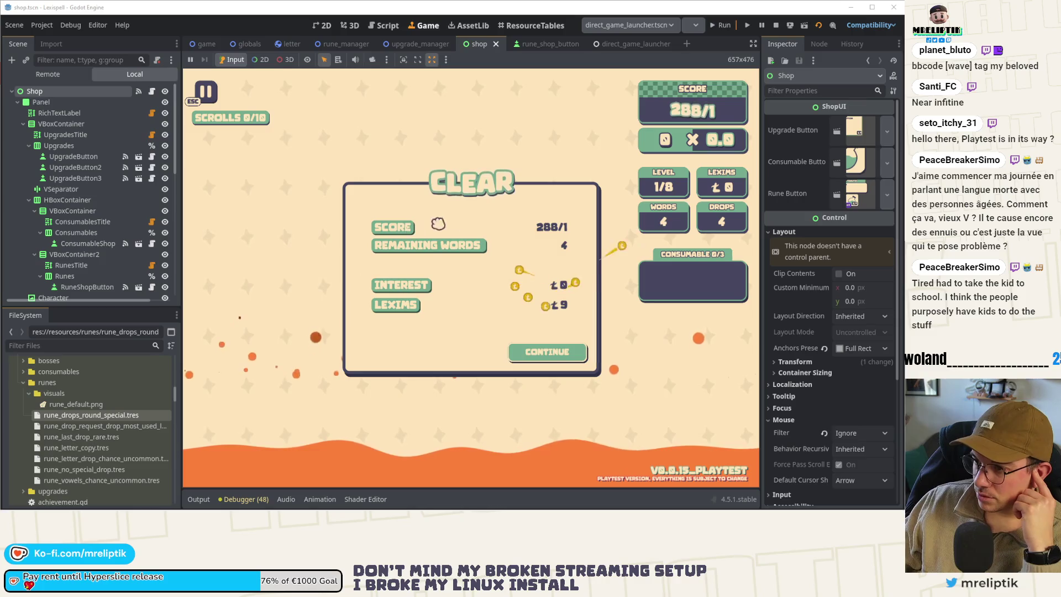
{"action": "left_click", "coordinate": [567, 360]}
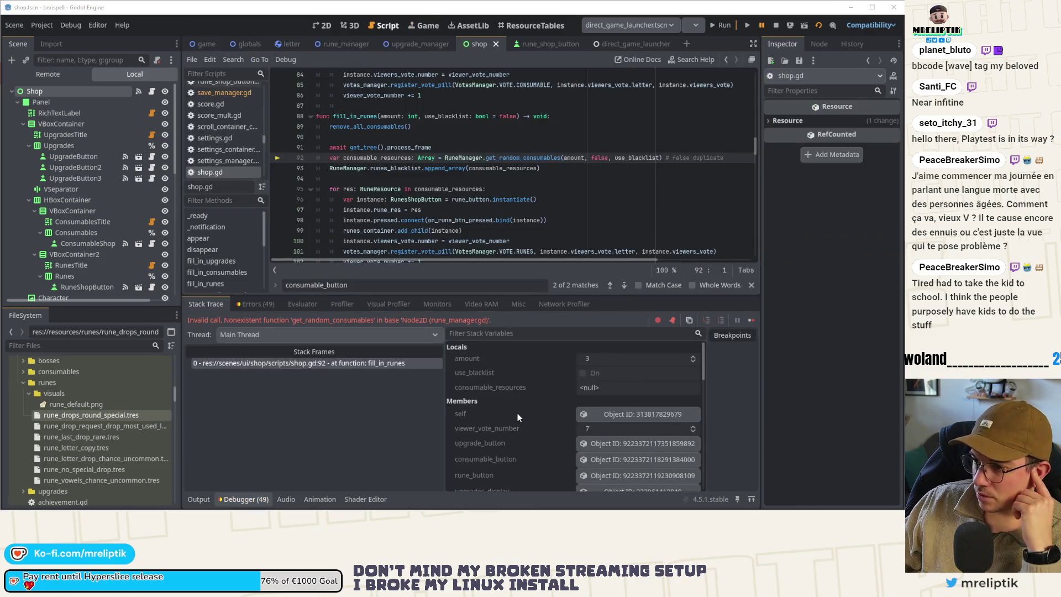
Step: Change line 92 of shop.gd to call RuneManager.get_random_runes
{"action": "left_click", "coordinate": [523, 157]}
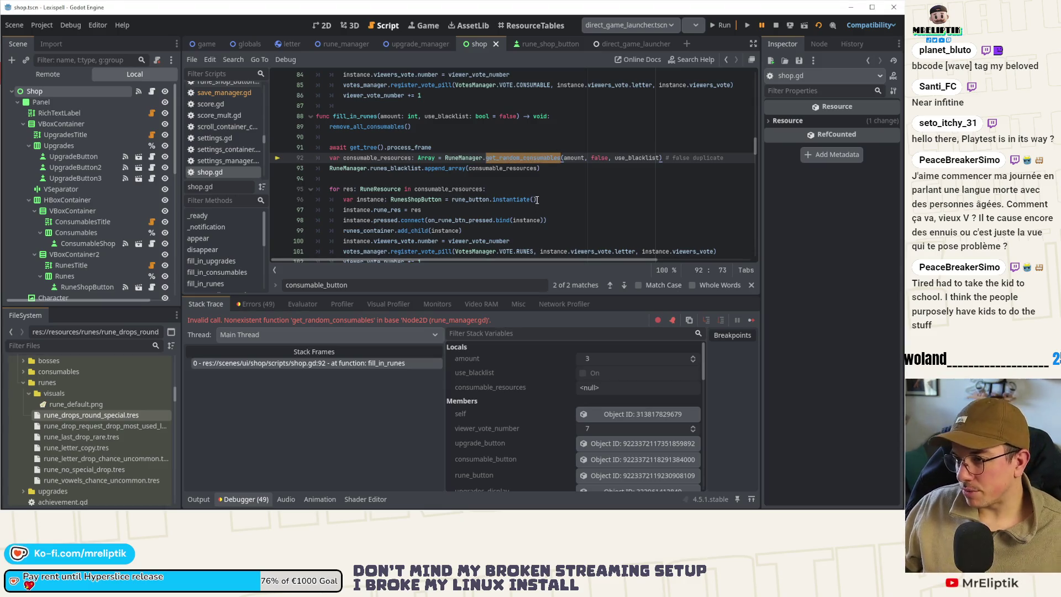
{"action": "type", "text": "get_"}
{"action": "type", "text": "random_r"}
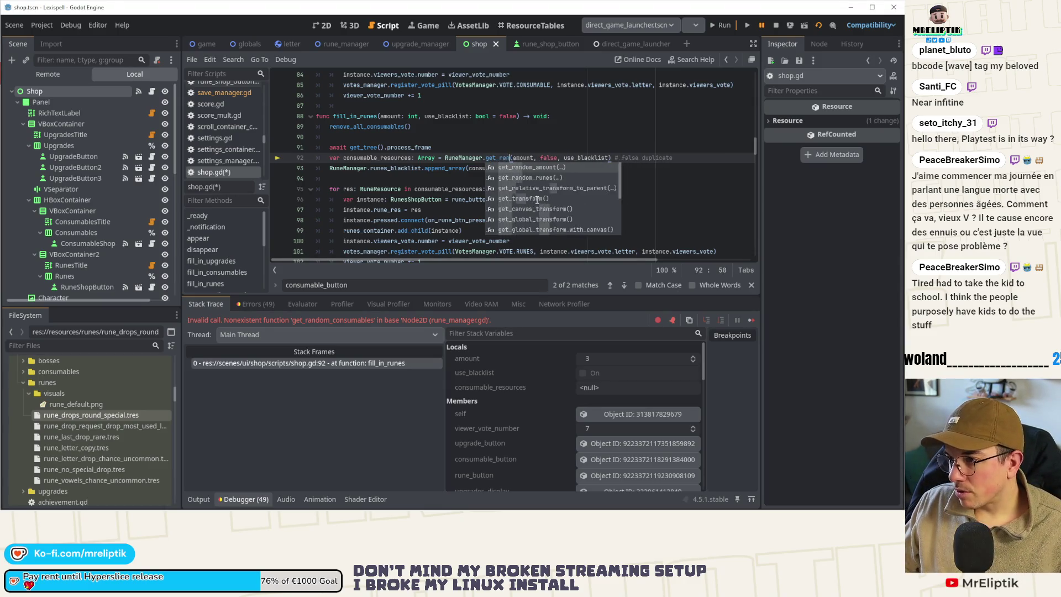
{"action": "key", "text": "Return"}
{"action": "left_click", "coordinate": [548, 220]}
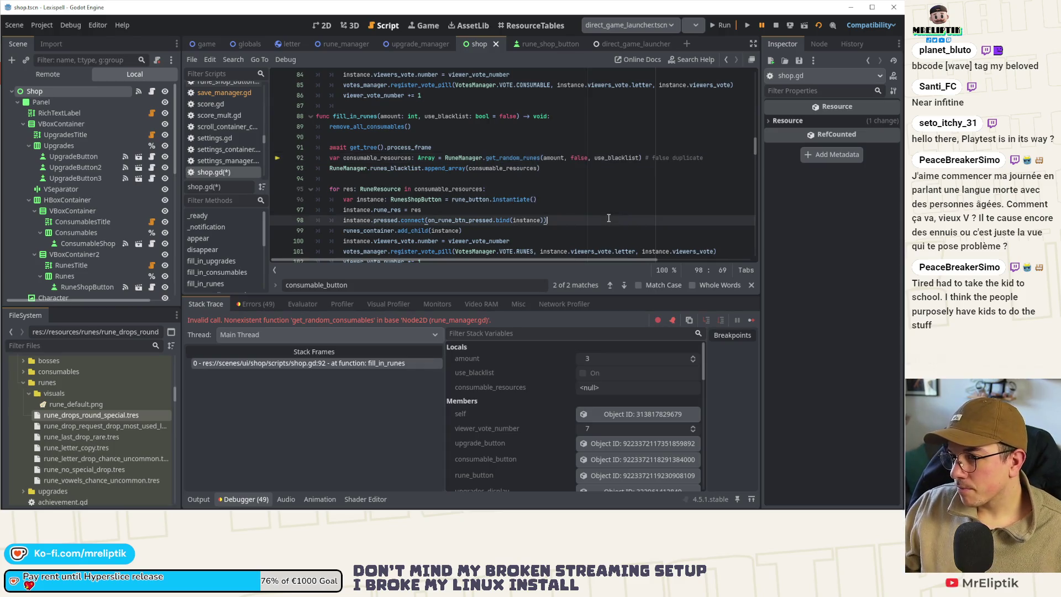
Step: Rename consumable_resources to rune_resources on lines 92–95, save shop.gd, and rerun the game
{"action": "left_click", "coordinate": [220, 421]}
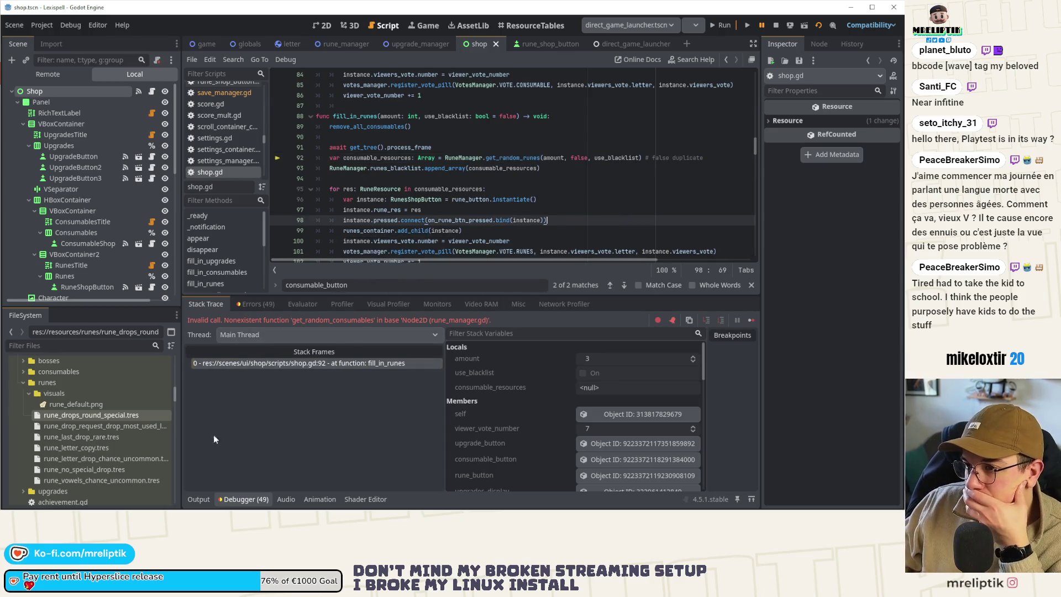
{"action": "left_click", "coordinate": [195, 496]}
{"action": "double_click", "coordinate": [368, 160]}
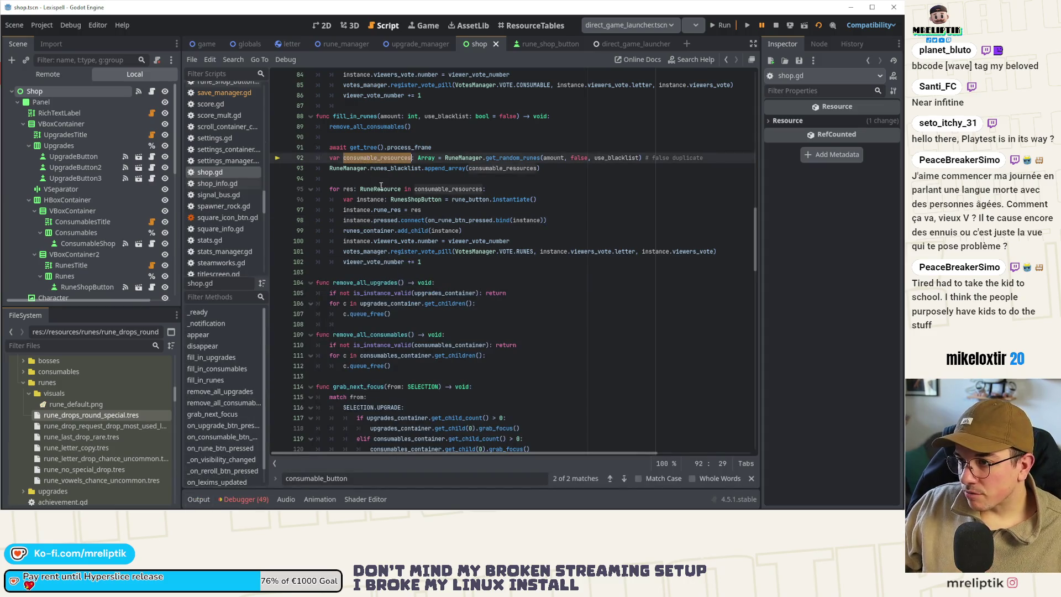
{"action": "type", "text": "ru"}
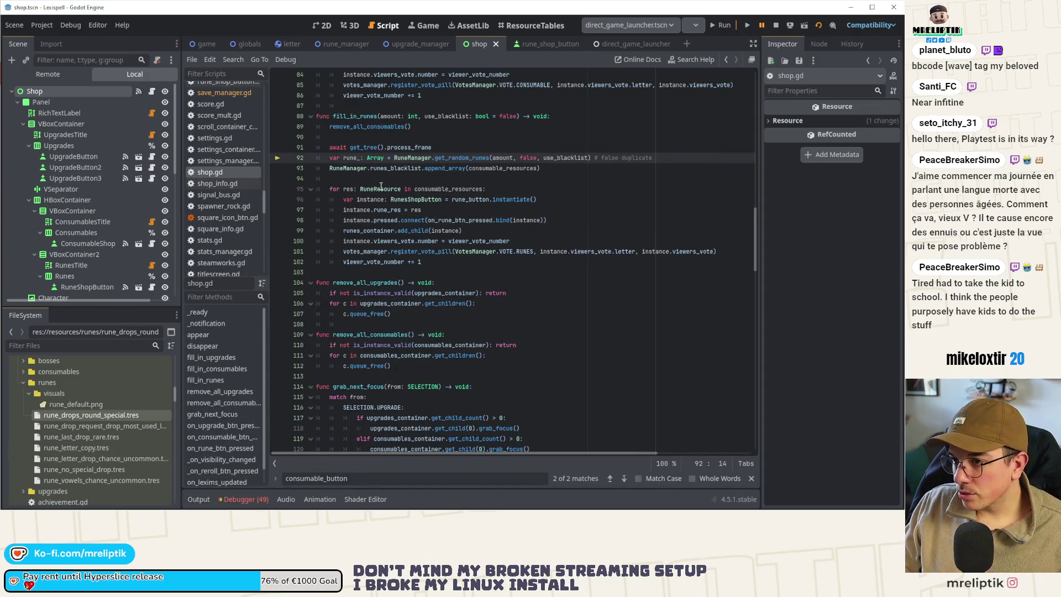
{"action": "type", "text": "res"}
{"action": "type", "text": "ources"}
{"action": "key", "text": "ctrl+s"}
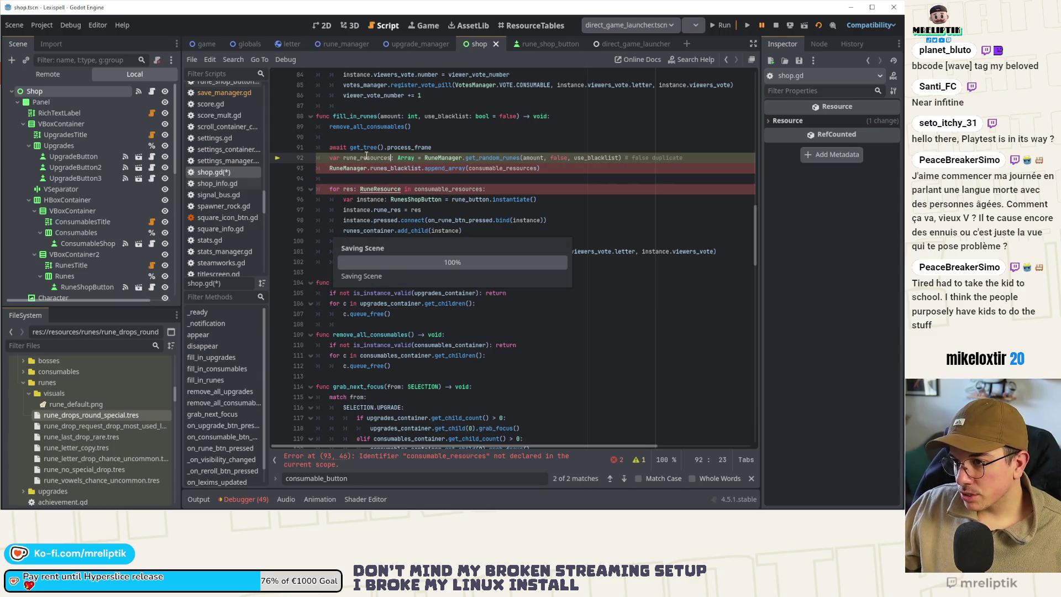
{"action": "left_click", "coordinate": [361, 158]}
{"action": "double_click", "coordinate": [503, 168]}
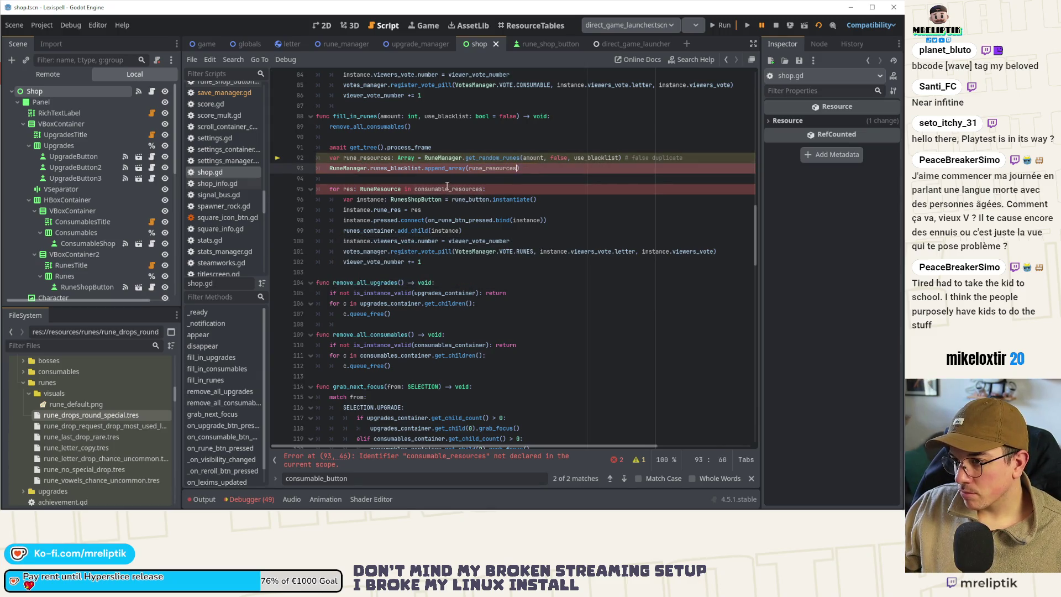
{"action": "double_click", "coordinate": [447, 187]}
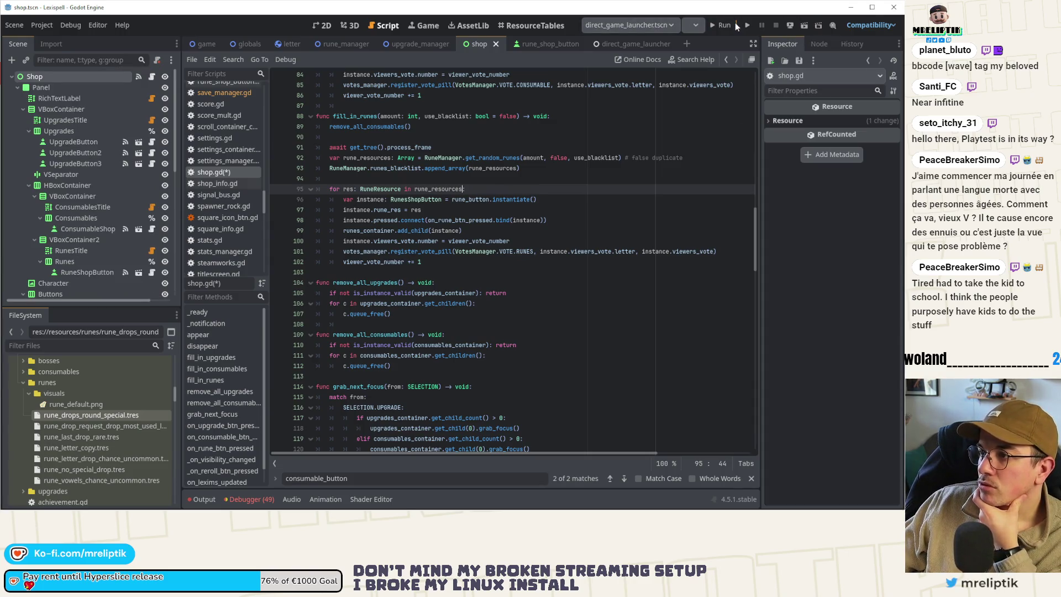
{"action": "key", "text": "F5"}
Step: Start Level 1, spell TARGE€, then clear the word
{"action": "left_click", "coordinate": [780, 501]}
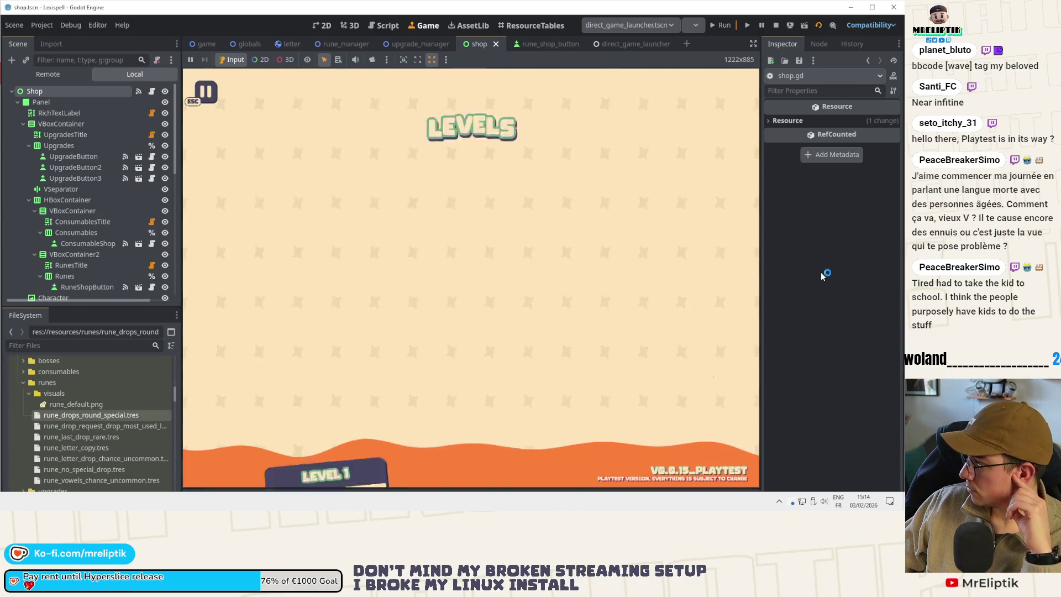
{"action": "left_click", "coordinate": [334, 276]}
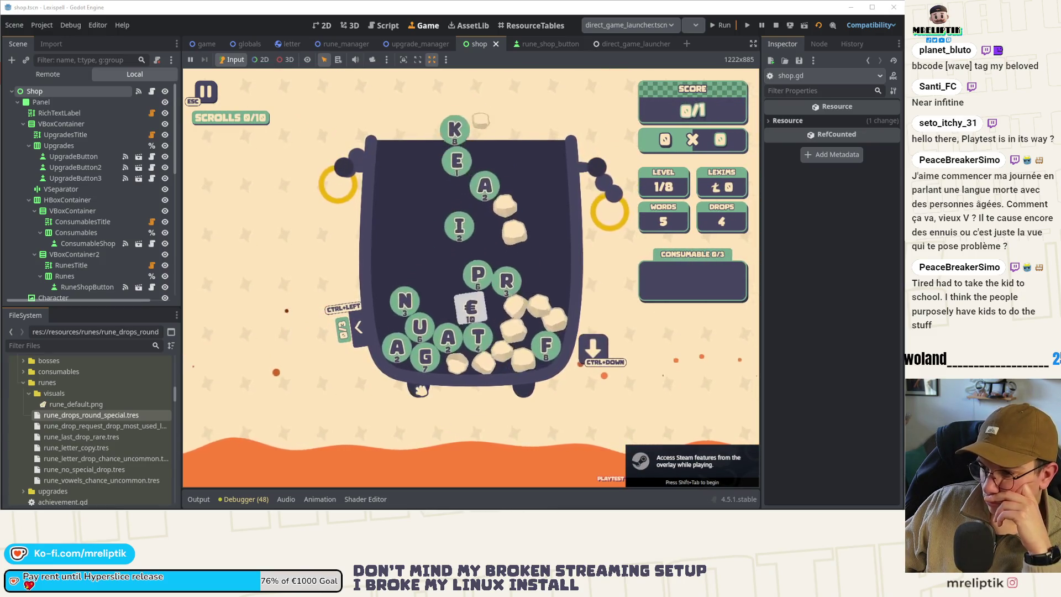
{"action": "left_click", "coordinate": [455, 342]}
{"action": "type", "text": "ar"}
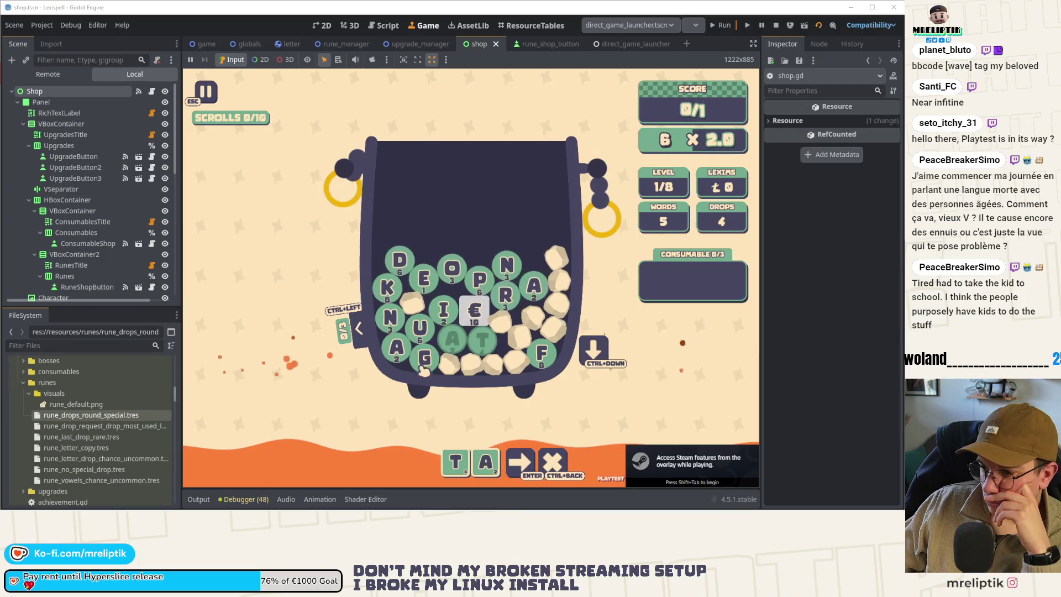
{"action": "type", "text": "g"}
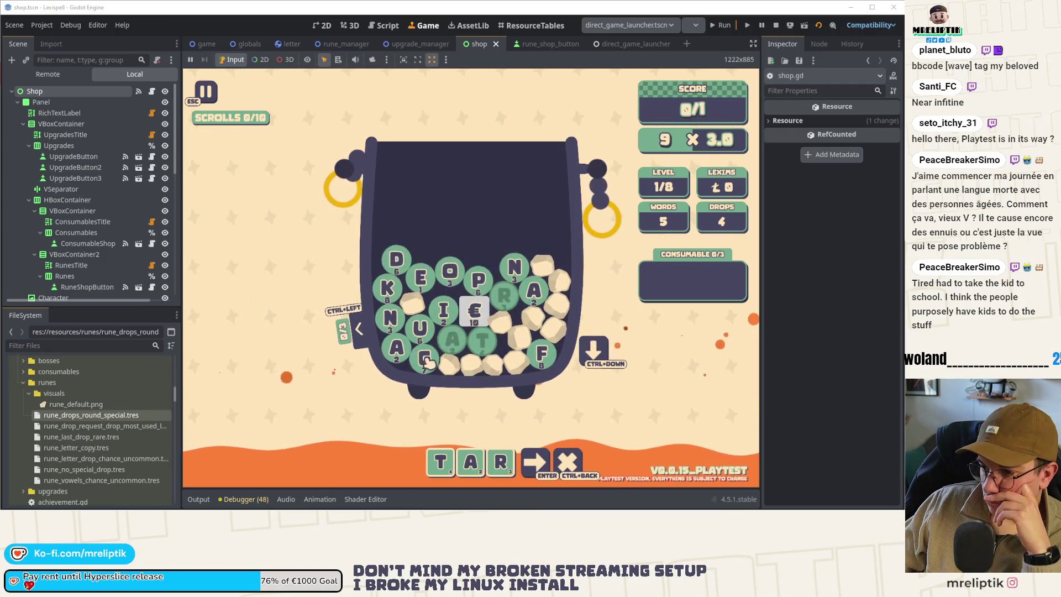
{"action": "left_click", "coordinate": [473, 311]}
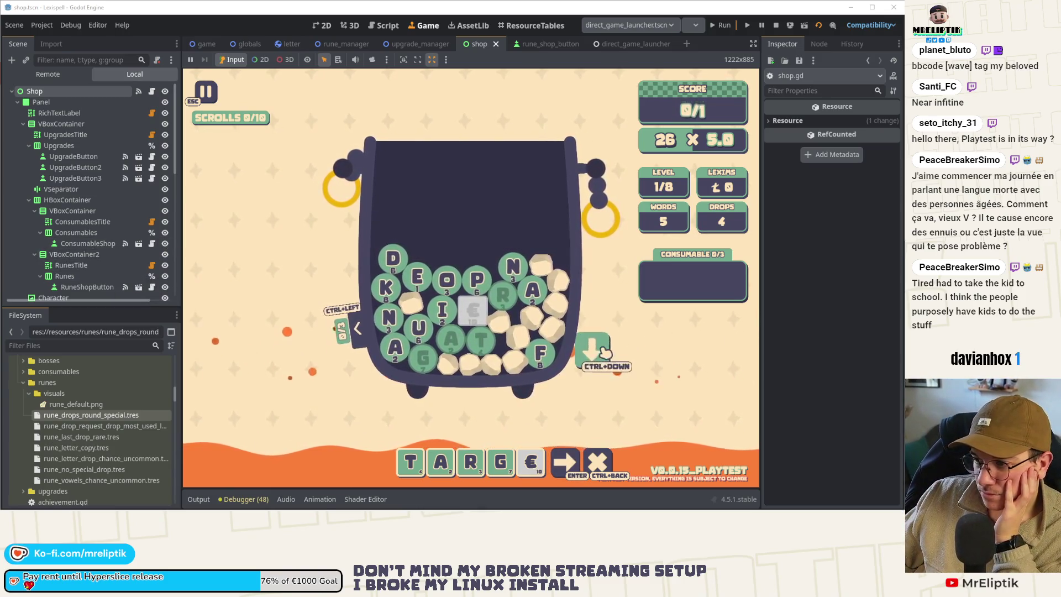
{"action": "key", "text": "ctrl+BackSpace"}
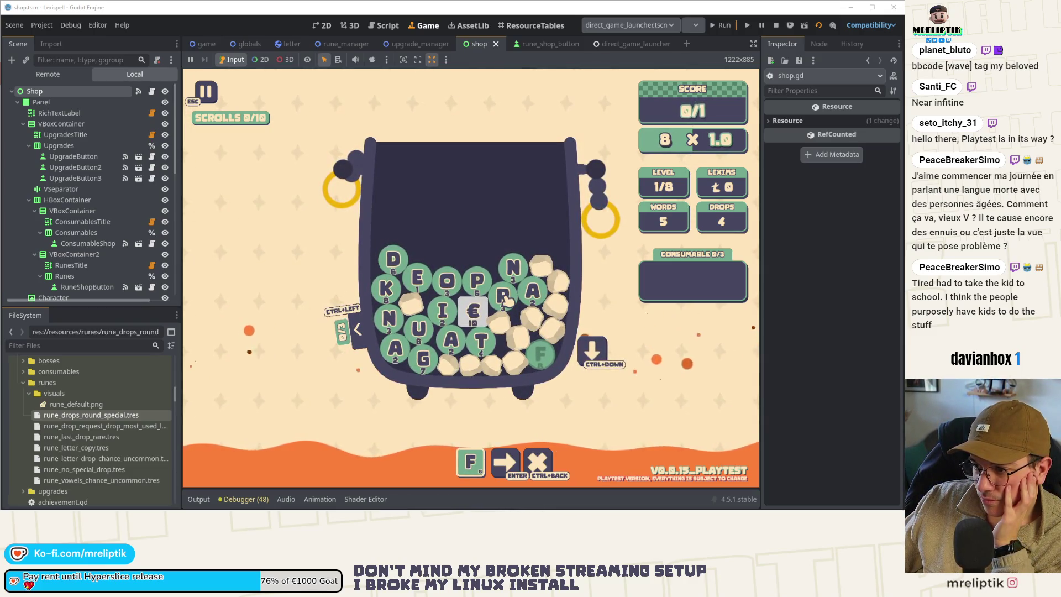
Step: Spell FRAUD to clear Level 1 for 125 and continue to the shop
{"action": "left_click", "coordinate": [504, 299]}
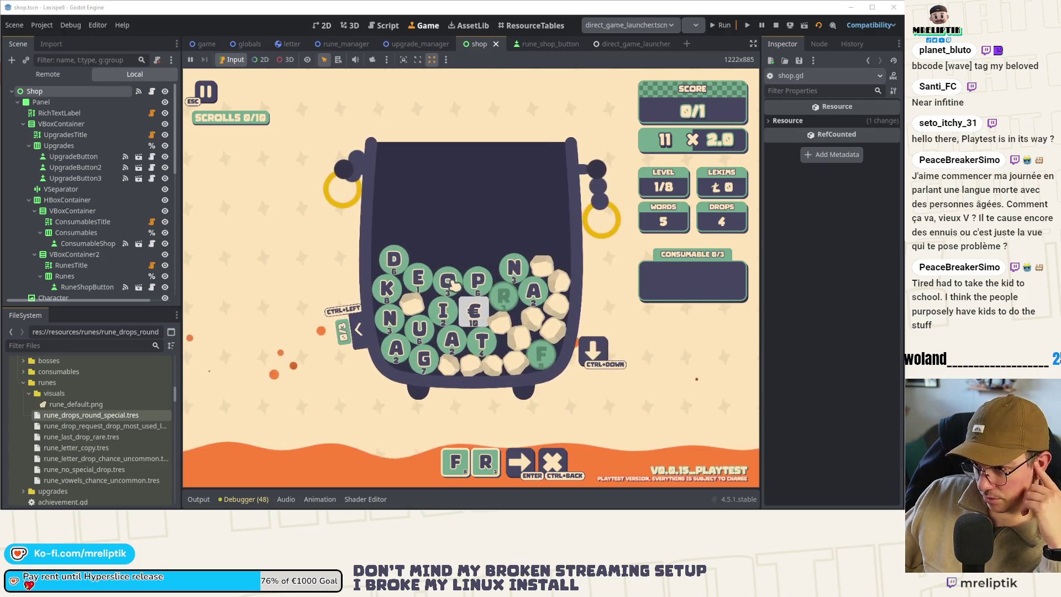
{"action": "left_click", "coordinate": [452, 339]}
{"action": "left_click", "coordinate": [420, 329]}
{"action": "type", "text": "d"}
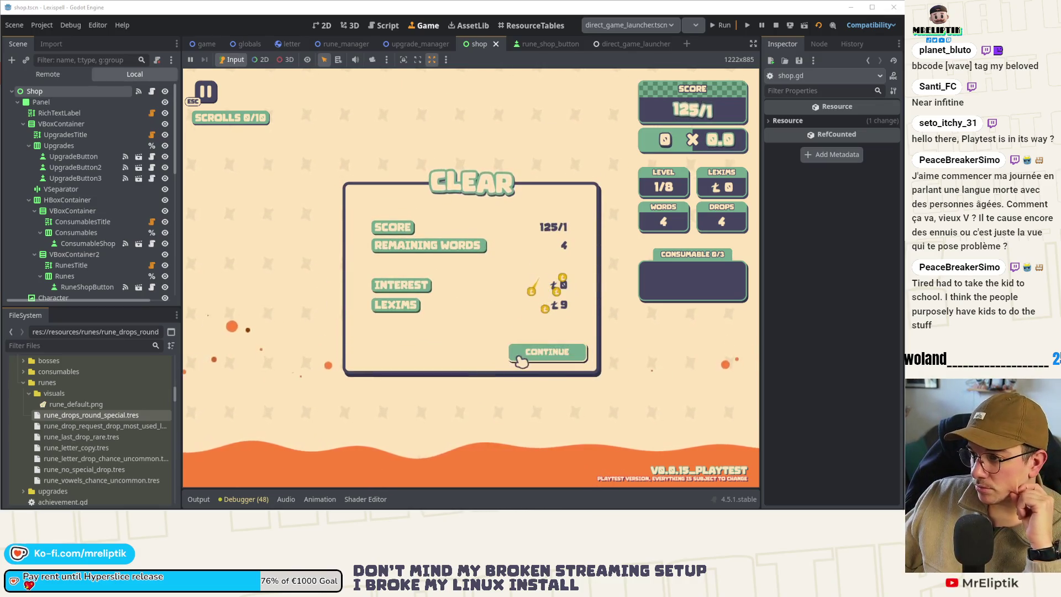
{"action": "left_click", "coordinate": [549, 353]}
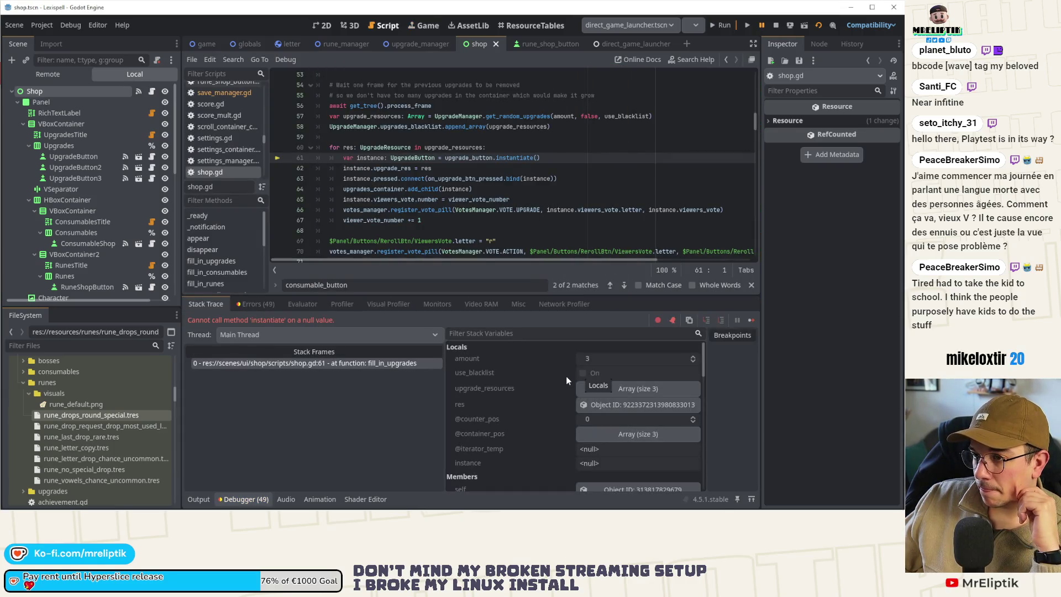
Step: Revert the Shop instance's Upgrade Button and Consumable Button overrides in the game scene and save it
{"action": "left_click", "coordinate": [61, 91]}
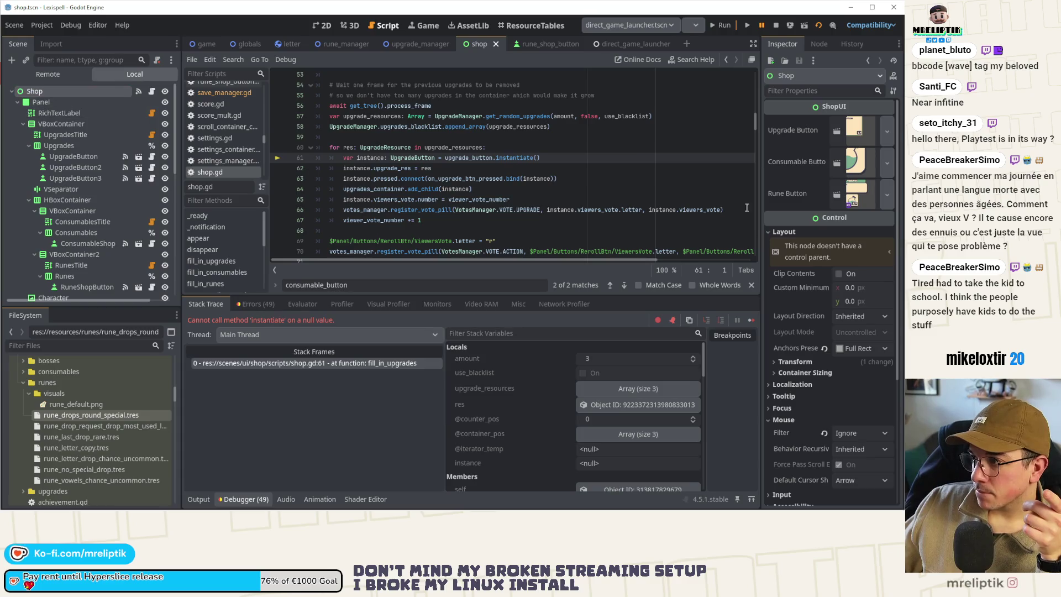
{"action": "left_click", "coordinate": [204, 43]}
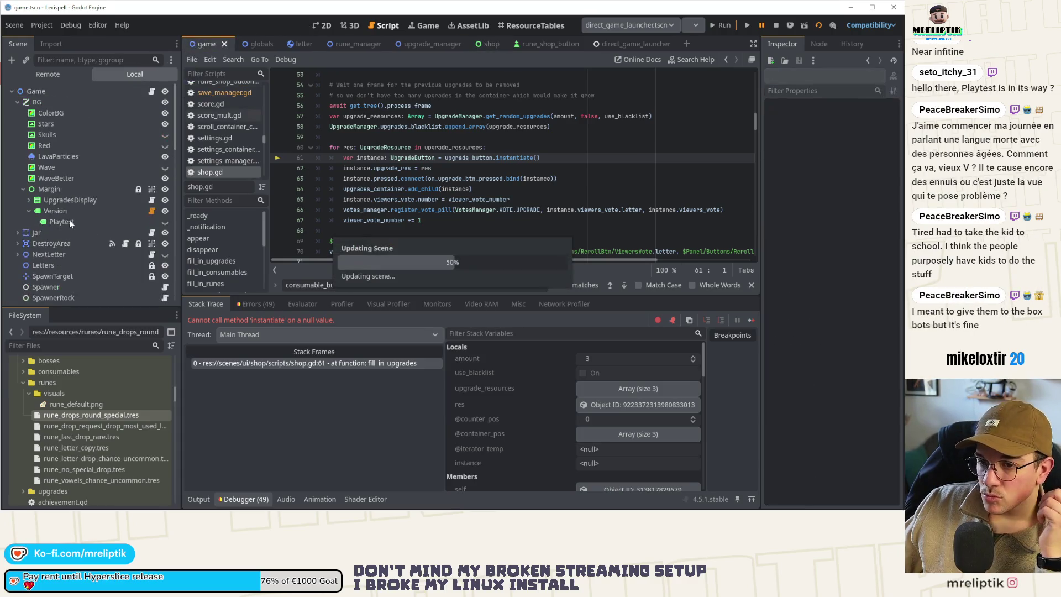
{"action": "left_click", "coordinate": [66, 248]}
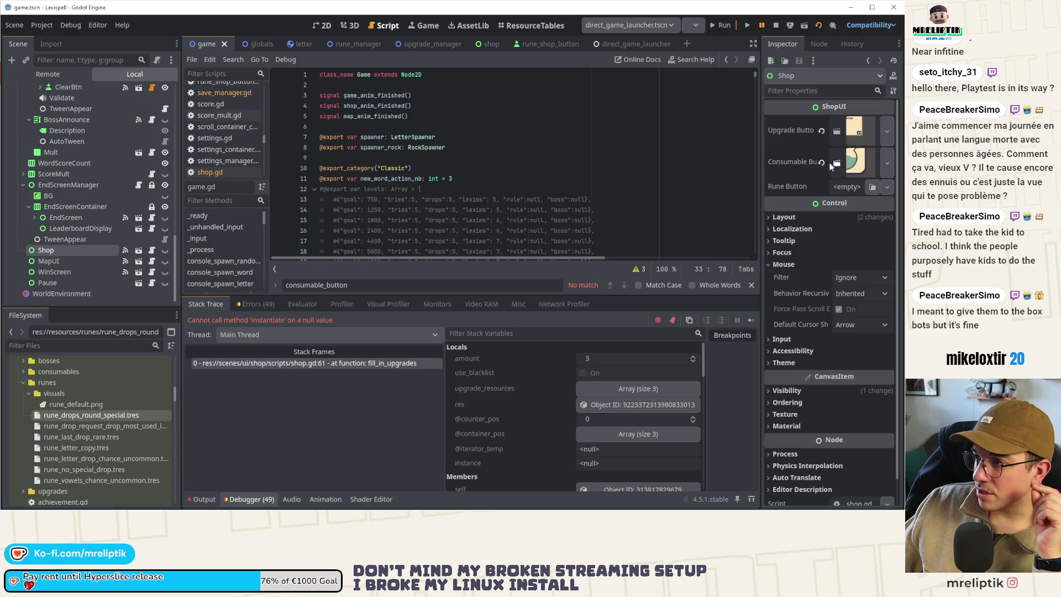
{"action": "left_click", "coordinate": [820, 132]}
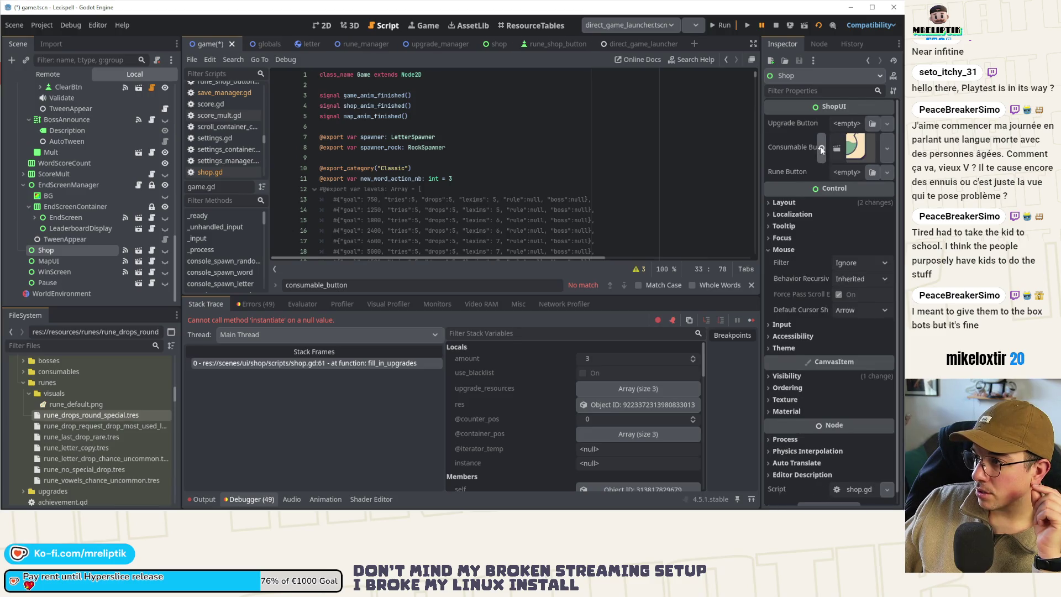
{"action": "left_click", "coordinate": [821, 149]}
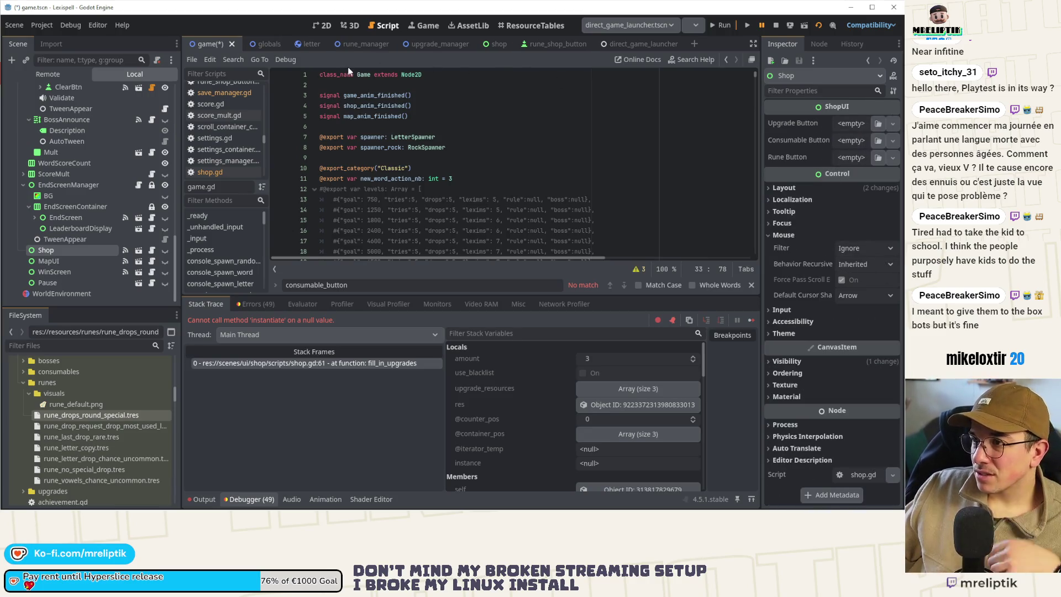
{"action": "key", "text": "ctrl+s"}
Step: Stop the running game and quit the editor to the project list
{"action": "left_click", "coordinate": [490, 44]}
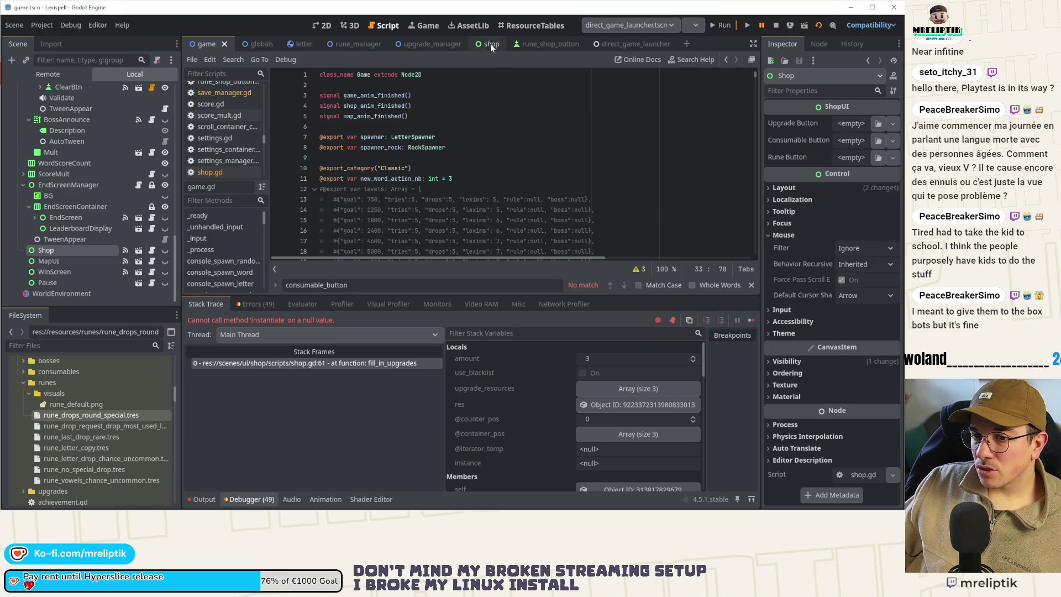
{"action": "scroll", "coordinate": [422, 155], "scroll_direction": "up", "scroll_amount": 15}
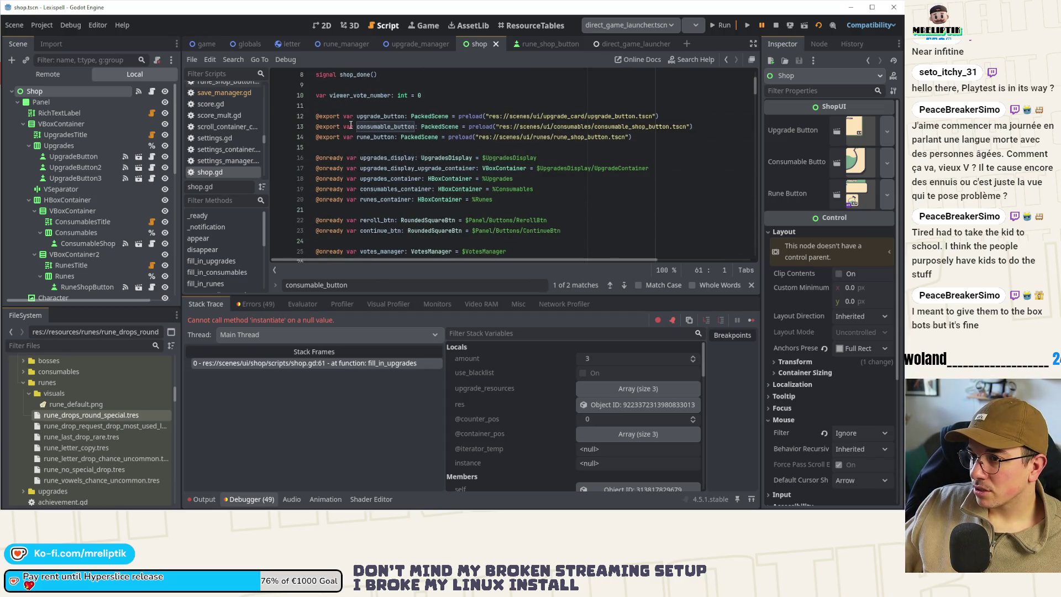
{"action": "left_click", "coordinate": [776, 26]}
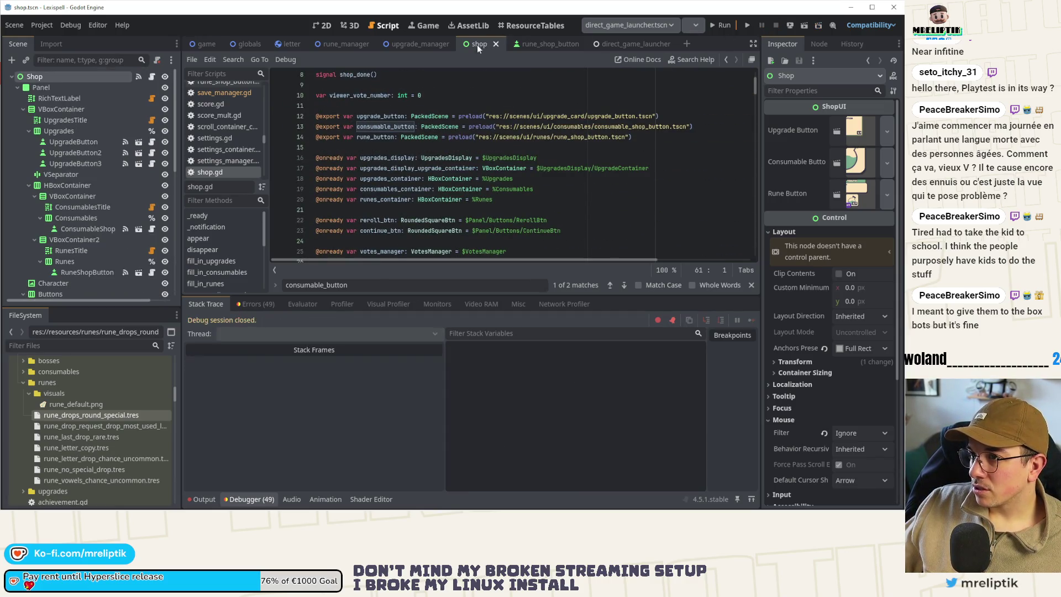
{"action": "left_click", "coordinate": [43, 25]}
{"action": "left_click", "coordinate": [58, 164]}
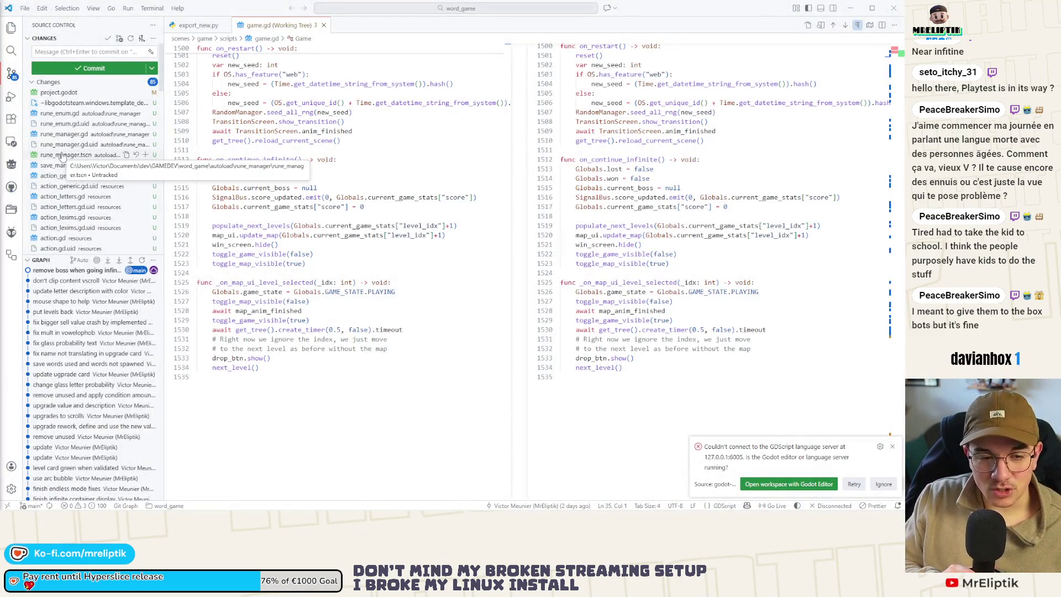
Step: Relaunch the Lexispell project with F5
{"action": "key", "text": "F5"}
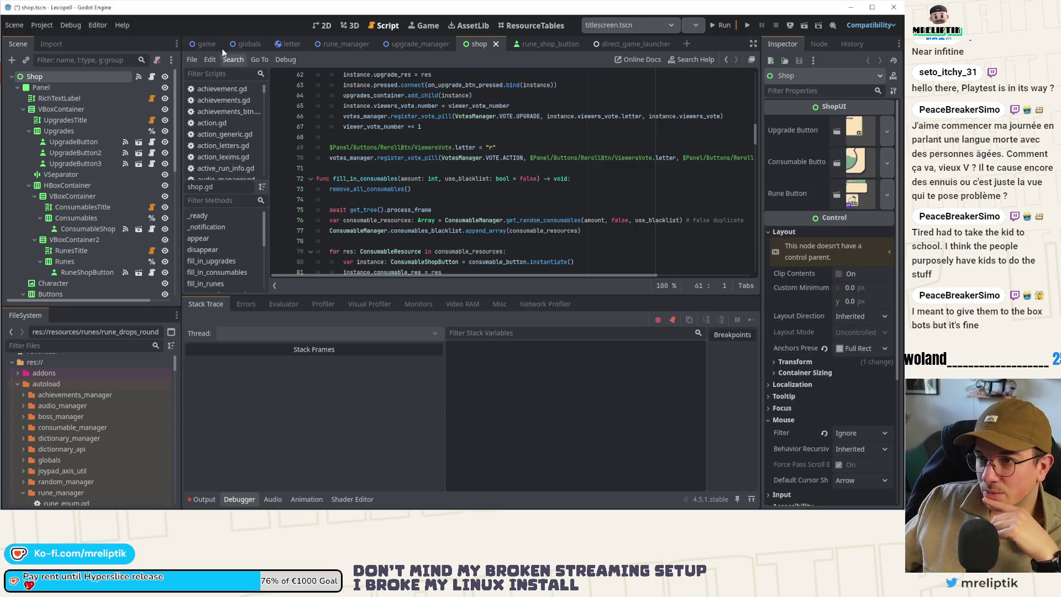
Step: Select the Shop instance in the game scene and run the game to its title screen
{"action": "left_click", "coordinate": [200, 45]}
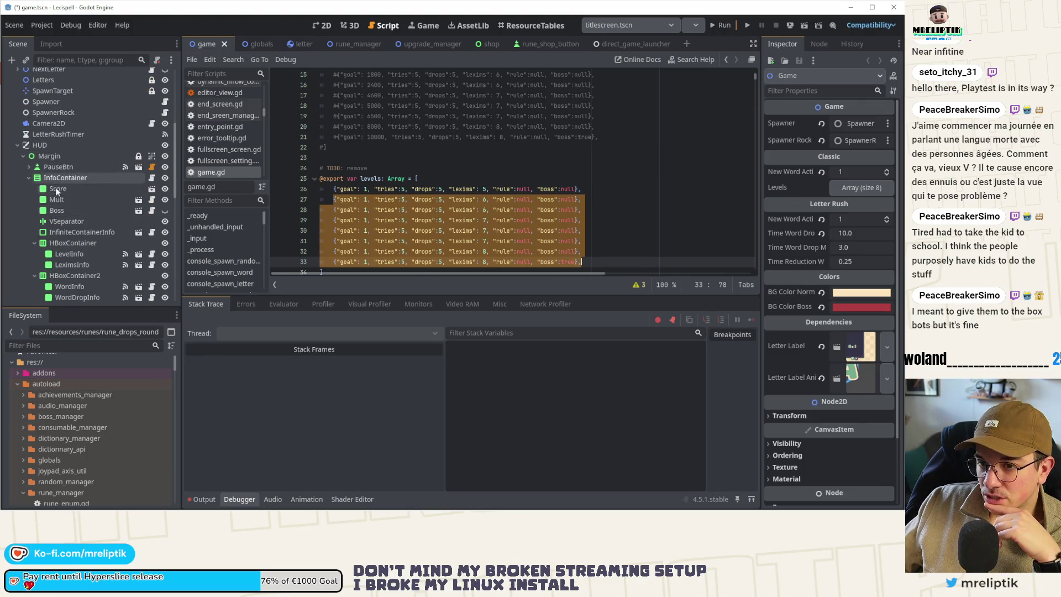
{"action": "scroll", "coordinate": [55, 221], "scroll_direction": "down", "scroll_amount": 5}
{"action": "scroll", "coordinate": [60, 243], "scroll_direction": "down", "scroll_amount": 3}
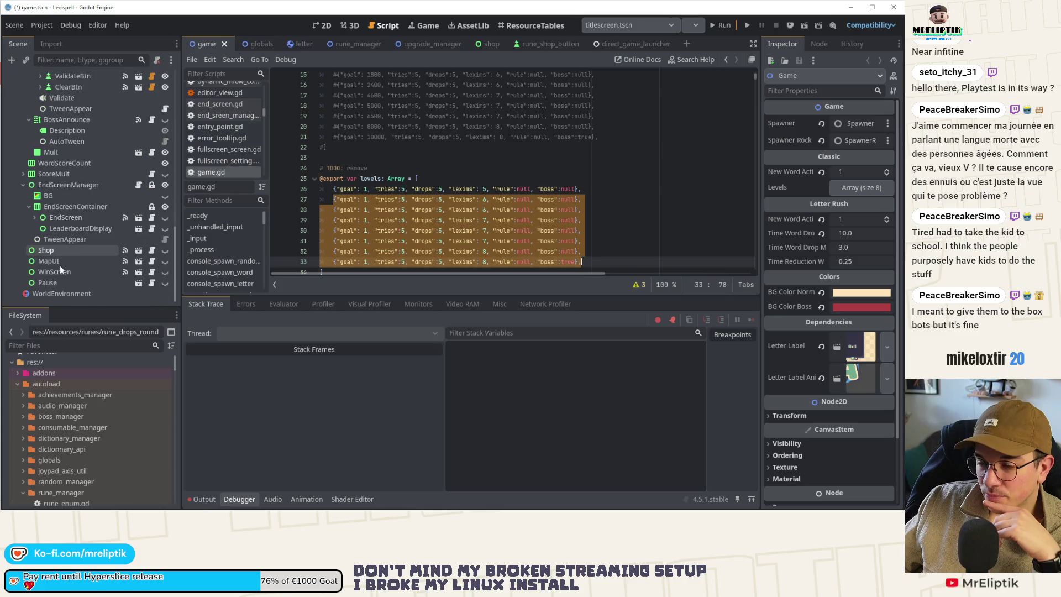
{"action": "left_click", "coordinate": [60, 249]}
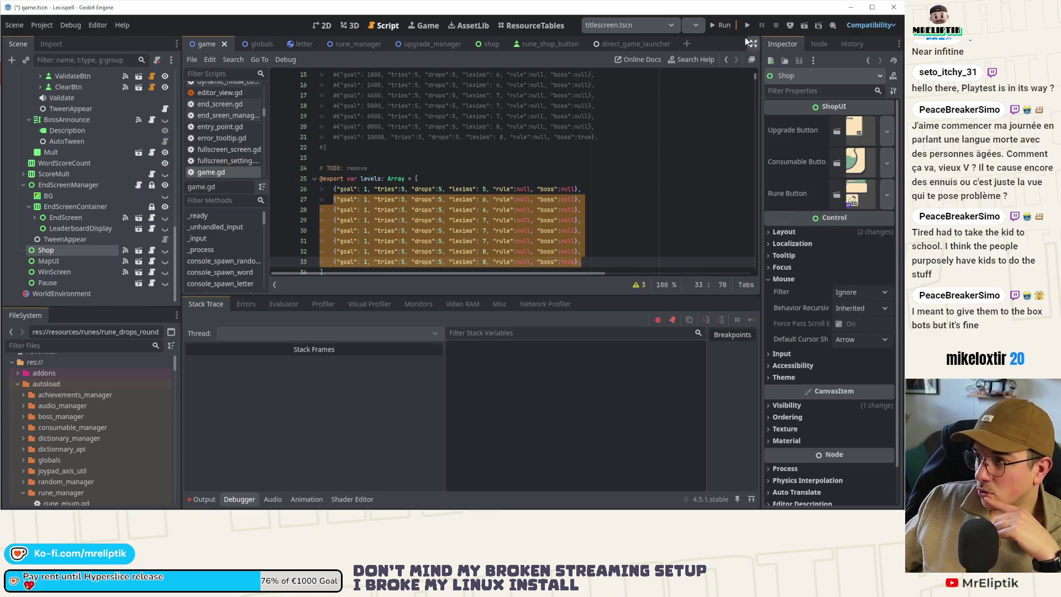
{"action": "left_click", "coordinate": [714, 25]}
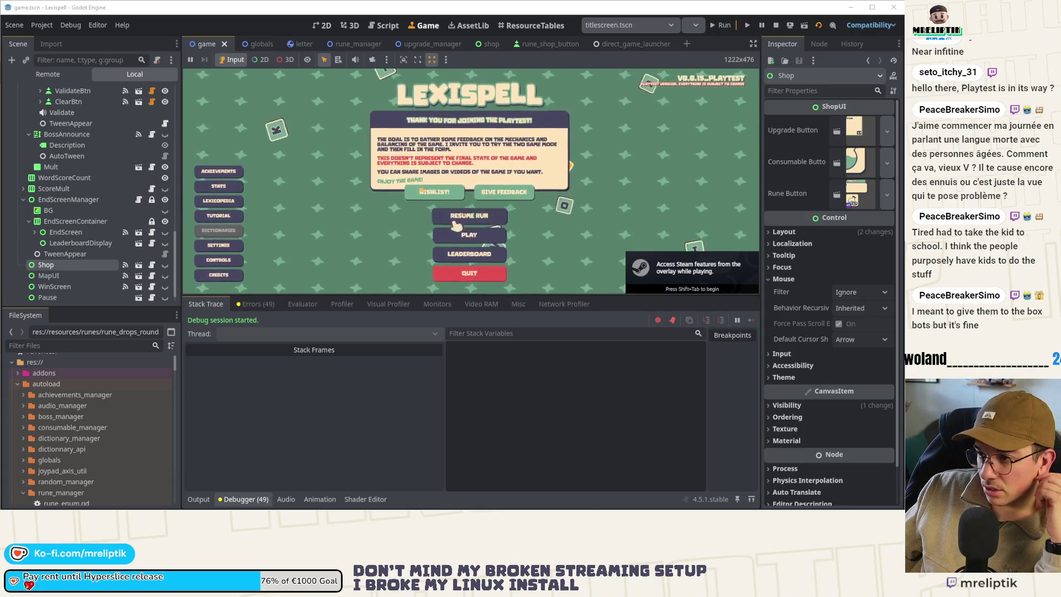
{"action": "left_click", "coordinate": [199, 499]}
{"action": "left_click", "coordinate": [198, 499]}
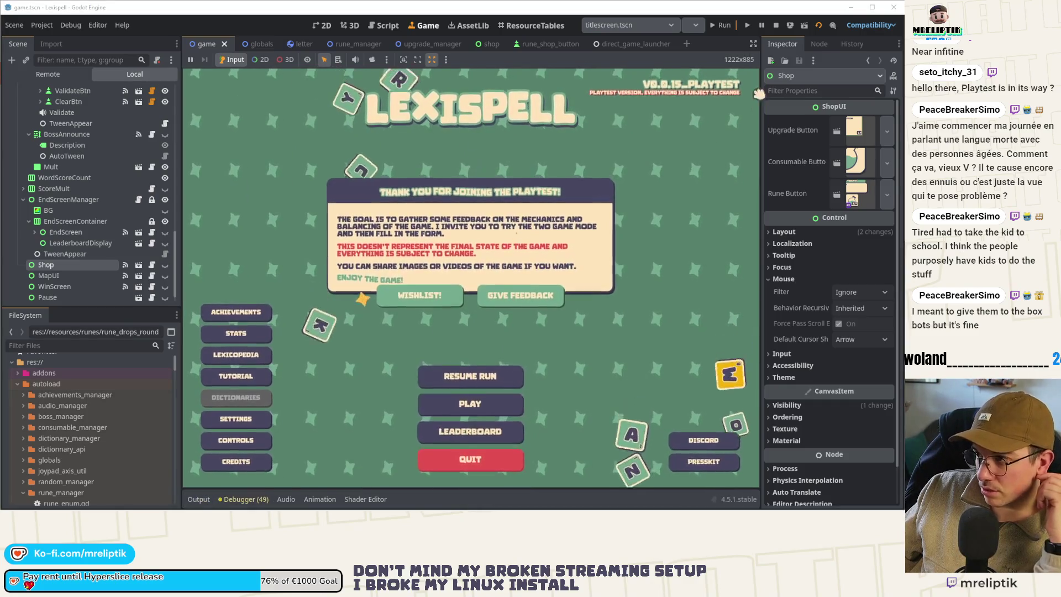
Step: Stop the game and choose direct_game_launcher.tscn as the scene to run
{"action": "left_click", "coordinate": [776, 26]}
{"action": "left_click", "coordinate": [623, 25]}
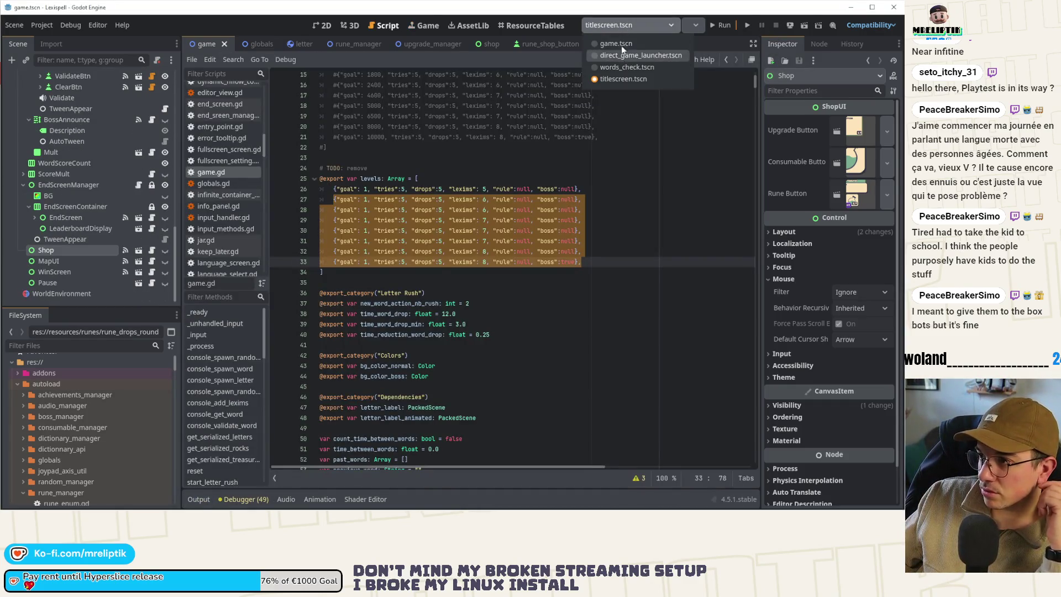
{"action": "left_click", "coordinate": [624, 55]}
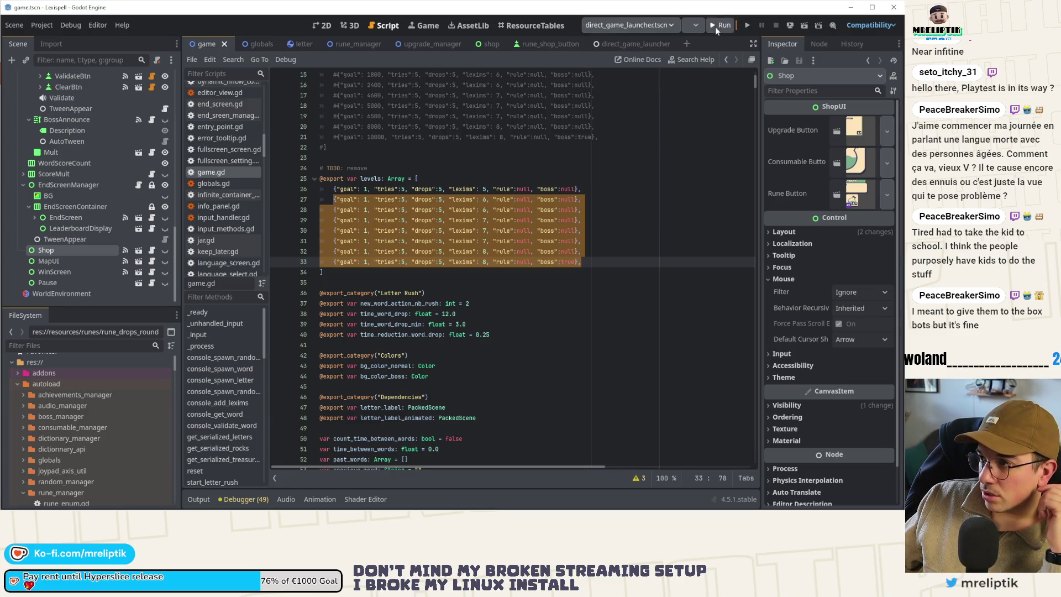
Step: Launch the game, start Level 1, and drop a batch of letter tiles
{"action": "left_click", "coordinate": [718, 26]}
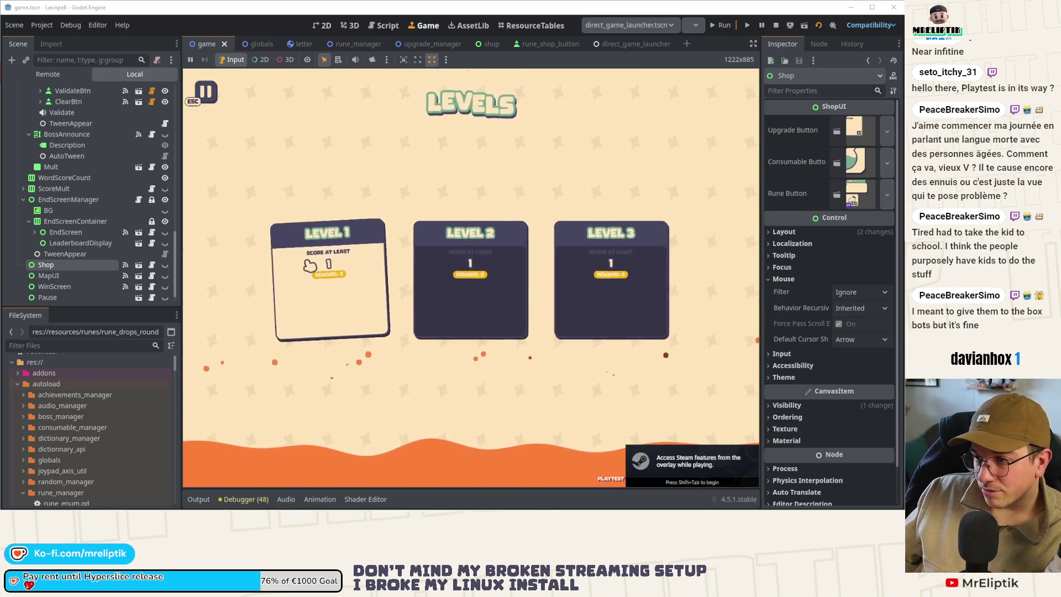
{"action": "left_click", "coordinate": [331, 282]}
{"action": "left_click", "coordinate": [594, 356]}
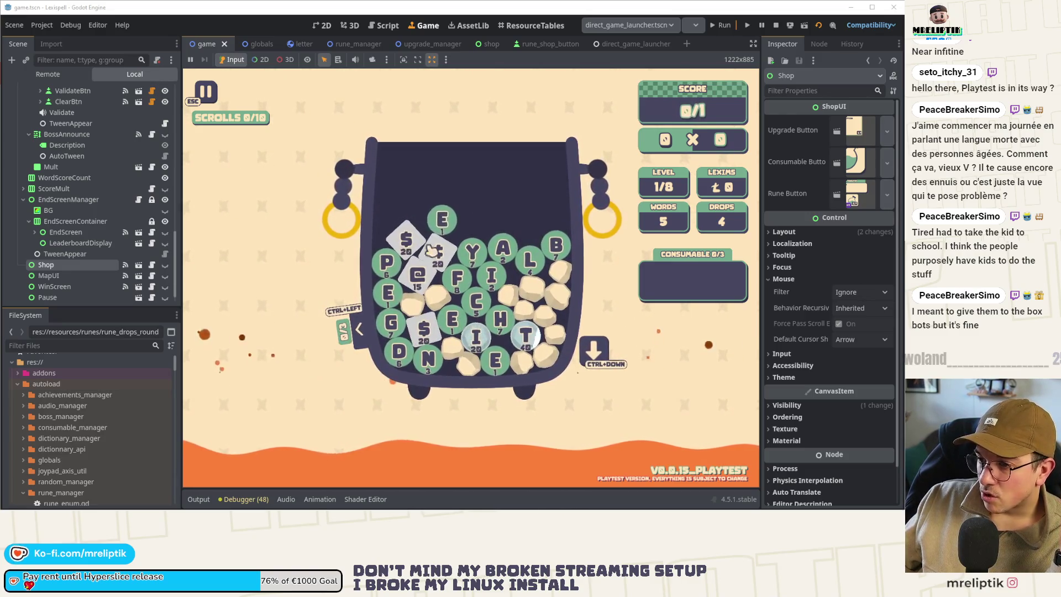
Step: Spell and submit P@IN$, then continue past the Clear results
{"action": "left_click", "coordinate": [386, 262]}
{"action": "left_click", "coordinate": [417, 273]}
{"action": "left_click", "coordinate": [493, 278]}
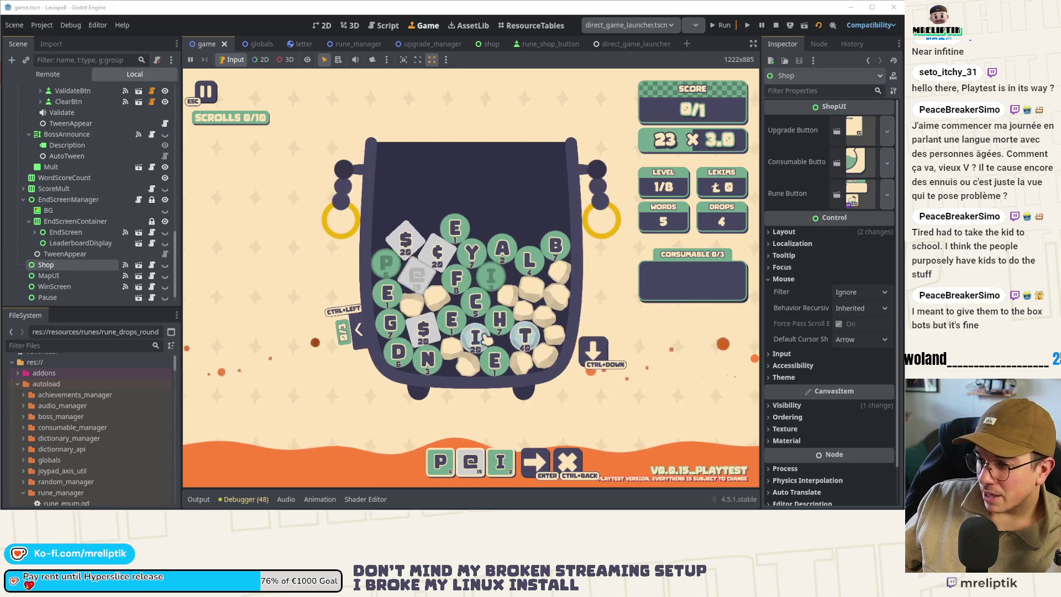
{"action": "left_click", "coordinate": [428, 359]}
{"action": "left_click", "coordinate": [423, 330]}
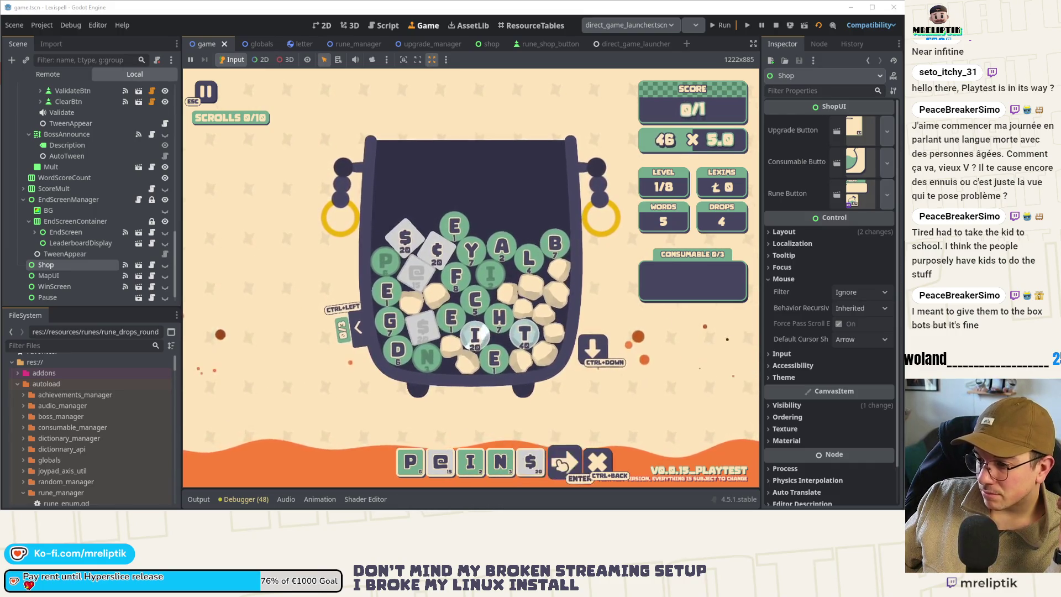
{"action": "left_click", "coordinate": [564, 462]}
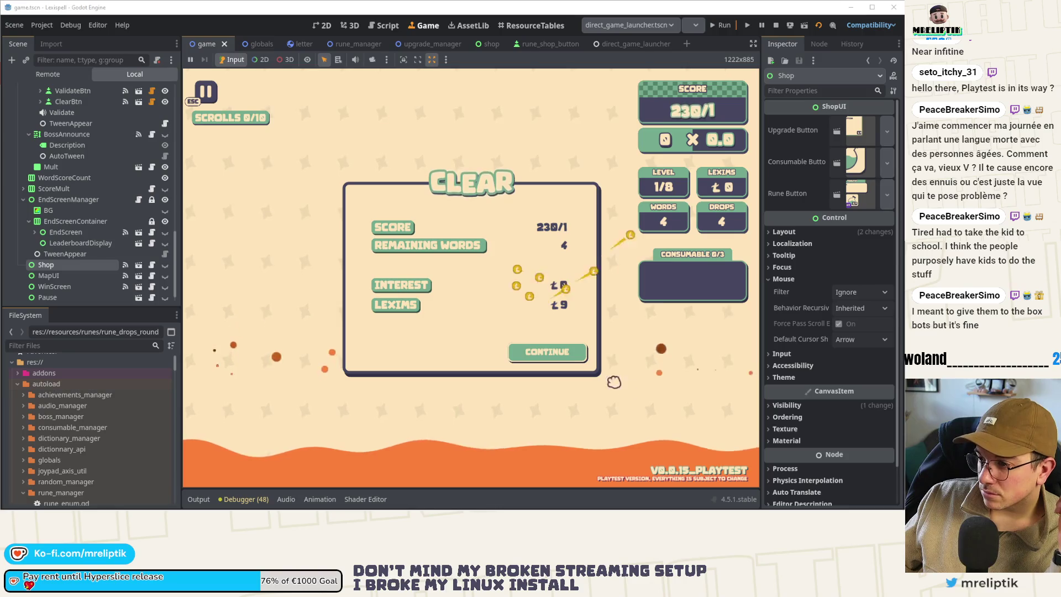
{"action": "left_click", "coordinate": [548, 351]}
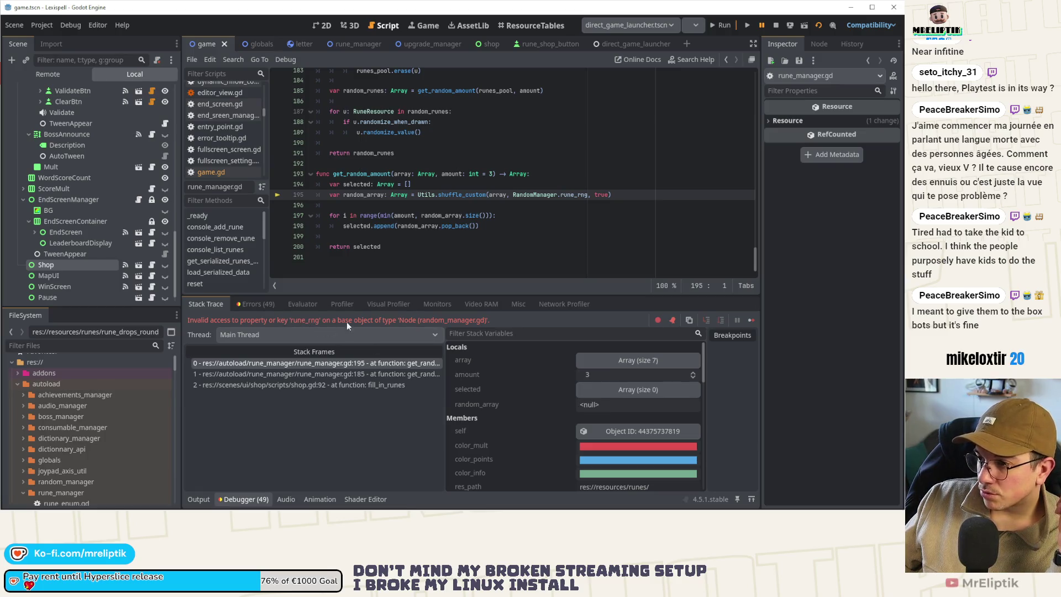
Step: Jump to the runes_rng declaration in random_manager.gd and select the name
{"action": "left_click", "coordinate": [573, 197], "text": "ctrl"}
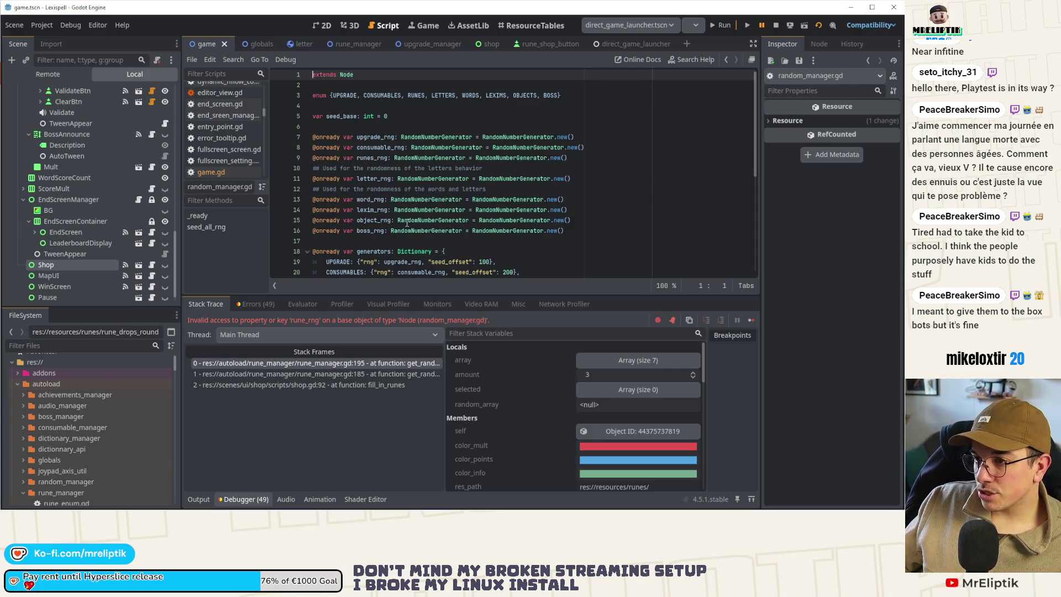
{"action": "left_click", "coordinate": [374, 158]}
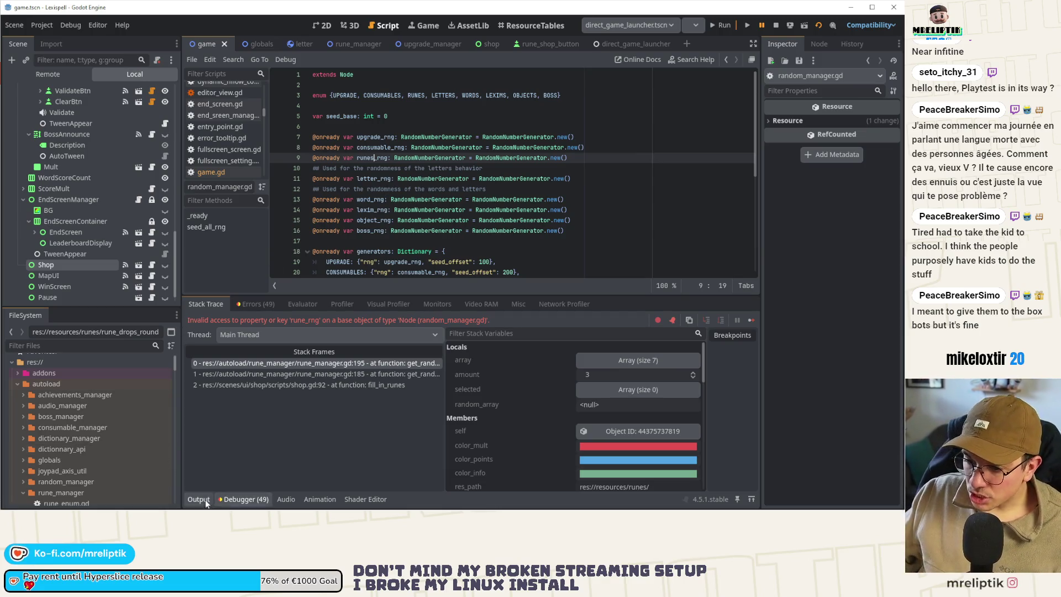
{"action": "left_click", "coordinate": [243, 499]}
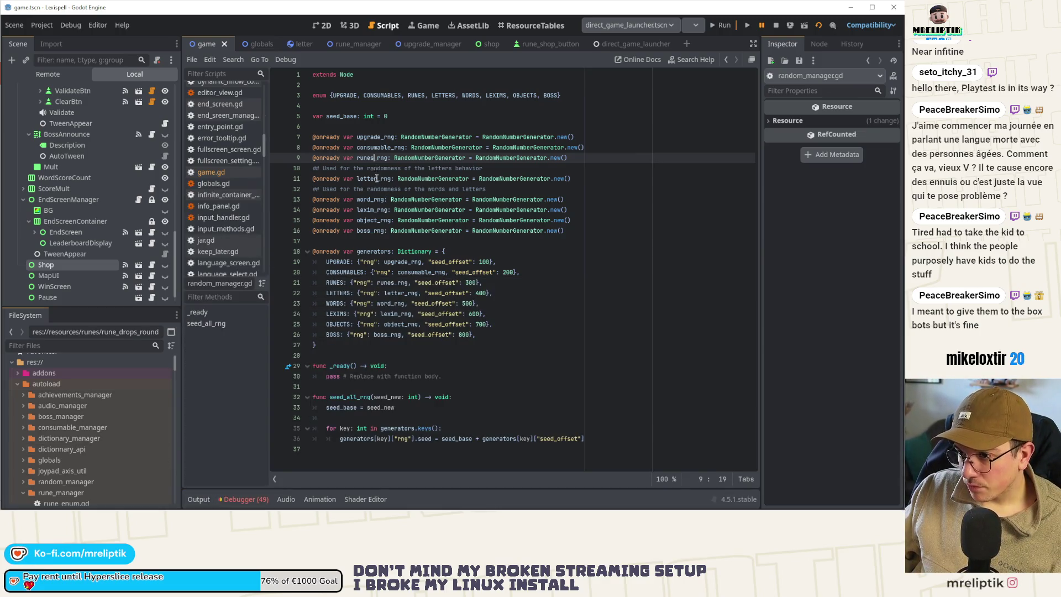
{"action": "key", "text": "ctrl+d"}
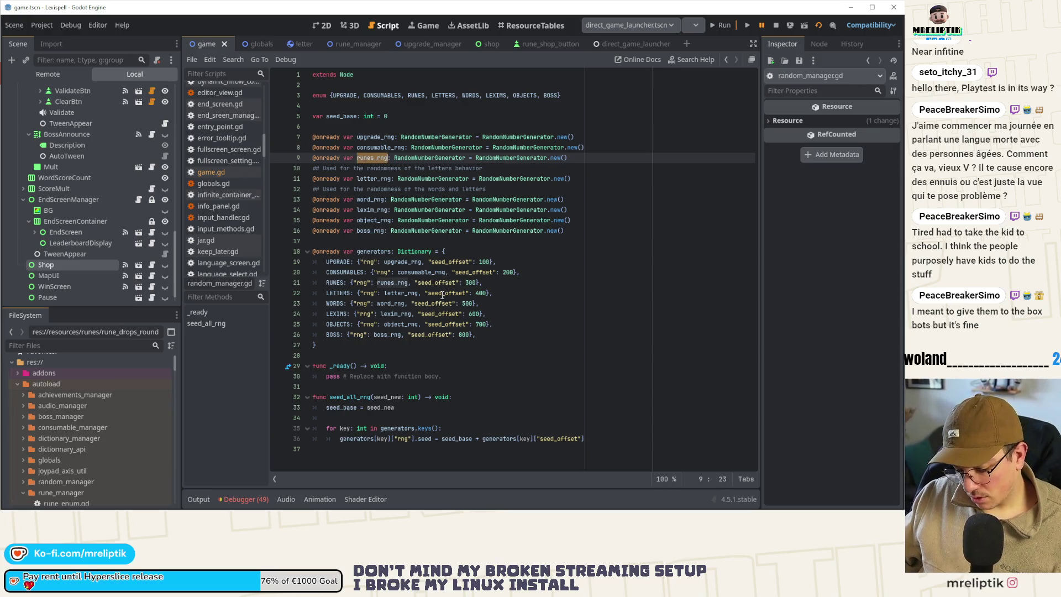
Step: Replace every runes_rng with rune_rng across the project and stop the game
{"action": "key", "text": "ctrl+shift+f"}
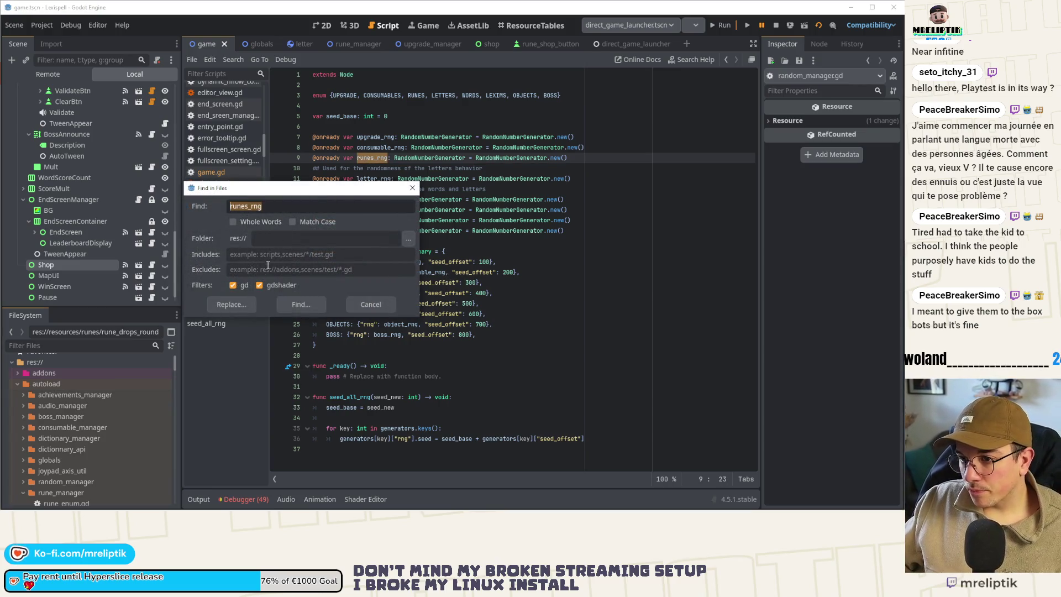
{"action": "left_click", "coordinate": [231, 305]}
{"action": "type", "text": "rune_rng"}
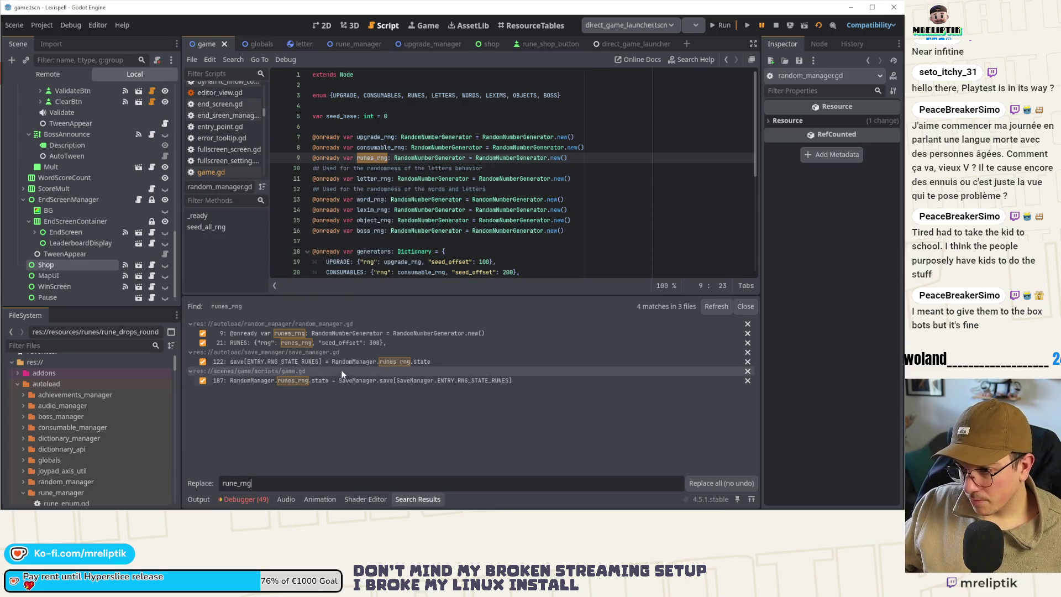
{"action": "left_click", "coordinate": [710, 484]}
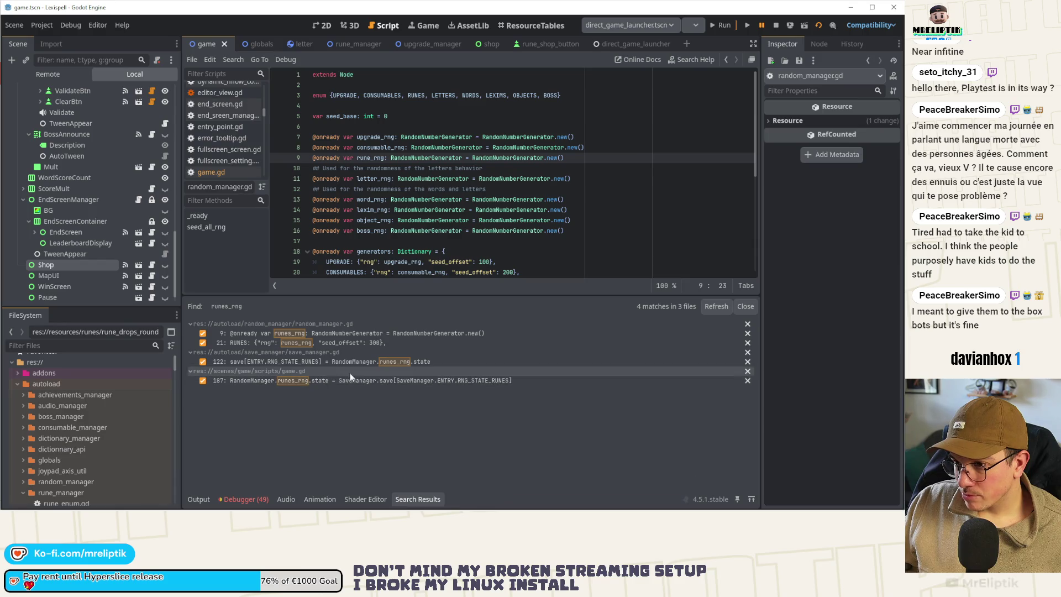
{"action": "left_click", "coordinate": [555, 199]}
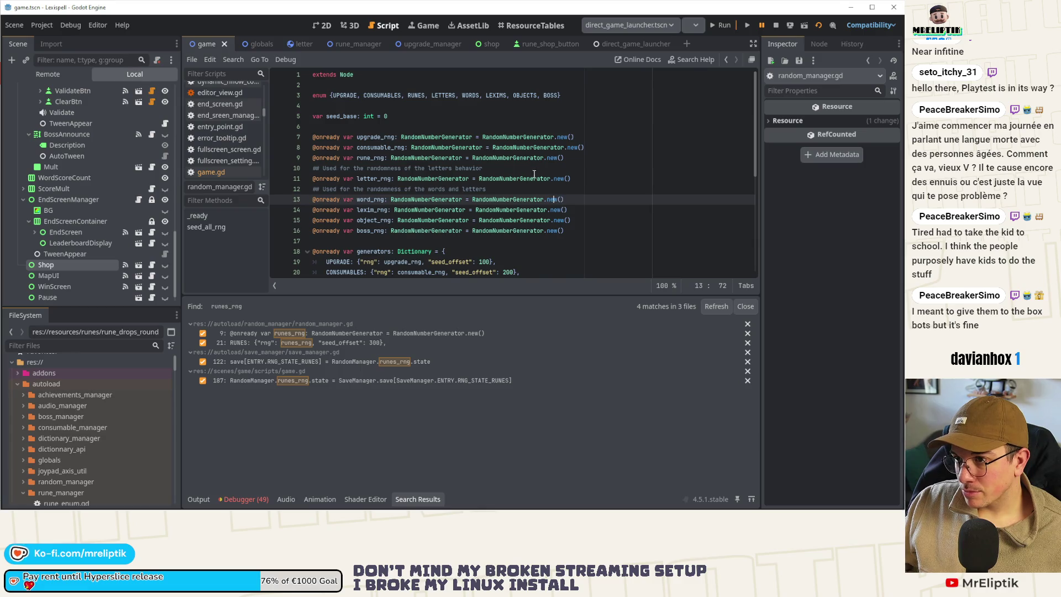
{"action": "left_click", "coordinate": [776, 25]}
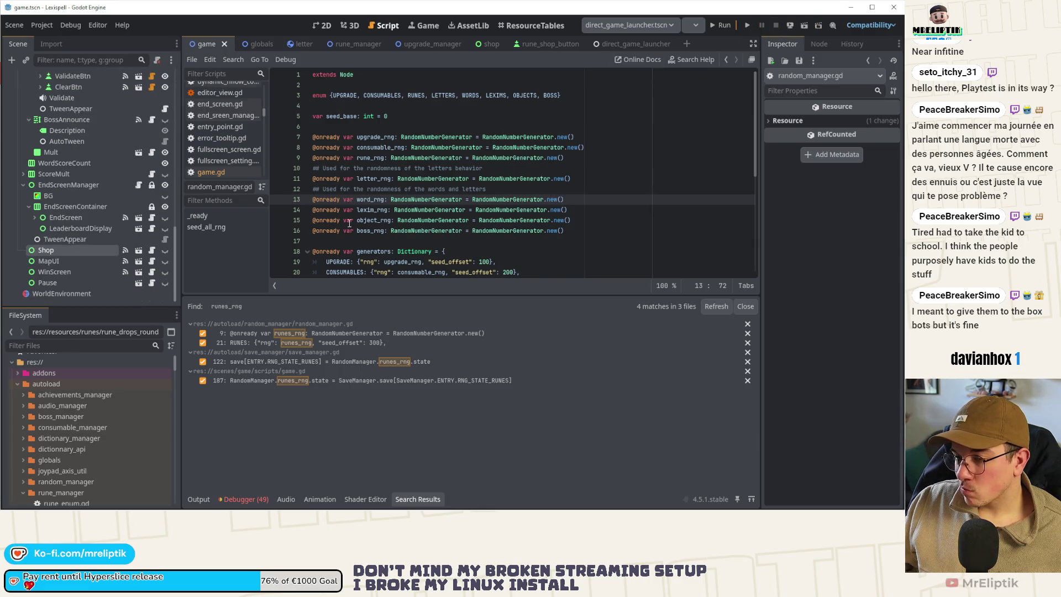
{"action": "left_click", "coordinate": [198, 499]}
{"action": "left_click", "coordinate": [199, 499]}
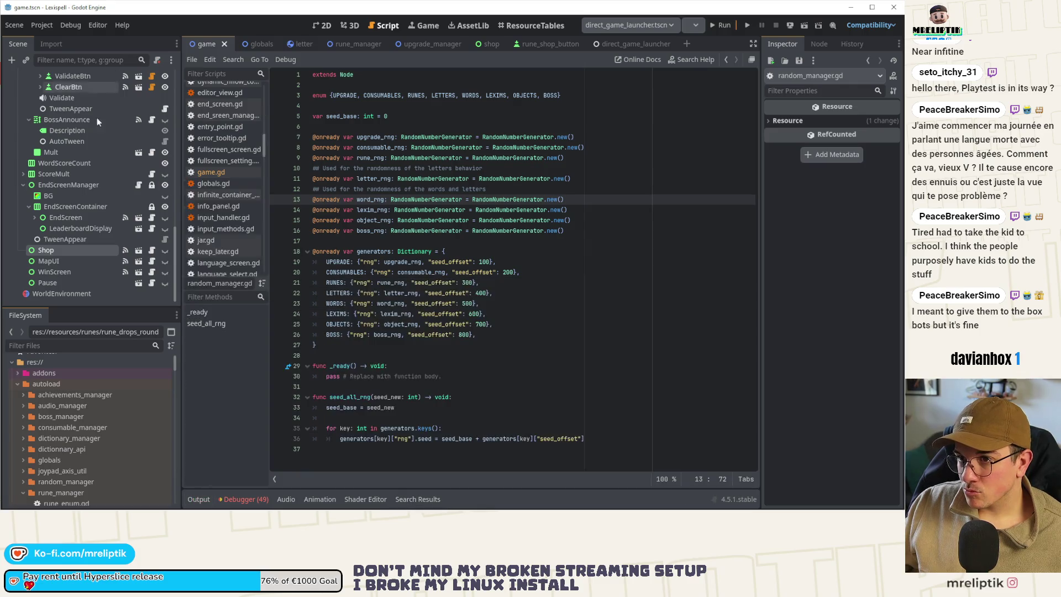
Step: In shop.gd, locate the rune lookup call in the shop code
{"action": "left_click", "coordinate": [492, 44]}
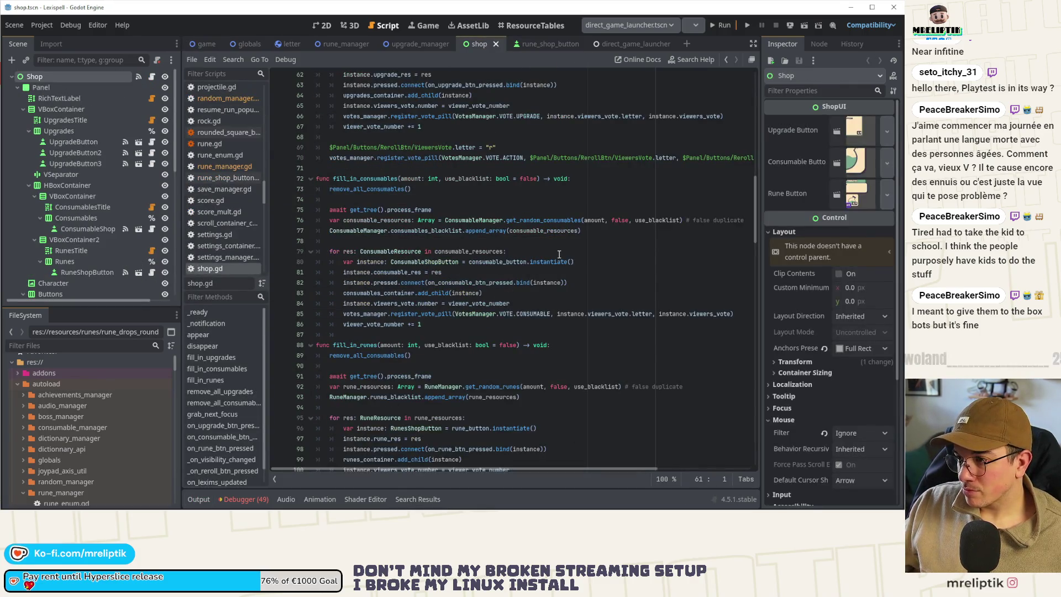
{"action": "double_click", "coordinate": [551, 221]}
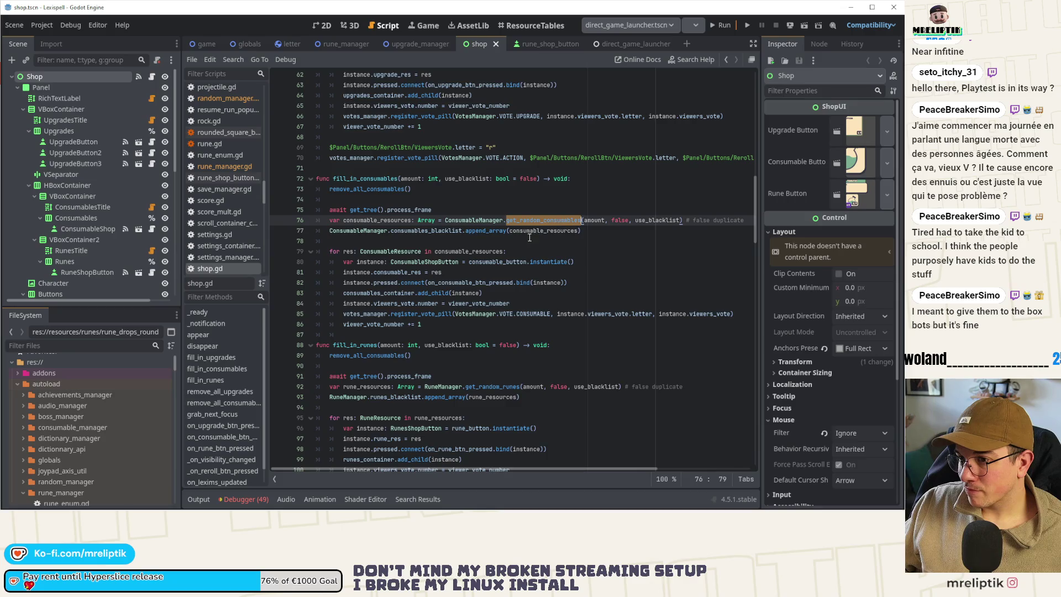
{"action": "scroll", "coordinate": [529, 236], "scroll_direction": "down", "scroll_amount": 4}
Step: Inspect get_random_runes and get_random_amount in rune_manager.gd, then relaunch the game
{"action": "left_click", "coordinate": [489, 262], "text": "ctrl"}
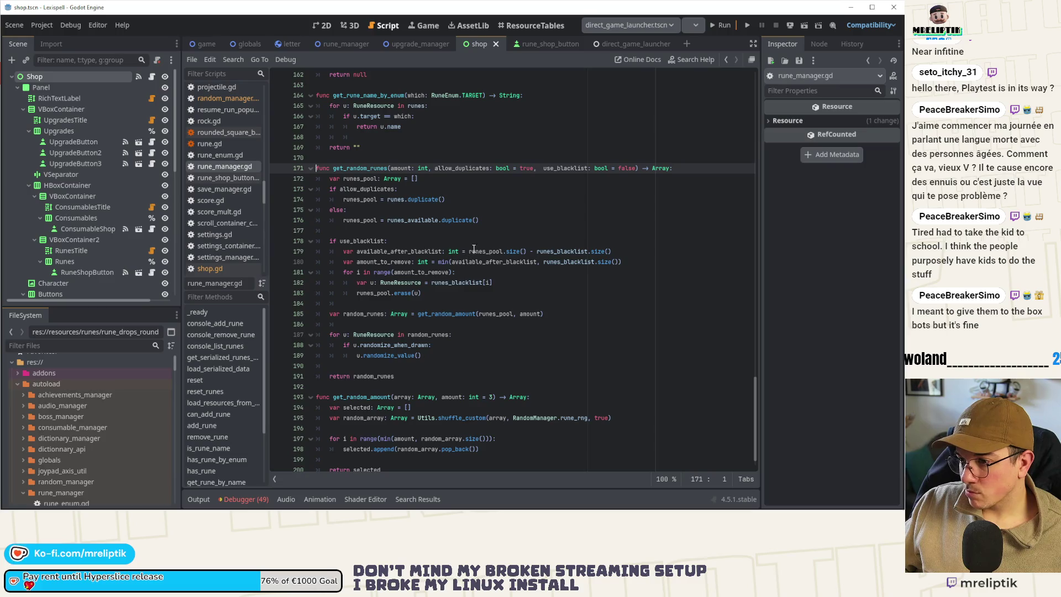
{"action": "double_click", "coordinate": [446, 313]}
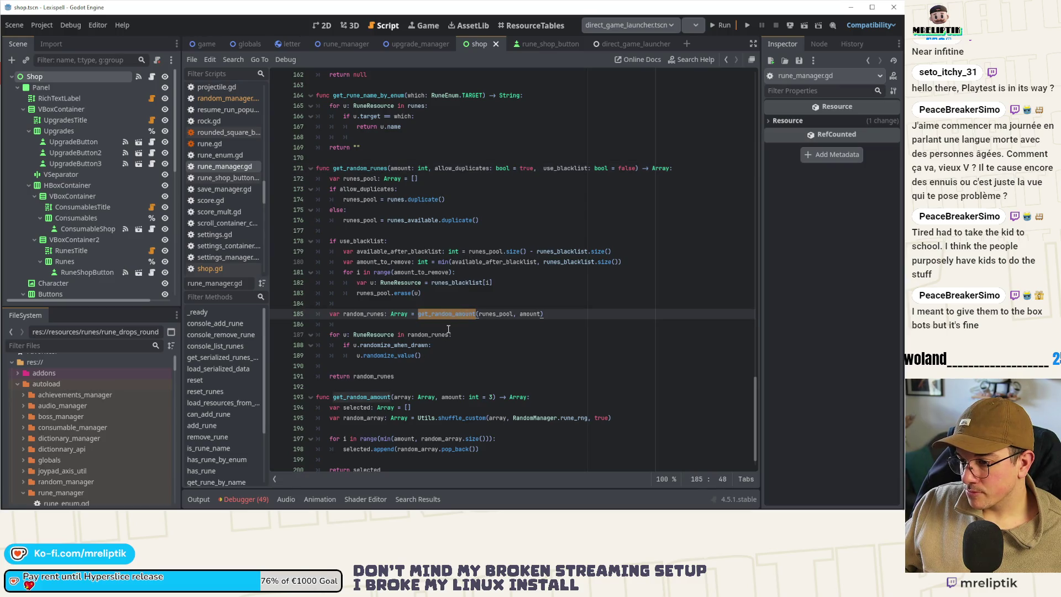
{"action": "scroll", "coordinate": [508, 377], "scroll_direction": "down", "scroll_amount": 1}
{"action": "left_click", "coordinate": [573, 400]}
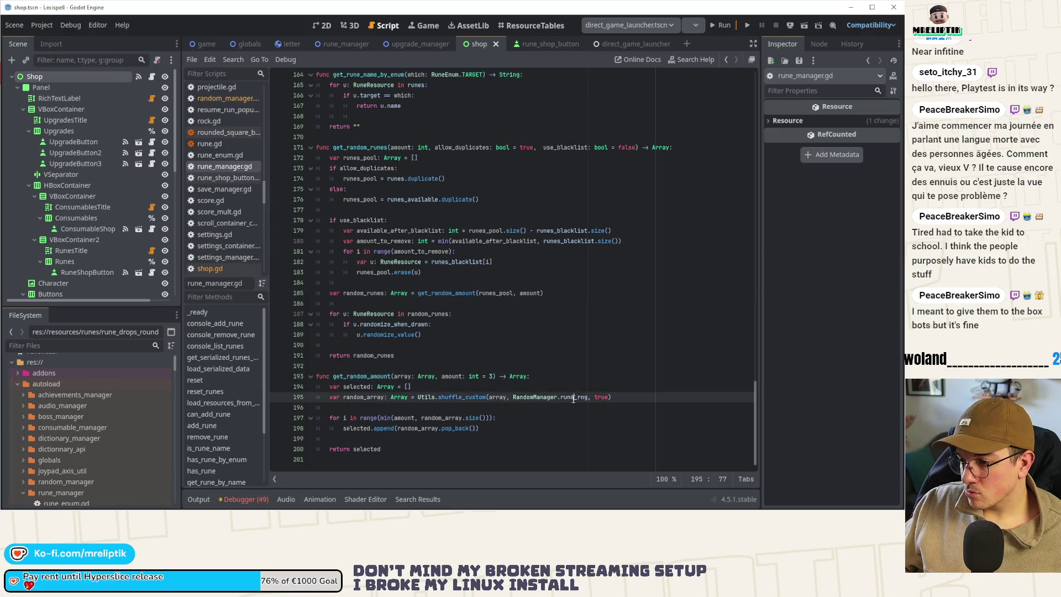
{"action": "left_click", "coordinate": [718, 25]}
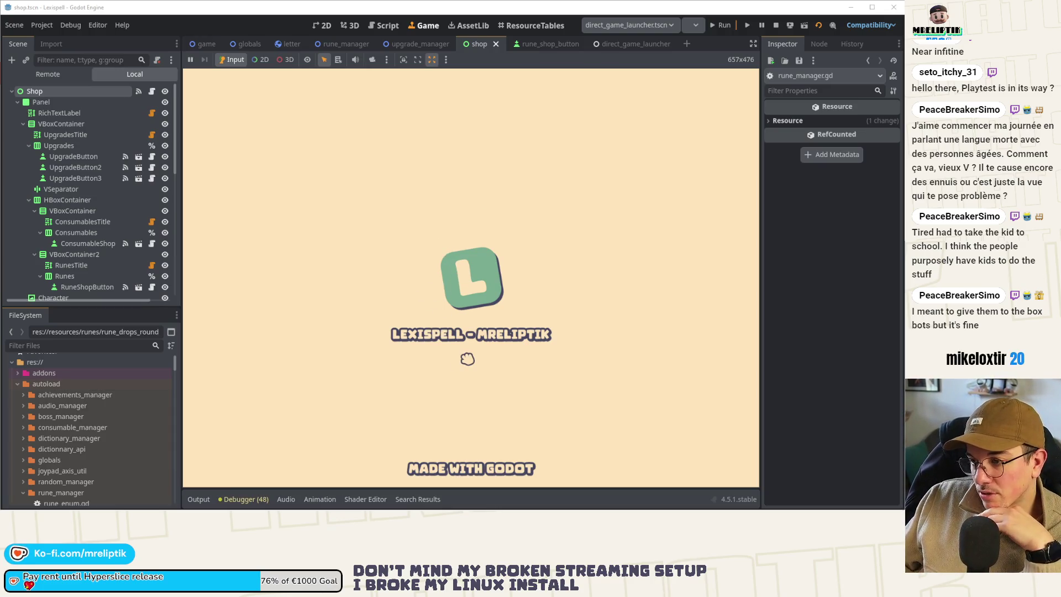
Step: Clear Level 1 with MATE and enter the shop, which now shows rune buttons
{"action": "left_click", "coordinate": [351, 287]}
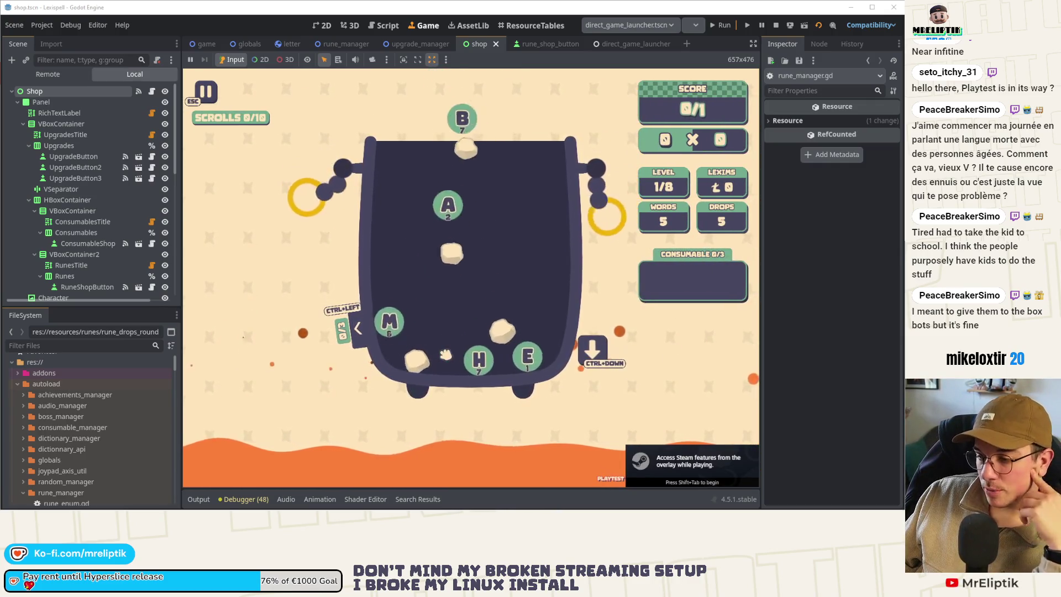
{"action": "type", "text": "ma"}
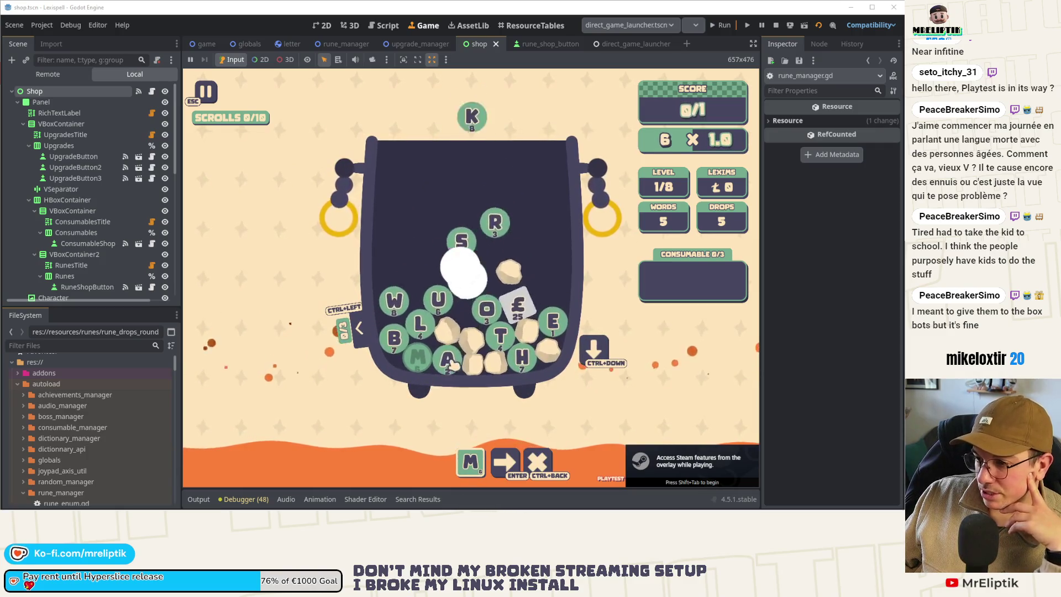
{"action": "type", "text": "te"}
{"action": "key", "text": "Return"}
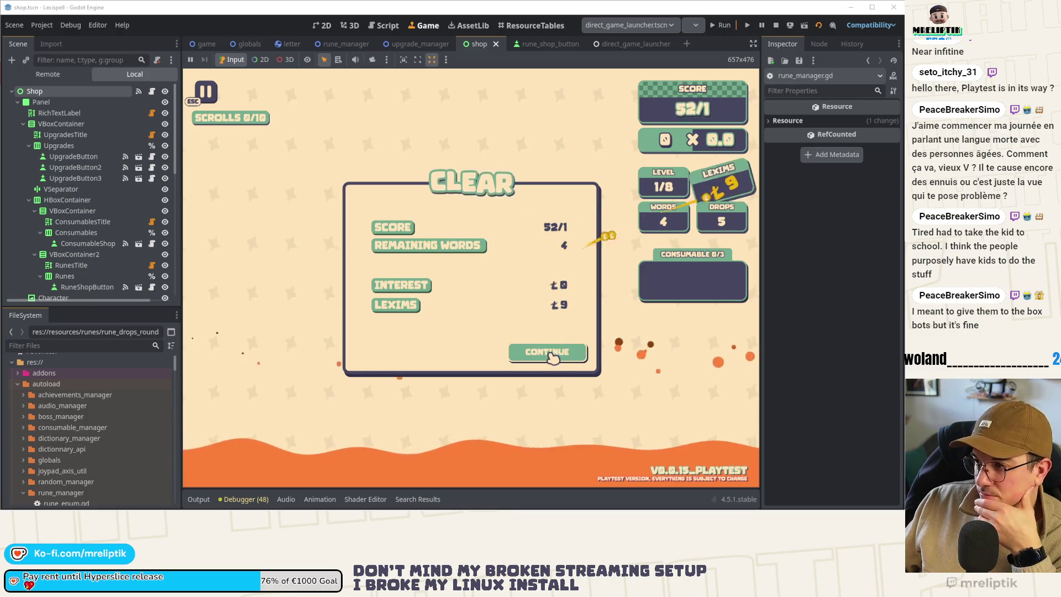
{"action": "left_click", "coordinate": [551, 354]}
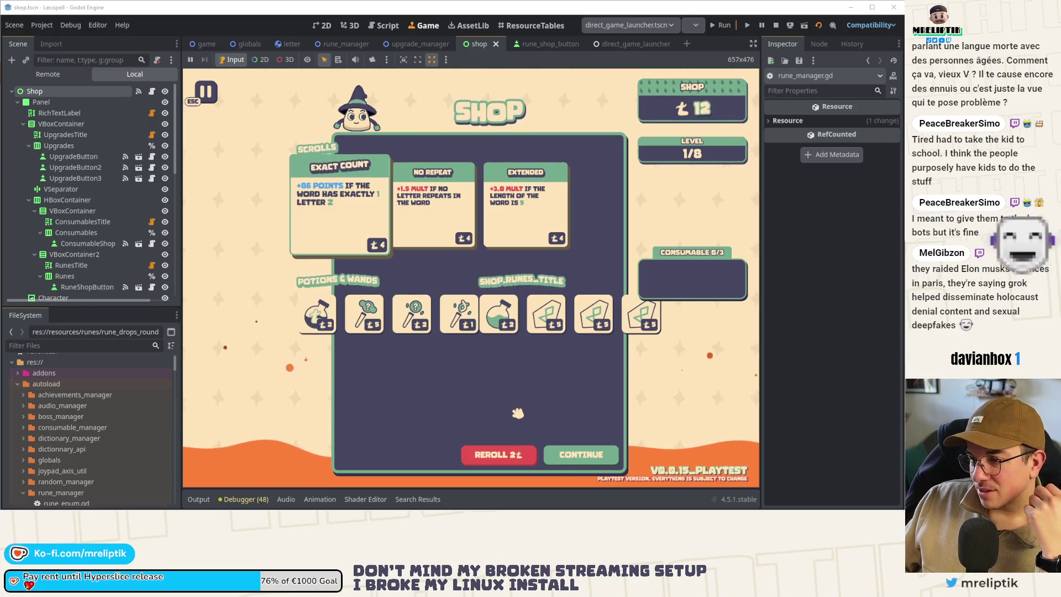
{"action": "mouse_move", "coordinate": [341, 328]}
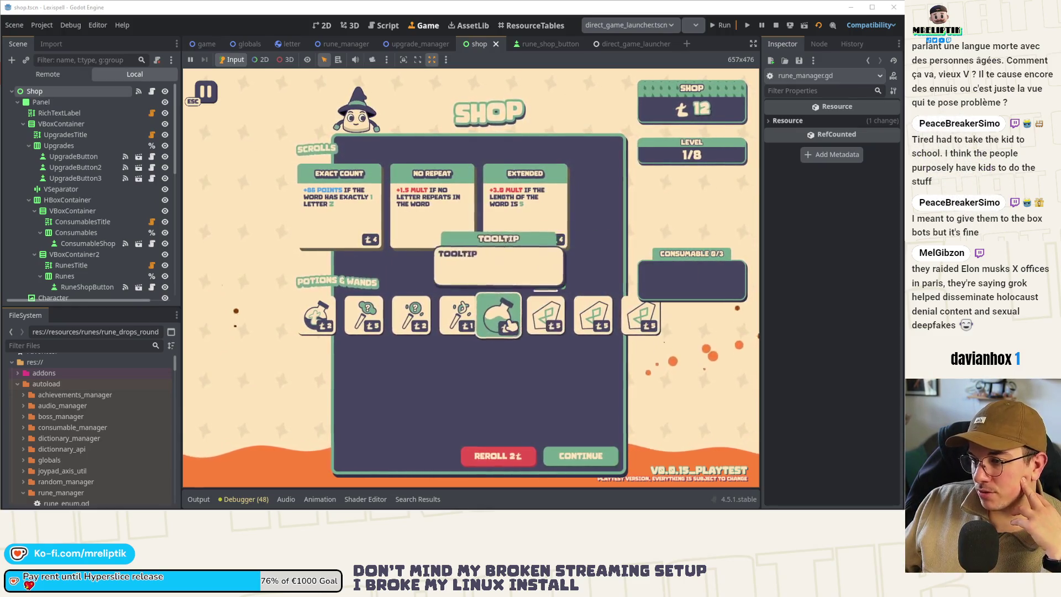
{"action": "mouse_move", "coordinate": [513, 326]}
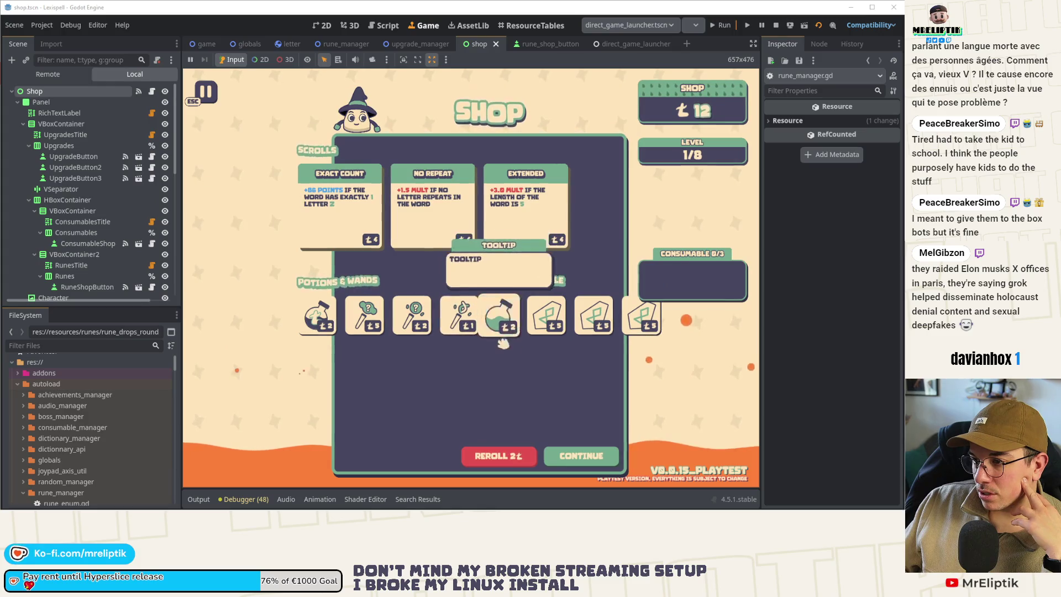